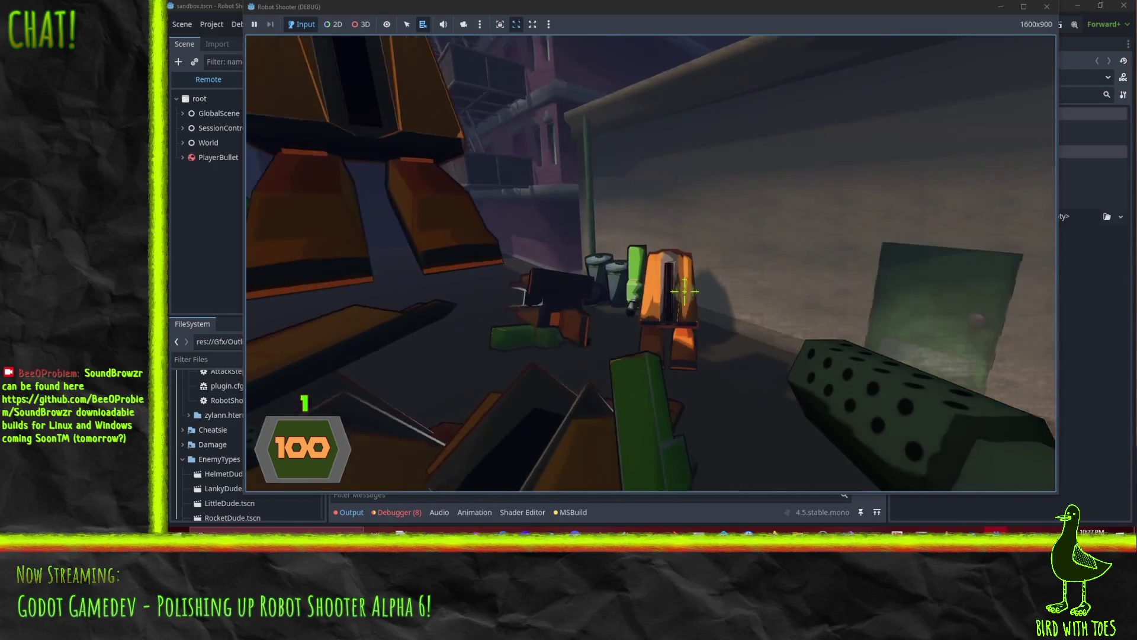
Quit the running game to the editor and show the Debugger's Errors list.
key("Escape")
left_click(589, 372)
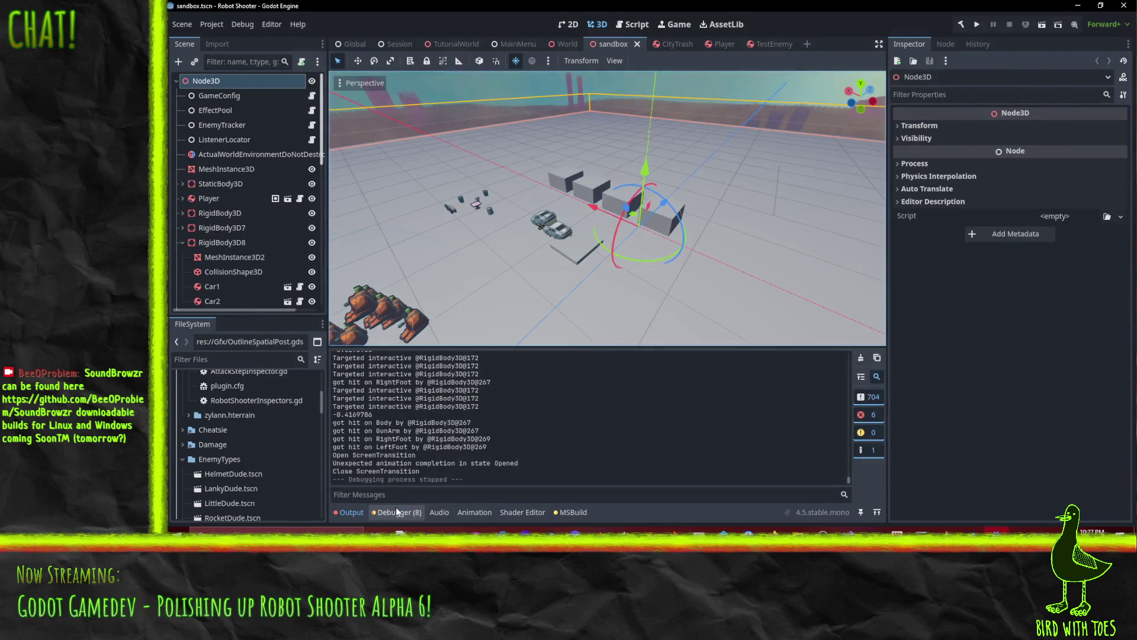
left_click(396, 510)
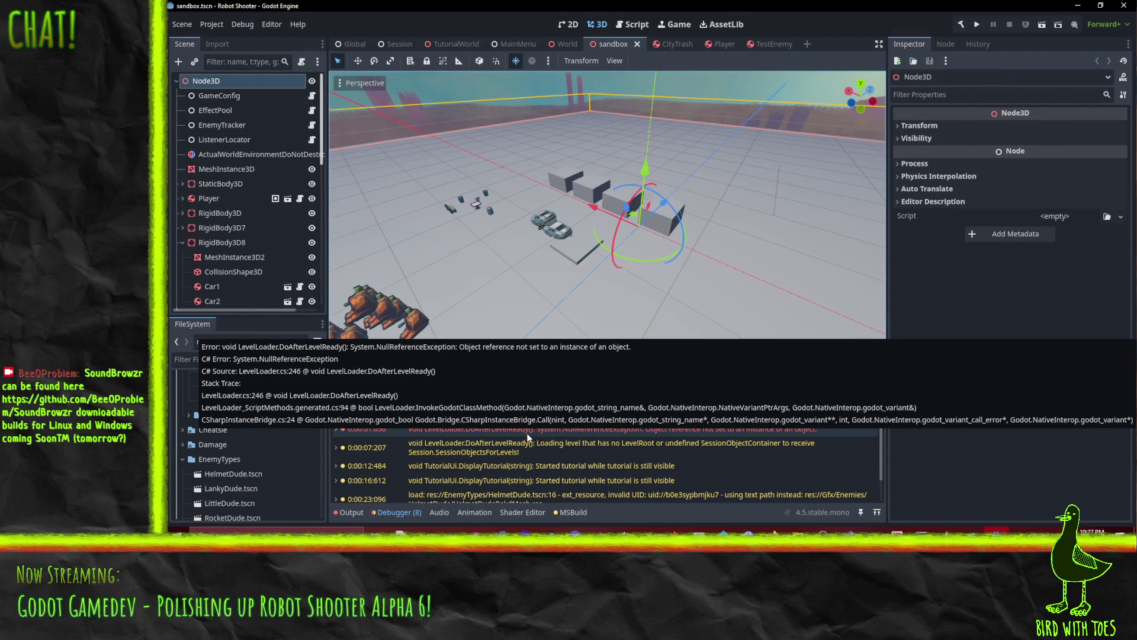
Expand the NullReferenceException and open its LevelLoader.cs:246 source line in Visual Studio.
left_click(524, 429)
scroll(596, 443, "down", 1)
scroll(596, 443, "down", 2)
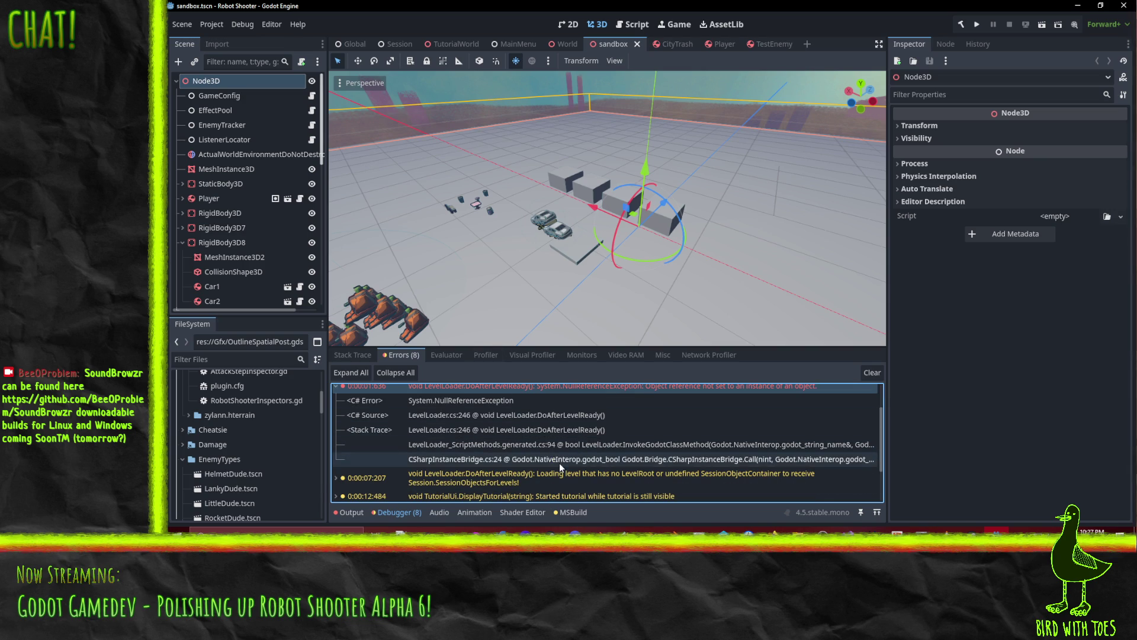
left_click(536, 415)
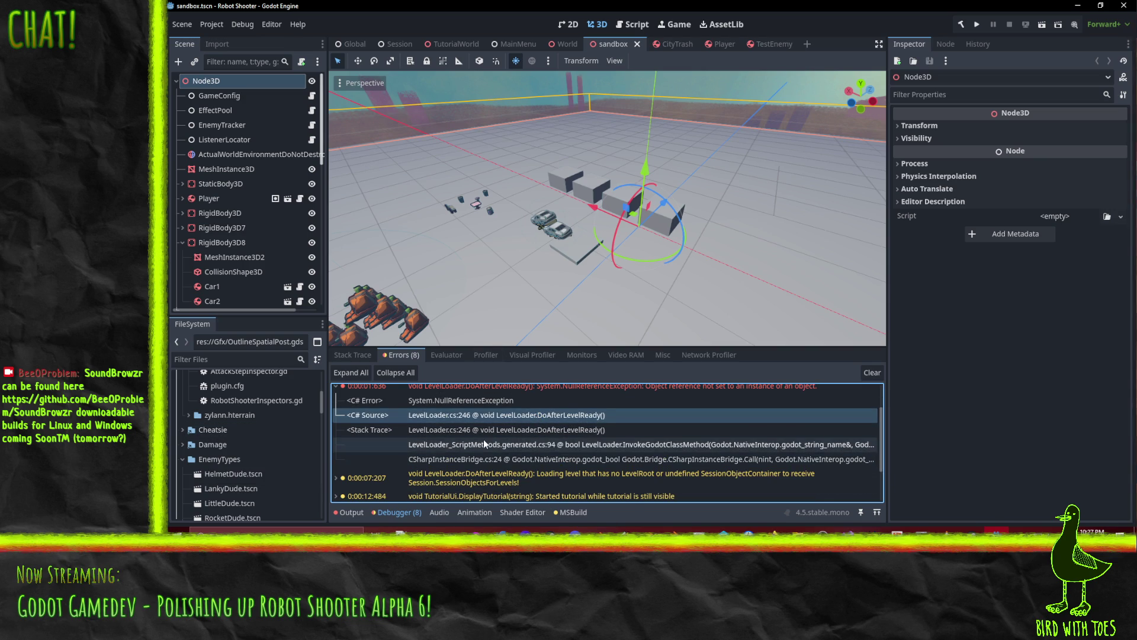
left_click(848, 532)
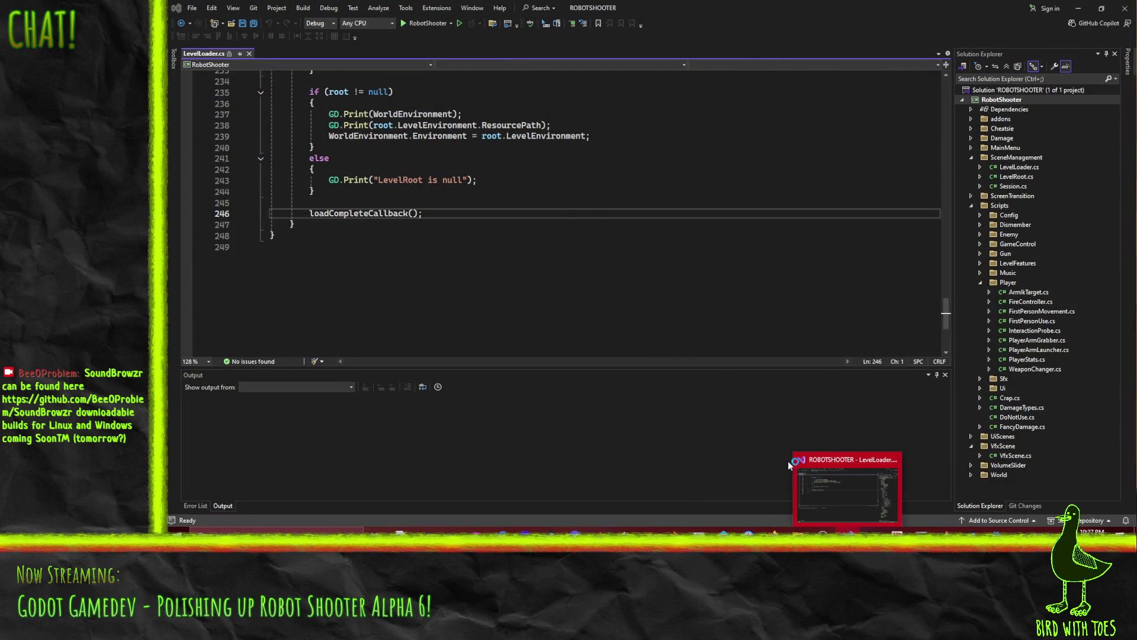
Glance at the ROBOTSHOOTER code window, then scroll through Godot's error list.
left_click(588, 219)
scroll(533, 230, "up", 2)
scroll(533, 229, "down", 2)
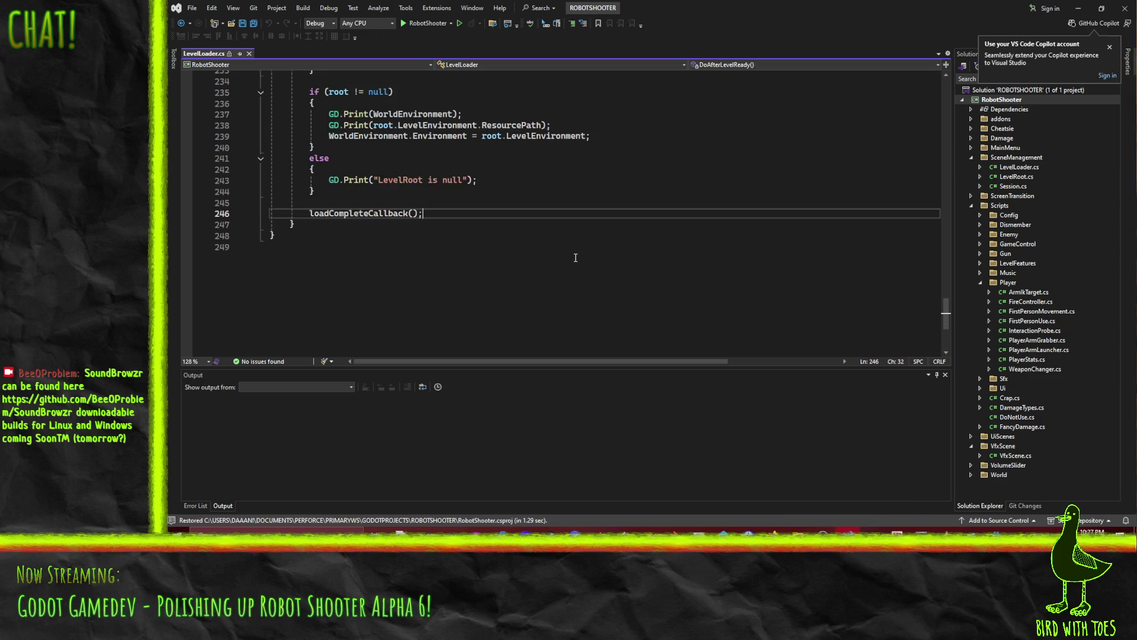
left_click(1080, 10)
scroll(554, 435, "up", 2)
scroll(551, 432, "down", 2)
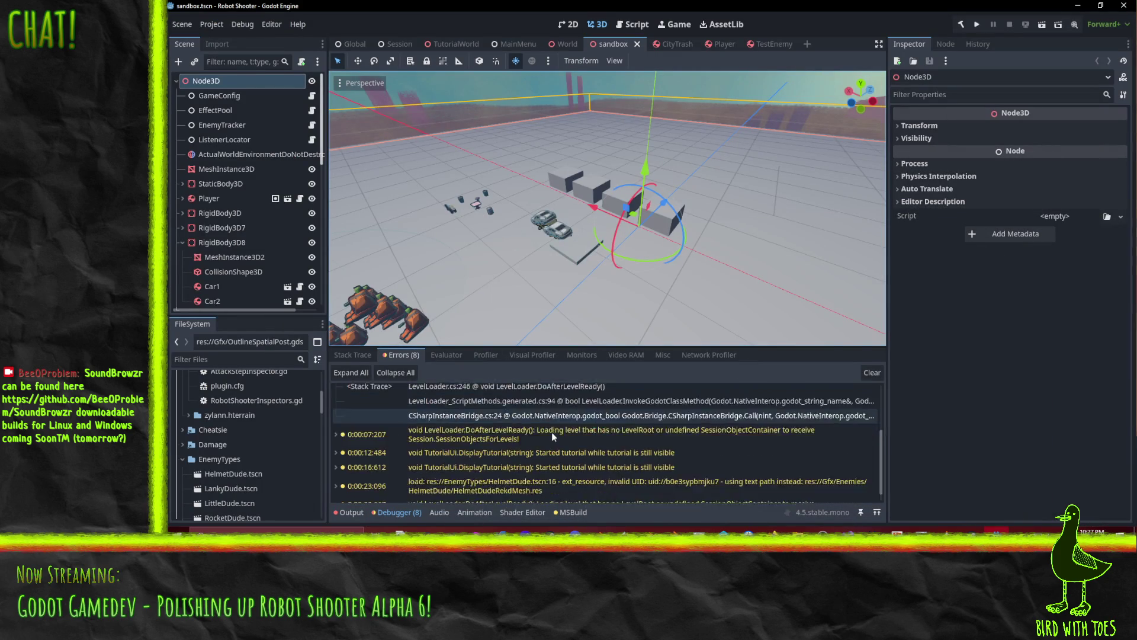
scroll(755, 439, "down", 5)
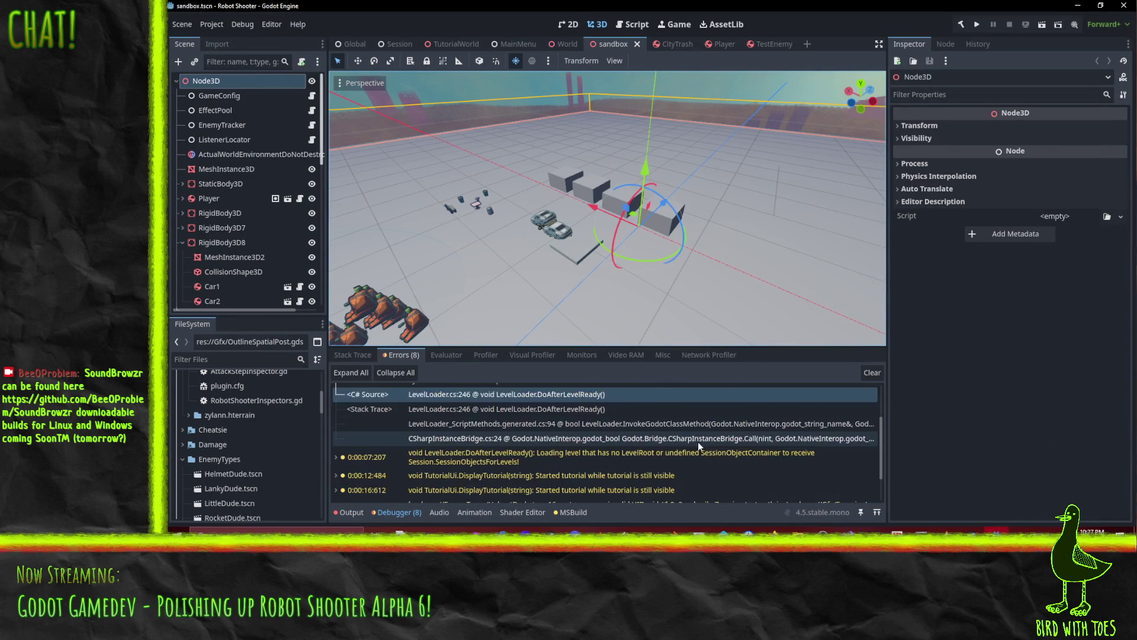
scroll(485, 449, "up", 8)
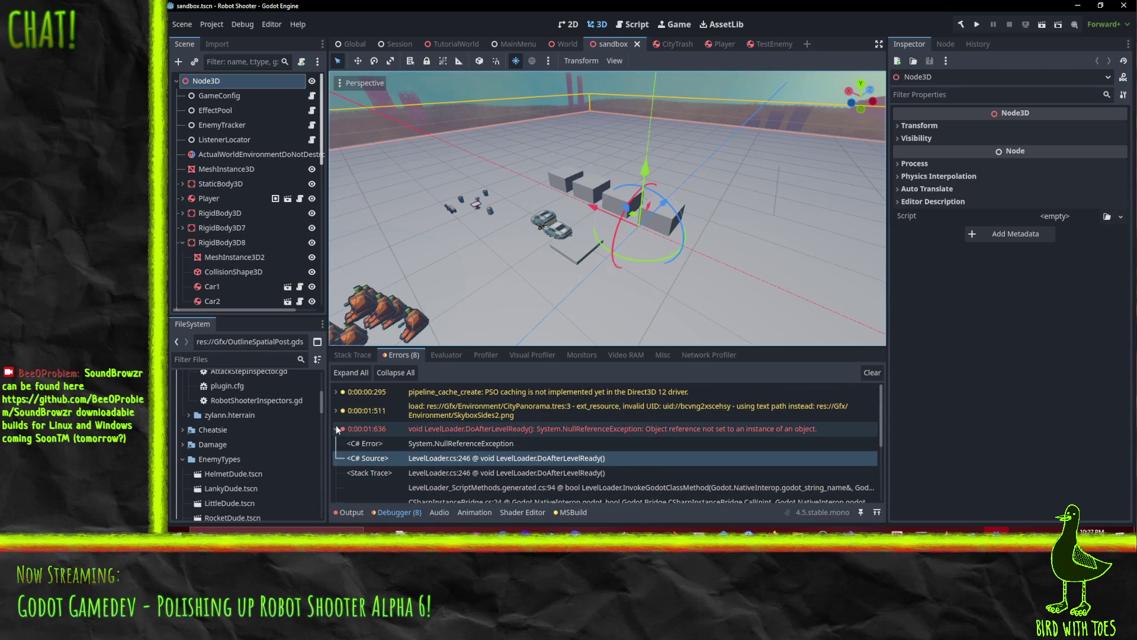
Open LevelLoader.cs at line 246 and select loadCompleteCallback.
double_click(386, 428)
left_click(438, 211)
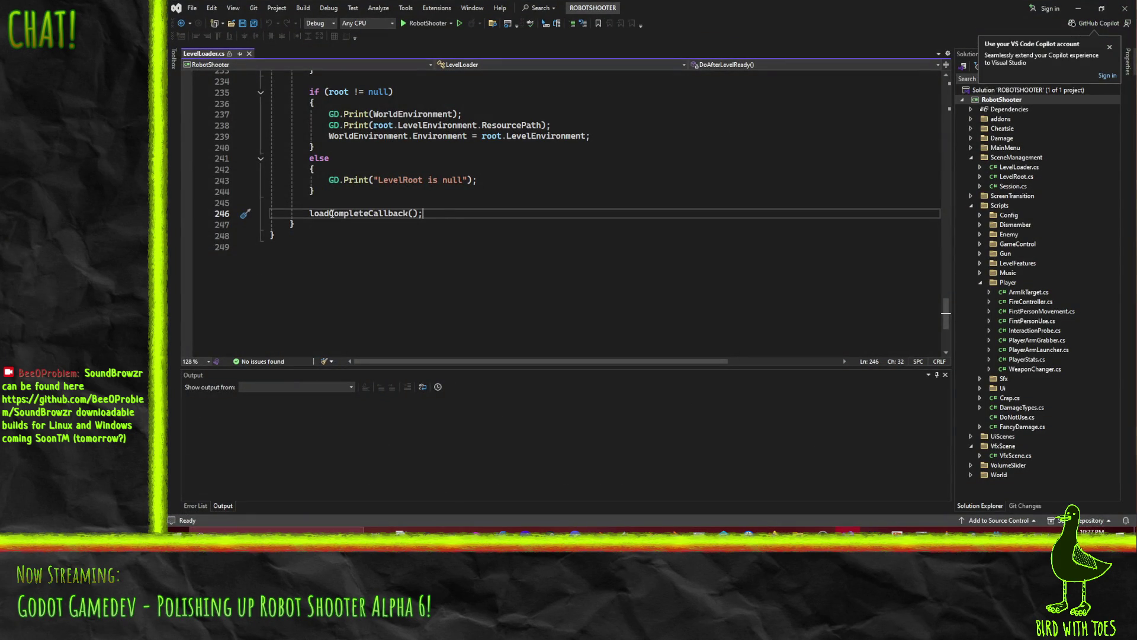
double_click(362, 214)
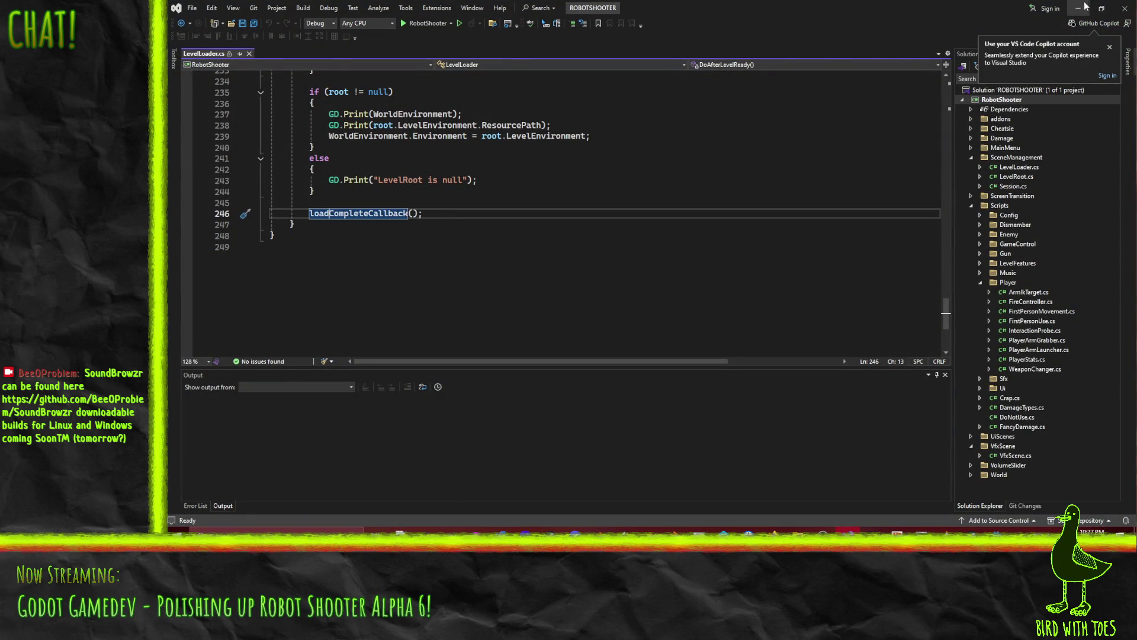
Dismiss the Copilot sign-in prompt, minimize Visual Studio and select the floor mesh in Godot.
key("alt+Tab")
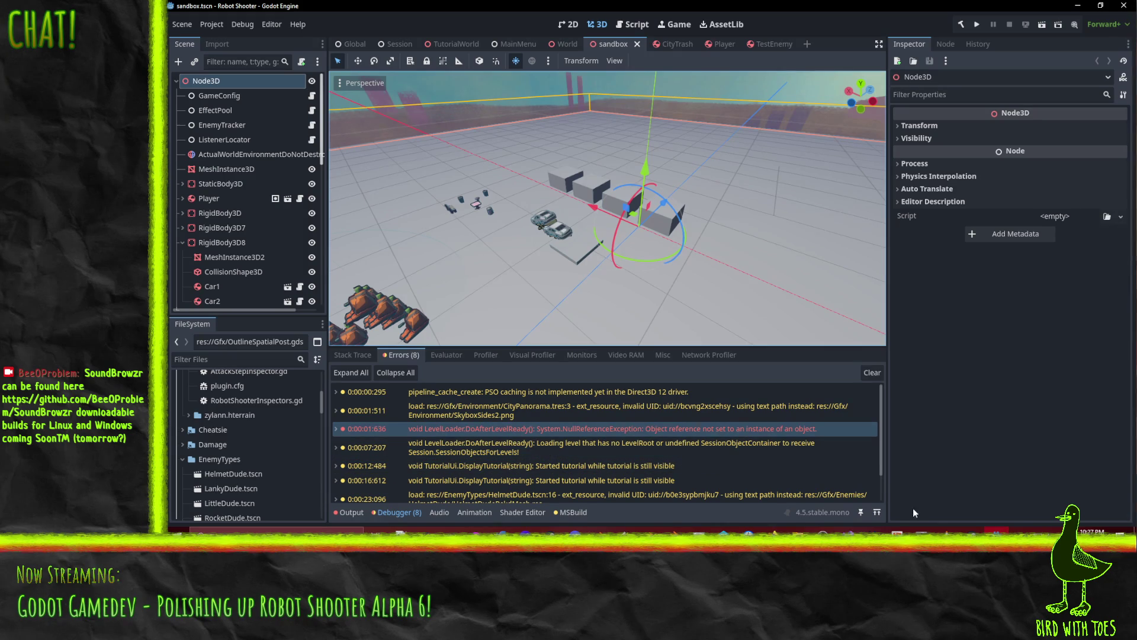
left_click(847, 530)
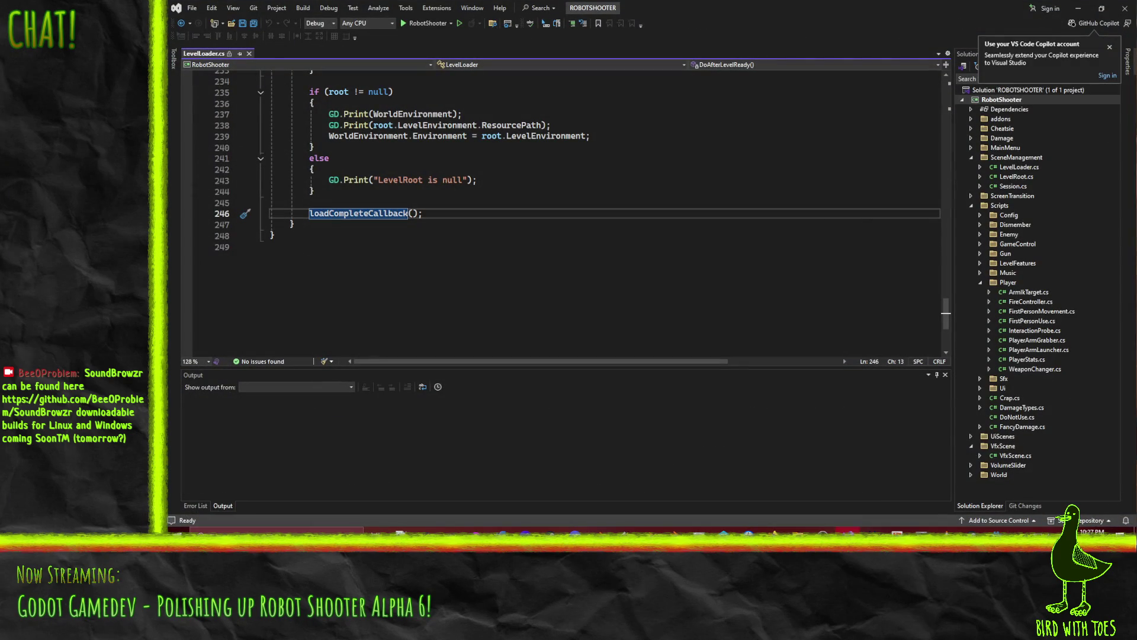
left_click(1110, 48)
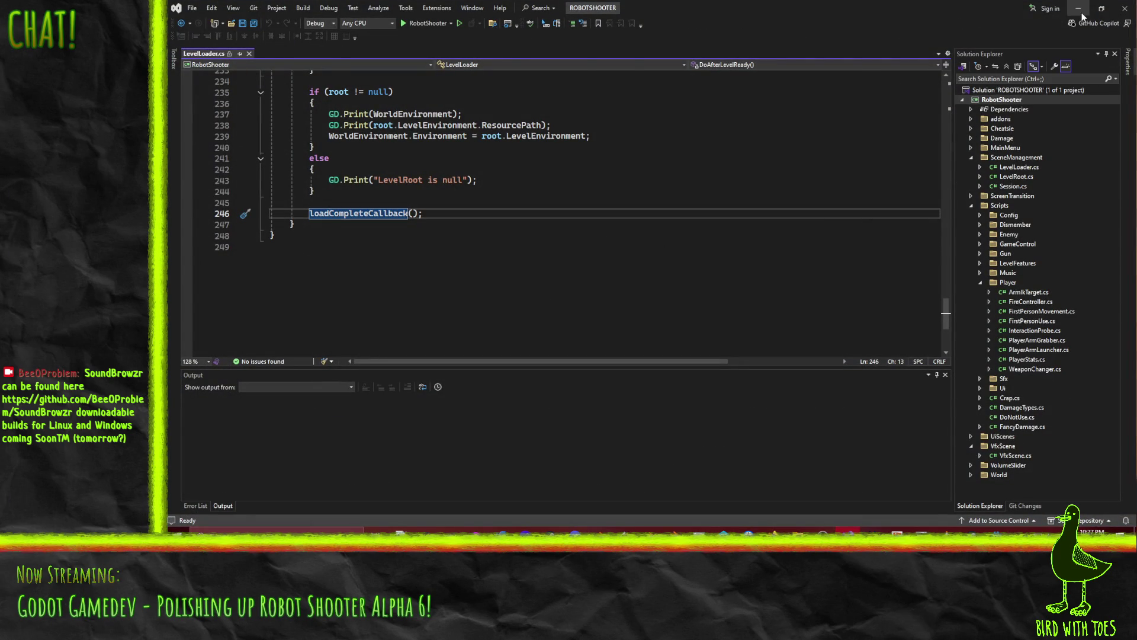
left_click(1078, 9)
left_click(502, 224)
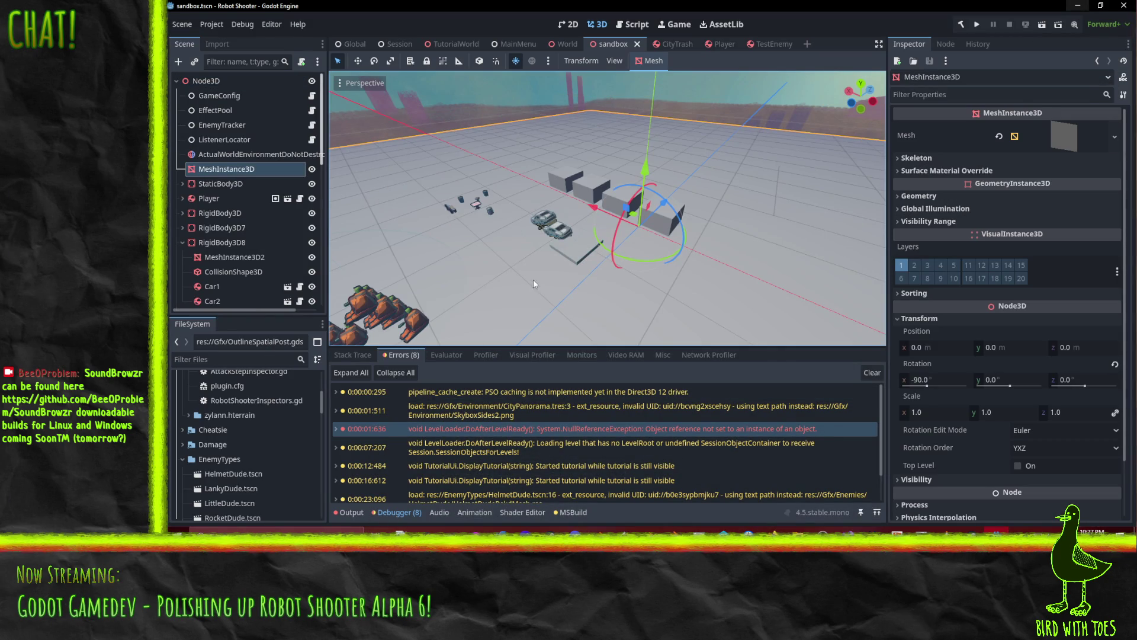
Orbit the 3D viewport around the sandbox scene's robots and cars.
mouse_move(444, 274)
left_mouse_down()
mouse_move(575, 238)
mouse_move(567, 255)
left_mouse_up()
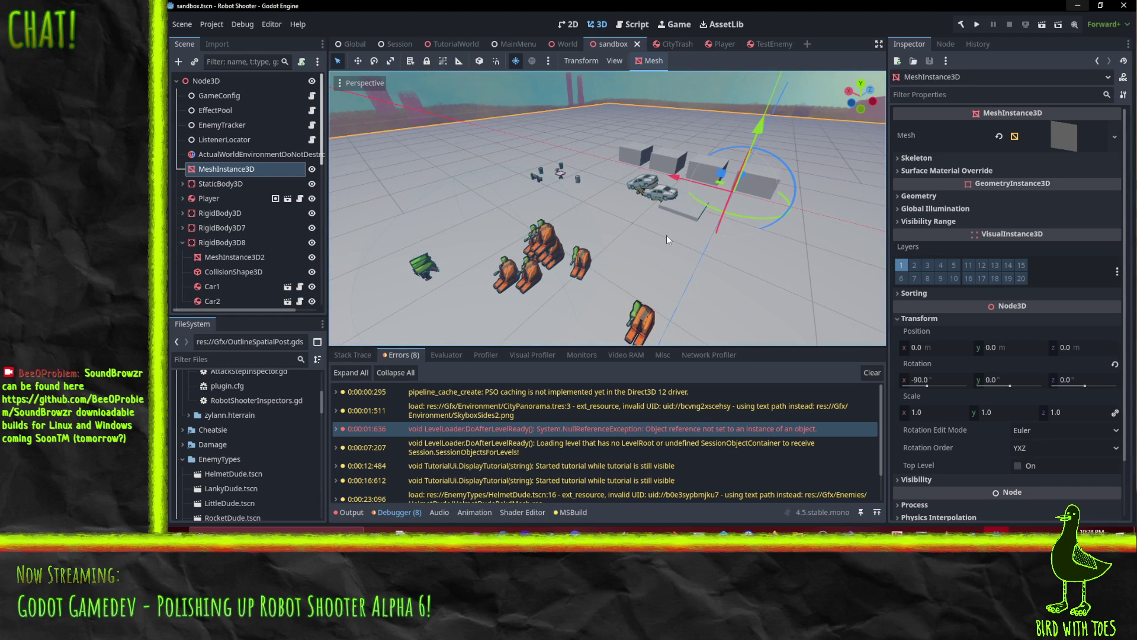
left_click_drag(652, 237, 701, 245)
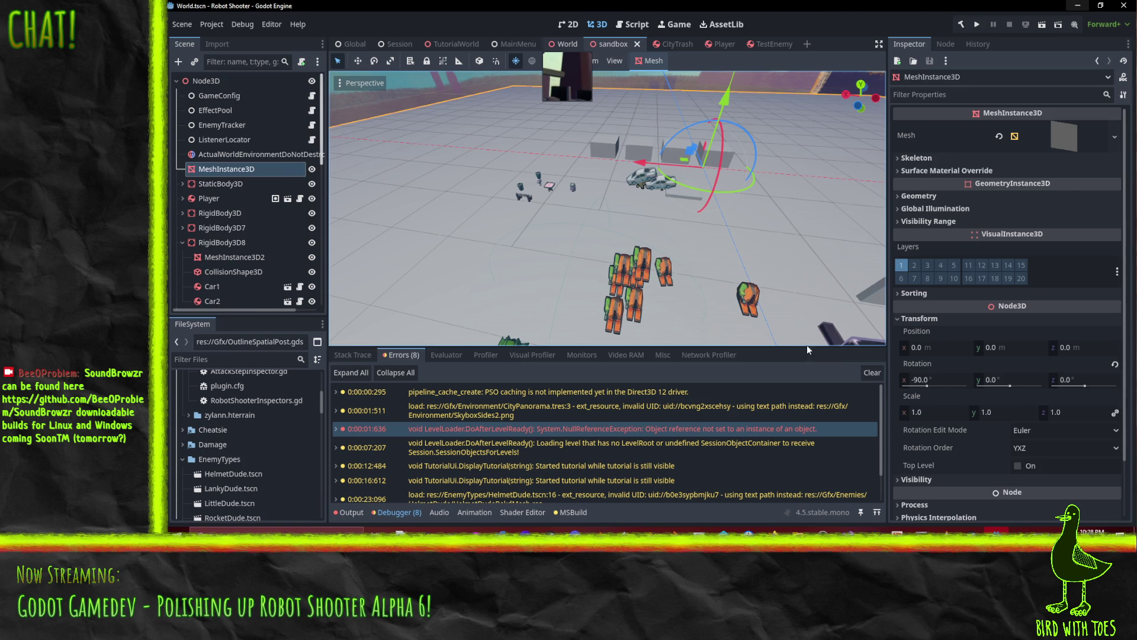
mouse_move(643, 261)
left_mouse_down()
mouse_move(683, 276)
mouse_move(663, 308)
left_mouse_up()
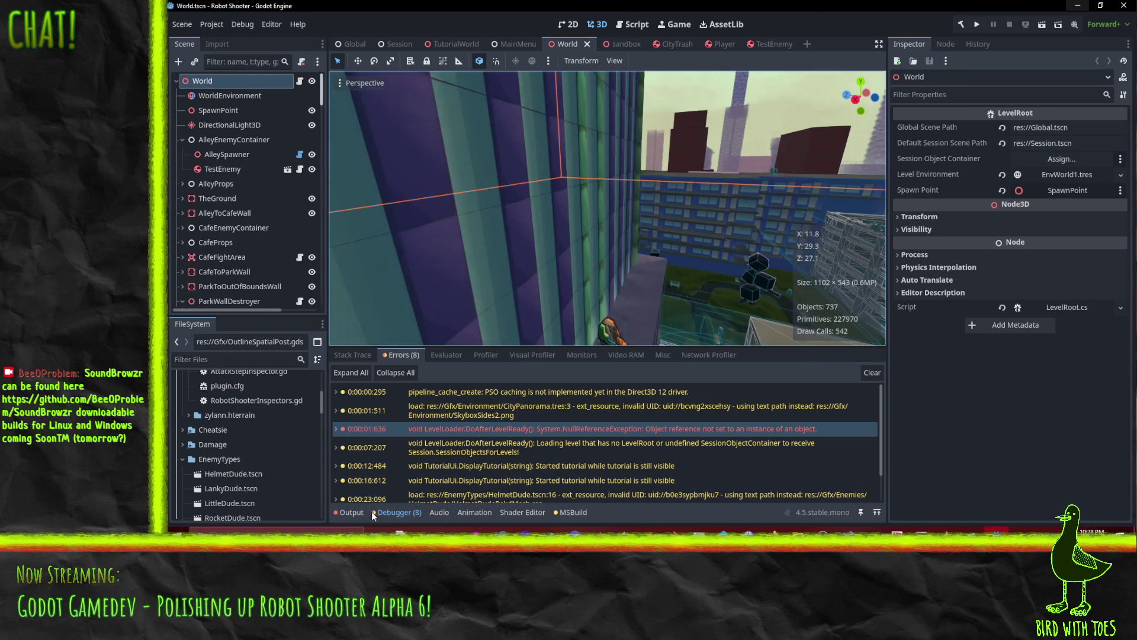
Switch to the Output log, scroll back and select the unfreeze child GunArm line.
left_click(351, 512)
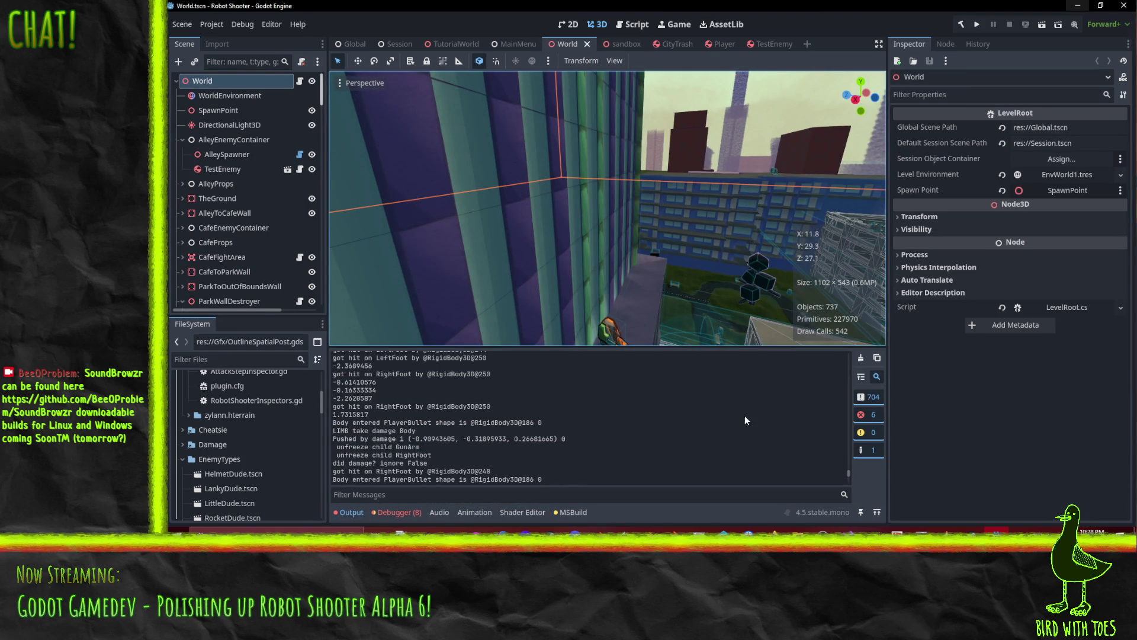
scroll(485, 465, "up", 3)
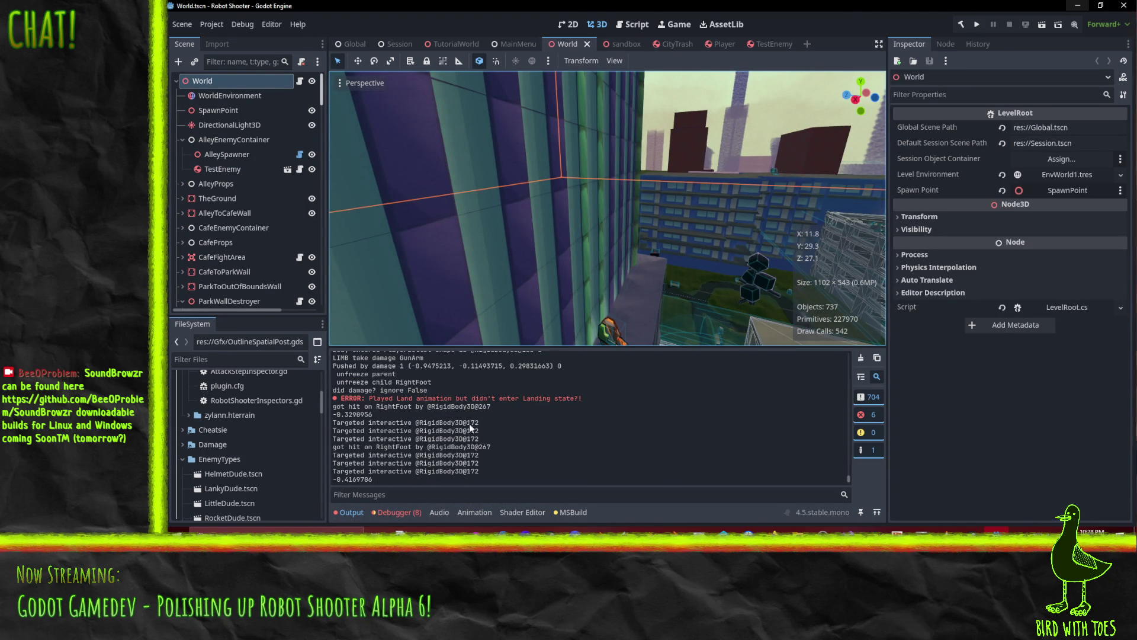
scroll(479, 428, "up", 4)
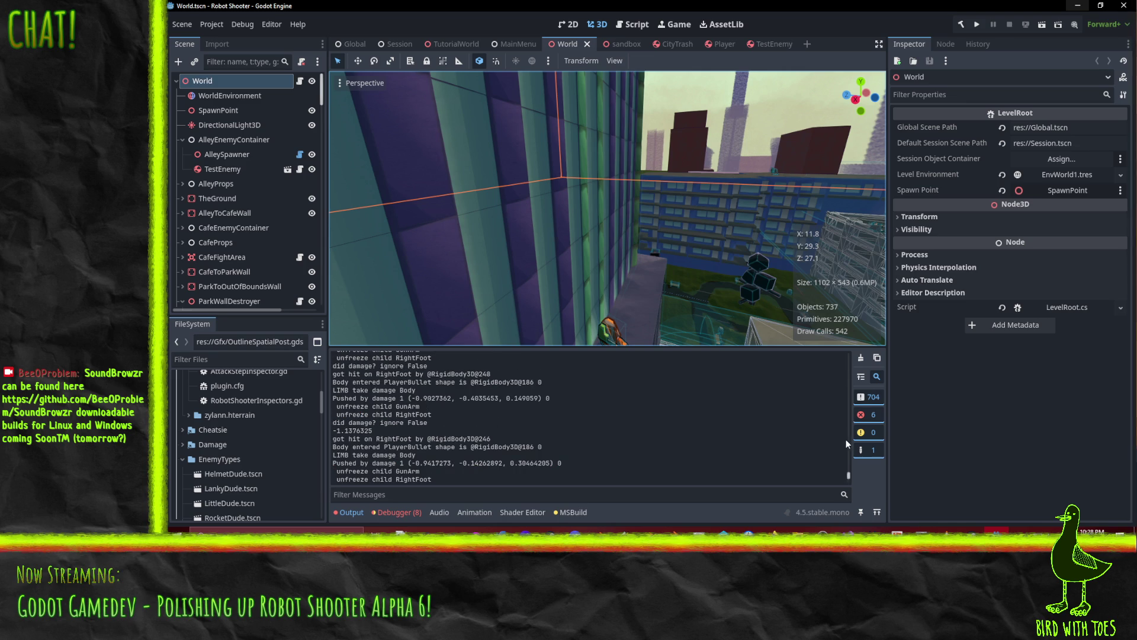
triple_click(851, 474)
left_click_drag(848, 474, 847, 349)
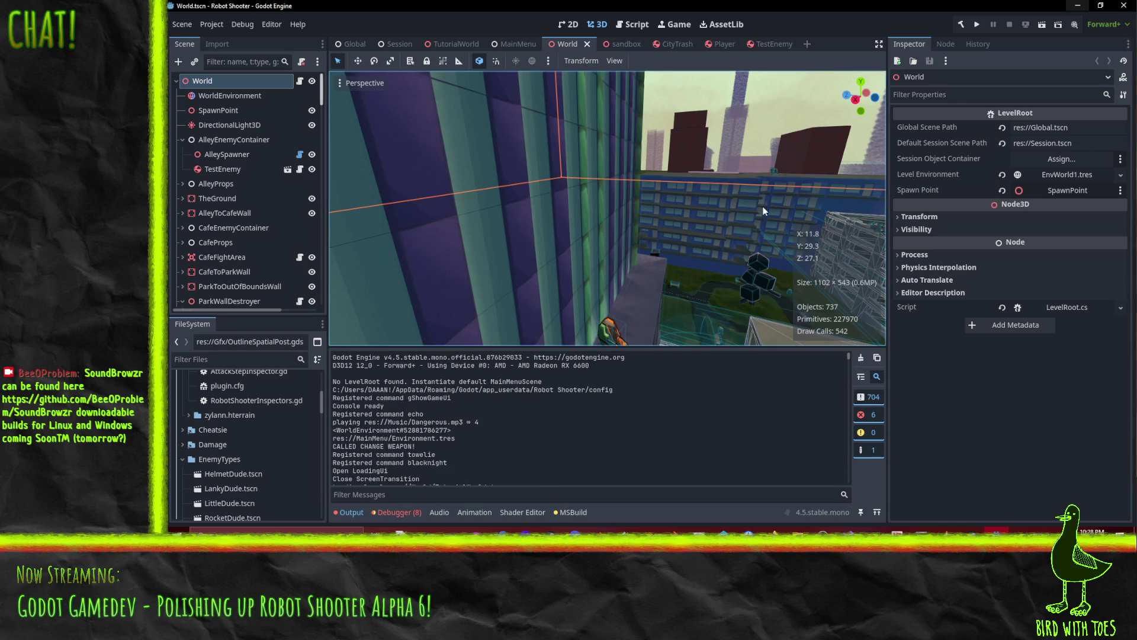
scroll(651, 188, "up", 5)
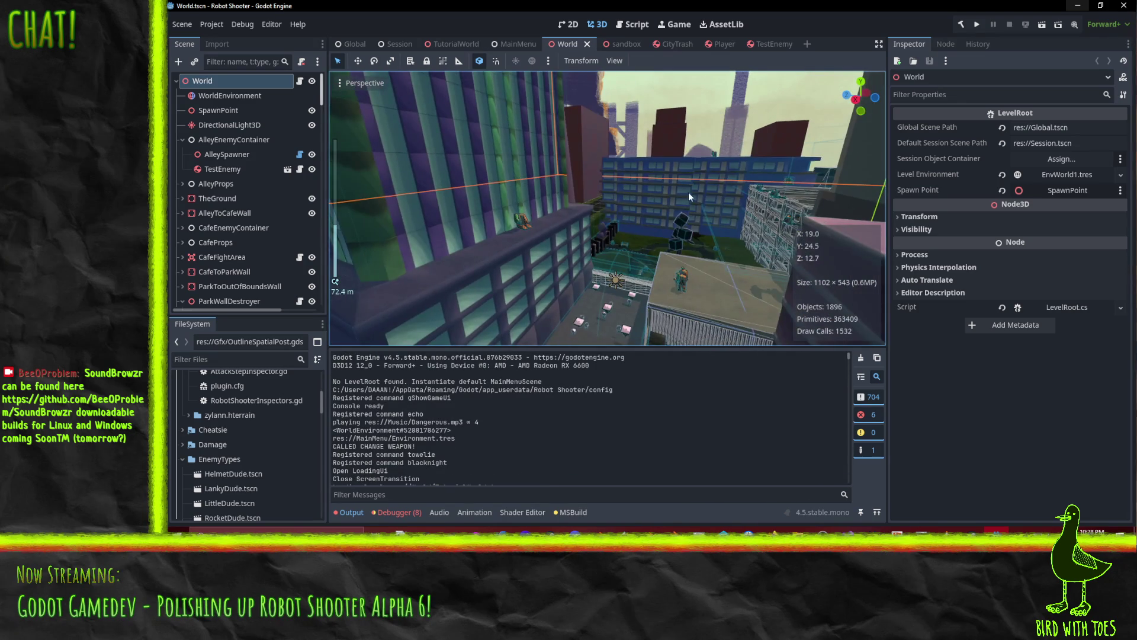
Orbit and zoom the World level's view over the rooftops and alley.
mouse_move(663, 191)
left_mouse_down()
mouse_move(675, 187)
mouse_move(644, 185)
mouse_move(679, 193)
mouse_move(669, 195)
left_mouse_up()
mouse_move(613, 143)
left_mouse_down()
mouse_move(787, 111)
mouse_move(753, 168)
mouse_move(785, 199)
mouse_move(751, 361)
left_mouse_up()
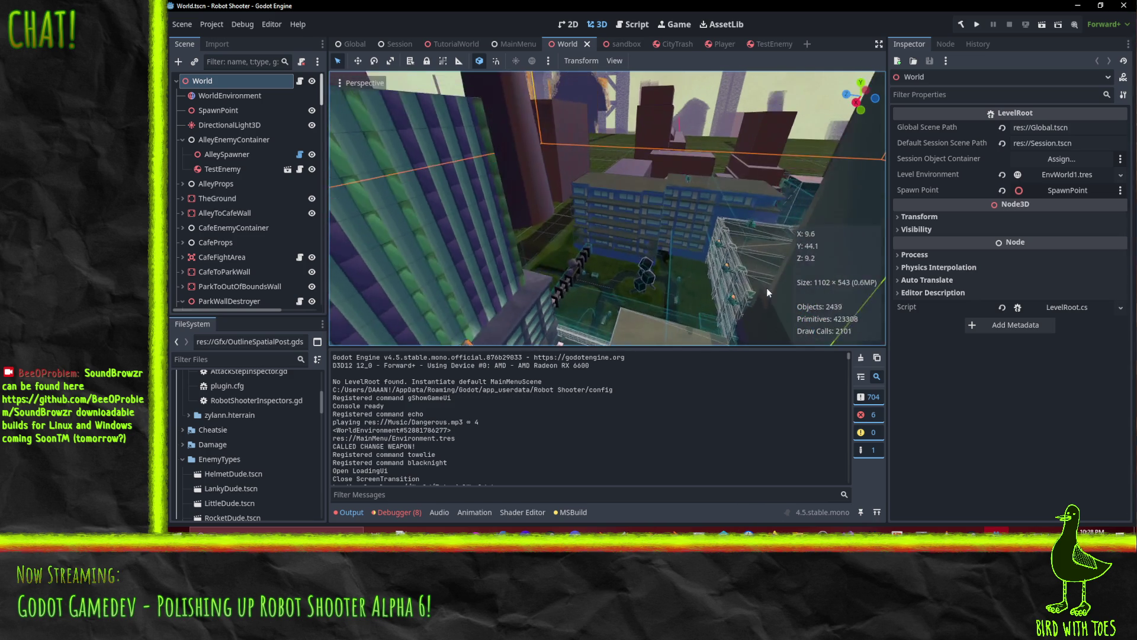
scroll(552, 269, "up", 5)
scroll(537, 267, "up", 3)
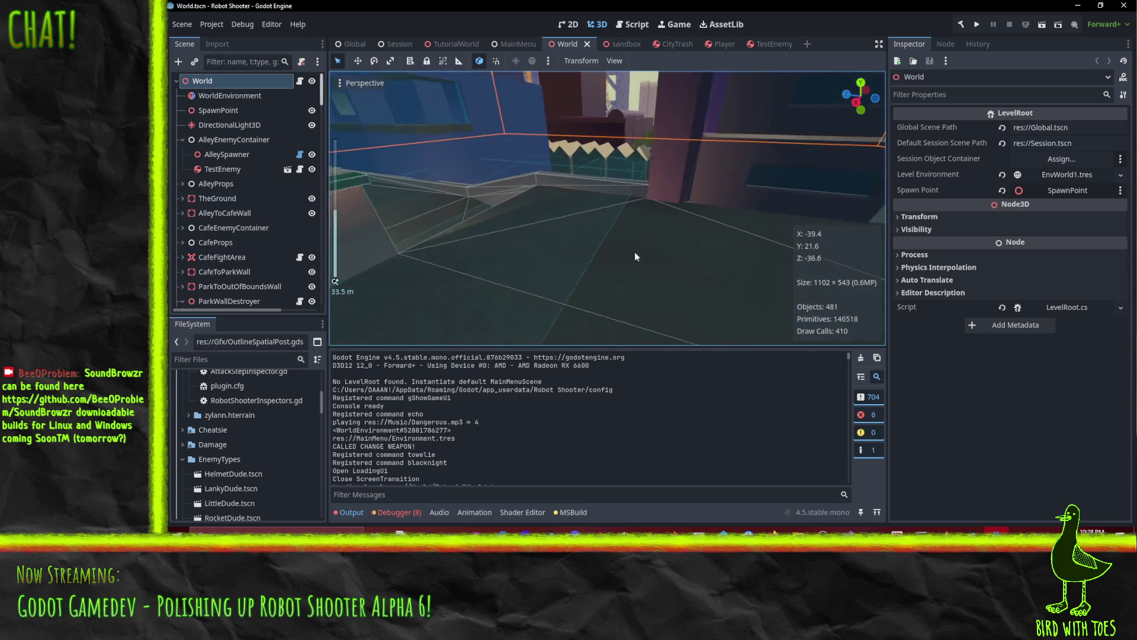
mouse_move(668, 247)
left_mouse_down()
mouse_move(617, 242)
mouse_move(610, 254)
mouse_move(658, 246)
mouse_move(695, 261)
left_mouse_up()
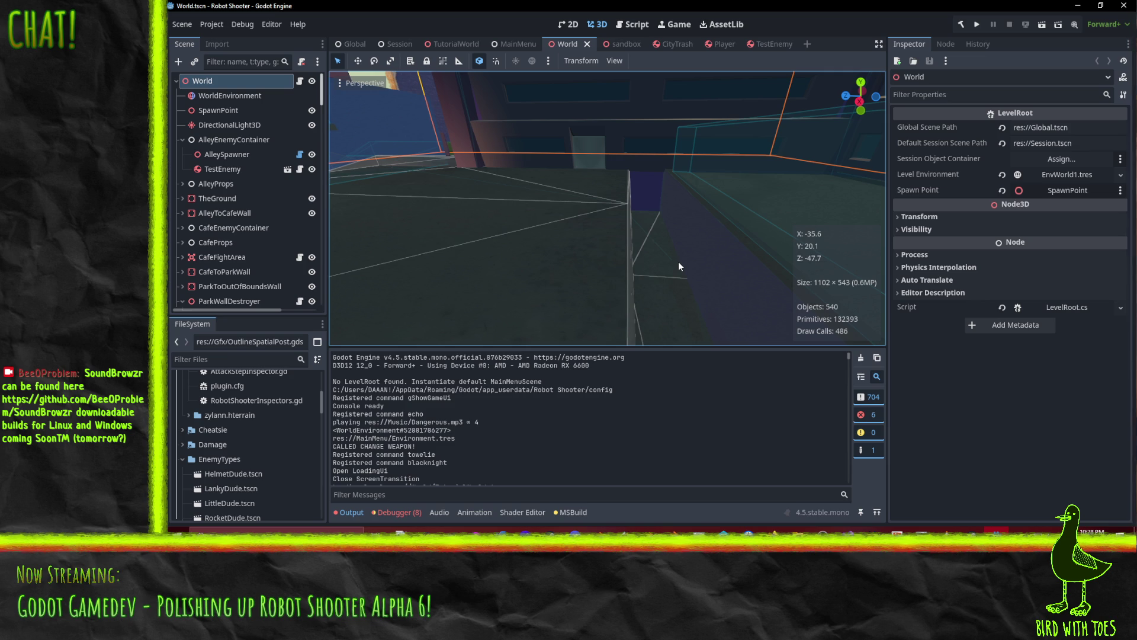
mouse_move(609, 267)
left_mouse_down()
mouse_move(552, 216)
mouse_move(690, 207)
mouse_move(616, 253)
mouse_move(666, 256)
mouse_move(573, 297)
mouse_move(657, 308)
mouse_move(592, 321)
mouse_move(556, 187)
left_mouse_up()
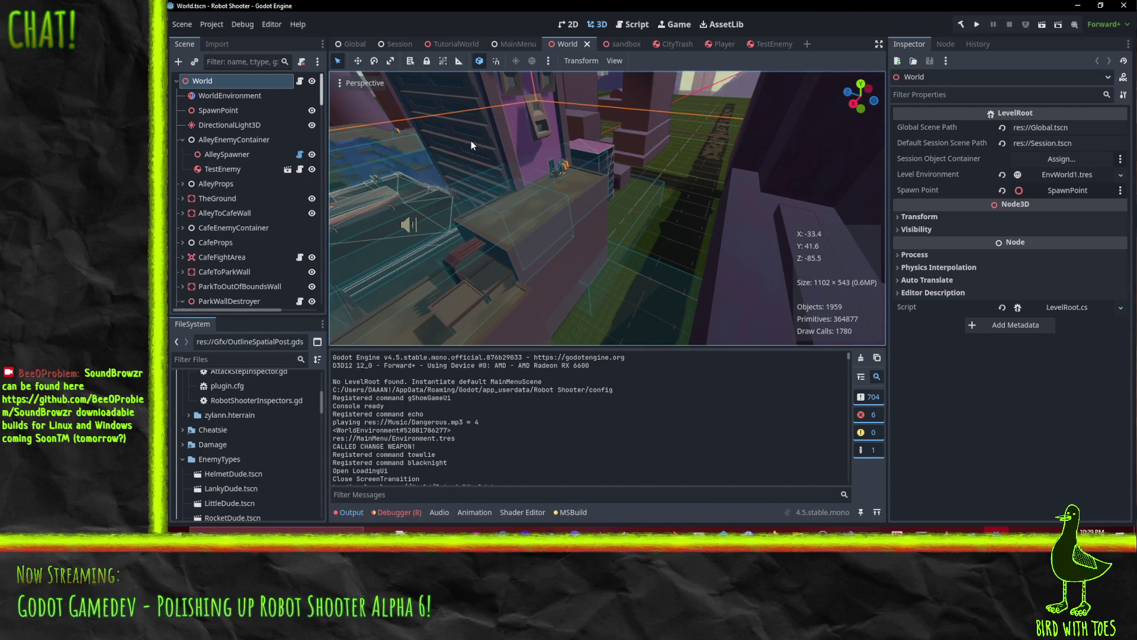
left_click_drag(472, 157, 533, 171)
Delete CrossStreetStandin3 and MainStreetStandin5 from TheGround, confirming each removal.
left_click(692, 129)
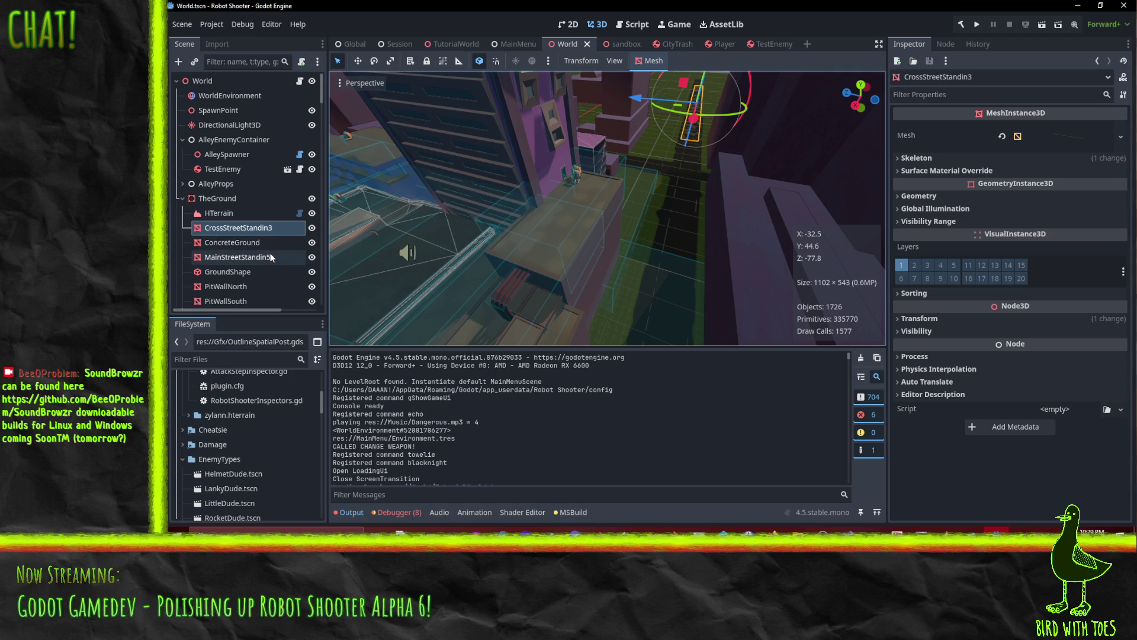
key("Delete")
left_click(613, 287)
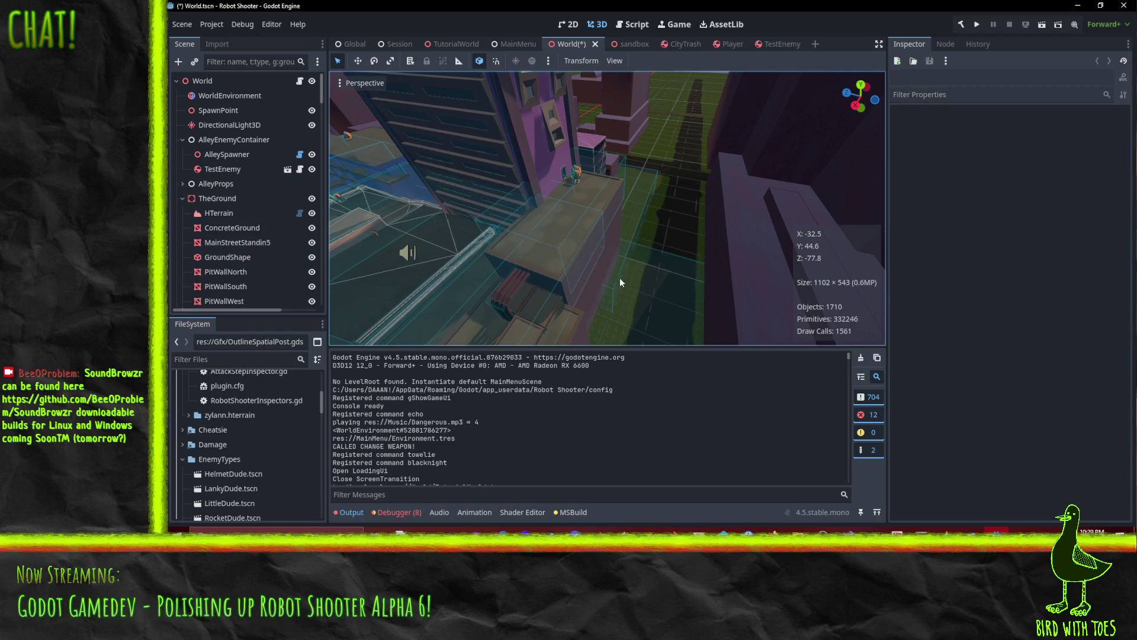
left_click(673, 111)
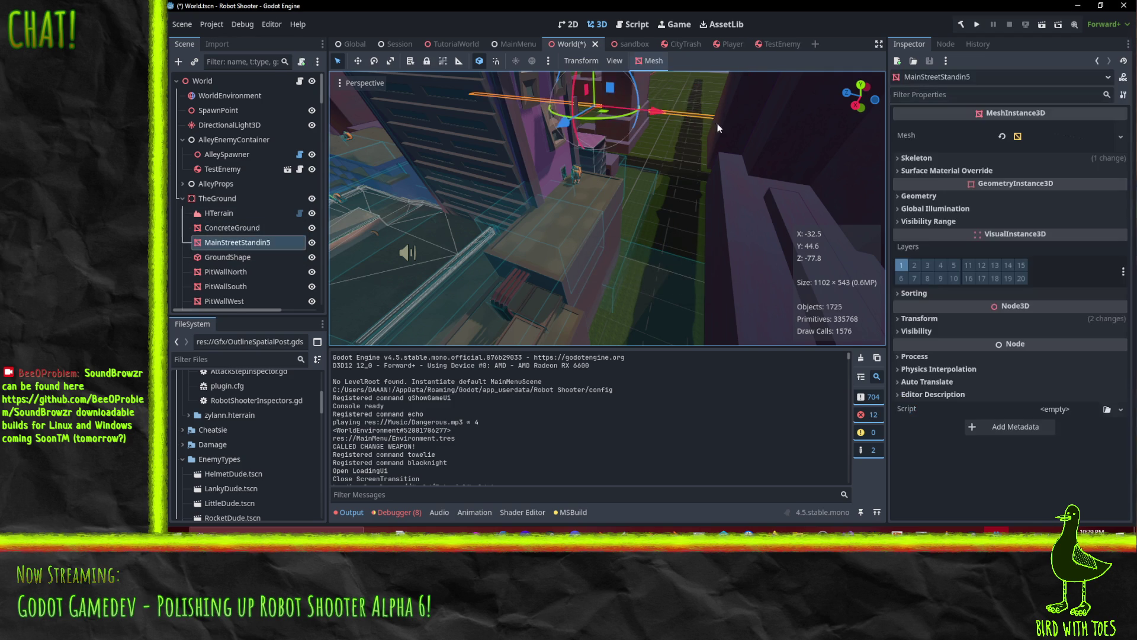
key("f")
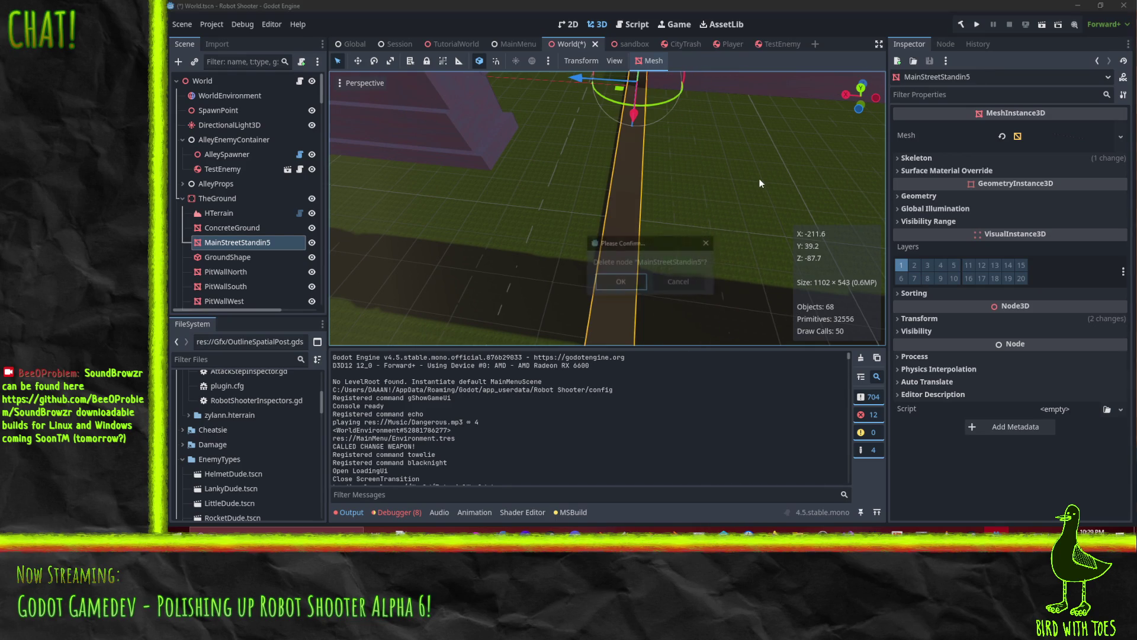
left_click(620, 283)
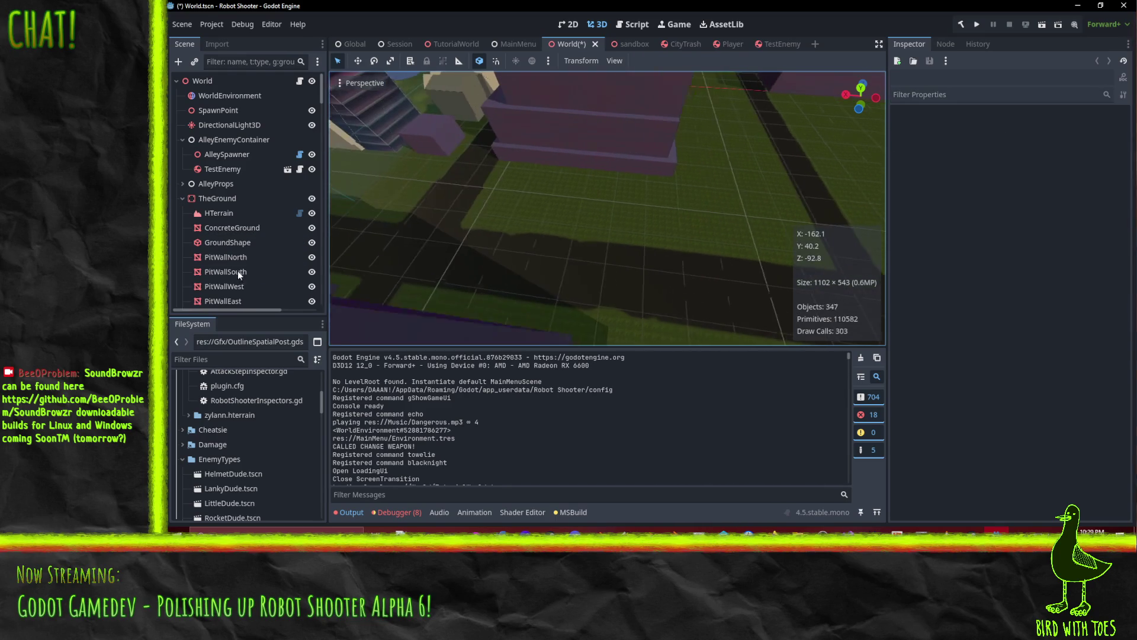
Check the cleared street area and save World.tscn.
mouse_move(578, 200)
left_mouse_down()
mouse_move(638, 190)
mouse_move(787, 218)
mouse_move(528, 201)
left_mouse_up()
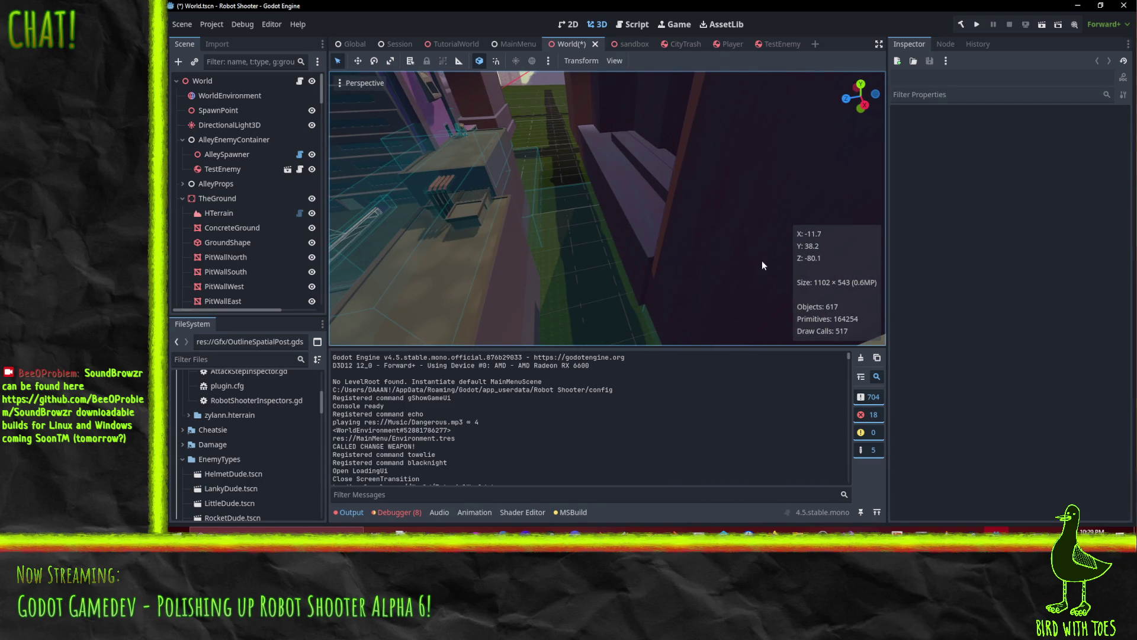
key("ctrl+s")
mouse_move(489, 262)
left_mouse_down()
mouse_move(492, 241)
mouse_move(647, 242)
mouse_move(618, 229)
mouse_move(629, 346)
left_mouse_up()
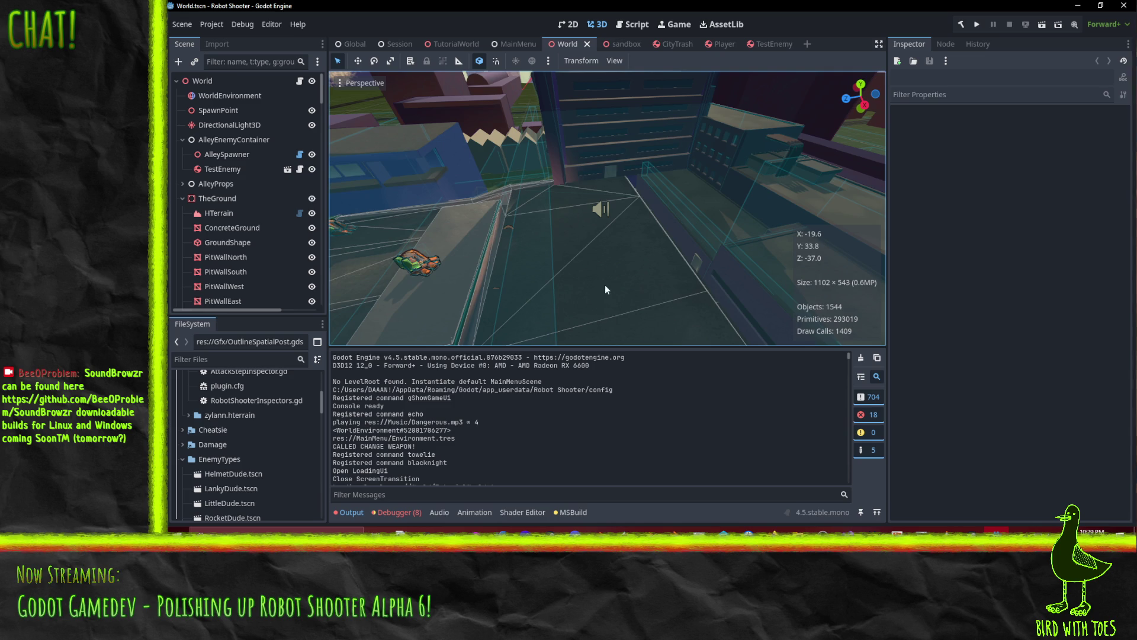
left_click_drag(606, 286, 604, 304)
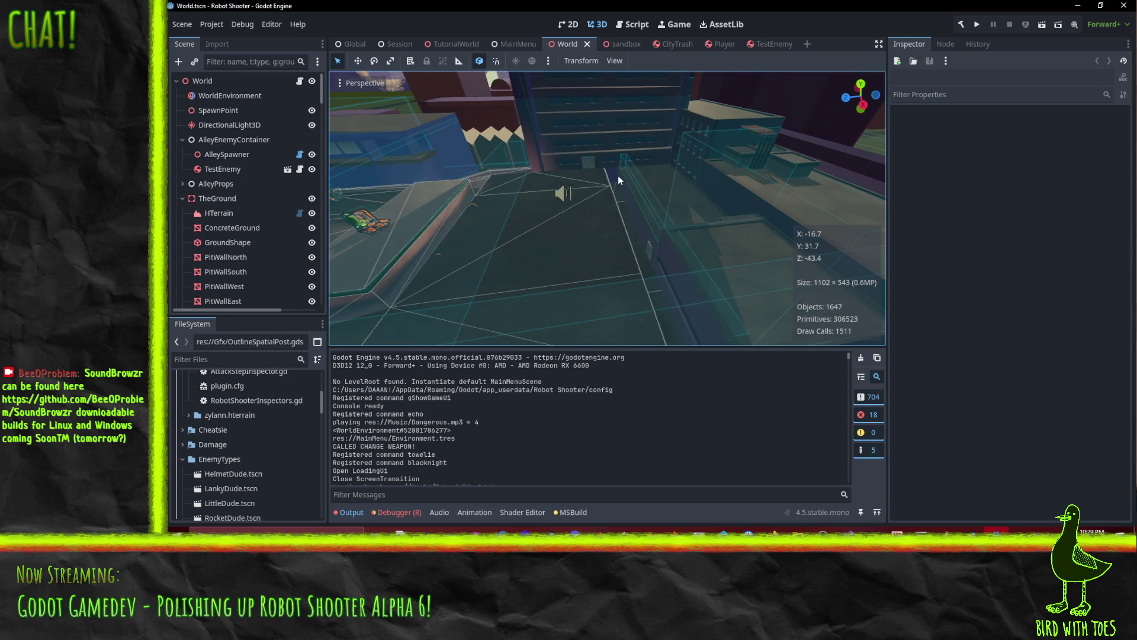
mouse_move(542, 157)
left_mouse_down()
mouse_move(563, 185)
mouse_move(481, 152)
mouse_move(588, 161)
mouse_move(613, 180)
mouse_move(639, 166)
mouse_move(613, 170)
mouse_move(630, 219)
mouse_move(602, 158)
mouse_move(629, 214)
mouse_move(562, 221)
left_mouse_up()
mouse_move(688, 234)
left_mouse_down()
mouse_move(694, 213)
mouse_move(677, 208)
mouse_move(630, 257)
mouse_move(687, 218)
left_mouse_up()
scroll(687, 218, "up", 5)
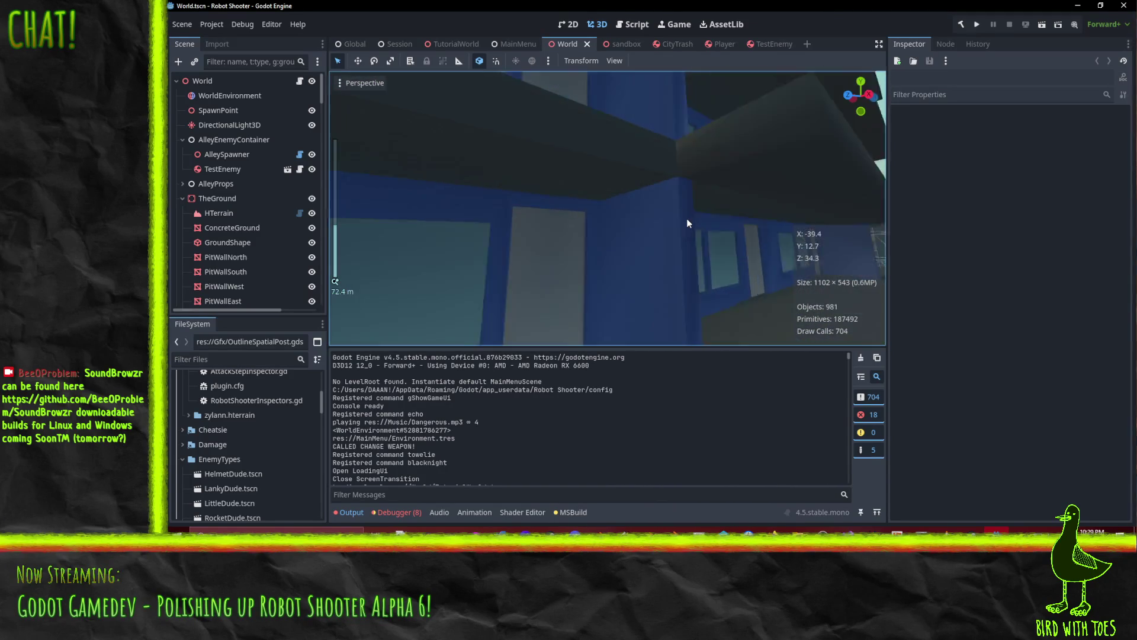
scroll(673, 219, "up", 1)
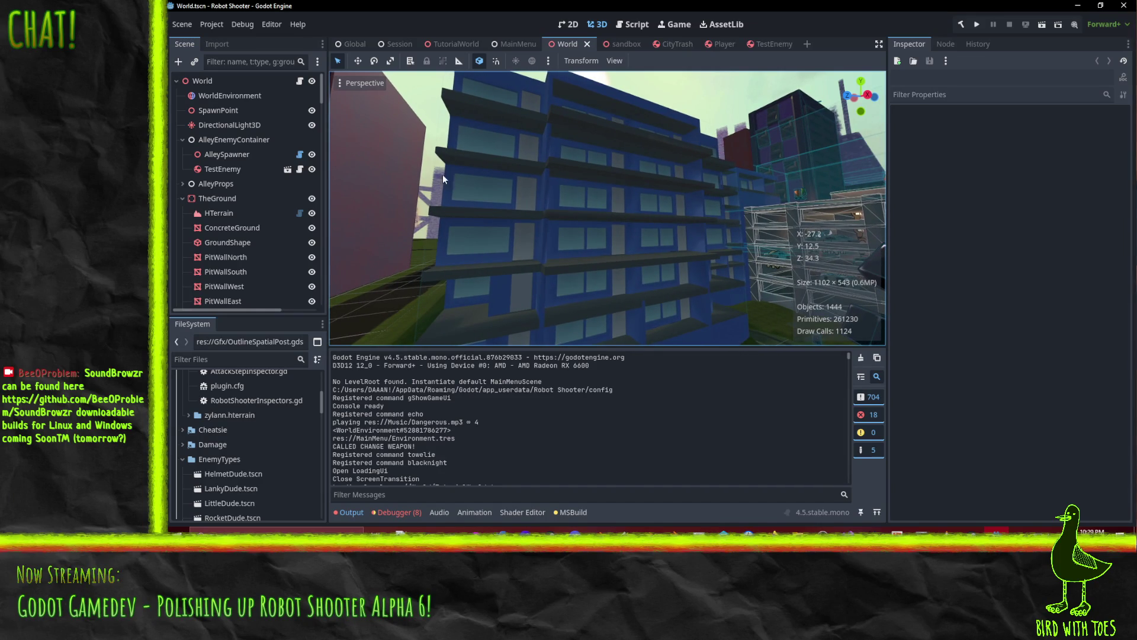
mouse_move(445, 154)
left_mouse_down()
mouse_move(453, 134)
mouse_move(430, 263)
left_mouse_up()
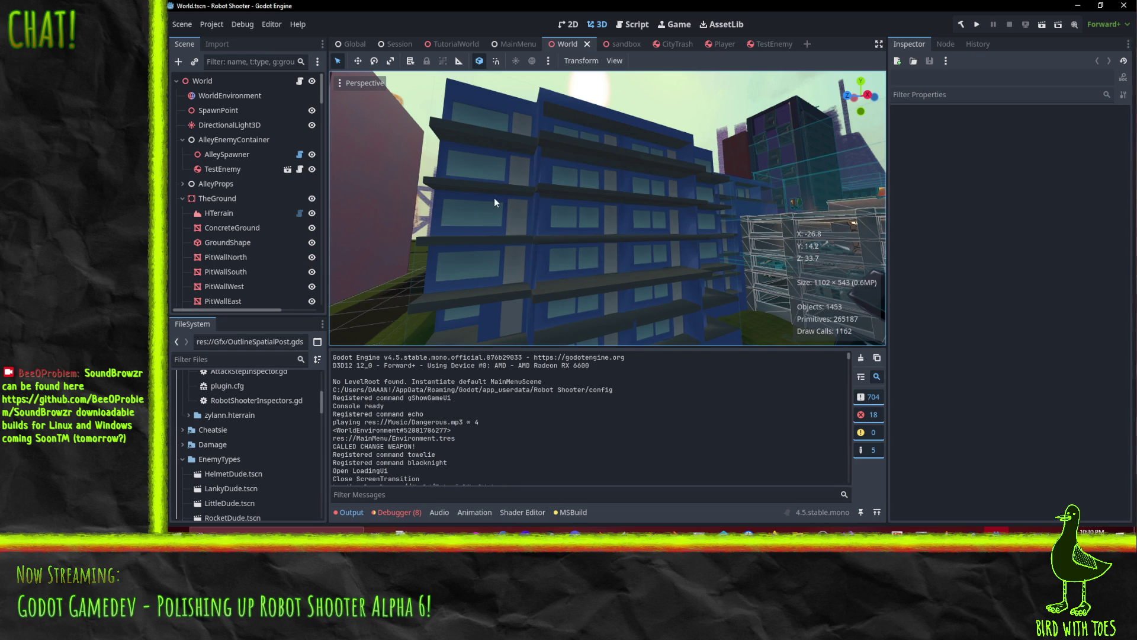
mouse_move(623, 216)
left_mouse_down()
mouse_move(633, 216)
mouse_move(588, 247)
mouse_move(444, 282)
mouse_move(670, 204)
mouse_move(649, 218)
mouse_move(592, 217)
mouse_move(630, 195)
mouse_move(574, 209)
mouse_move(596, 213)
left_mouse_up()
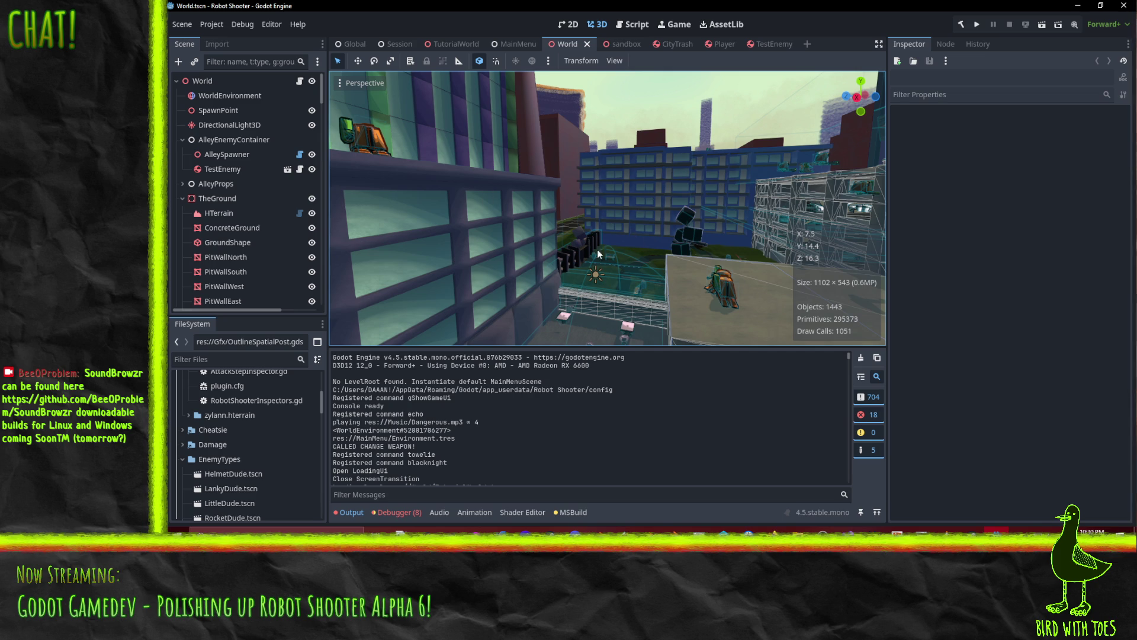
mouse_move(638, 307)
left_mouse_down()
mouse_move(582, 197)
mouse_move(588, 234)
left_mouse_up()
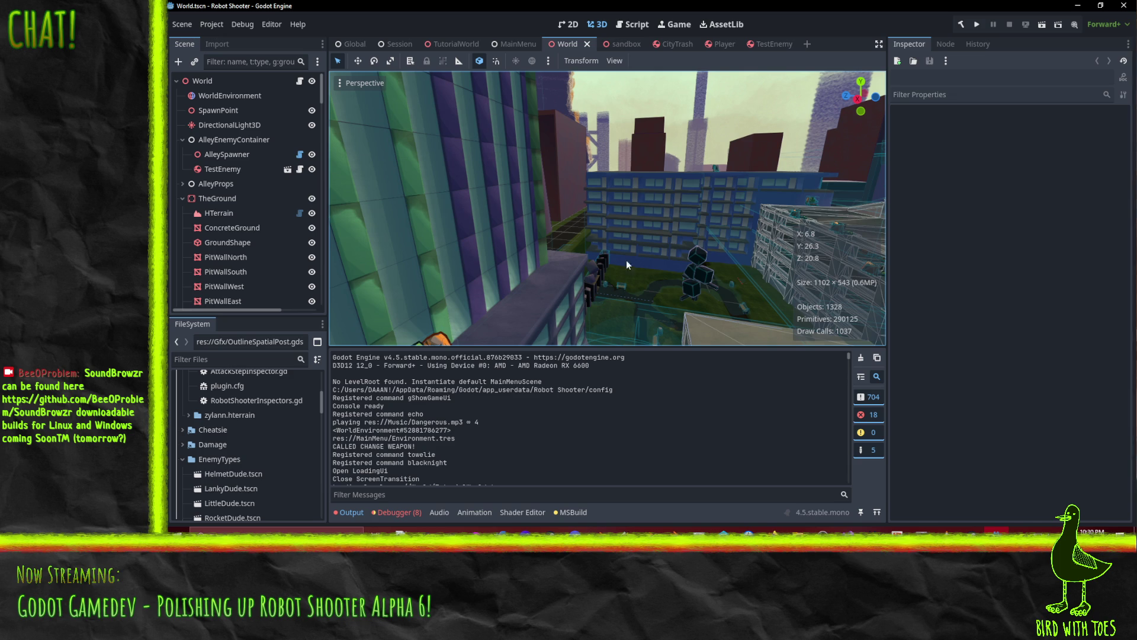
scroll(634, 260, "up", 5)
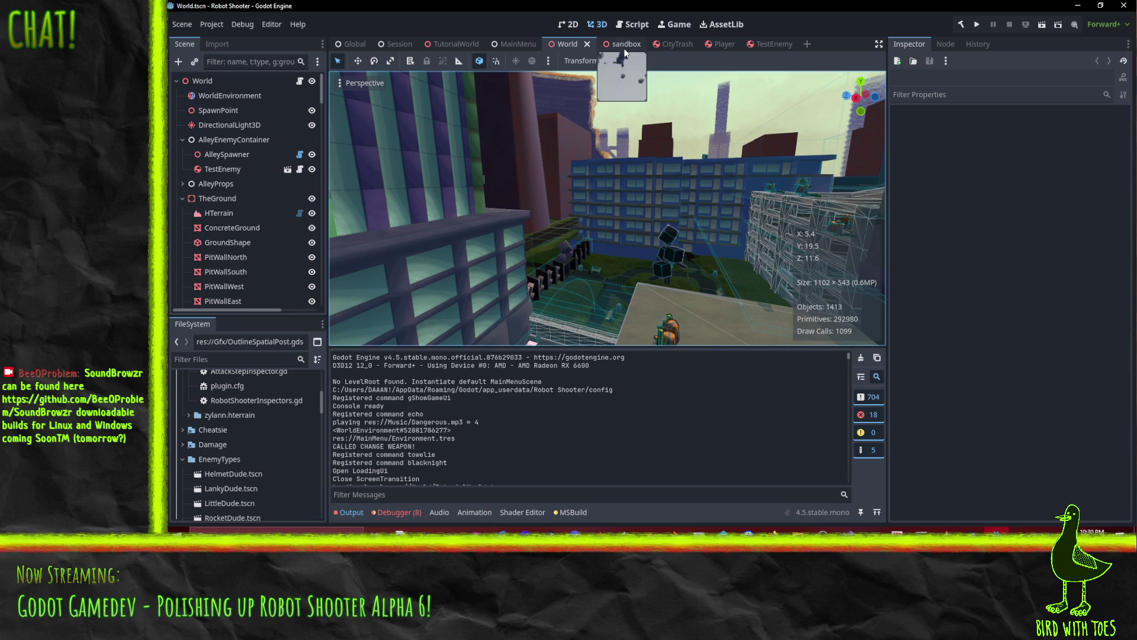
scroll(253, 406, "down", 8)
Briefly open tmp.tscn, close it back to TestEnemy, and select postprocess sandbox.tscn.
scroll(248, 456, "down", 5)
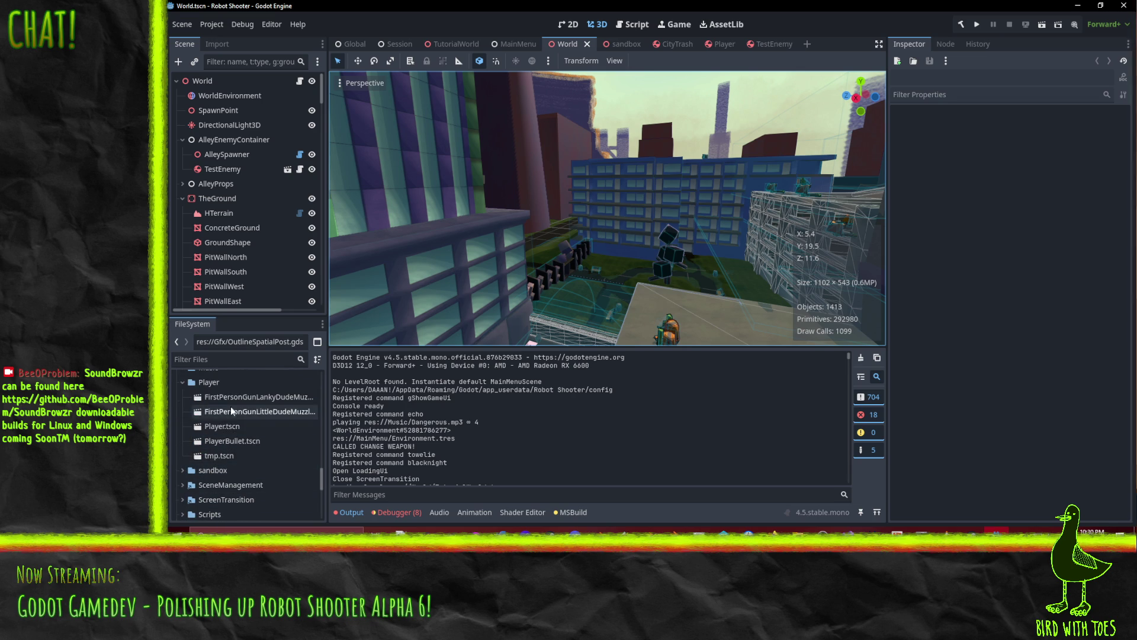
scroll(229, 456, "down", 1)
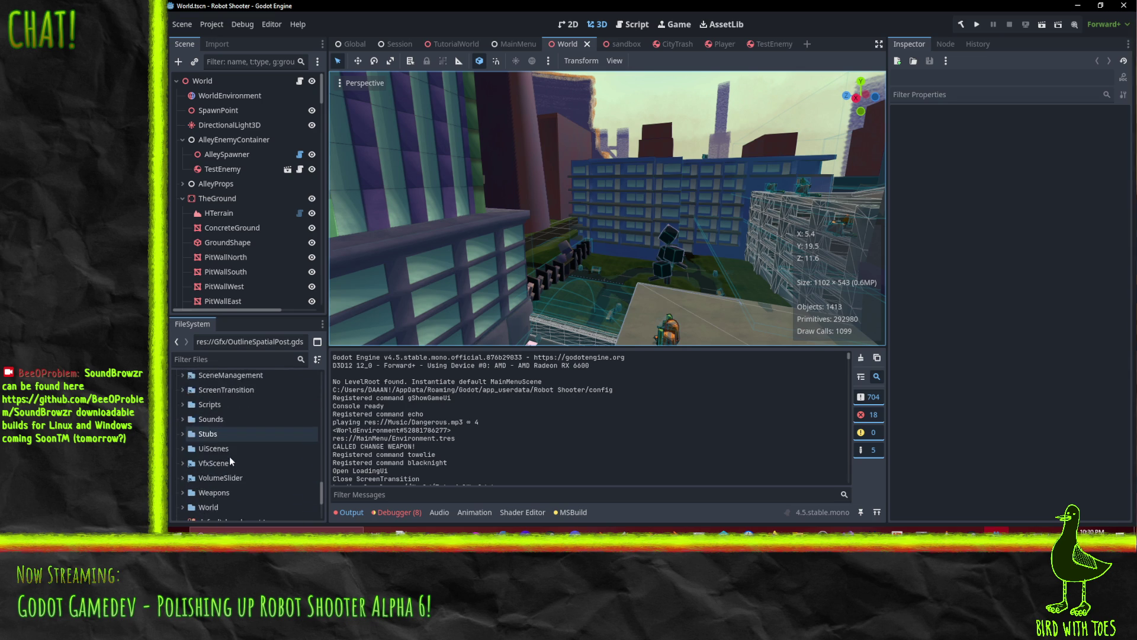
double_click(219, 417)
mouse_move(568, 245)
left_mouse_down()
mouse_move(645, 254)
mouse_move(572, 271)
left_mouse_up()
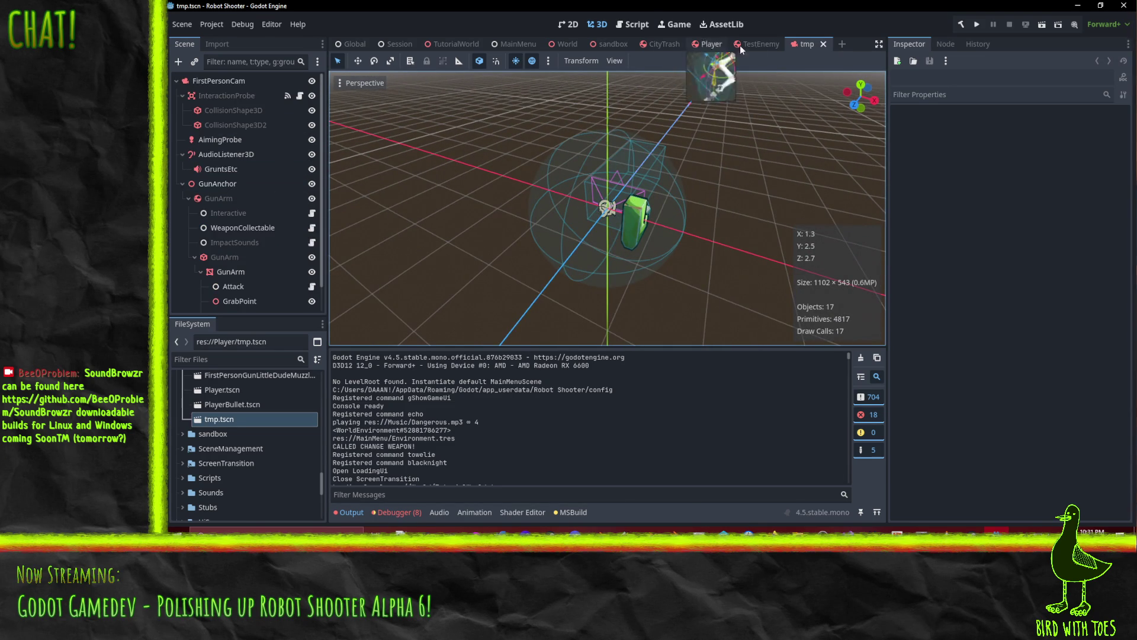
left_click(823, 45)
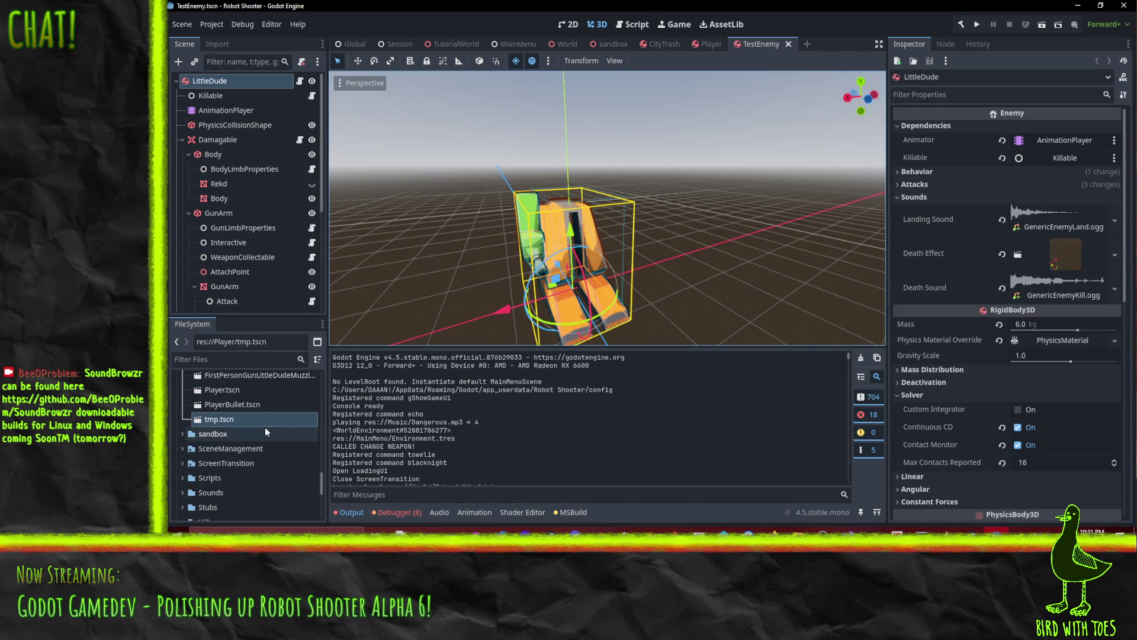
scroll(267, 430, "down", 5)
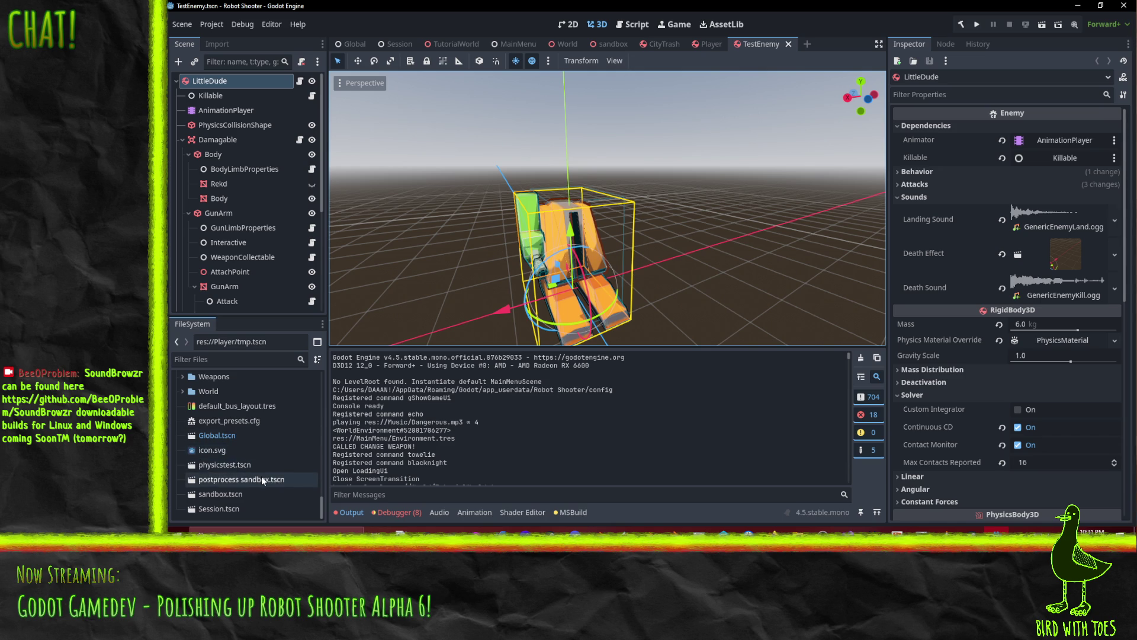
left_click(230, 482)
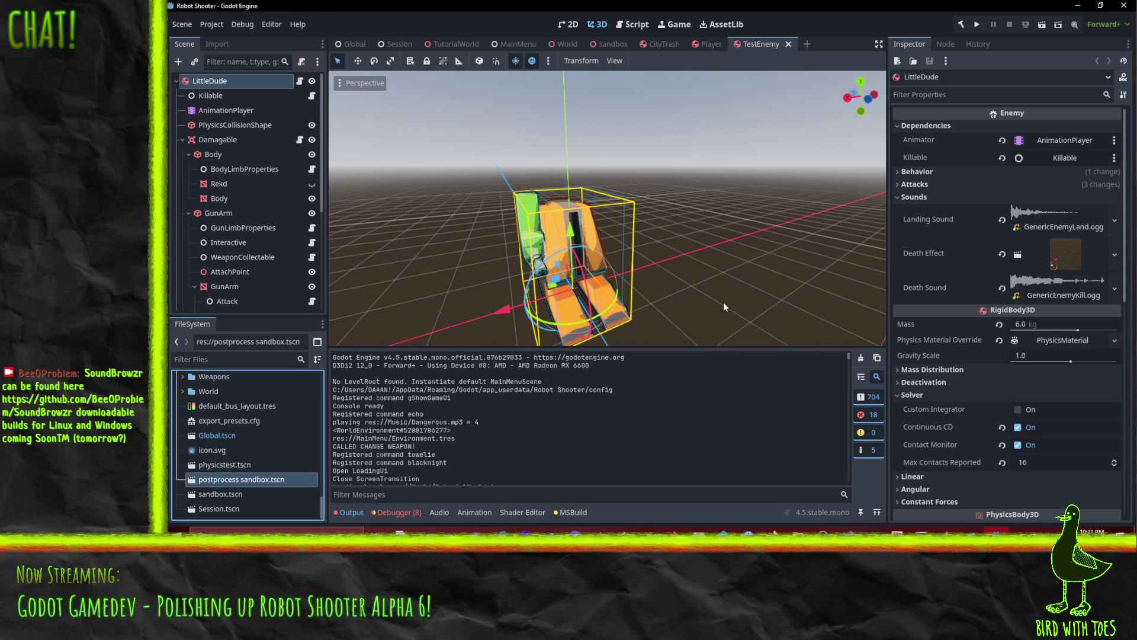
Select TextureRect through MeshInstance3D2, then cancel the deletion and keep them.
mouse_move(627, 179)
left_mouse_down()
mouse_move(713, 160)
mouse_move(668, 153)
mouse_move(488, 305)
left_mouse_up()
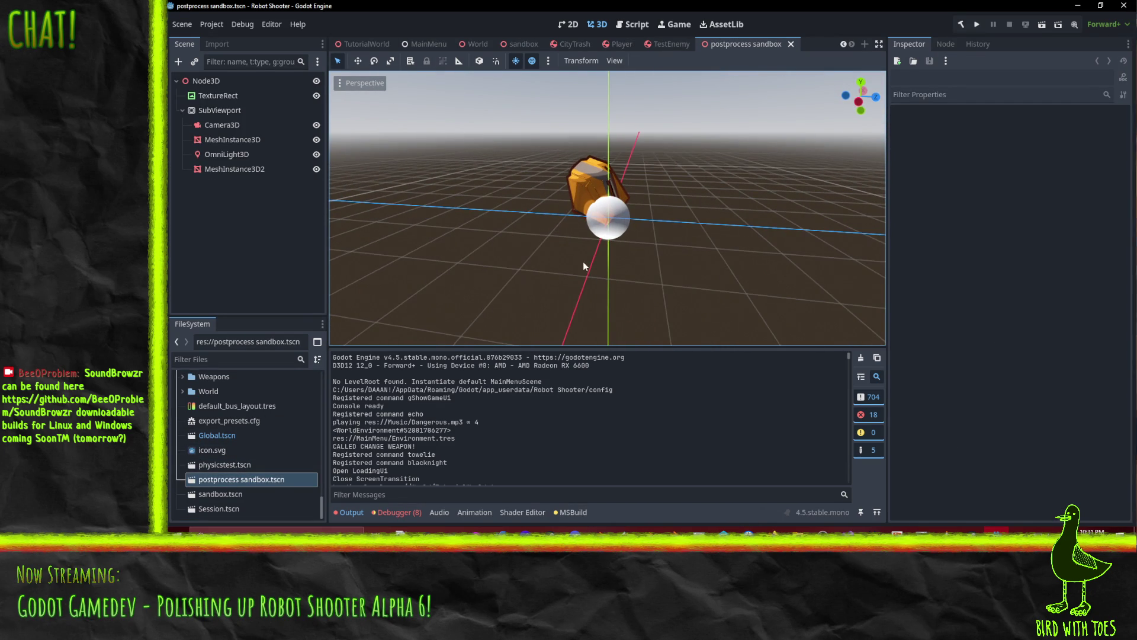
left_click(216, 96)
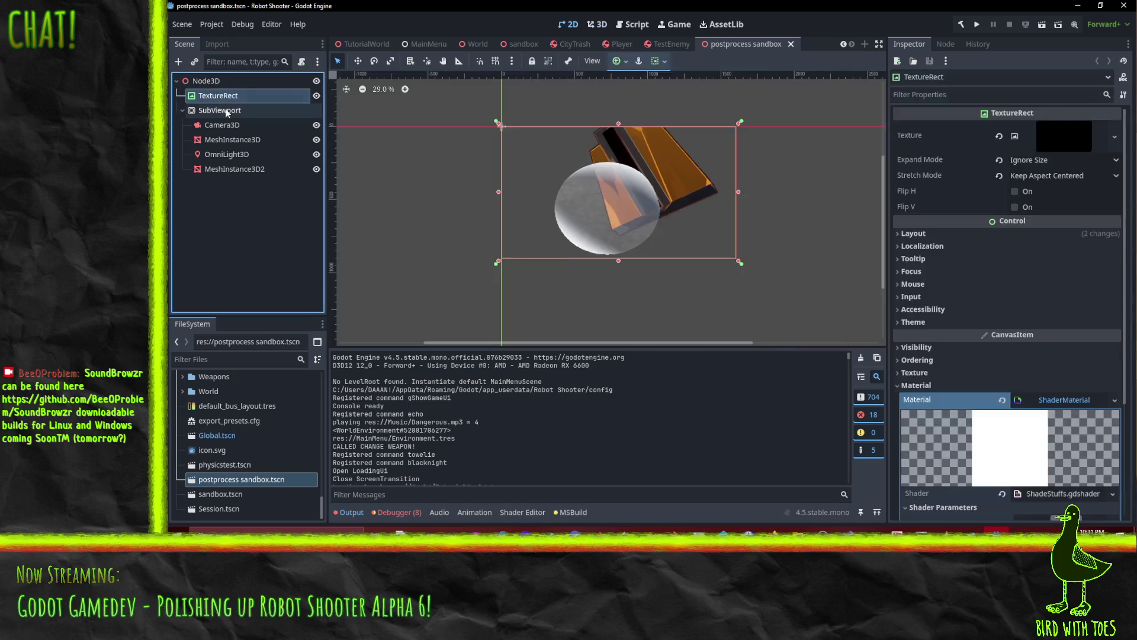
left_click(214, 174, "shift")
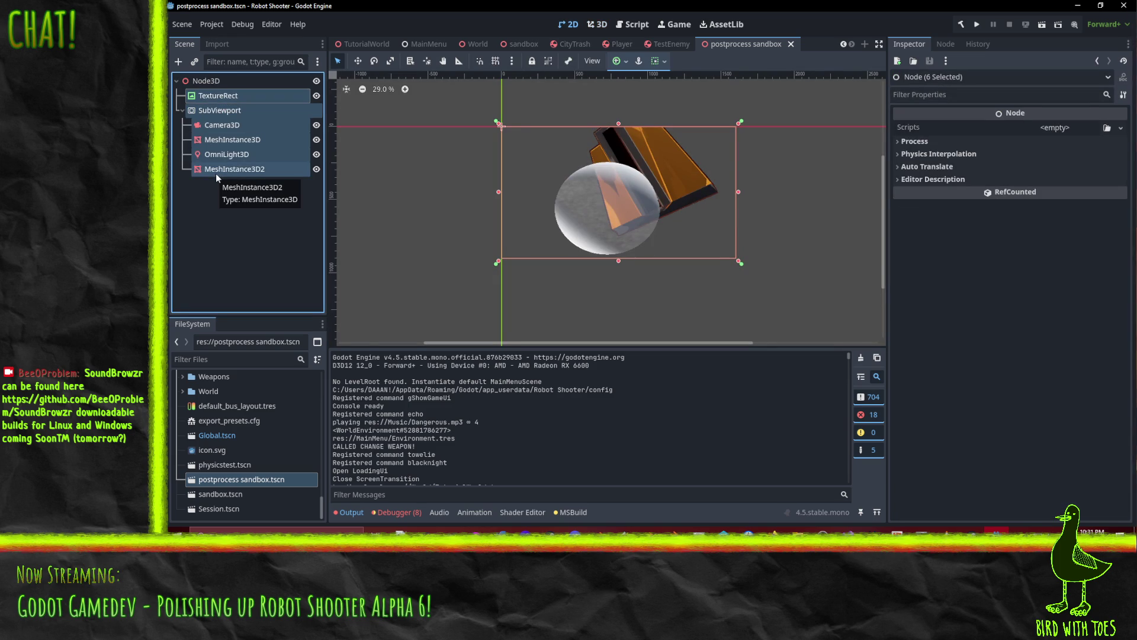
key("Delete")
left_click(678, 282)
Move Camera3D, both meshes and OmniLight3D out of SubViewport to sit under Node3D.
left_click(217, 111)
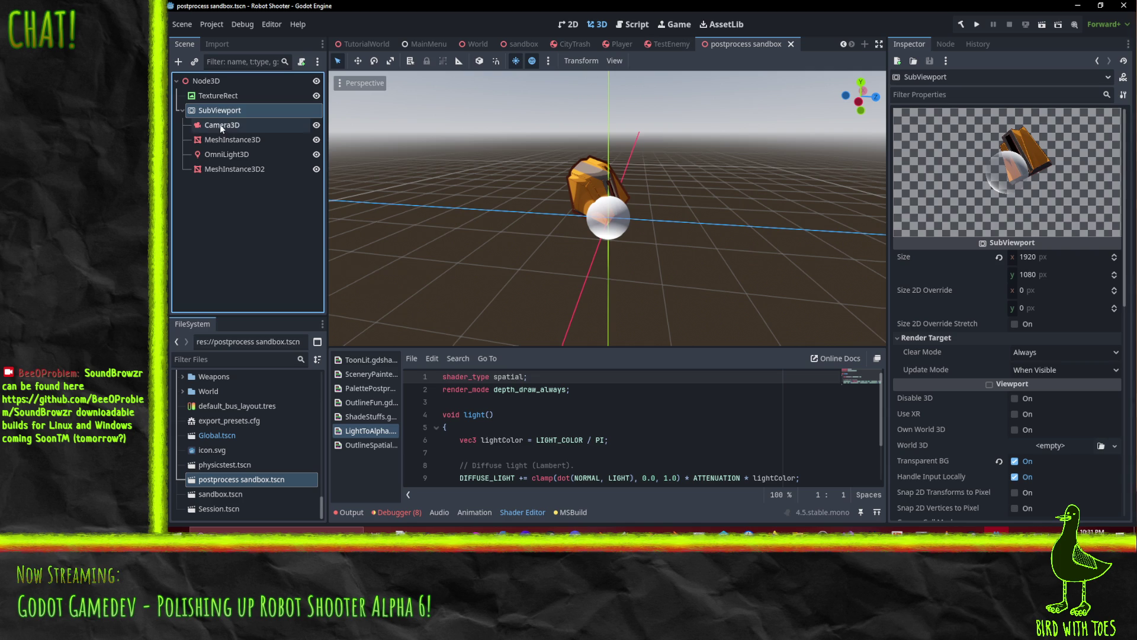
left_click(219, 125)
left_click(215, 111)
left_click(216, 126)
left_click(221, 167, "shift")
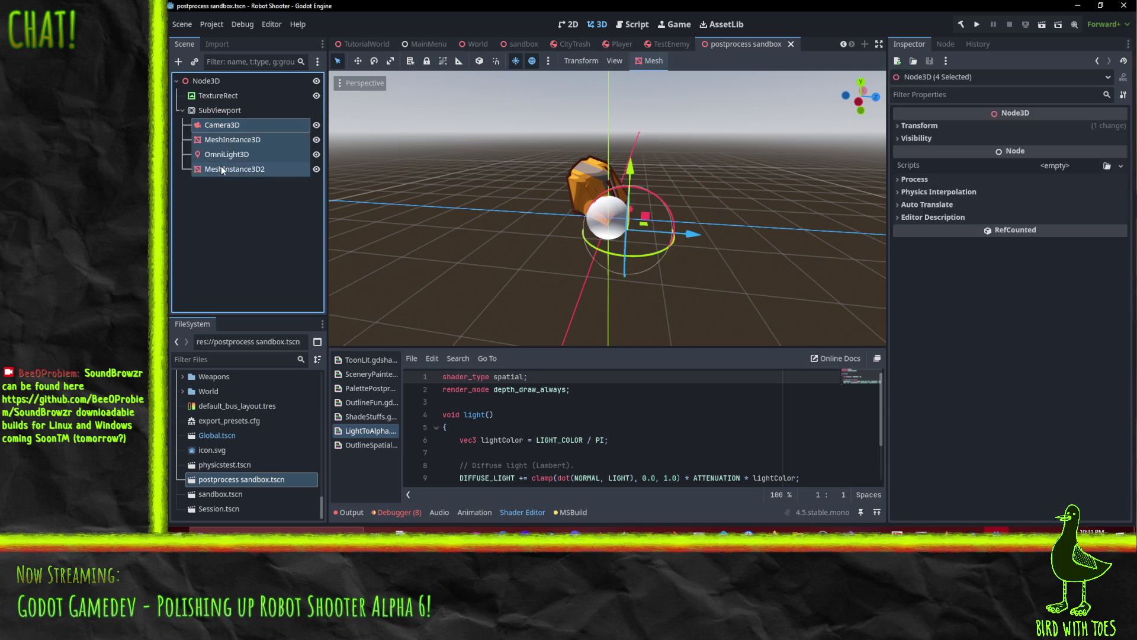
left_click_drag(221, 165, 224, 89)
left_click(221, 169)
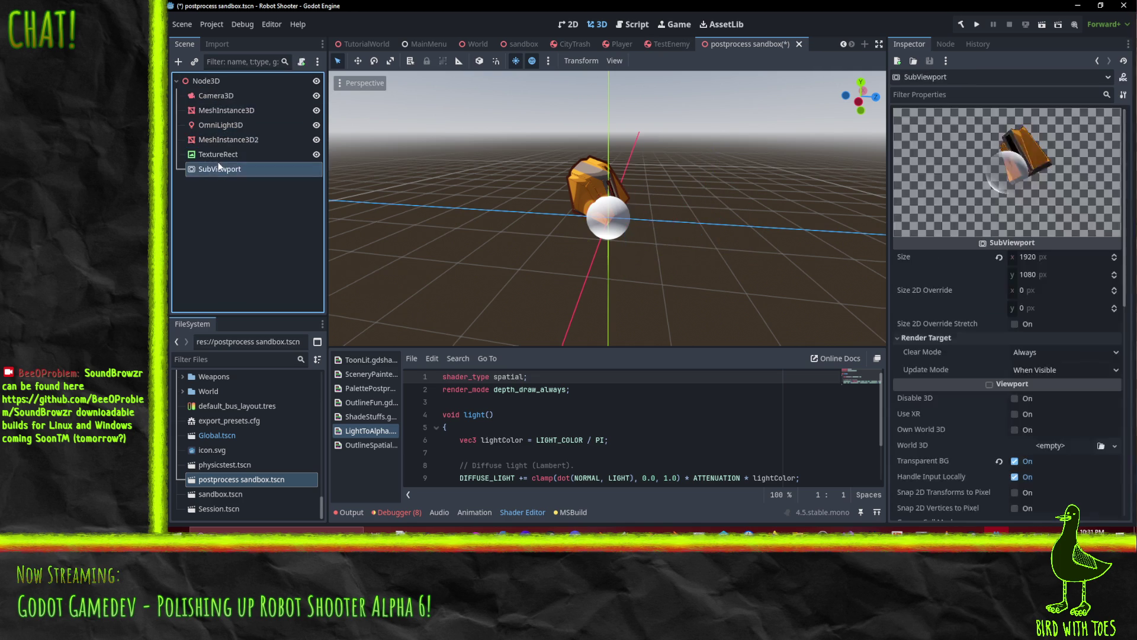
left_click(211, 155, "ctrl")
left_click(211, 155, "ctrl")
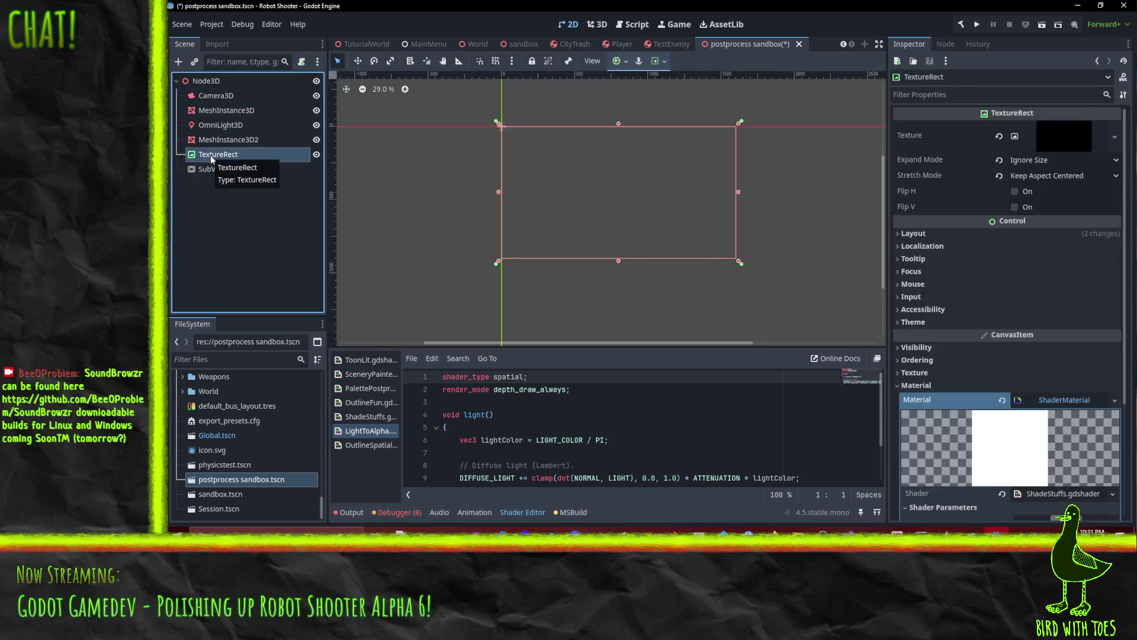
key("Delete")
key("Return")
left_click(233, 138)
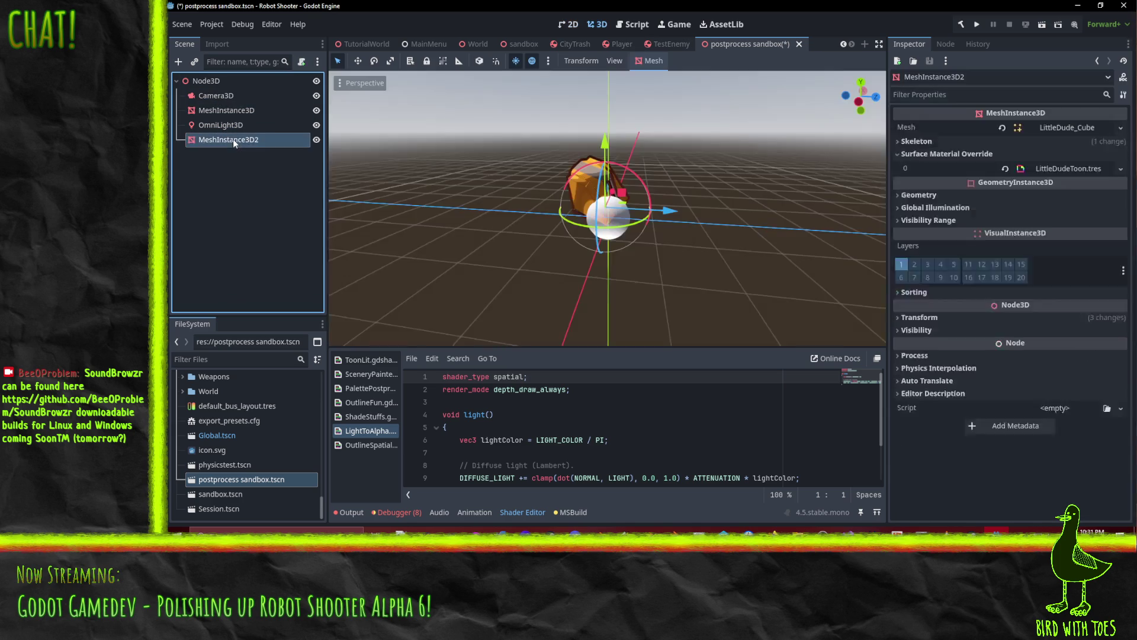
mouse_move(744, 289)
left_mouse_down()
mouse_move(509, 243)
mouse_move(355, 231)
left_mouse_up()
left_click(229, 139)
key("Up")
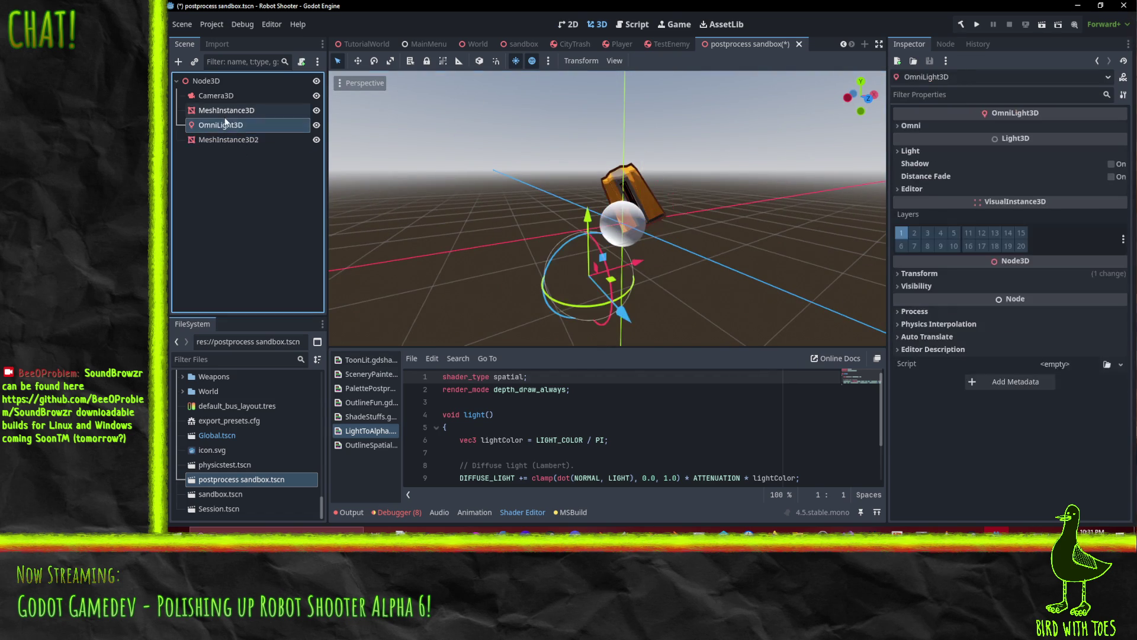
key("Down")
mouse_move(379, 225)
left_mouse_down()
mouse_move(422, 229)
mouse_move(439, 254)
left_mouse_up()
scroll(443, 254, "up", 3)
left_click_drag(566, 230, 628, 225)
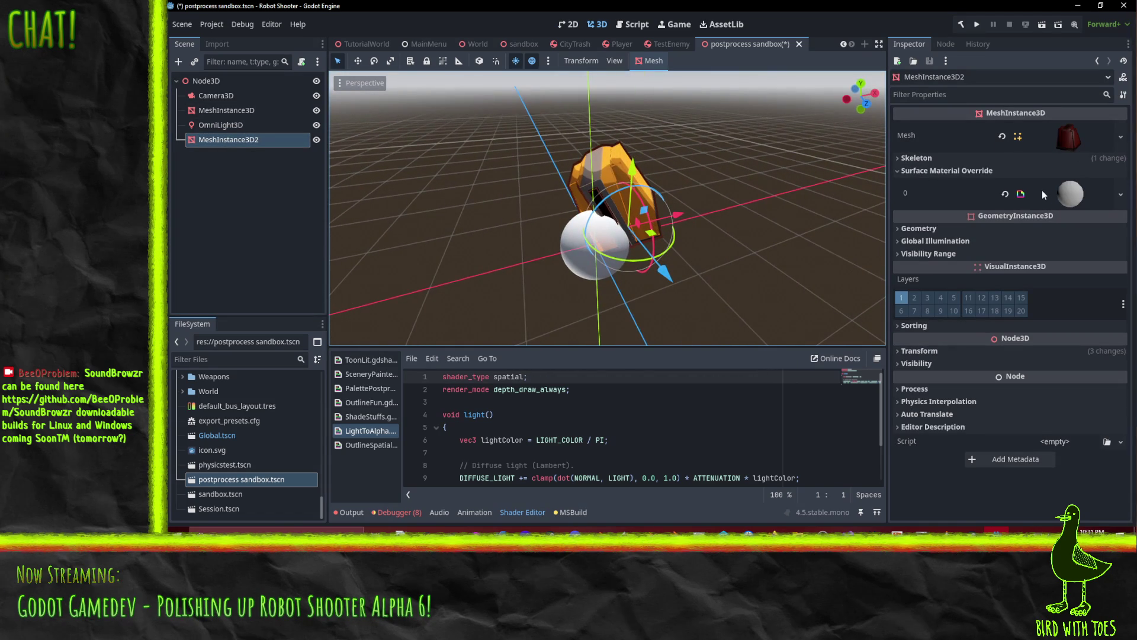
left_click(1070, 194)
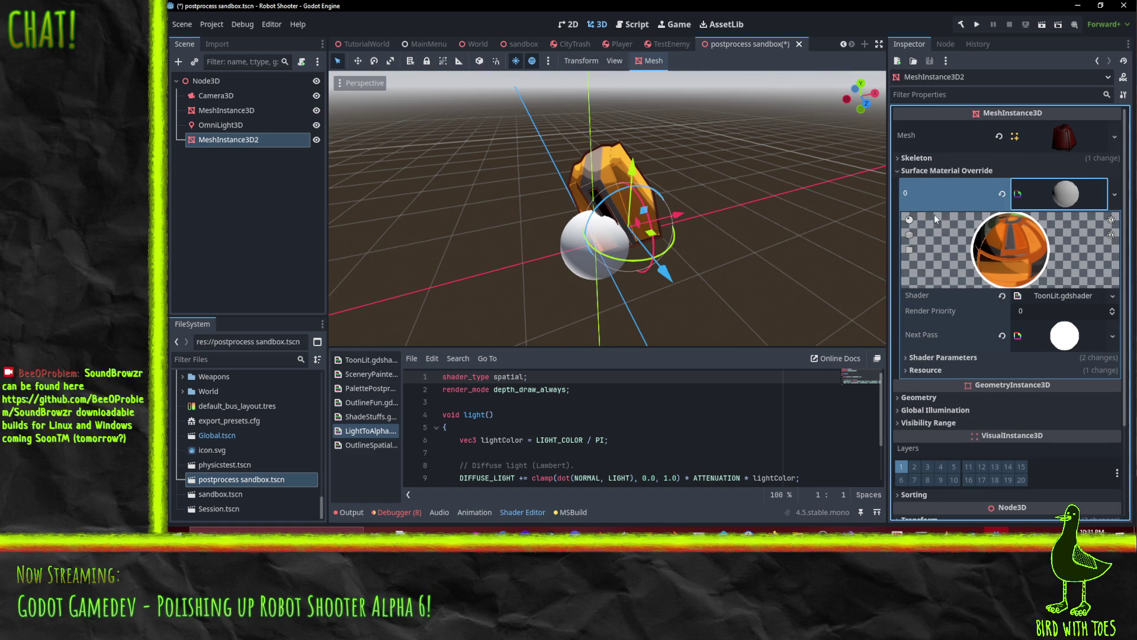
left_click(201, 126)
left_click(226, 110)
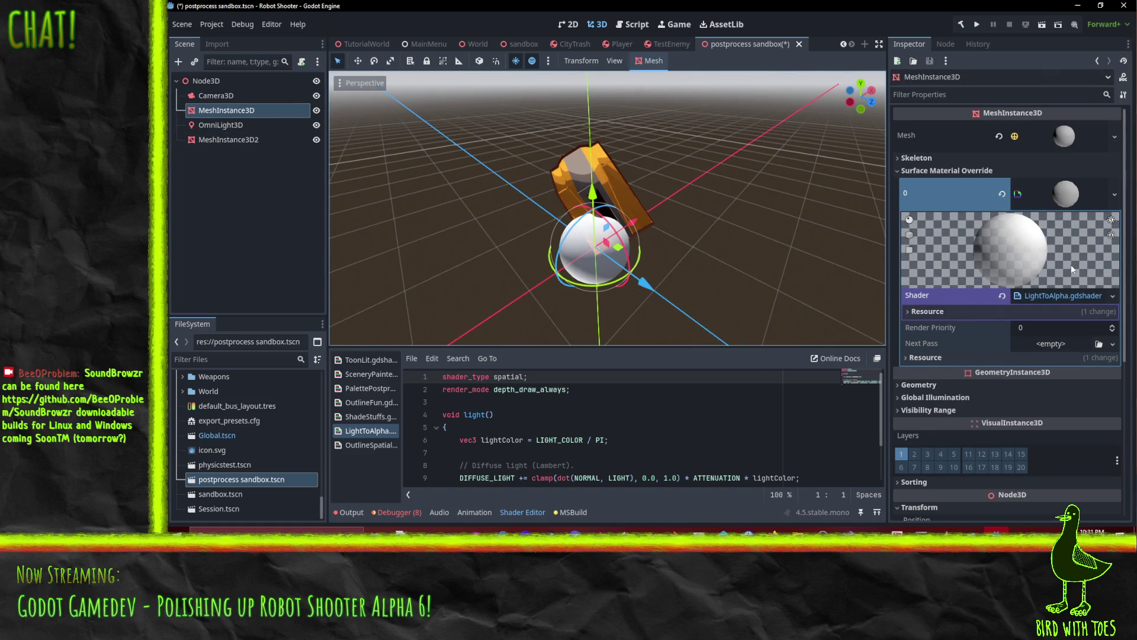
left_click(1061, 298)
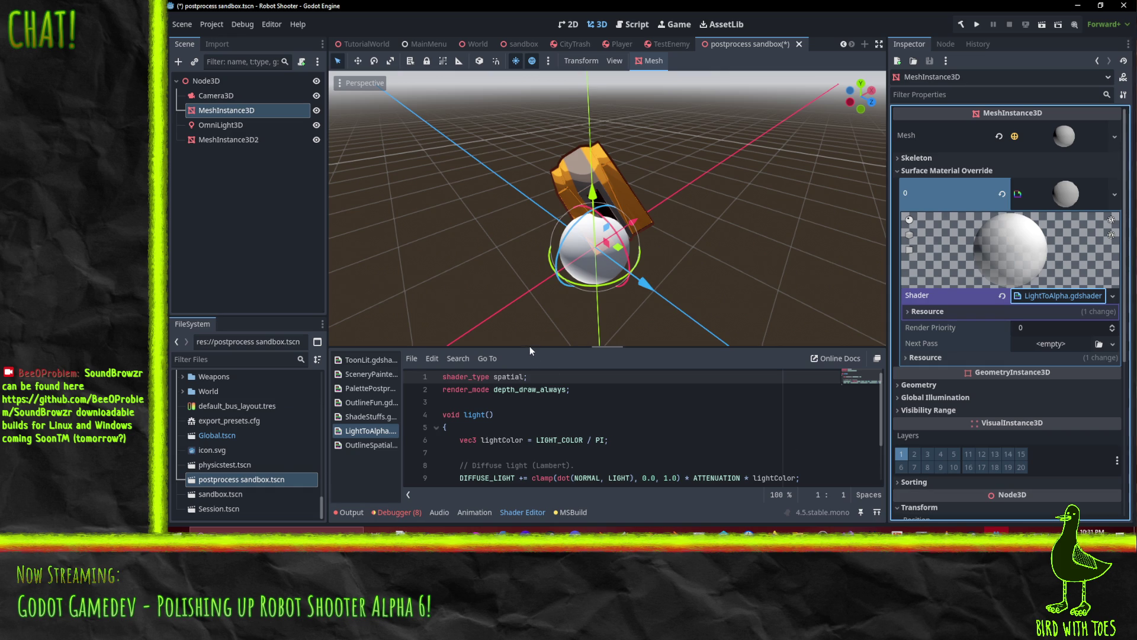
left_click_drag(533, 346, 536, 301)
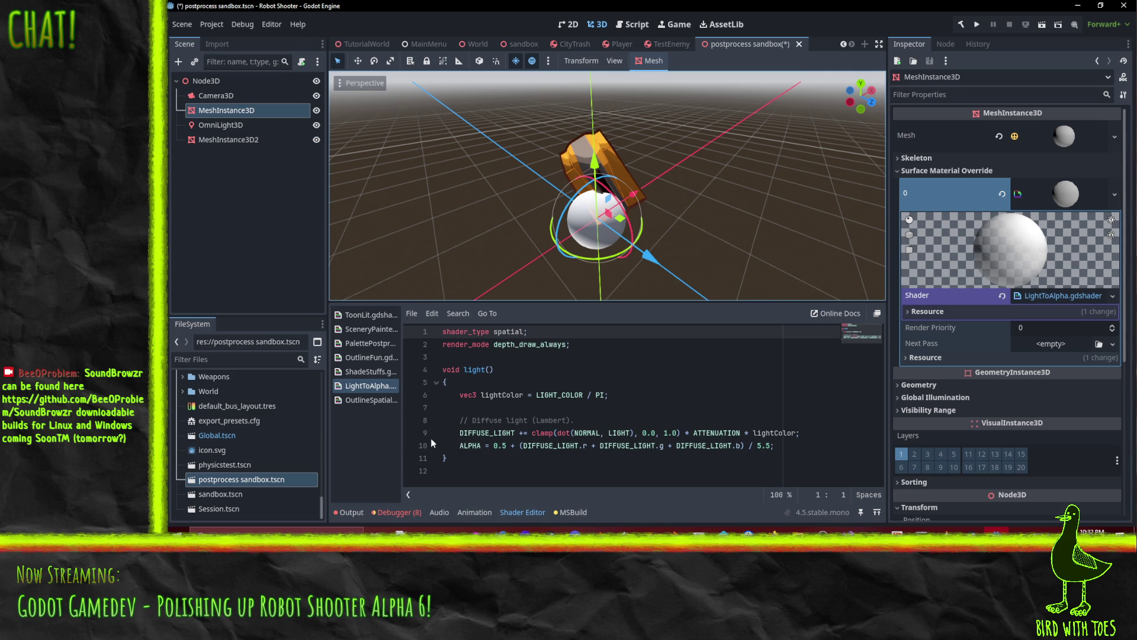
Delete the ALPHA line from light() in LightToAlpha.gdshader, keeping the DIFFUSE_LIGHT line.
left_click(517, 446)
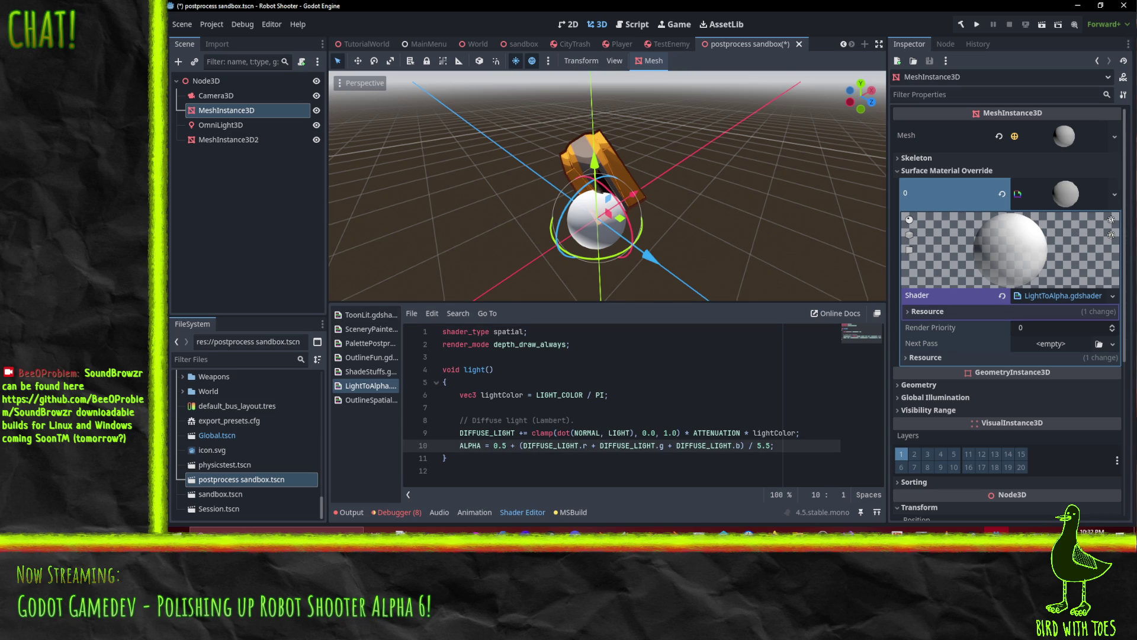
key("ctrl+shift+k")
key("Up")
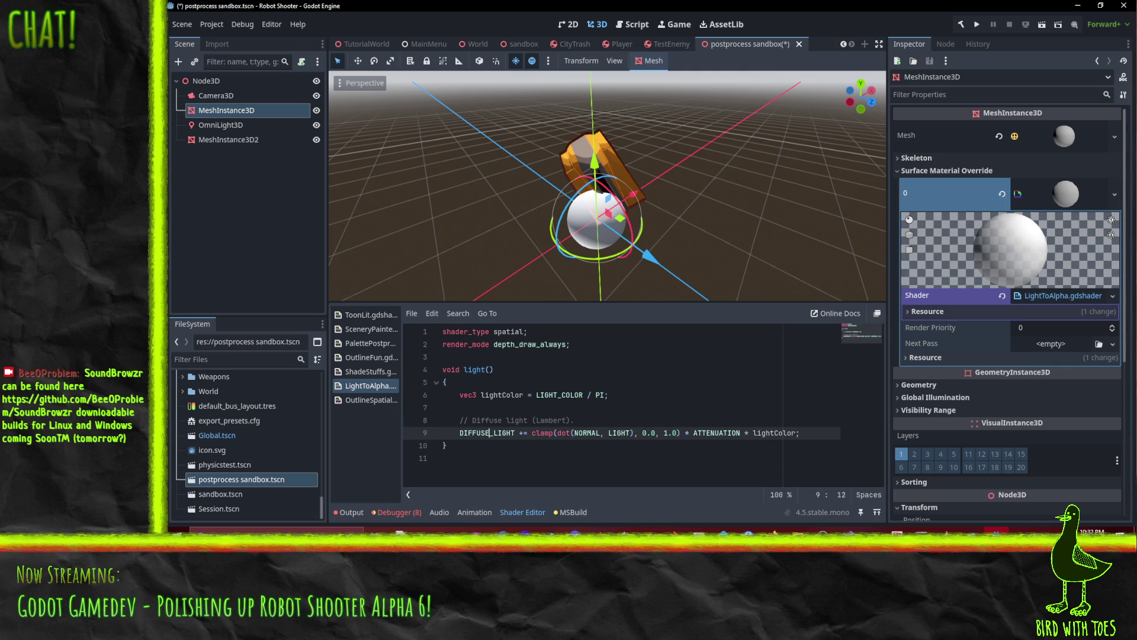
left_click(578, 433)
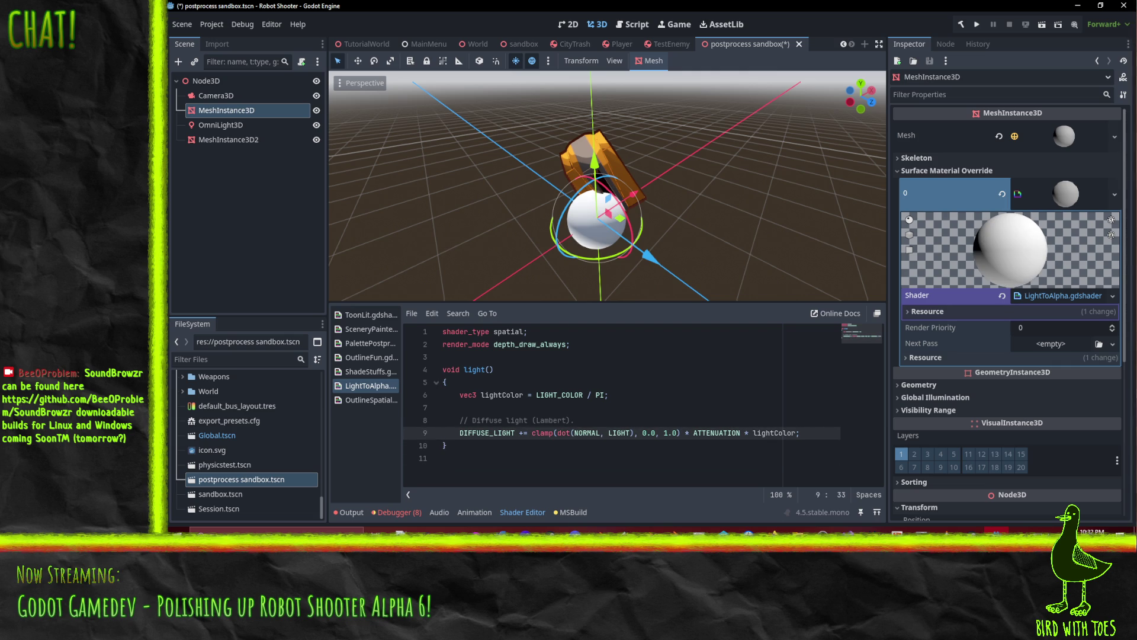
mouse_move(521, 196)
left_mouse_down()
mouse_move(537, 283)
mouse_move(728, 213)
left_mouse_up()
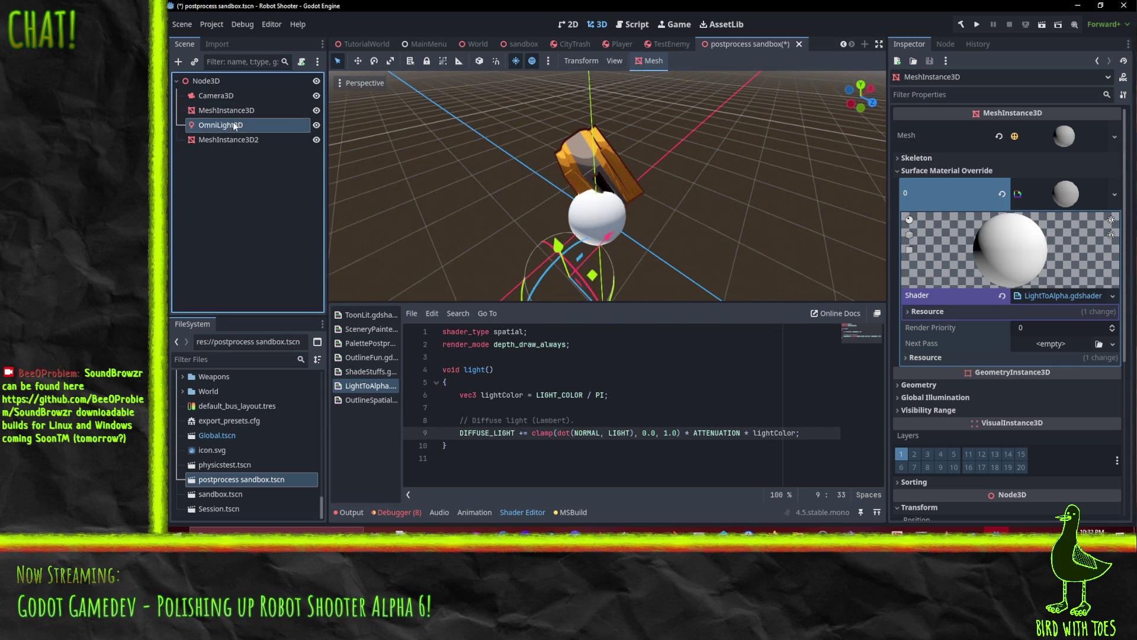
Move OmniLight3D to the left along the X axis.
left_click(235, 125)
mouse_move(562, 178)
left_mouse_down()
mouse_move(623, 155)
mouse_move(604, 285)
left_mouse_up()
mouse_move(639, 241)
left_mouse_down()
mouse_move(581, 239)
mouse_move(598, 240)
left_mouse_up()
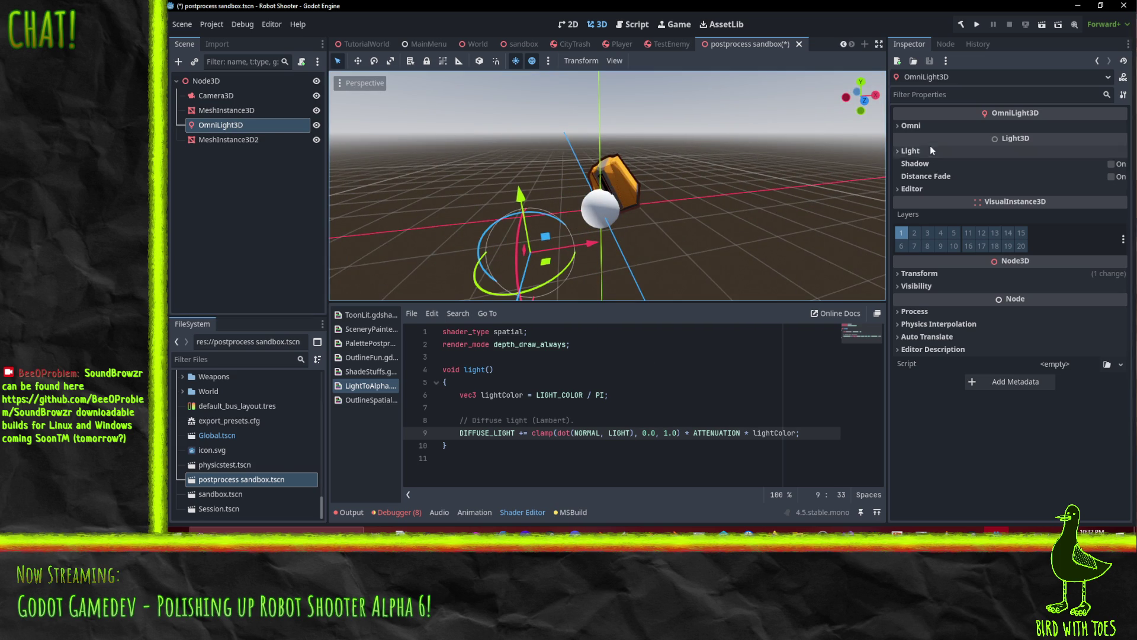
Set OmniLight3D's Light colour to pure red (ff0000).
left_click(917, 124)
left_click(912, 202)
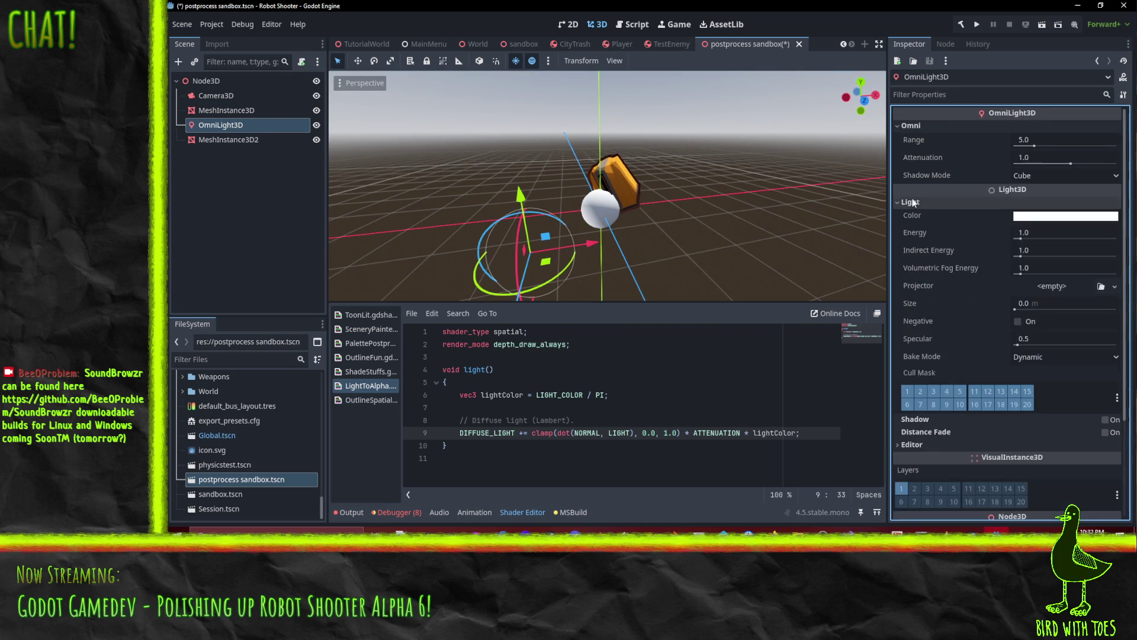
left_click(1060, 216)
left_click_drag(1058, 419, 1090, 418)
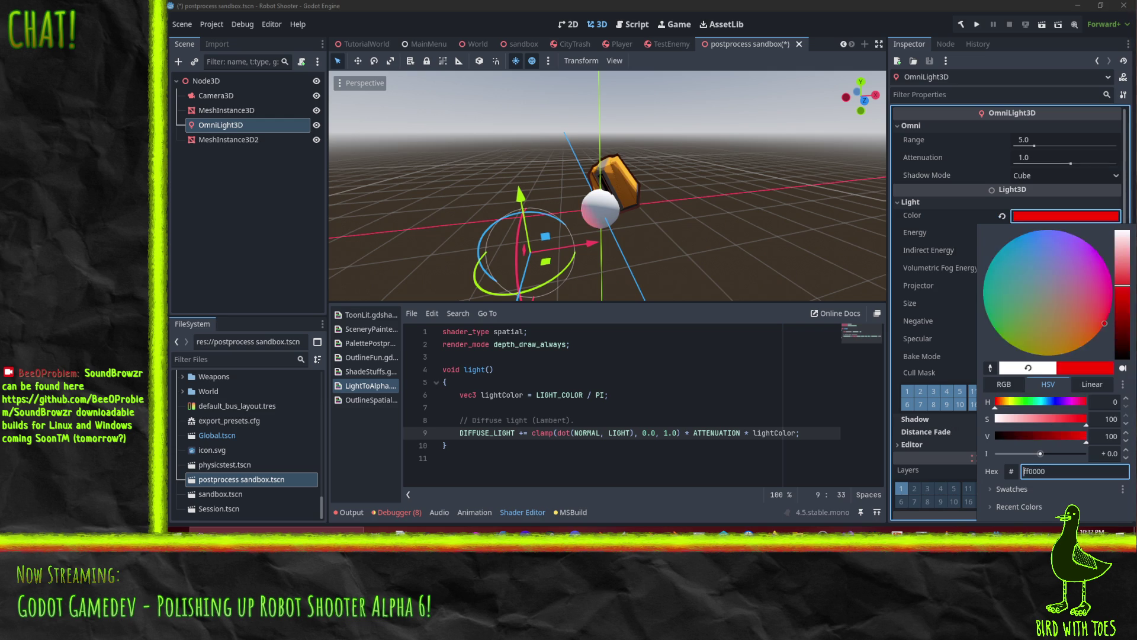
left_click(584, 5)
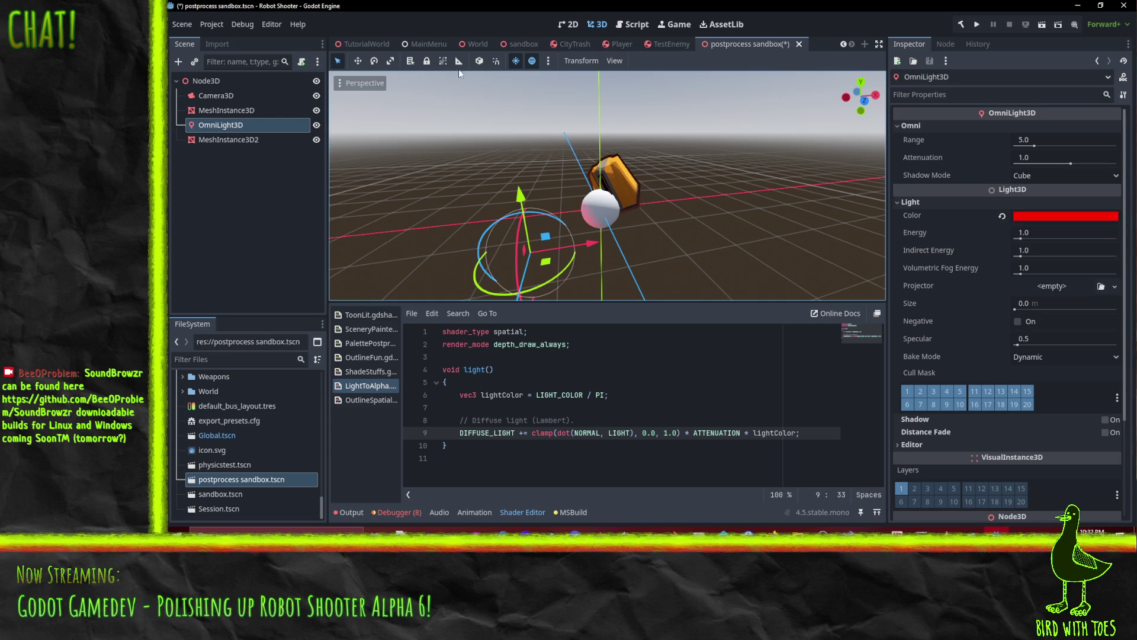
Turn off Preview Sunlight and bring up OmniLight3D's context menu.
left_click(515, 61)
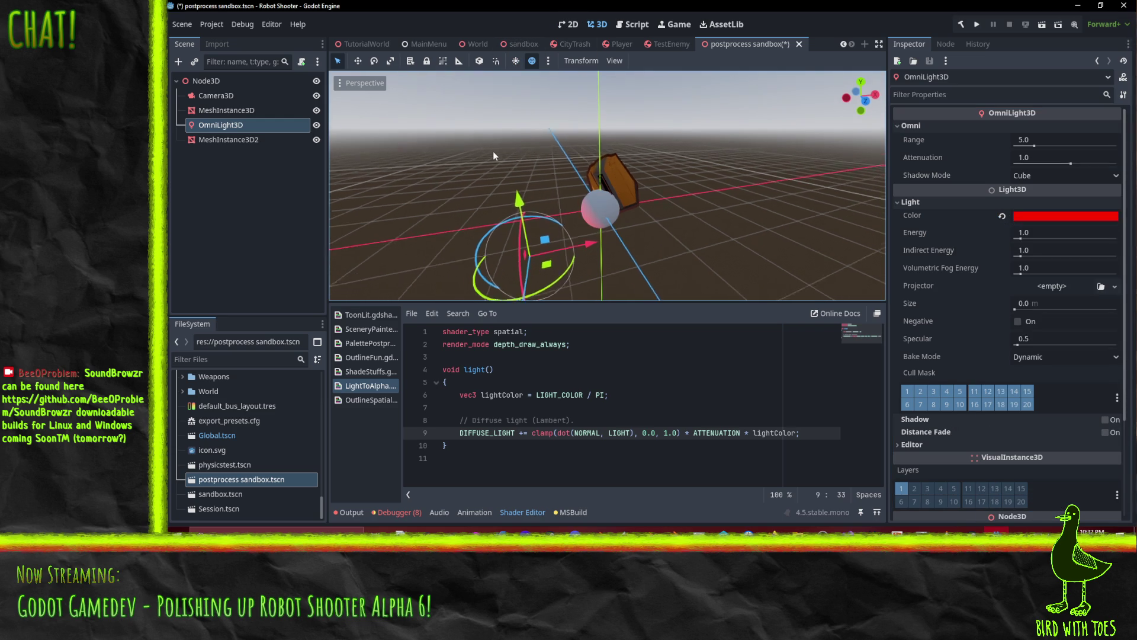
right_click(218, 138)
left_click(206, 126)
right_click(206, 126)
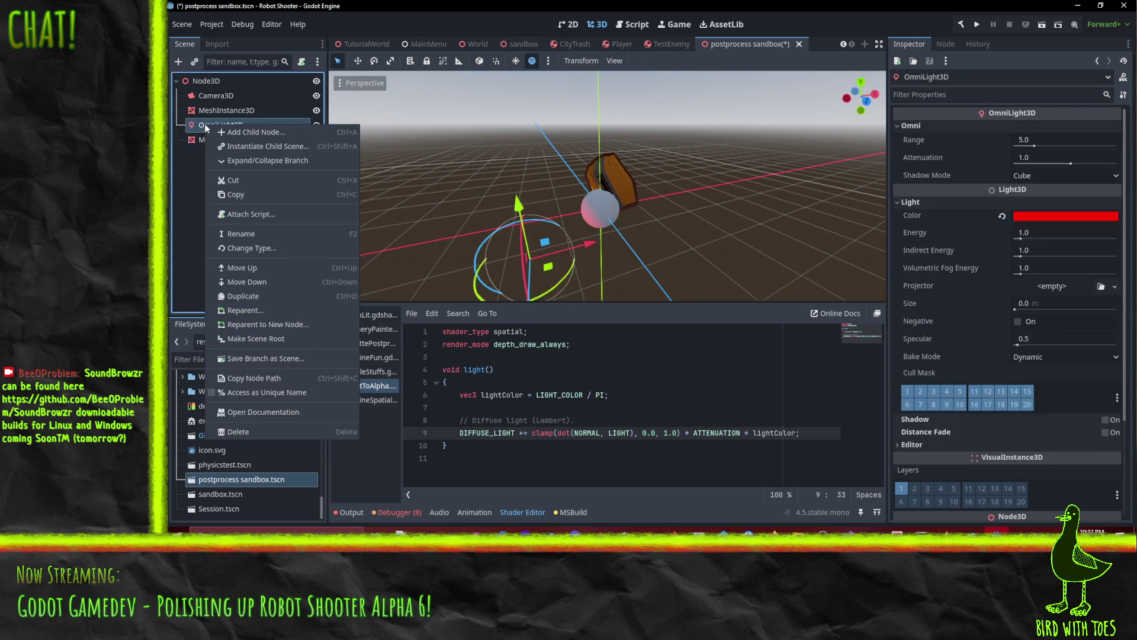
Duplicate the omni light and raise OmniLight3D2 above the sphere.
left_click(286, 293)
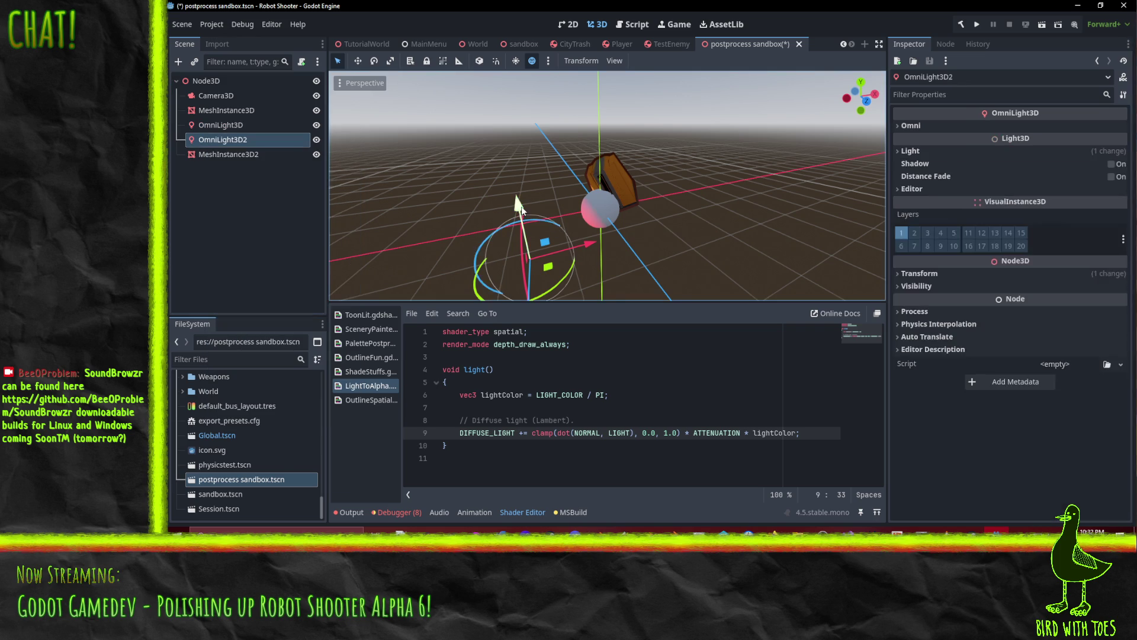
mouse_move(519, 205)
left_mouse_down()
mouse_move(512, 127)
mouse_move(474, 65)
mouse_move(489, 77)
left_mouse_up()
mouse_move(555, 131)
left_mouse_down()
mouse_move(571, 131)
mouse_move(588, 157)
left_mouse_up()
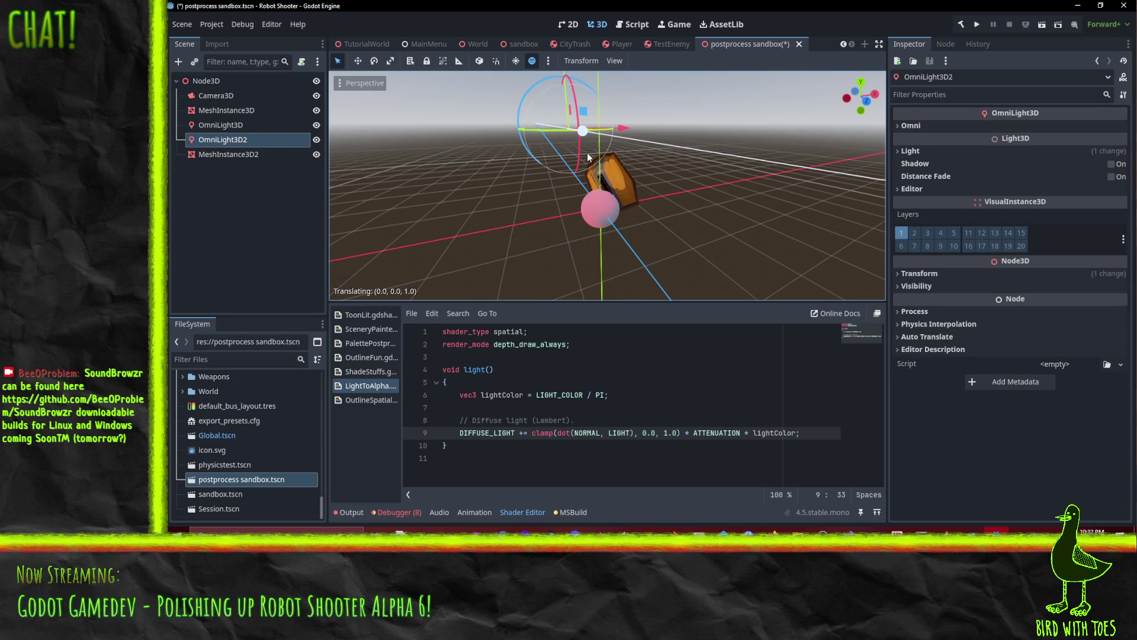
Set OmniLight3D2's Light colour to pure green (00ff00) using RGB values.
left_click(923, 152)
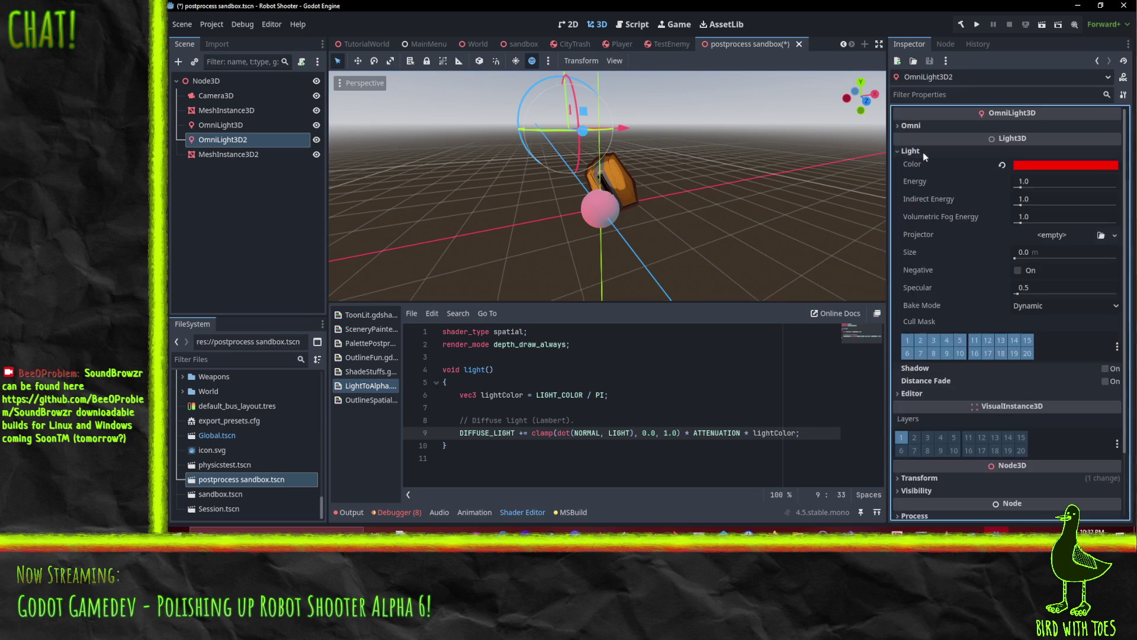
left_click(1070, 166)
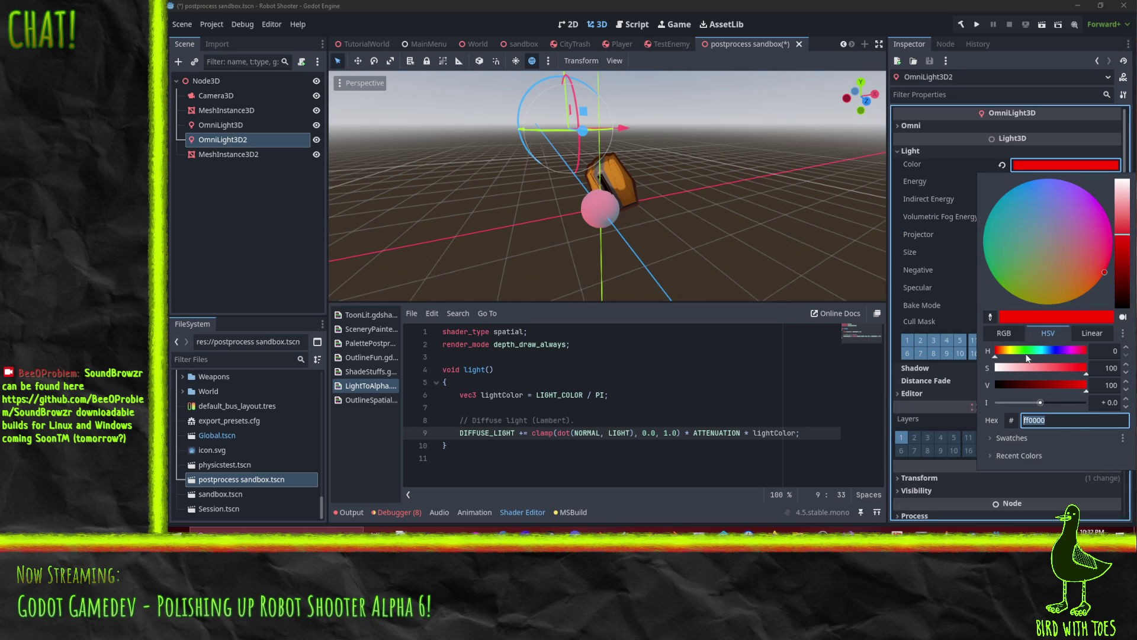
left_click(1004, 333)
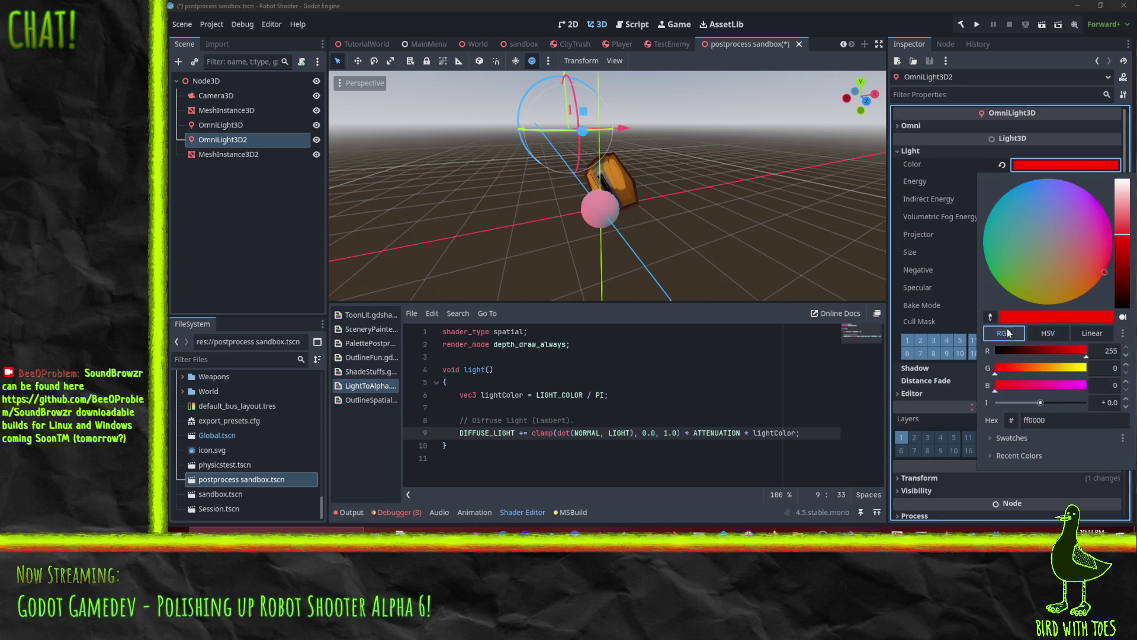
mouse_move(1004, 370)
left_mouse_down()
mouse_move(1086, 368)
mouse_move(991, 353)
left_mouse_up()
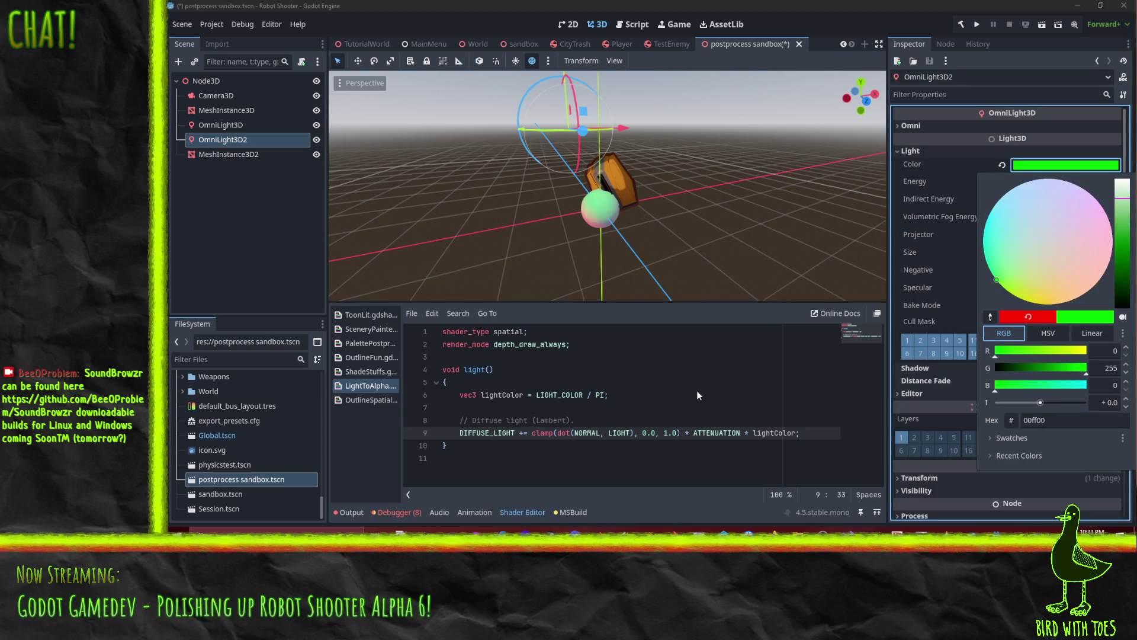
left_click(282, 244)
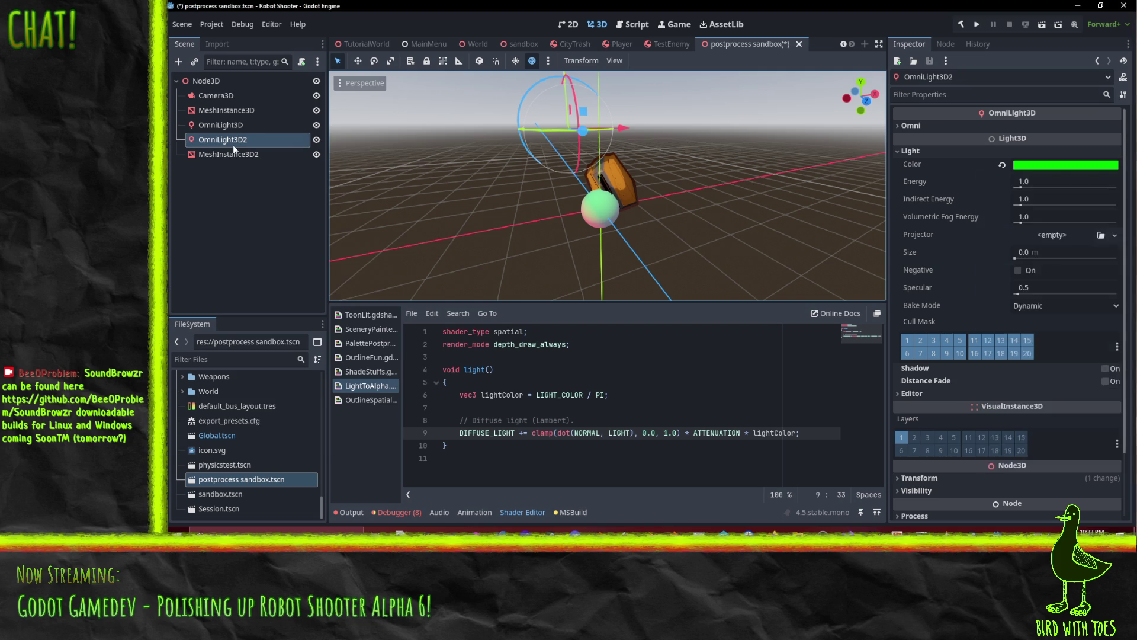
right_click(228, 141)
Duplicate OmniLight3D2 as OmniLight3D3, place it beside the sphere and colour it 0000ff blue.
left_click(275, 313)
mouse_move(557, 137)
left_mouse_down()
mouse_move(511, 98)
mouse_move(512, 260)
mouse_move(623, 283)
mouse_move(757, 248)
mouse_move(719, 264)
mouse_move(747, 268)
mouse_move(738, 253)
left_mouse_up()
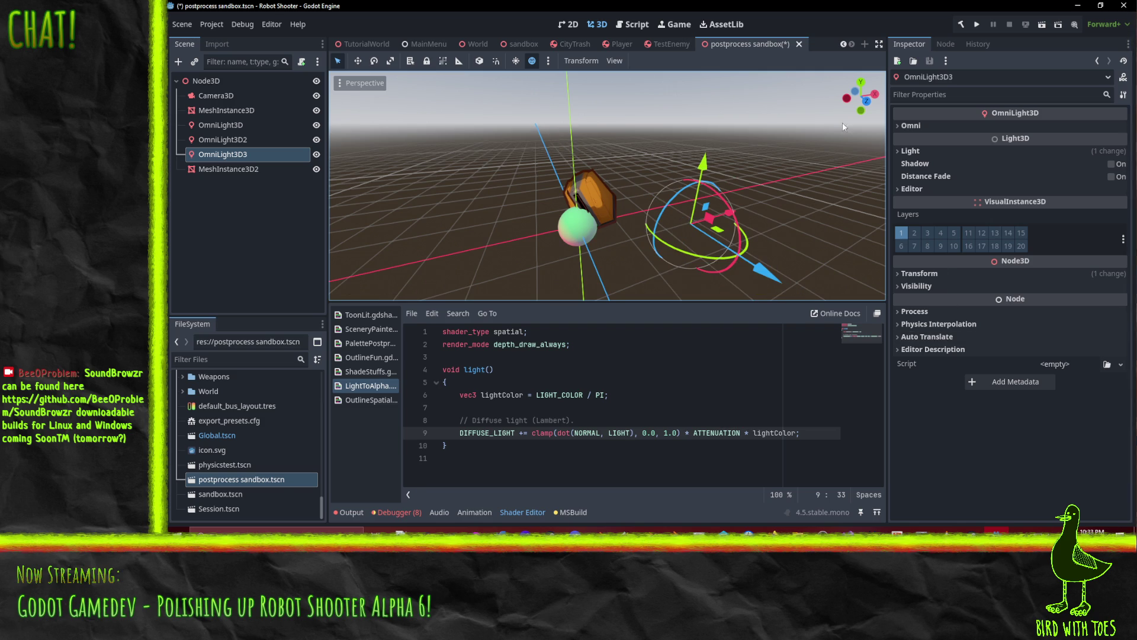
left_click(1025, 151)
left_click(1030, 166)
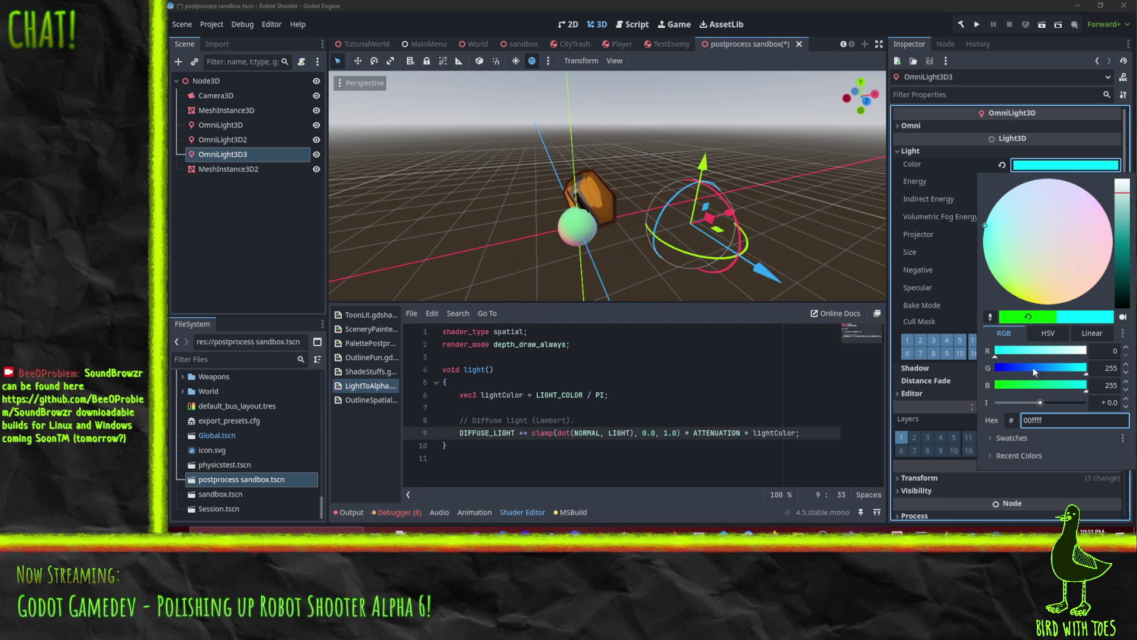
type("0000ff")
key("Return")
mouse_move(689, 261)
left_mouse_down()
mouse_move(749, 184)
mouse_move(704, 205)
mouse_move(811, 263)
mouse_move(871, 261)
mouse_move(768, 259)
mouse_move(752, 243)
mouse_move(753, 215)
left_mouse_up()
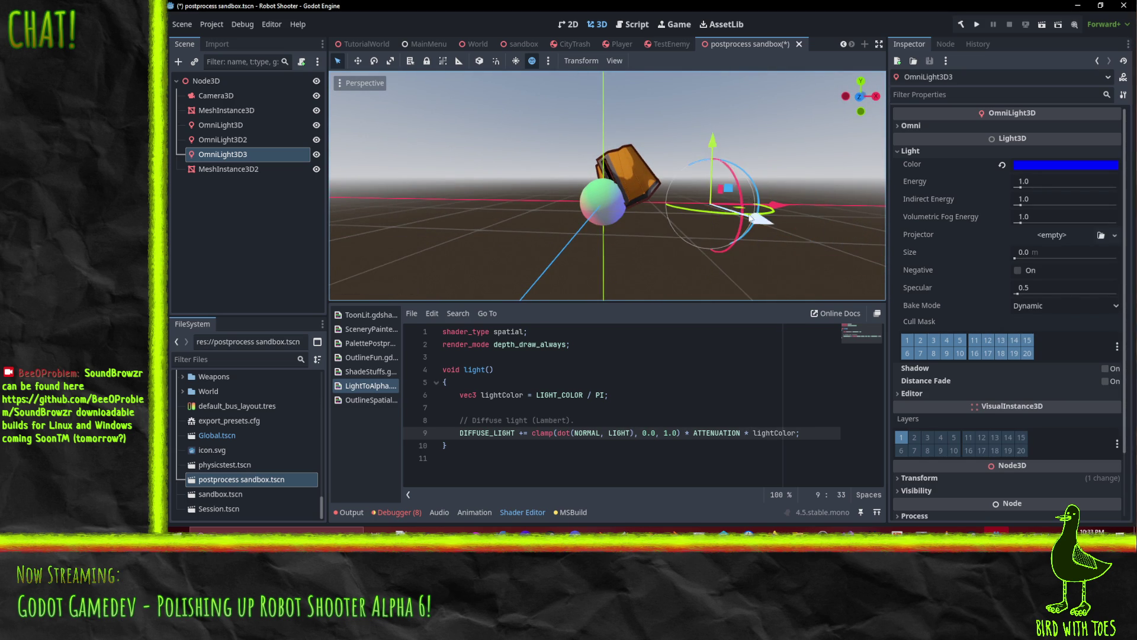
scroll(512, 233, "up", 2)
mouse_move(512, 232)
left_mouse_down()
mouse_move(591, 247)
mouse_move(542, 280)
left_mouse_up()
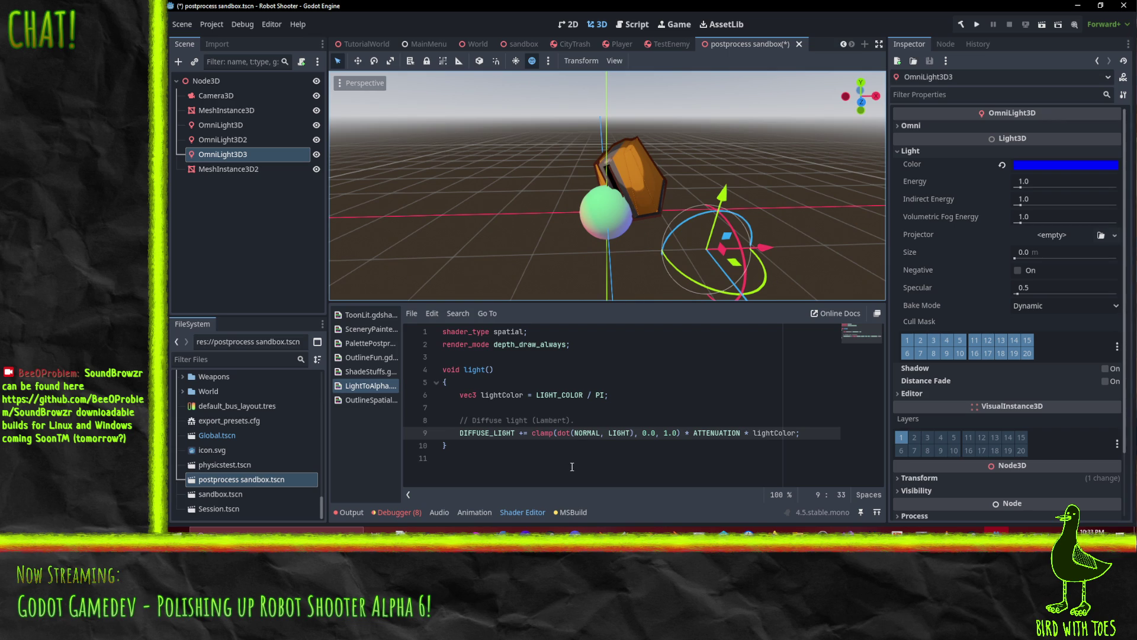
Insert a new fragment() function below the render_mode line.
key("Up")
key("Up")
key("Up")
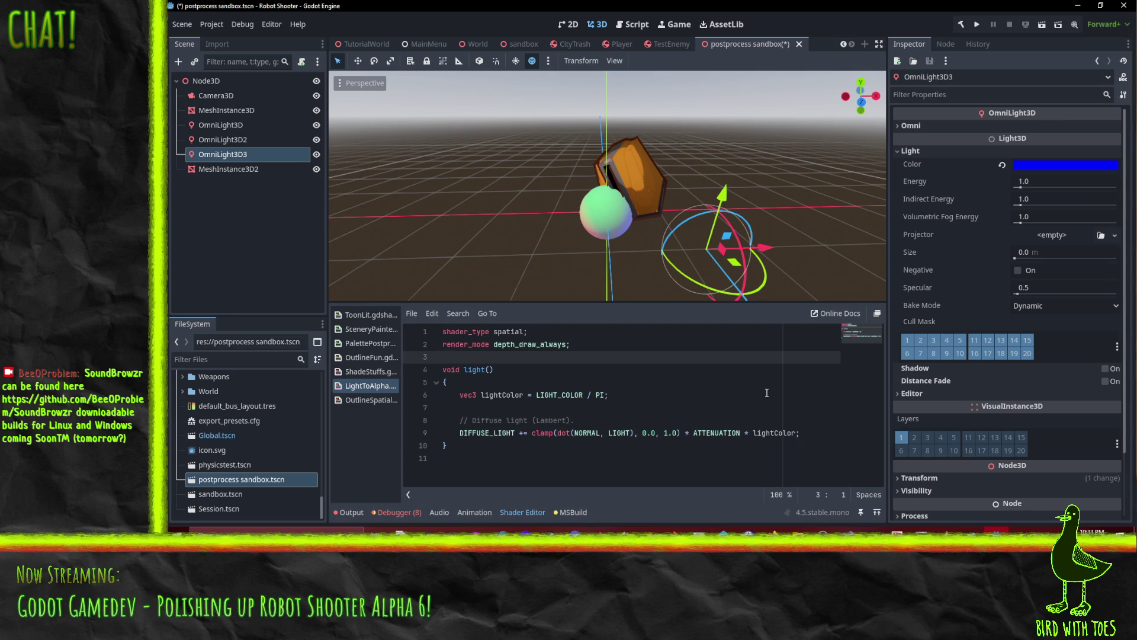
key("Return")
key("Return")
key("Up")
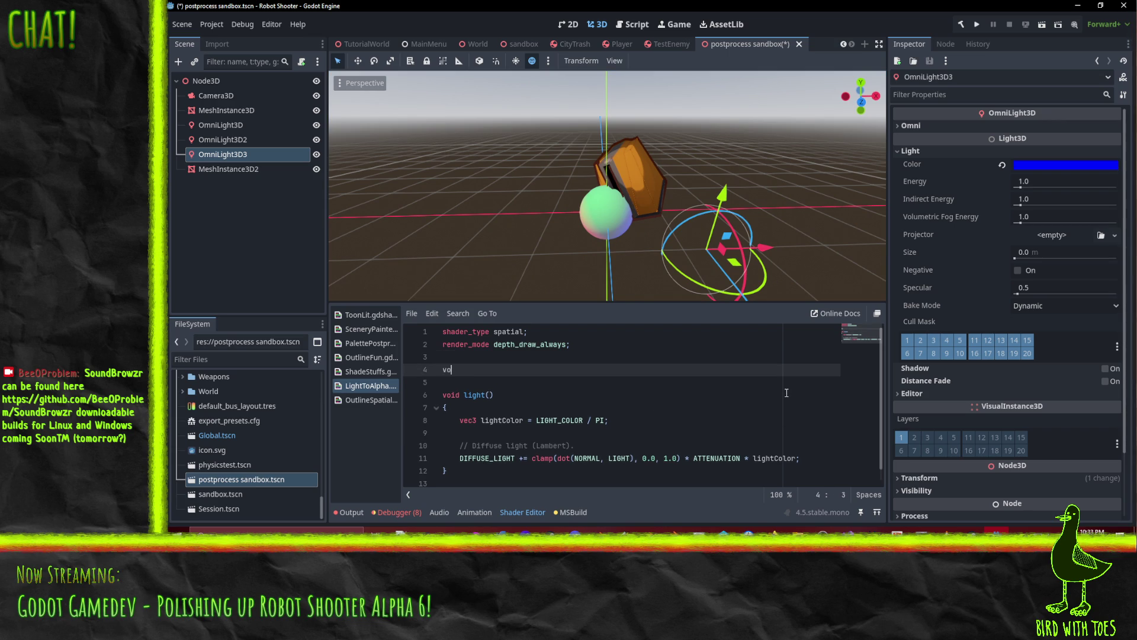
type("id fragme")
key("Return")
key("Return")
type("{")
key("Return")
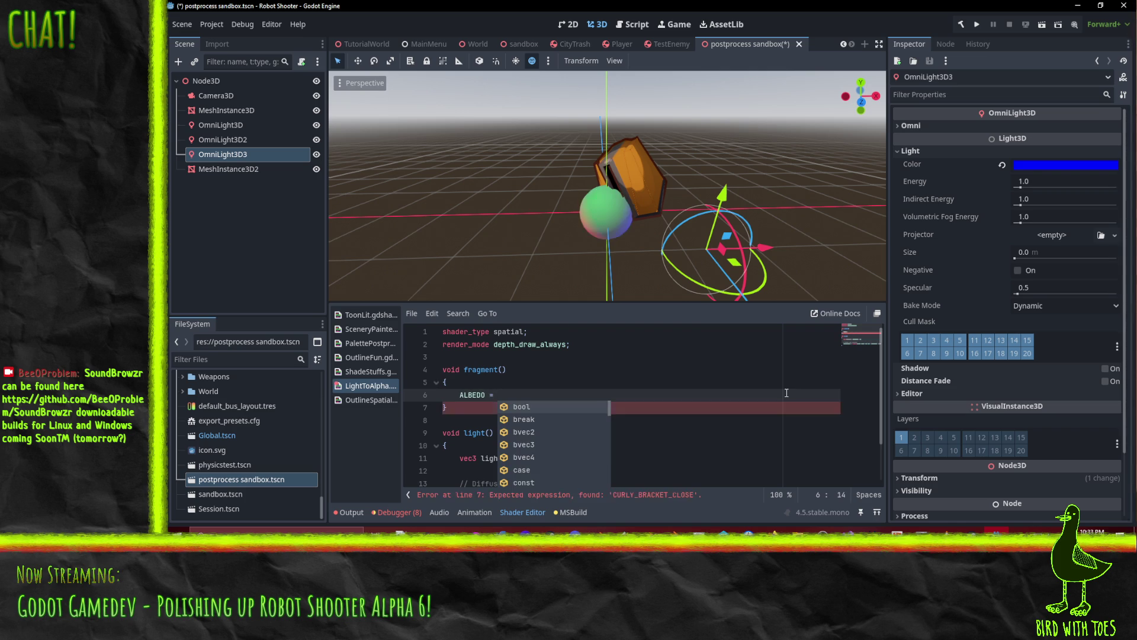
Set ALBEDO in fragment() to a white vector using 1. values.
type("vec4(")
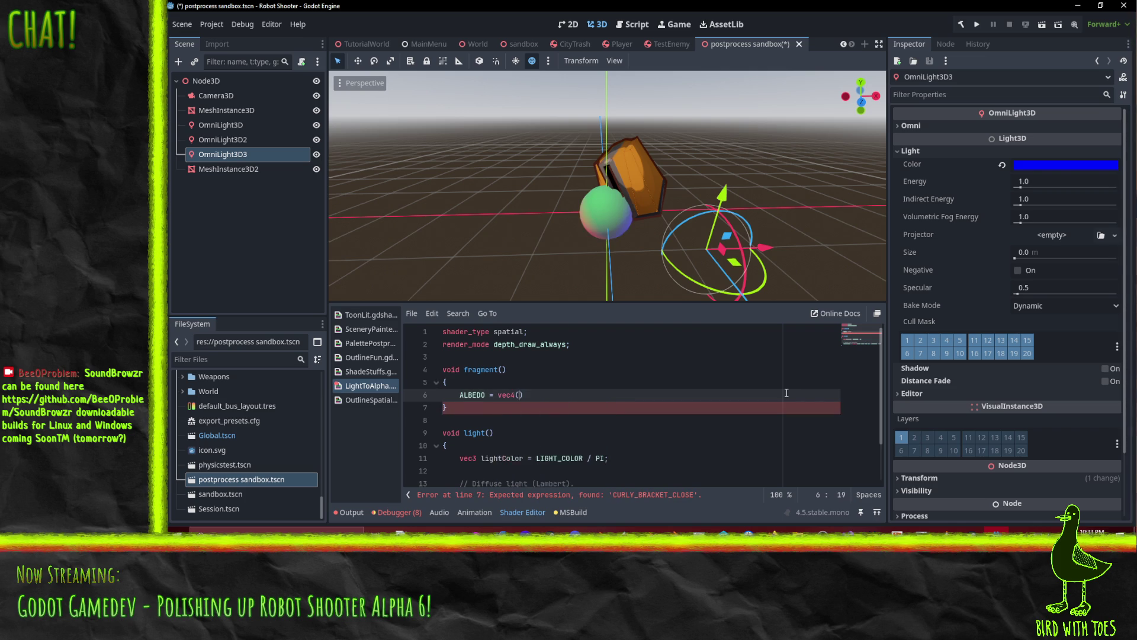
type("1,1")
type(".")
key("Left")
key("Left")
key("Left")
type(".")
key("Left")
key("Left")
key("Left")
type(".")
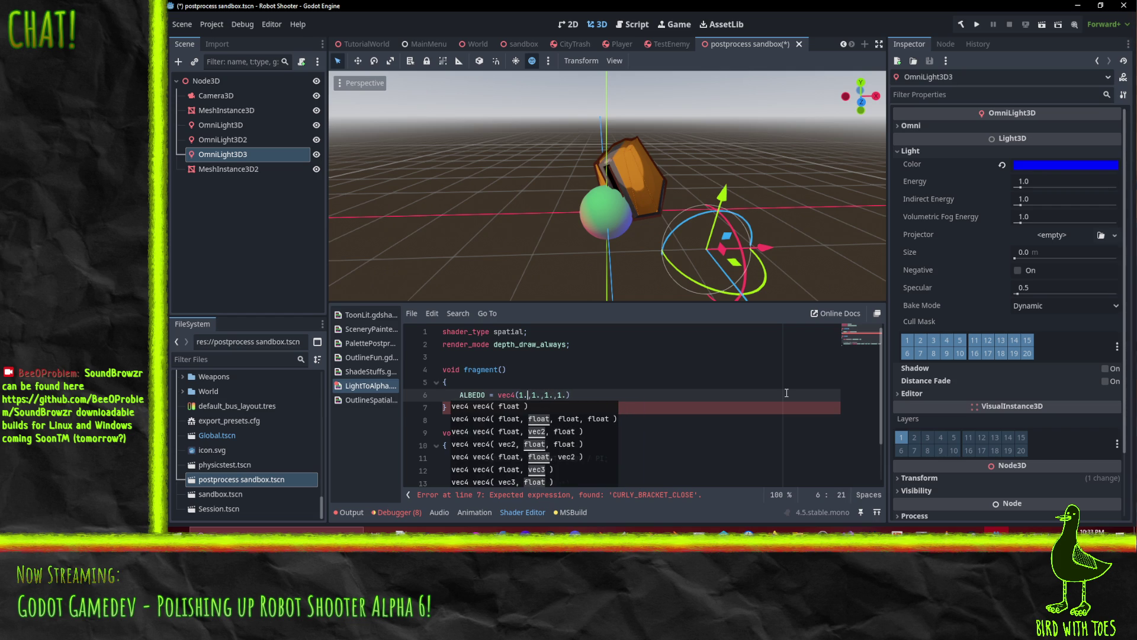
key("Up")
key("Up")
key("Up")
key("Down")
key("Down")
key("Down")
key("End")
type(";")
key("Down")
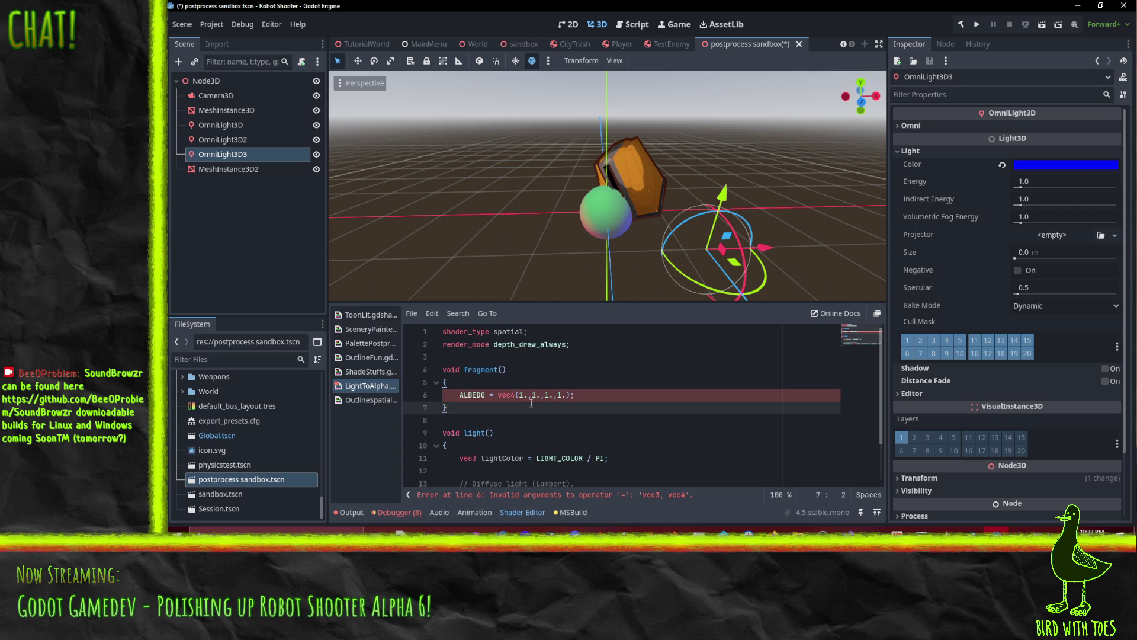
Change the ALBEDO value to vec3(1.,1.,1.) and save the shader.
left_click(508, 393)
key("Delete")
key("Delete")
type("c3")
key("Right")
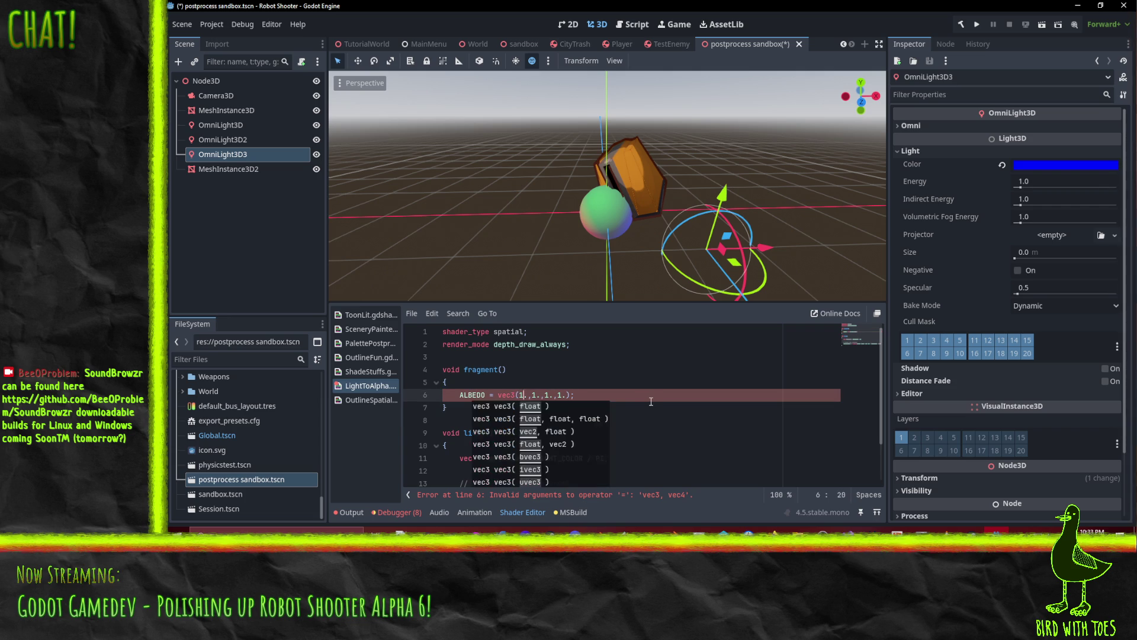
key("Delete")
key("Up")
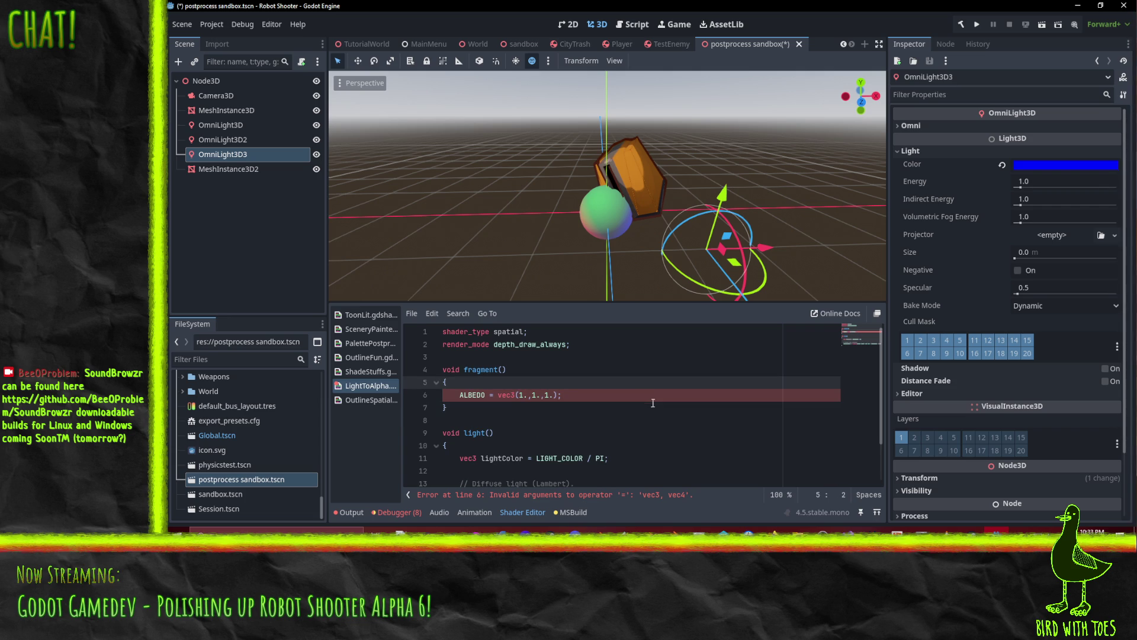
key("Down")
key("Down")
scroll(560, 409, "down", 2)
key("ctrl+s")
Delete the render_mode depth_draw_always line from the shader.
mouse_move(615, 202)
left_mouse_down()
mouse_move(635, 190)
mouse_move(655, 138)
mouse_move(625, 170)
mouse_move(557, 204)
left_mouse_up()
scroll(527, 382, "up", 2)
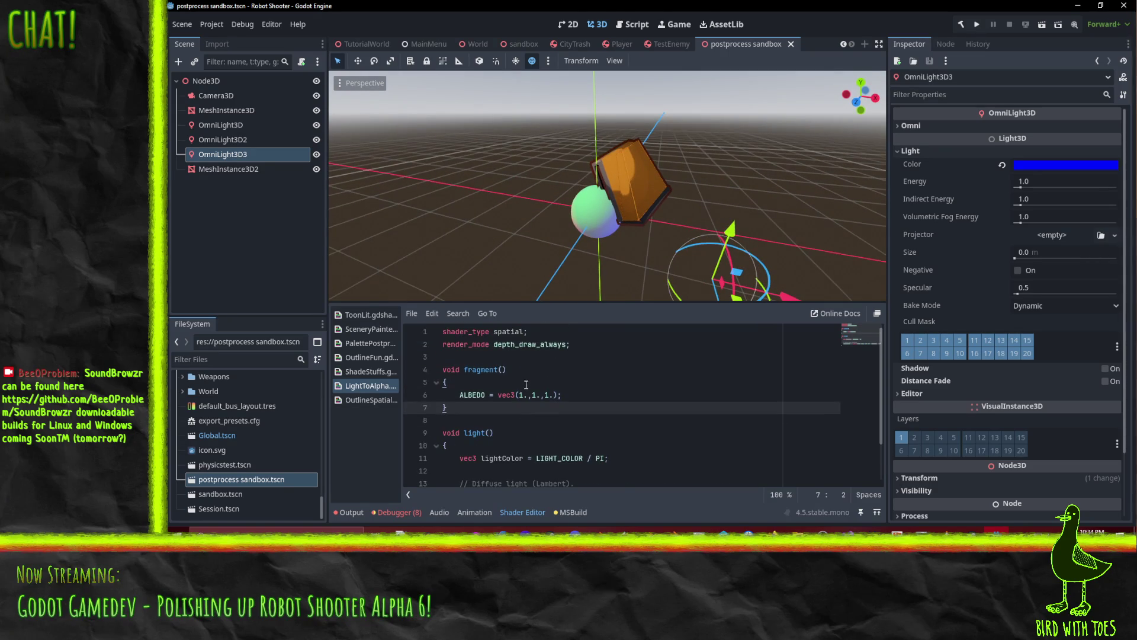
left_click(602, 393)
scroll(557, 414, "down", 2)
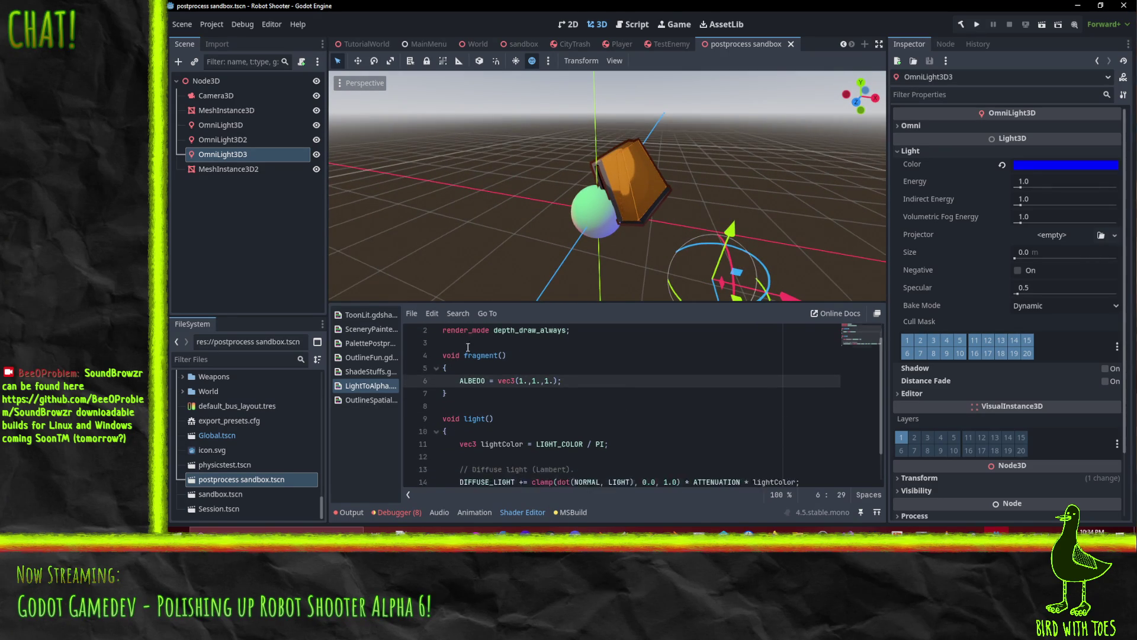
scroll(562, 402, "up", 2)
left_click(603, 344)
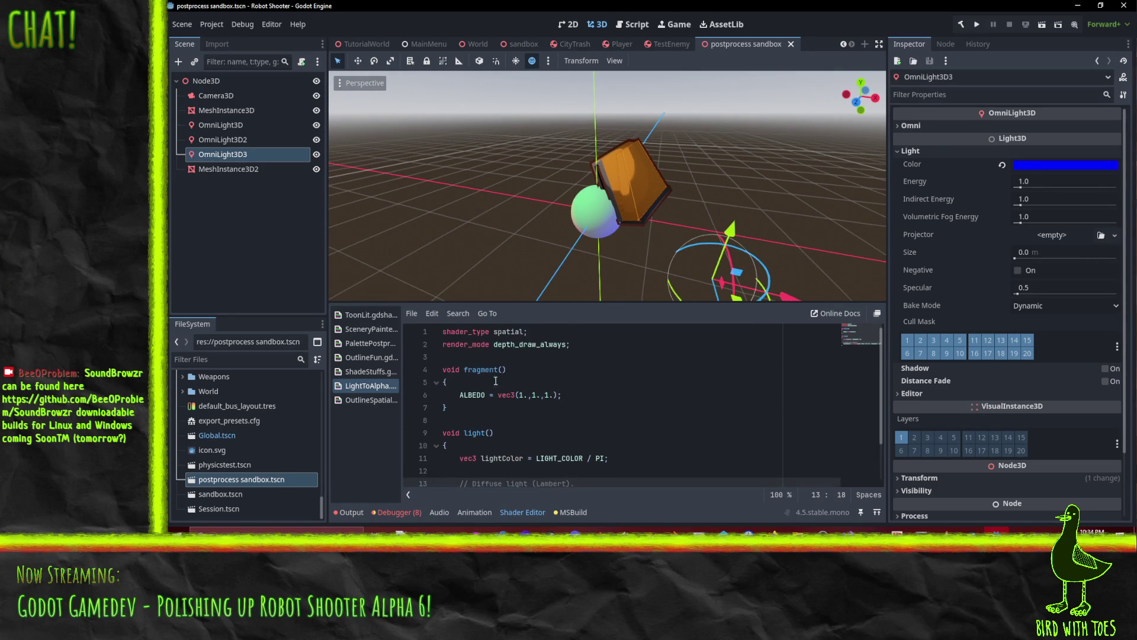
key("ctrl+shift+k")
scroll(594, 409, "down", 2)
scroll(588, 413, "up", 2)
mouse_move(549, 200)
left_mouse_down()
mouse_move(666, 194)
mouse_move(648, 129)
left_mouse_up()
mouse_move(603, 219)
left_mouse_down()
mouse_move(641, 261)
mouse_move(595, 268)
left_mouse_up()
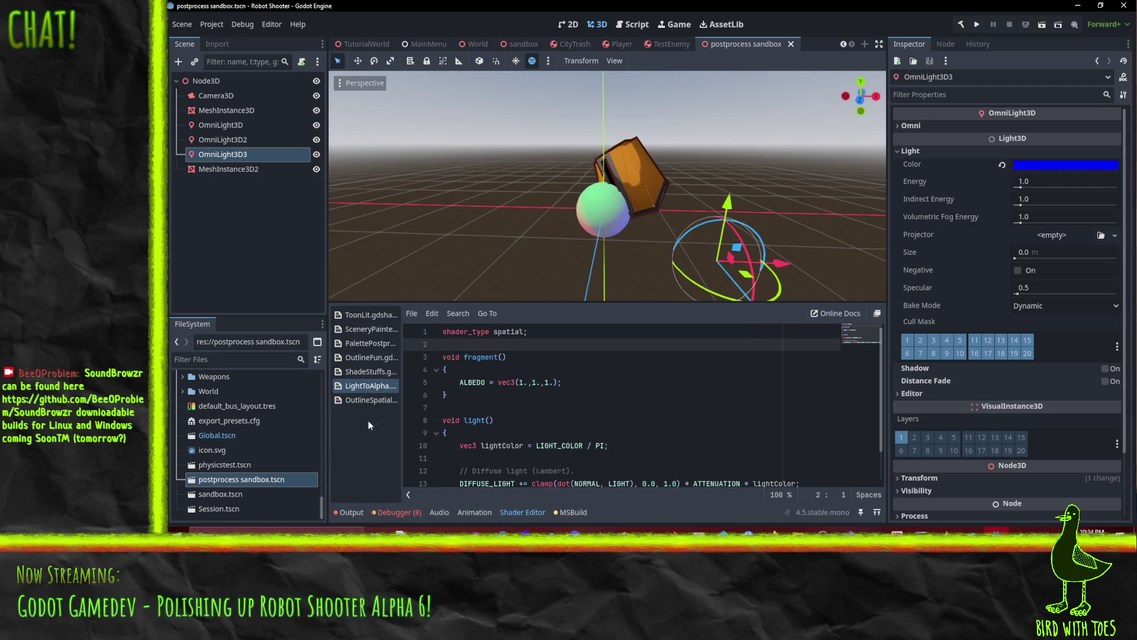
Open ShadeStuffs.gdshader and read through its code.
left_click(362, 371)
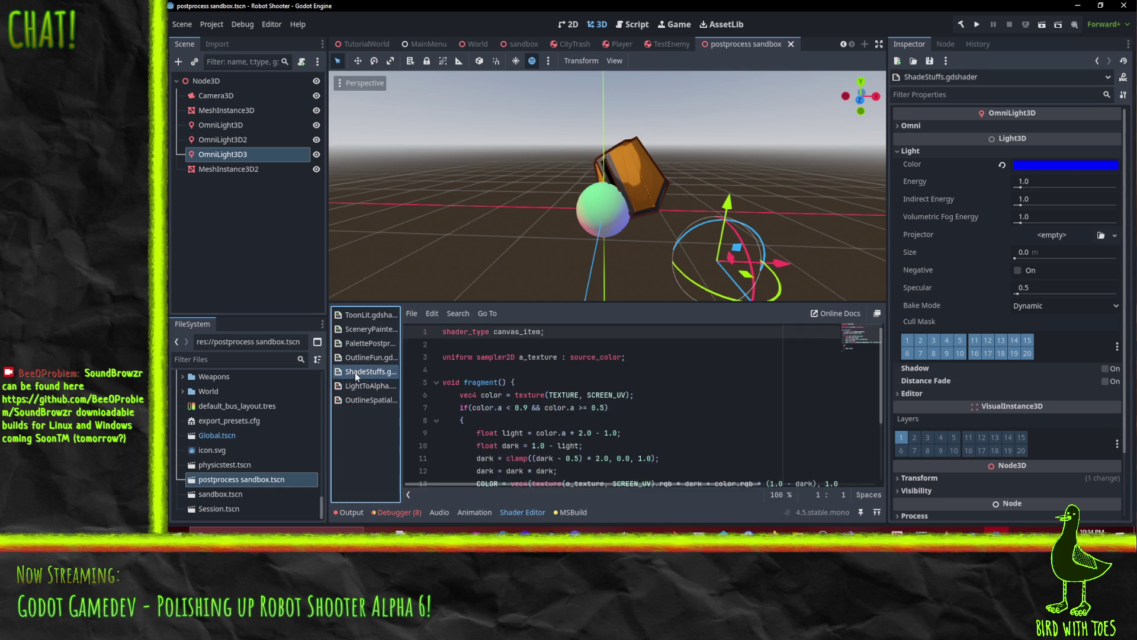
scroll(633, 448, "down", 3)
scroll(628, 437, "up", 3)
scroll(629, 437, "down", 3)
scroll(629, 437, "up", 3)
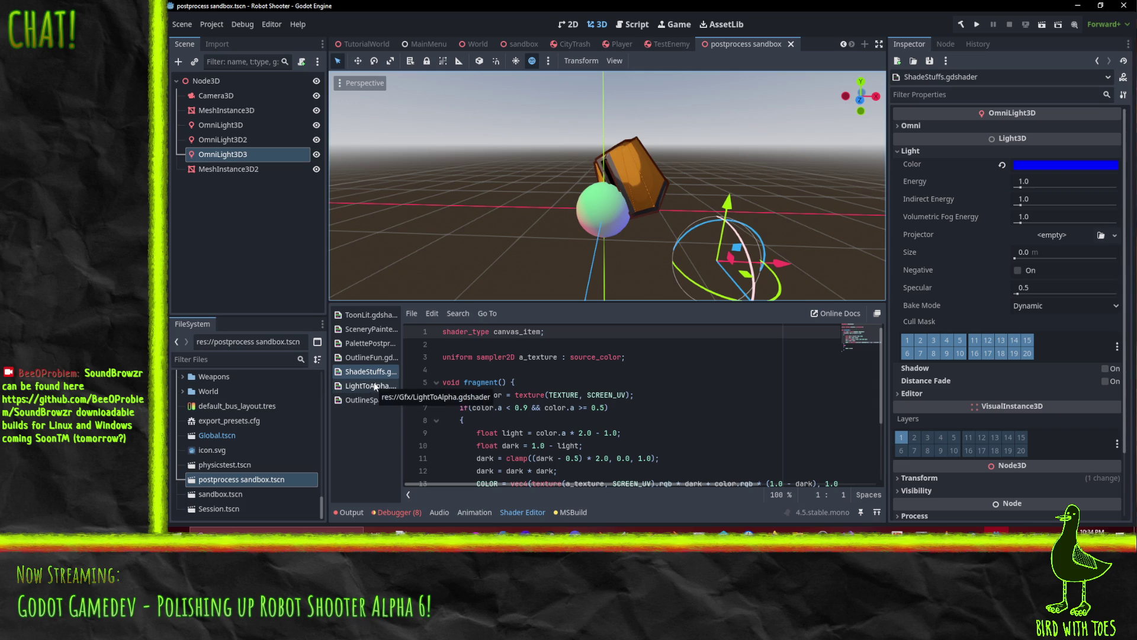
Turn off the viewport's Preview Environment sky and Preview Sun lighting.
left_click(532, 60)
mouse_move(535, 144)
left_mouse_down()
mouse_move(557, 98)
mouse_move(538, 78)
mouse_move(495, 113)
mouse_move(482, 169)
mouse_move(538, 154)
left_mouse_up()
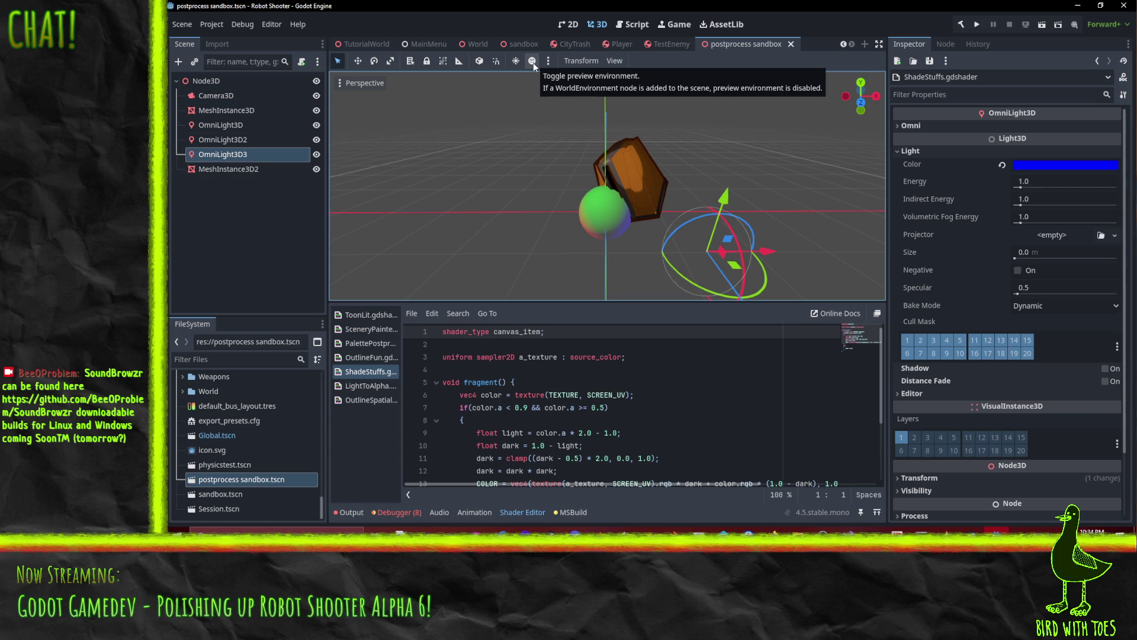
left_click(515, 64)
left_click(517, 62)
left_click(517, 63)
left_click(517, 63)
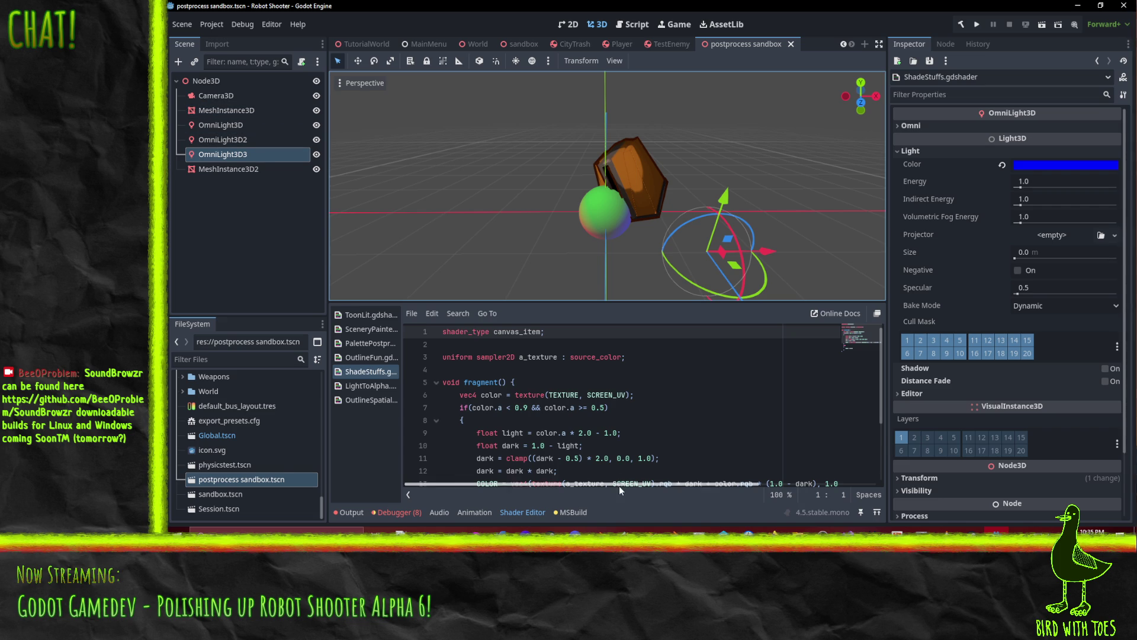
Look through the OutlineFun shader's uniform declarations.
left_click(370, 357)
left_click(550, 370)
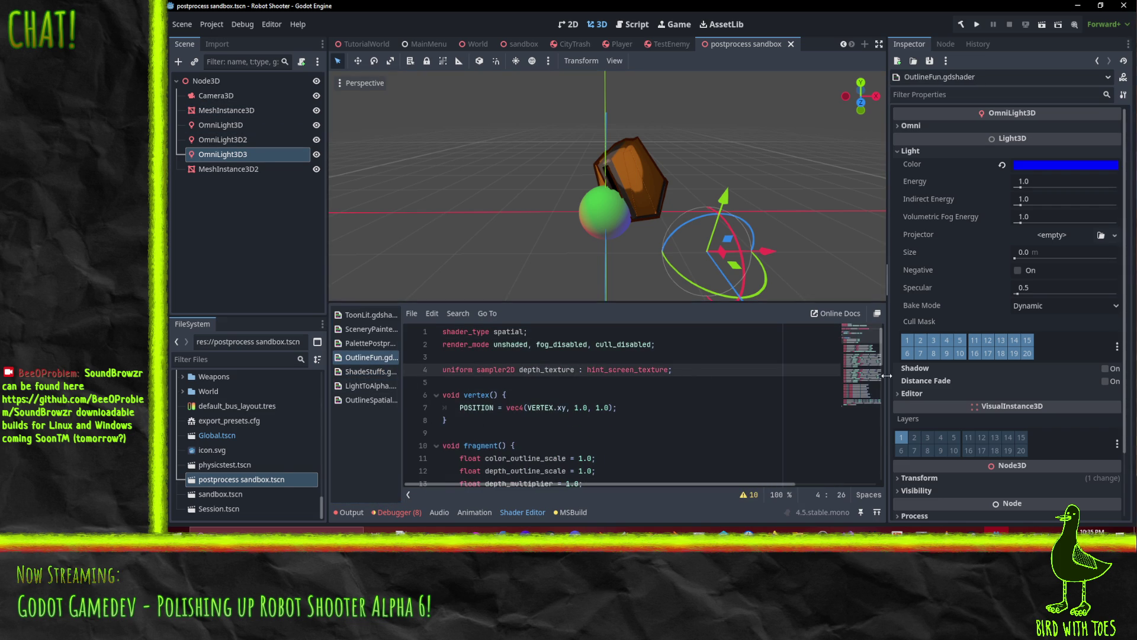
key("Up")
key("Up")
key("Up")
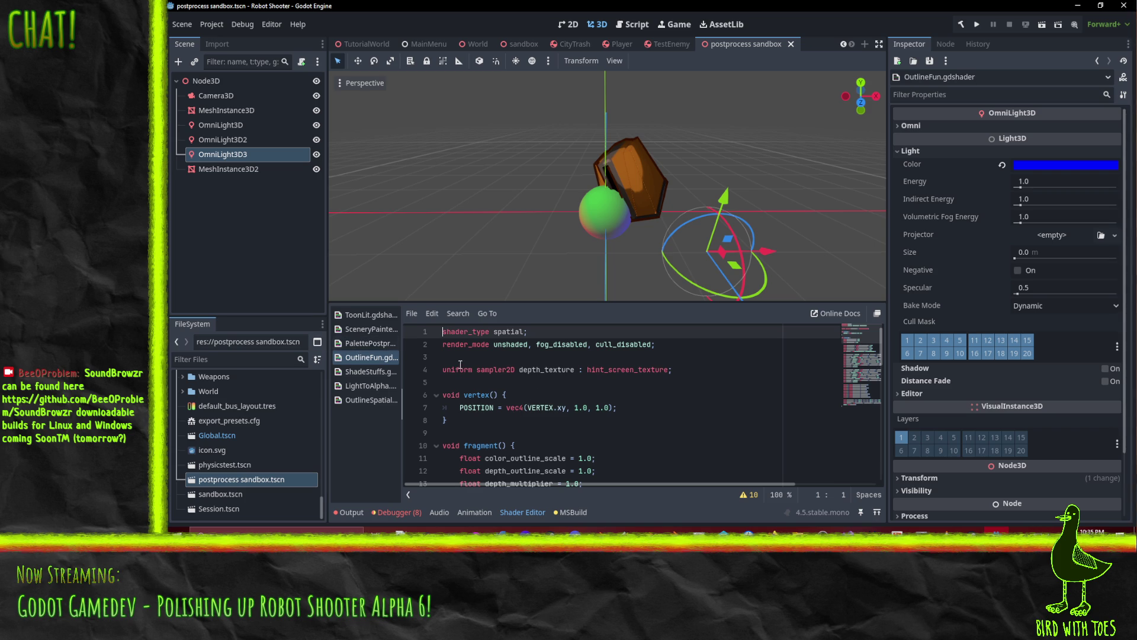
scroll(665, 439, "down", 5)
scroll(664, 439, "up", 5)
scroll(508, 459, "down", 15)
scroll(629, 421, "up", 15)
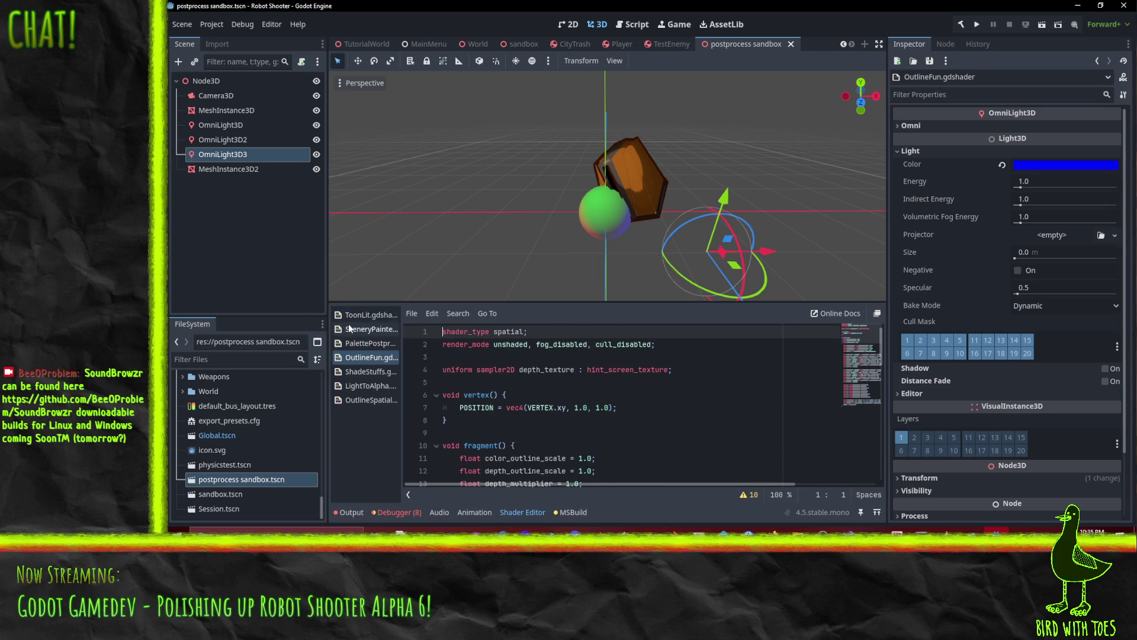
Copy OutlineSpatialPost's SCREEN_TEXTURE uniform line and return to line 4 of ShadeStuffs.
left_click(363, 400)
scroll(500, 407, "down", 2)
scroll(499, 407, "up", 2)
left_click(442, 408)
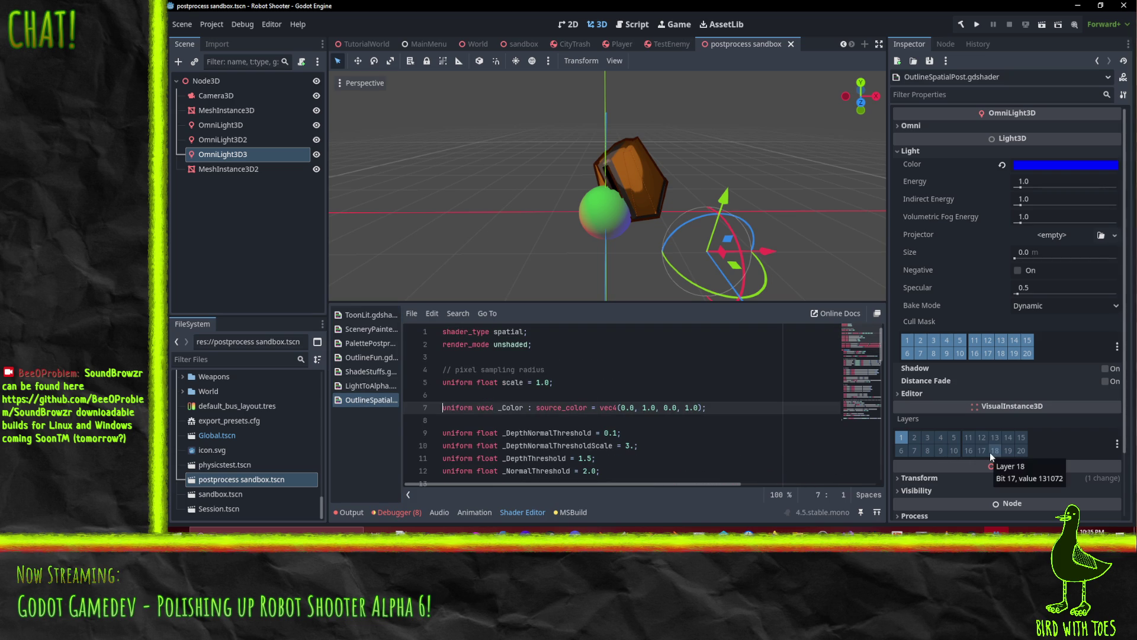
key("Down")
scroll(992, 445, "down", 3)
scroll(610, 418, "down", 4)
scroll(610, 419, "up", 3)
left_click(443, 382)
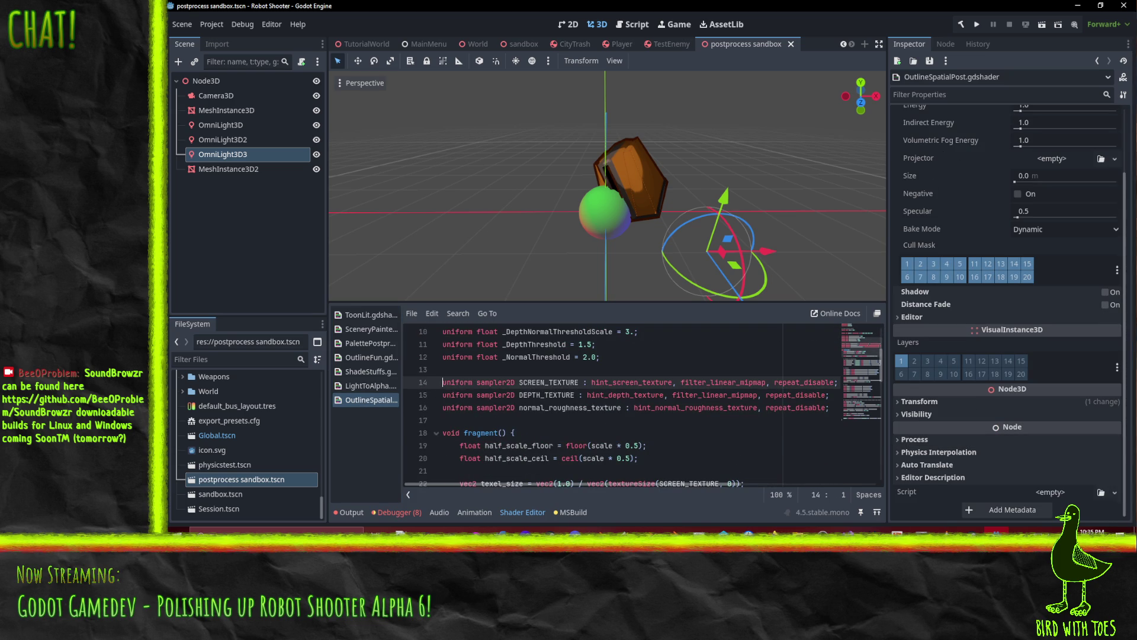
key("shift+Down")
key("shift+Down")
key("shift+Up")
key("ctrl+c")
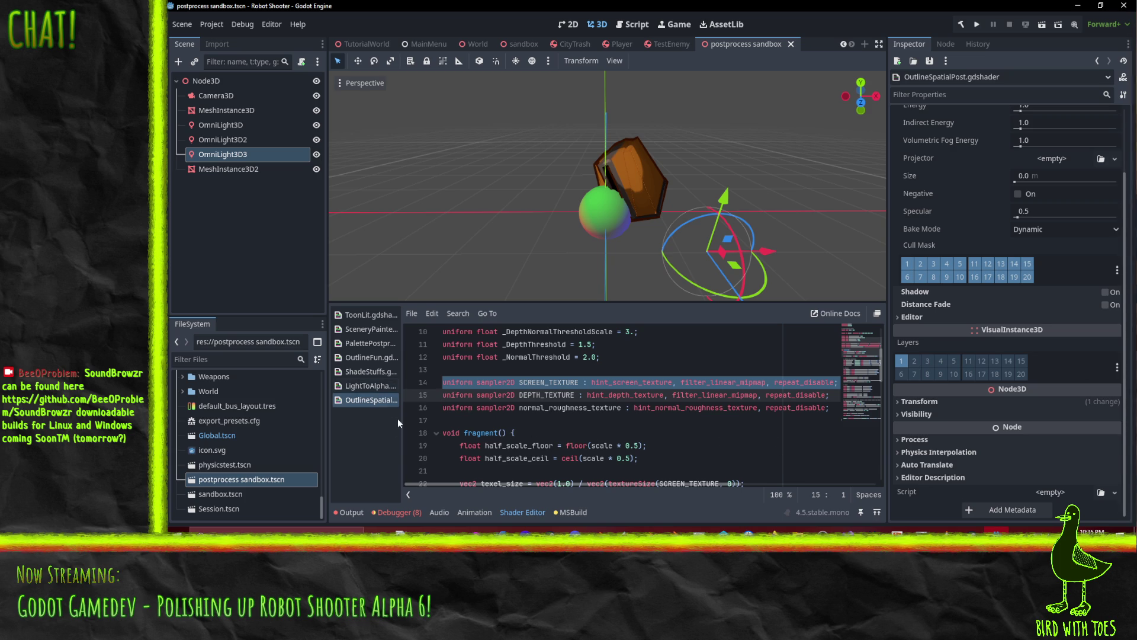
left_click(365, 372)
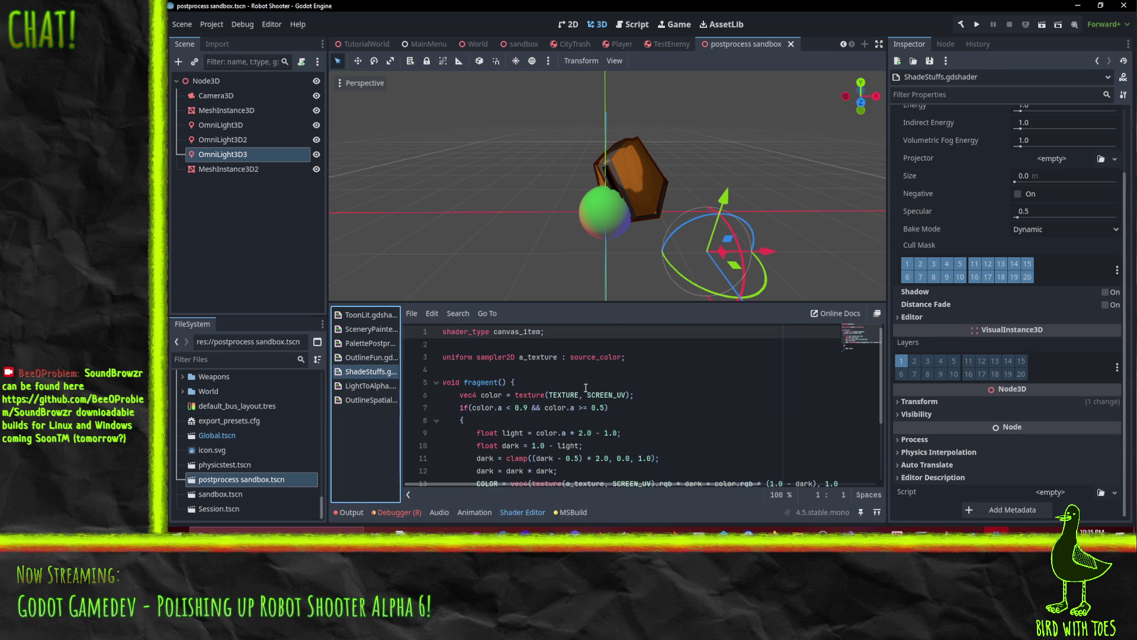
left_click(469, 370)
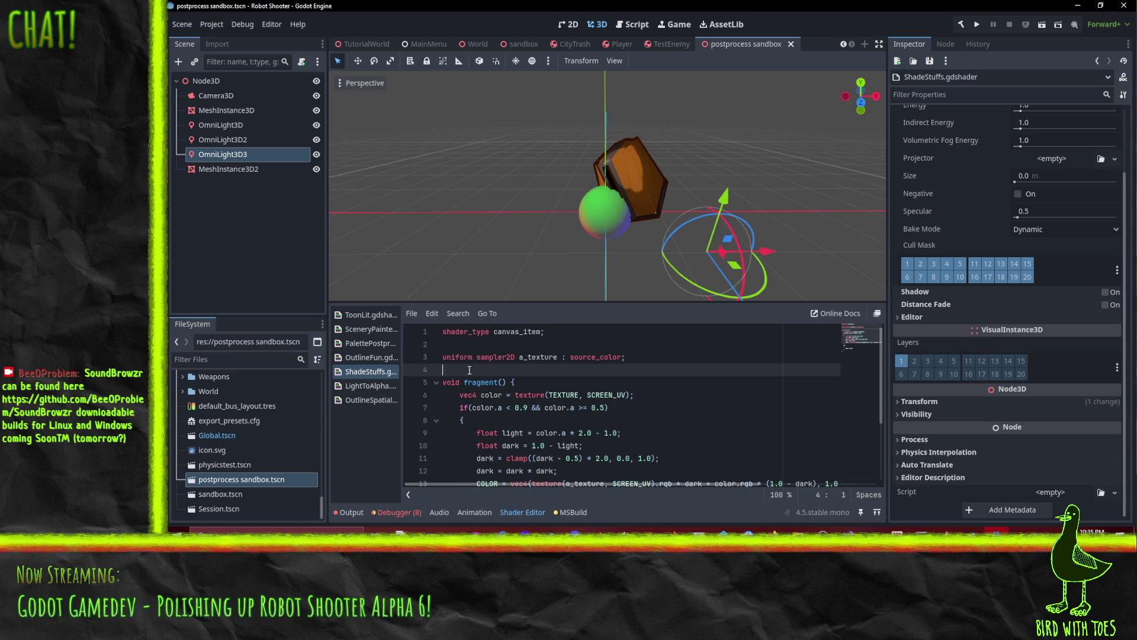
Paste the SCREEN_TEXTURE hint_screen_texture uniform onto line 4, below the a_texture uniform.
key("ctrl+v")
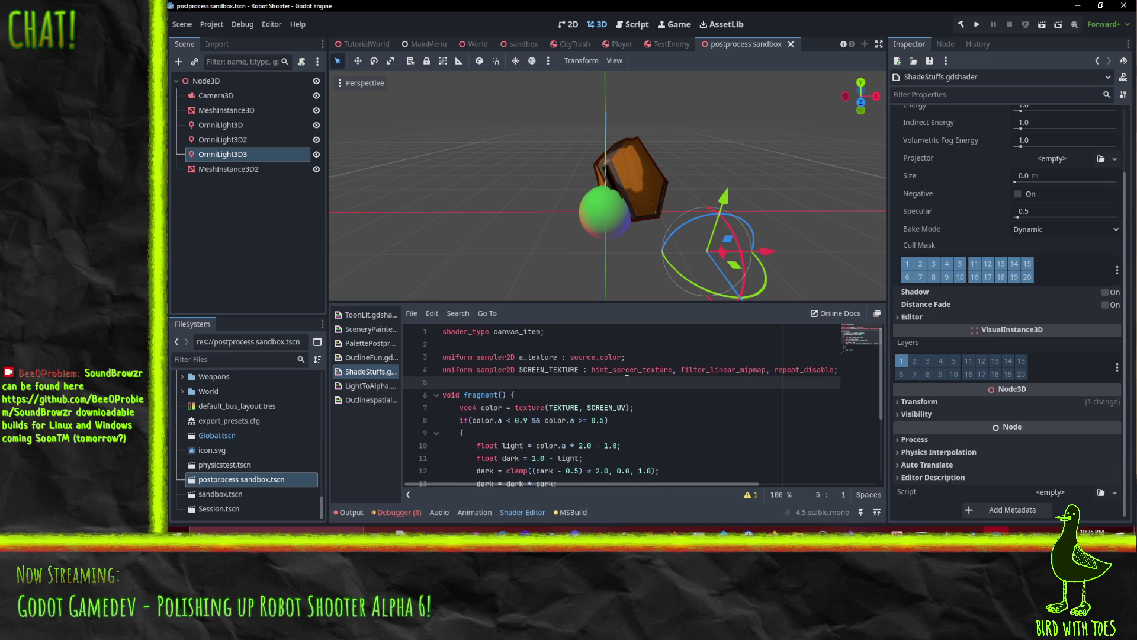
key("Up")
key("Up")
key("shift+Down")
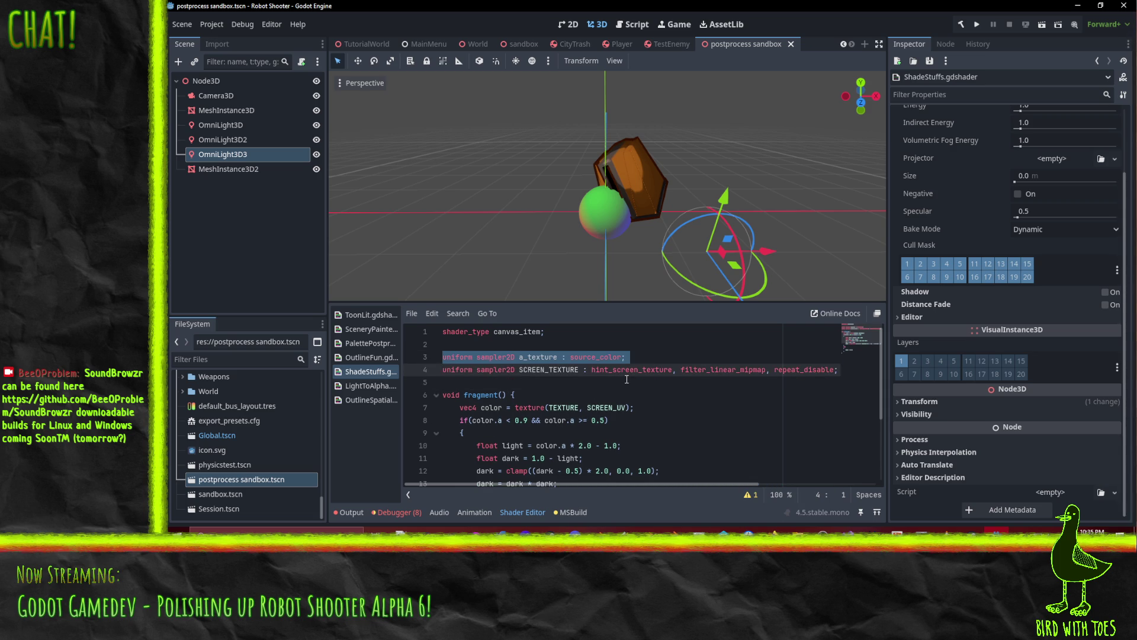
key("Up")
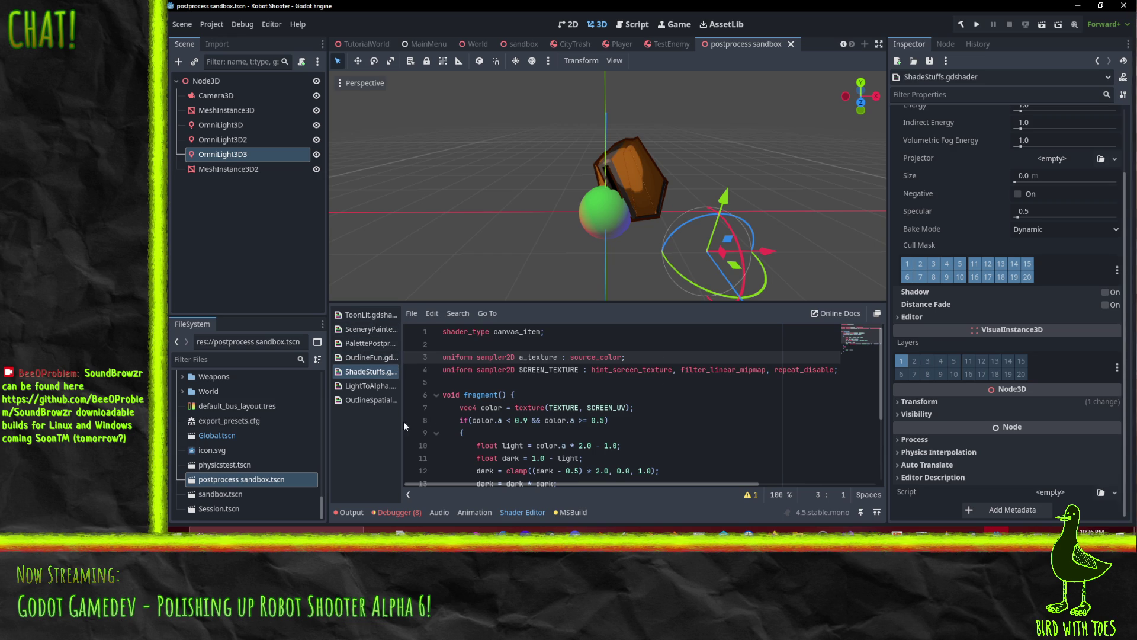
left_click(360, 358)
Inspect OutlineSpatialPost's texel_size line and its SCREEN_UV usage on line 25.
scroll(729, 406, "down", 5)
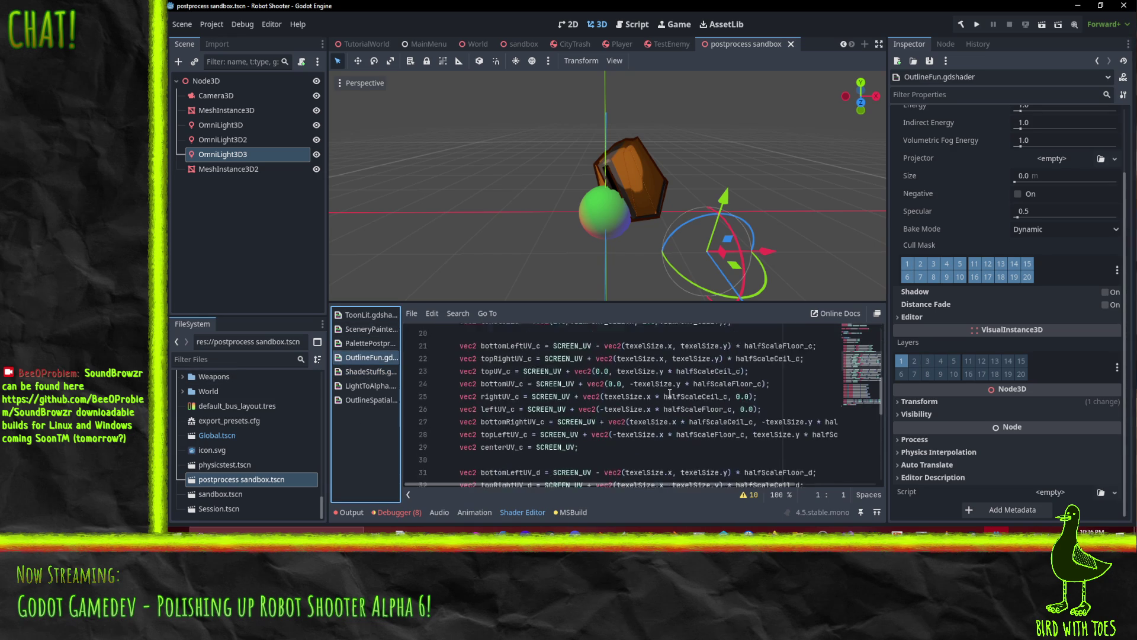
scroll(625, 402, "down", 9)
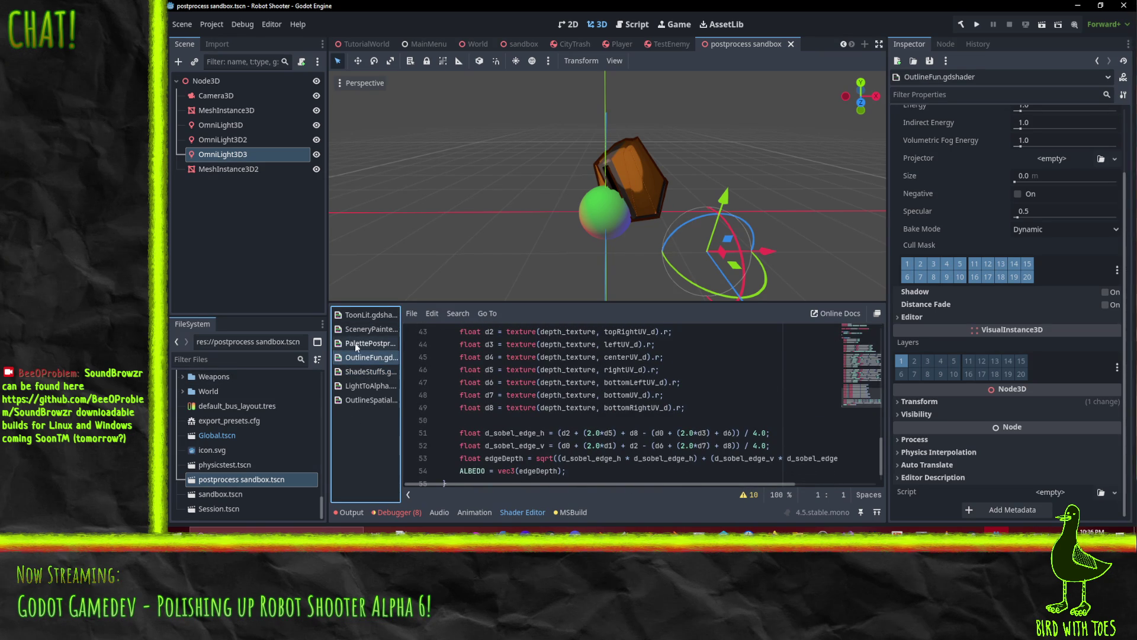
left_click(355, 401)
scroll(426, 355, "down", 3)
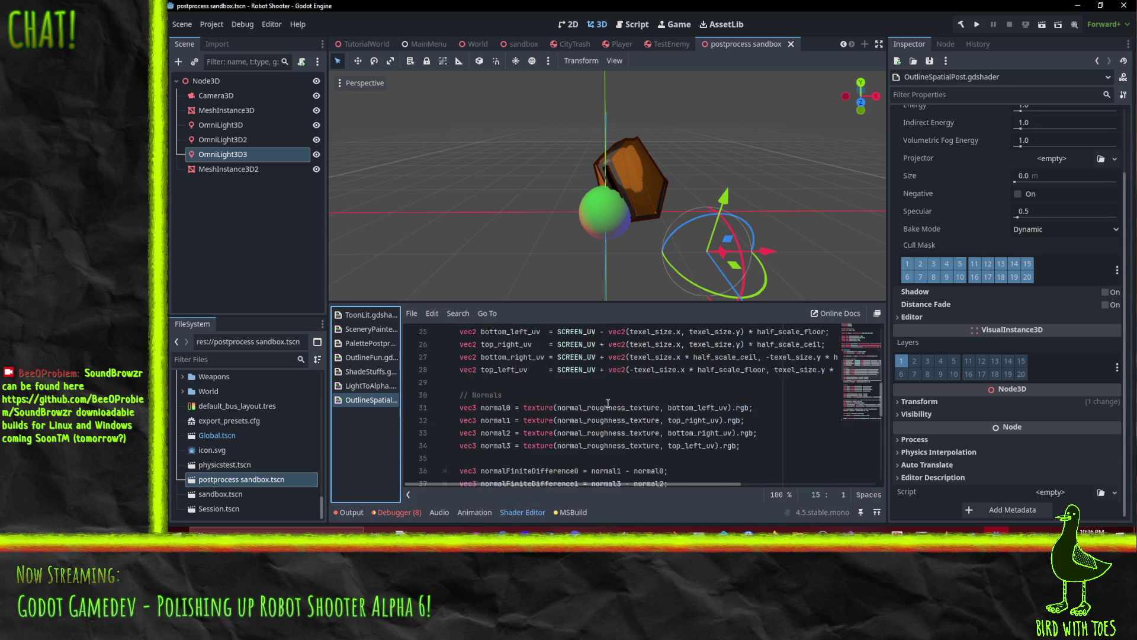
scroll(482, 403, "up", 1)
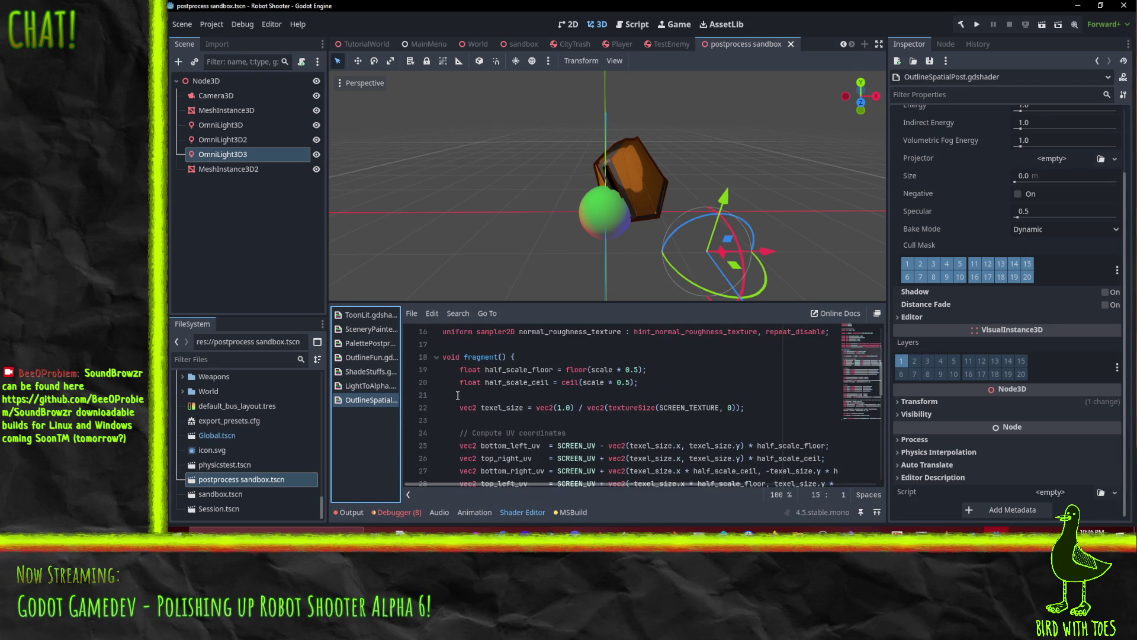
left_click(639, 409)
scroll(761, 439, "down", 1)
scroll(761, 439, "down", 1)
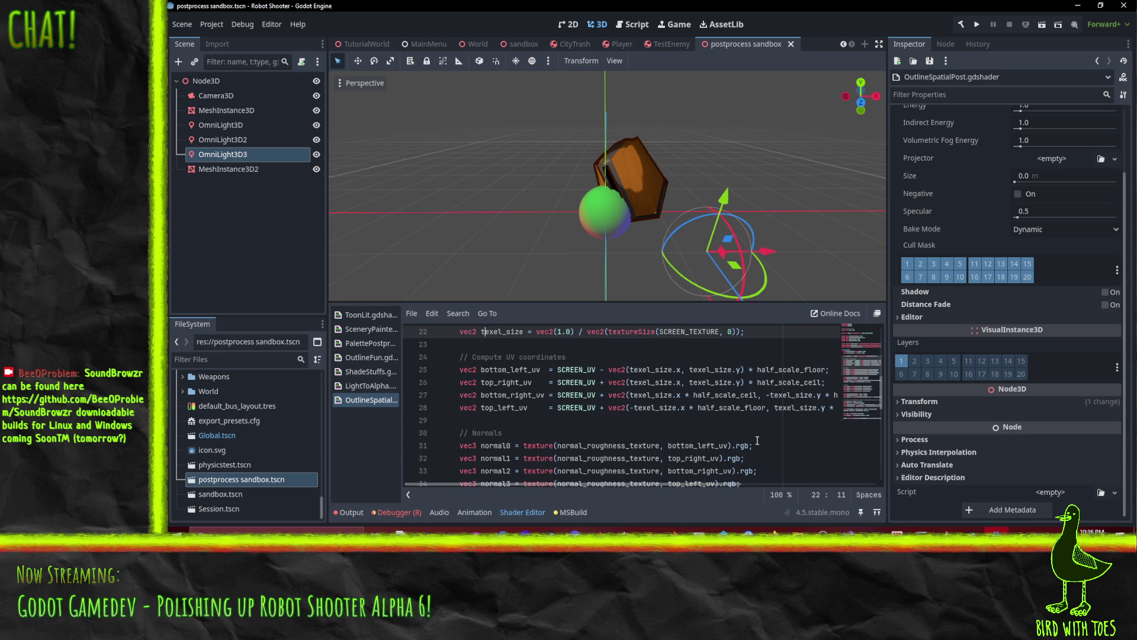
scroll(645, 397, "up", 1)
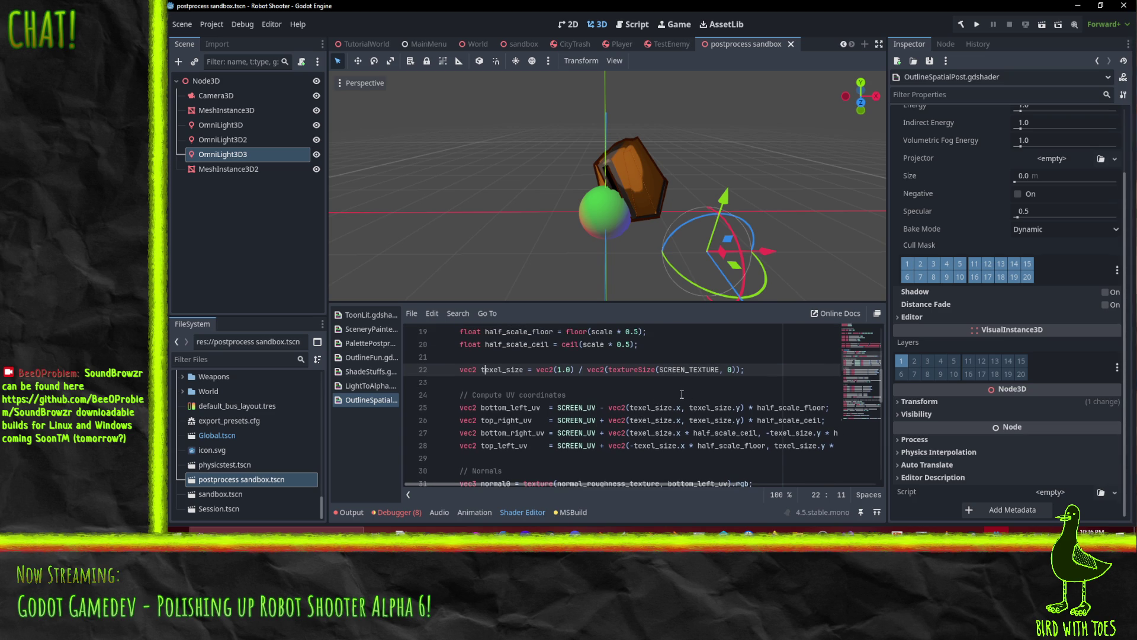
scroll(681, 394, "down", 1)
double_click(576, 369)
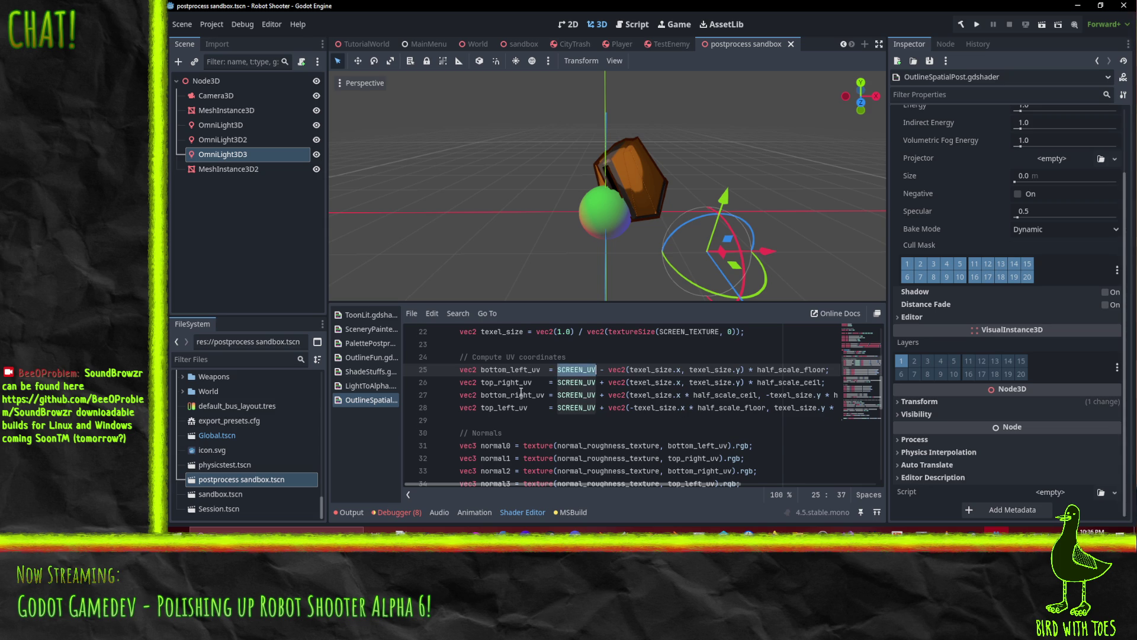
scroll(521, 393, "up", 1)
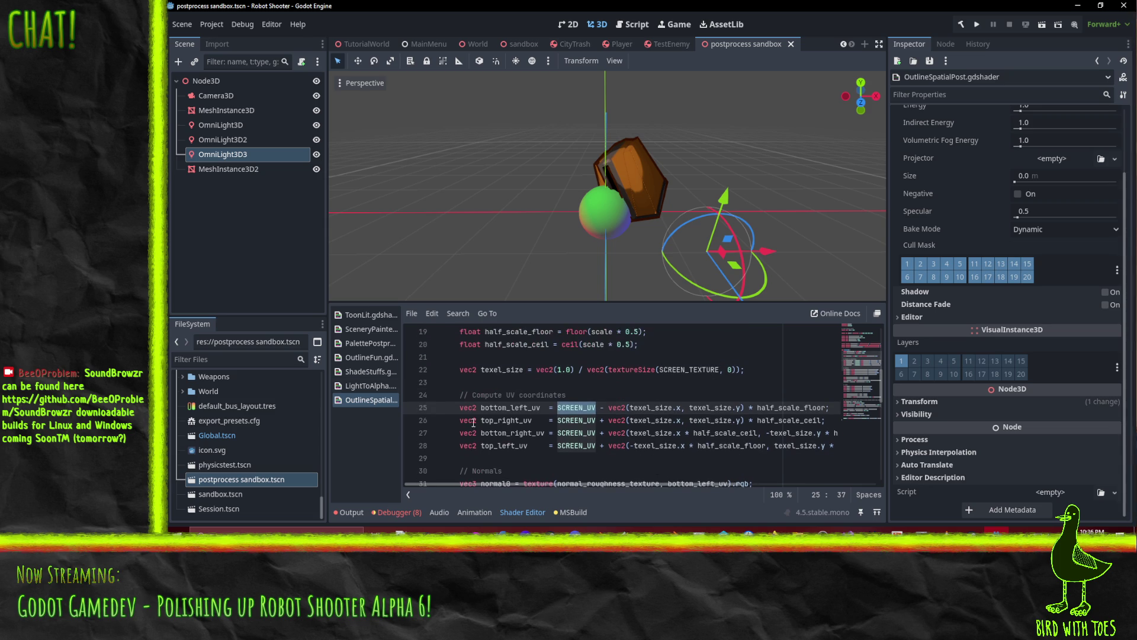
Switch back to ShadeStuffs.gdshader with the caret in its code.
left_click(368, 371)
scroll(525, 402, "down", 2)
scroll(525, 402, "up", 1)
left_click(460, 369)
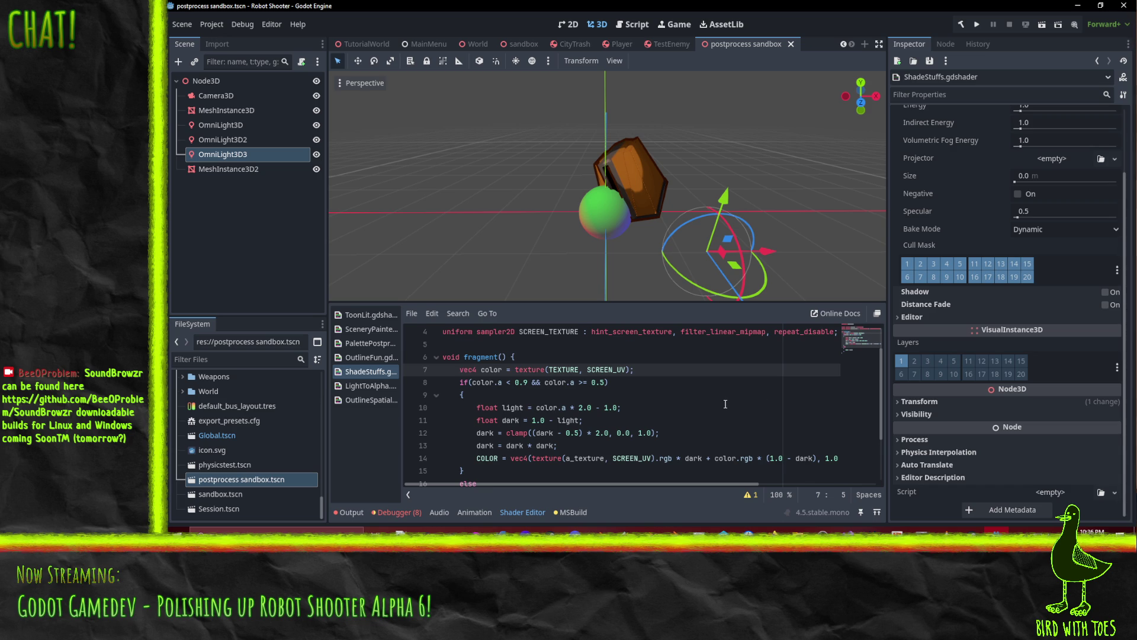
Glance at the OutlineFun and PalettePostprocess shaders, then return to ShadeStuffs.
left_click(366, 357)
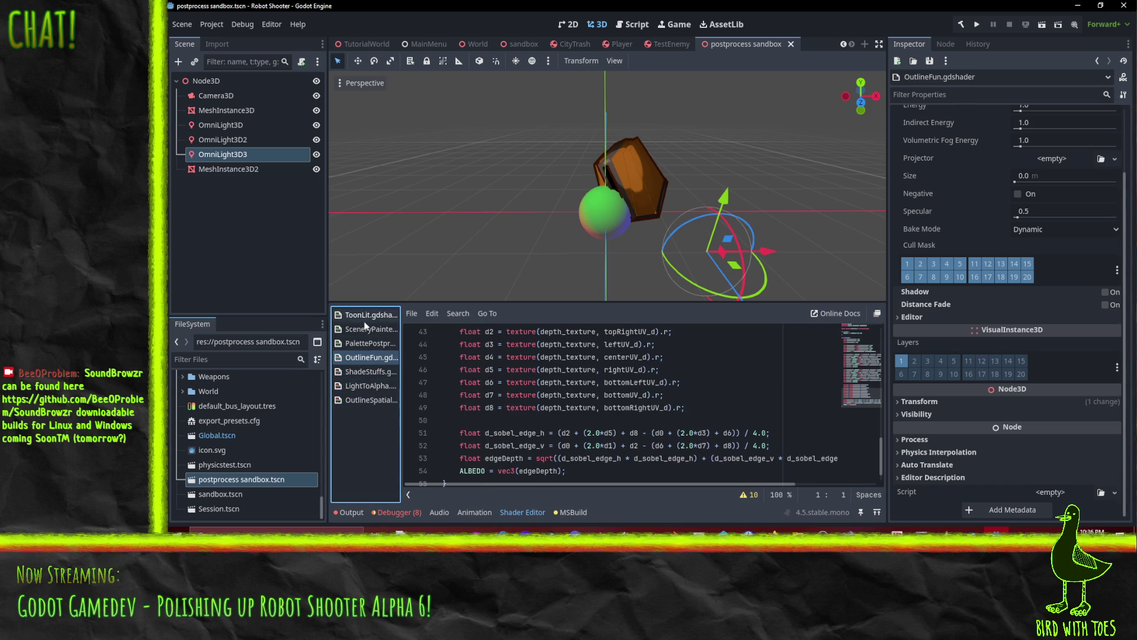
left_click(367, 343)
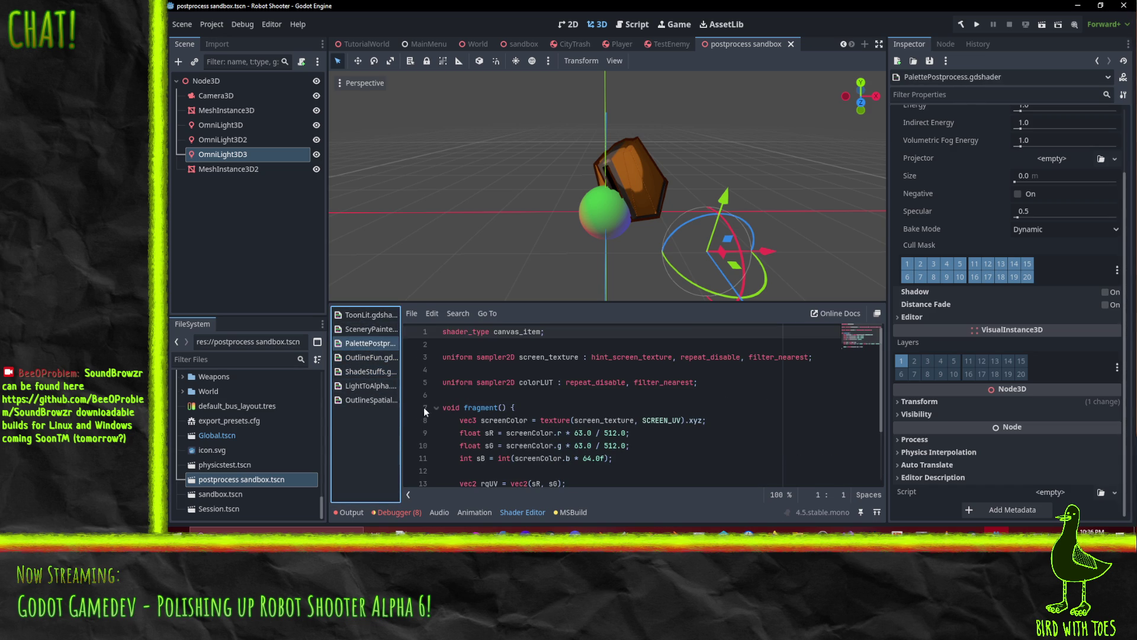
left_click(359, 372)
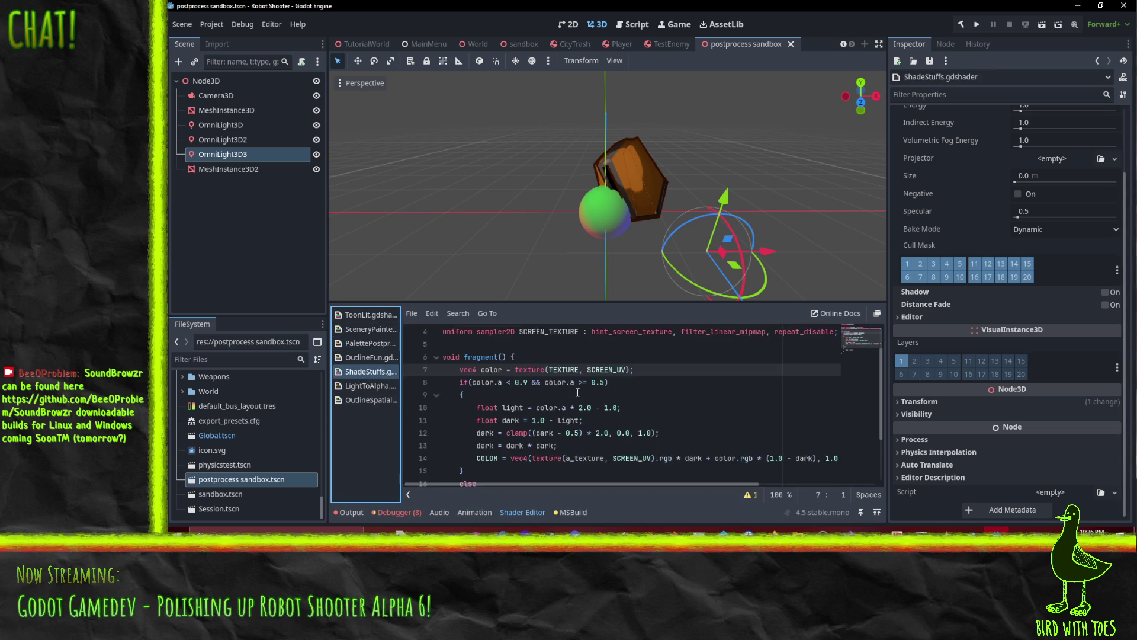
Replace TEXTURE with SCREEN_TEXTURE in the line 7 color sampling.
left_click(502, 369)
key("ctrl+Home")
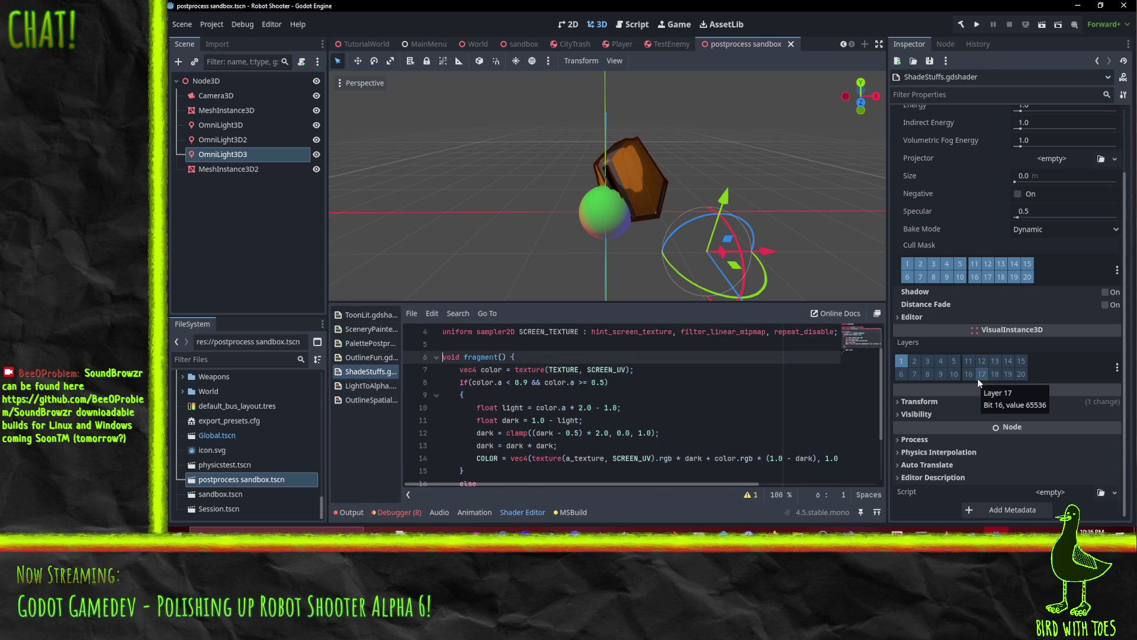
left_click(495, 357)
left_click(542, 369)
left_click(559, 407)
double_click(559, 407)
type("SCREEN_TEXTURE")
key("Down")
key("Down")
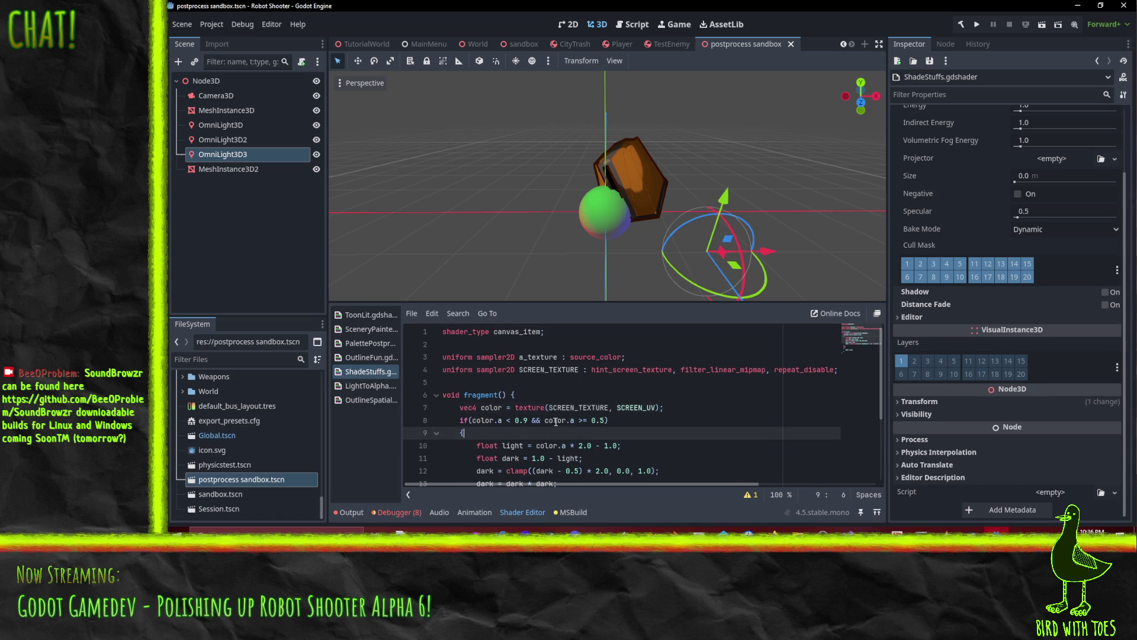
key("Up")
Try deleting the if/else block below line 7, then undo to restore it.
key("Home")
key("shift+Down")
key("shift+Down")
key("shift+Down")
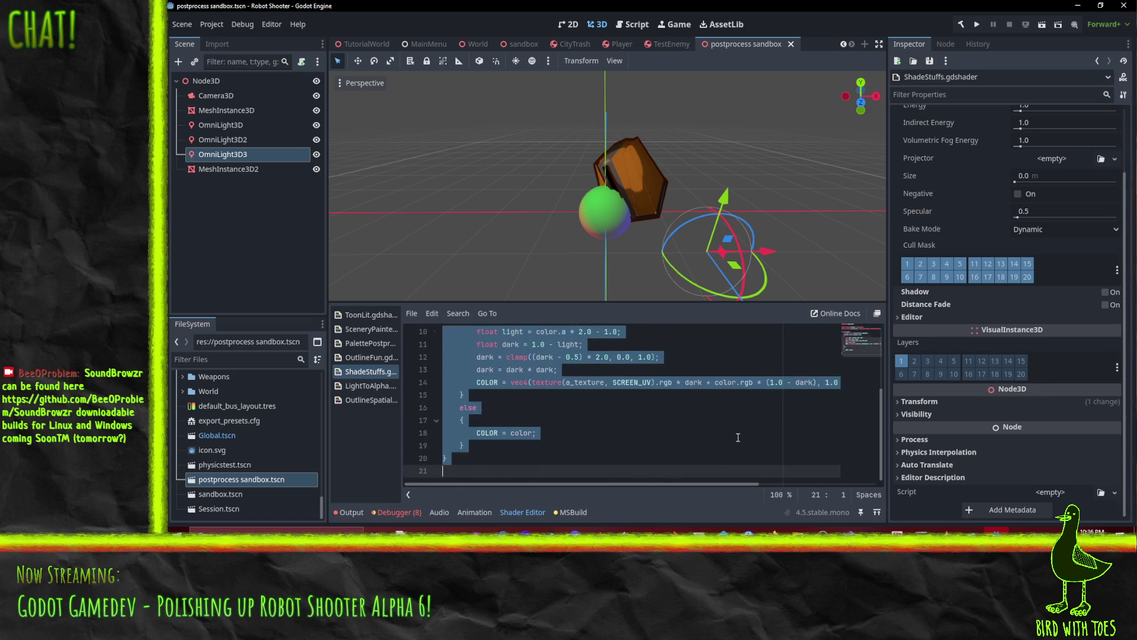
key("BackSpace")
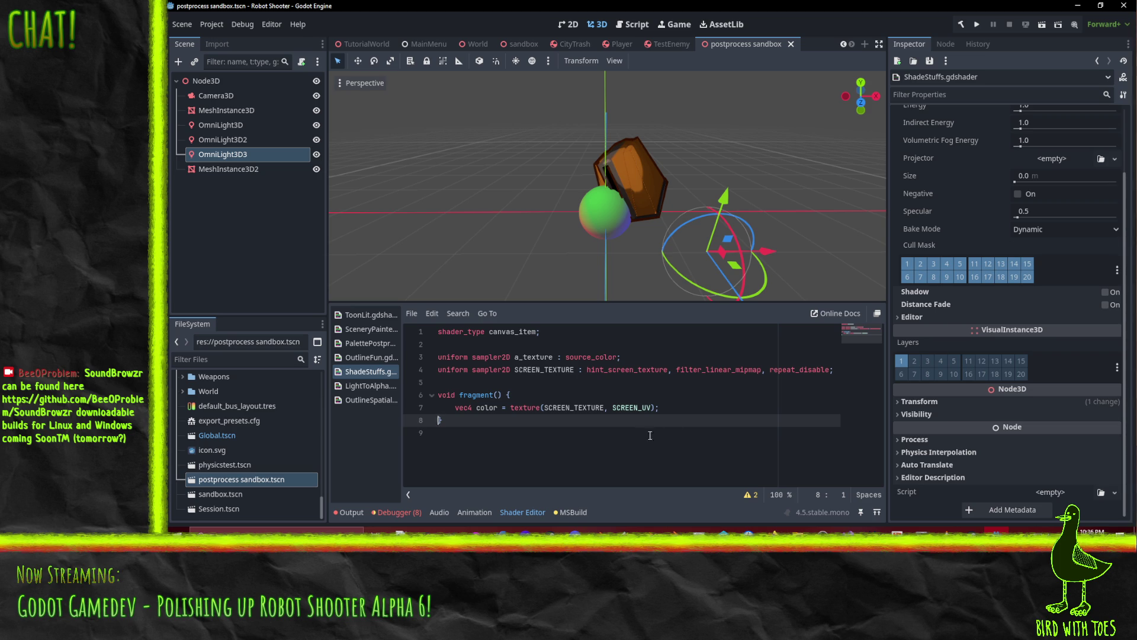
left_click(754, 410)
key("Return")
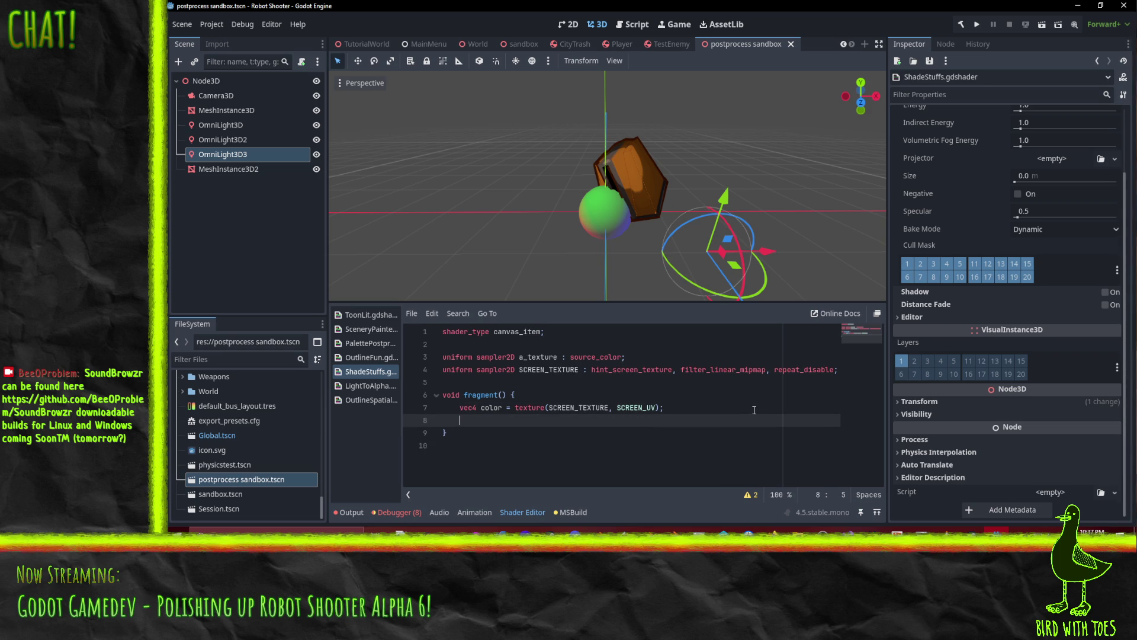
key("ctrl+z")
key("ctrl+z")
Select the color variable on line 7.
scroll(734, 411, "up", 2)
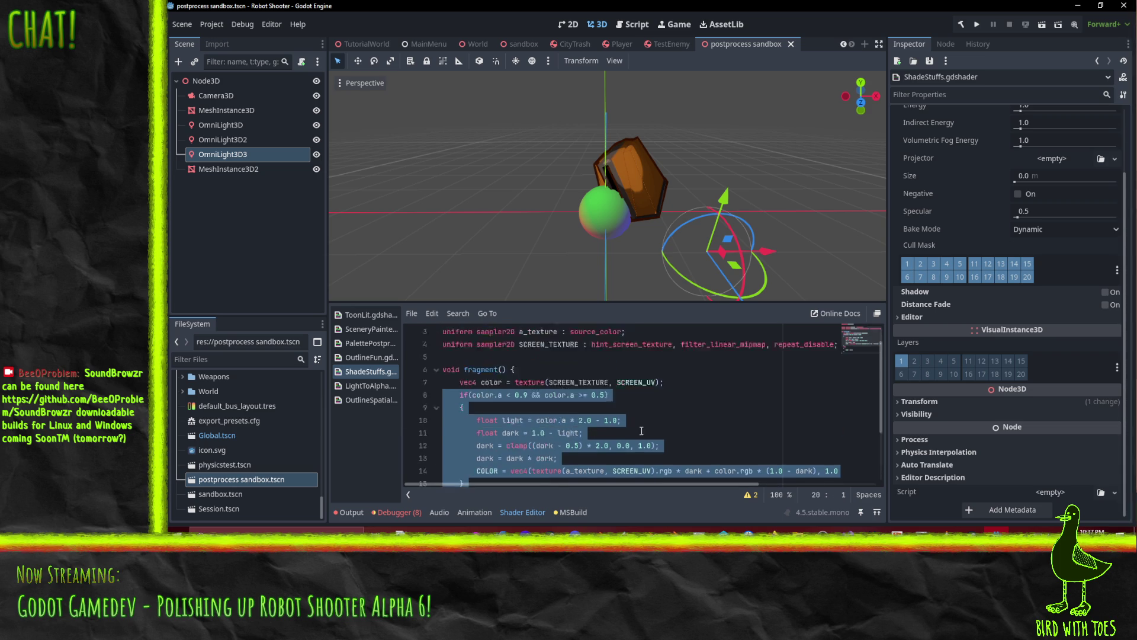
scroll(693, 406, "down", 1)
scroll(693, 406, "up", 1)
scroll(693, 405, "down", 1)
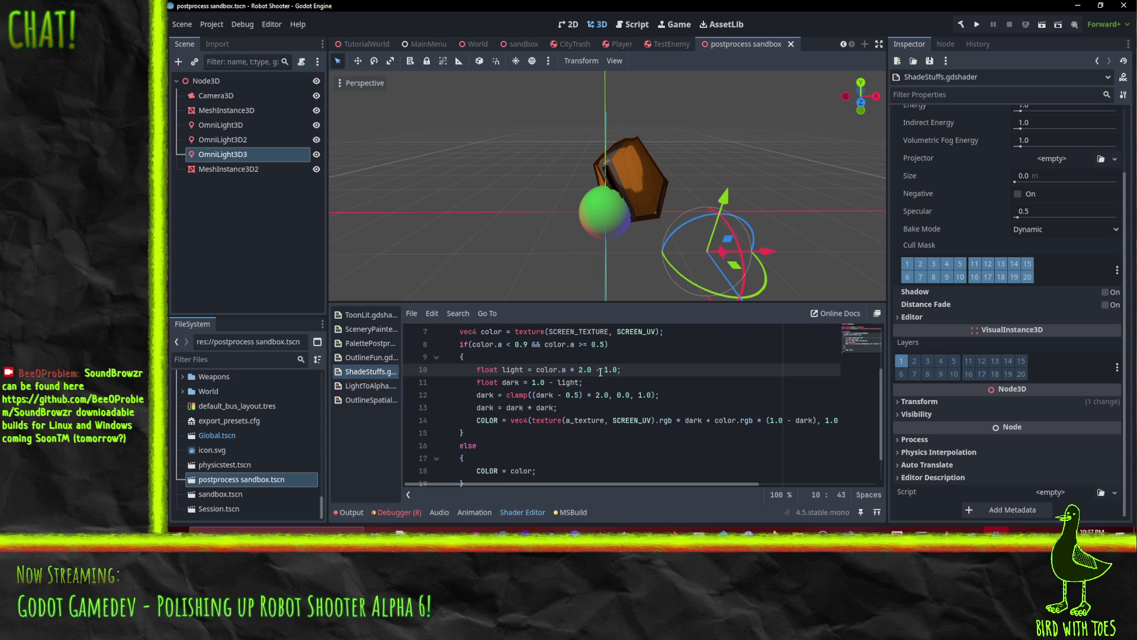
scroll(480, 441, "up", 1)
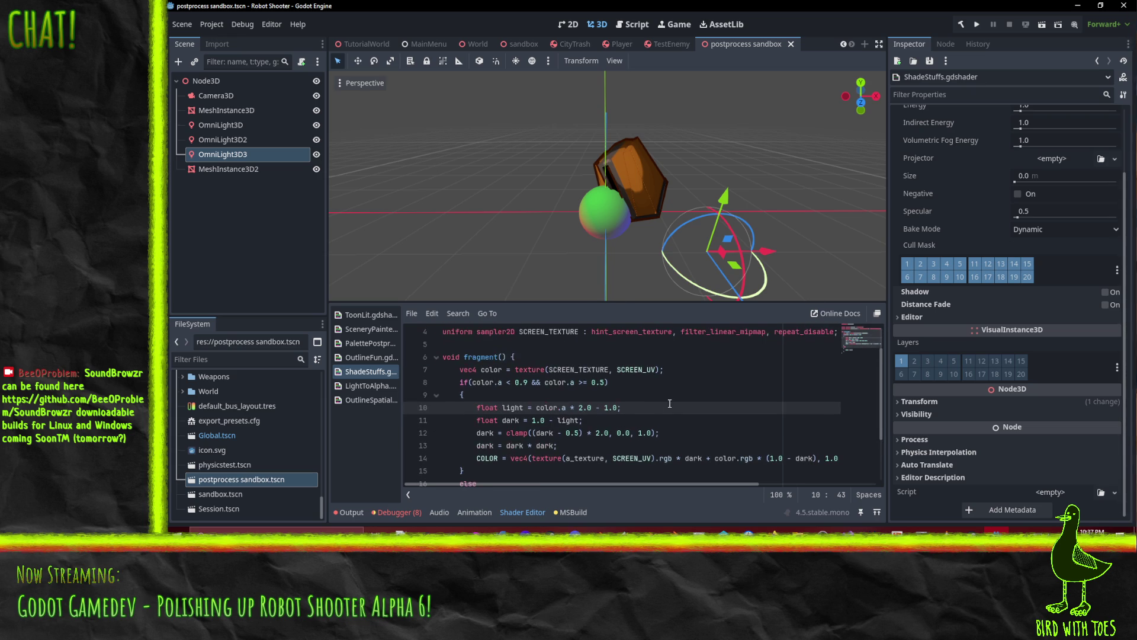
left_click(488, 380)
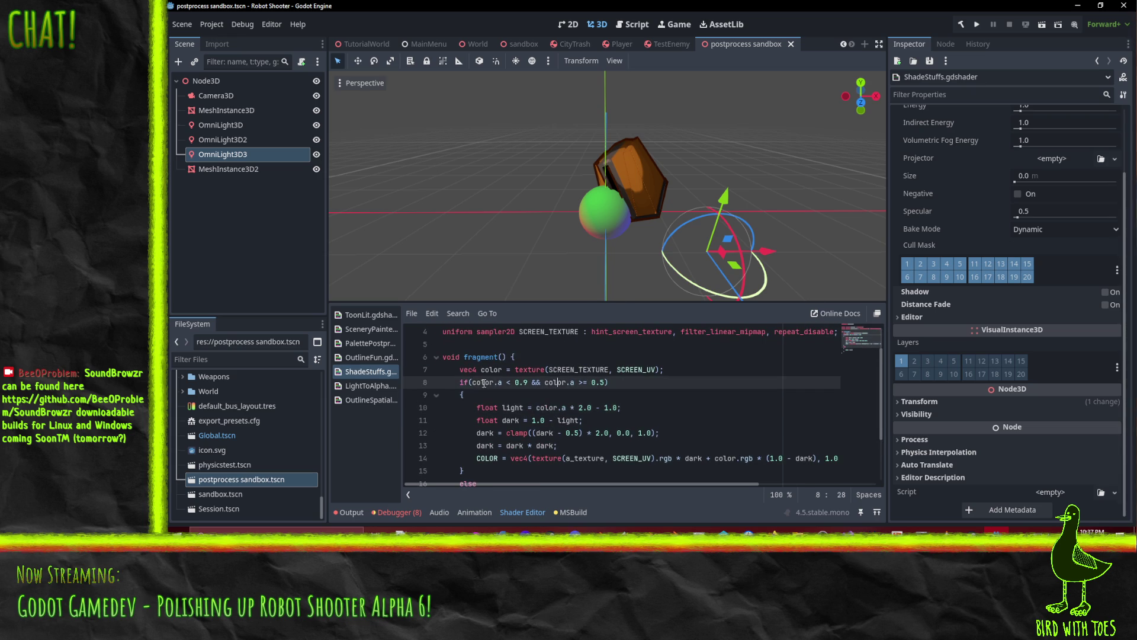
double_click(491, 370)
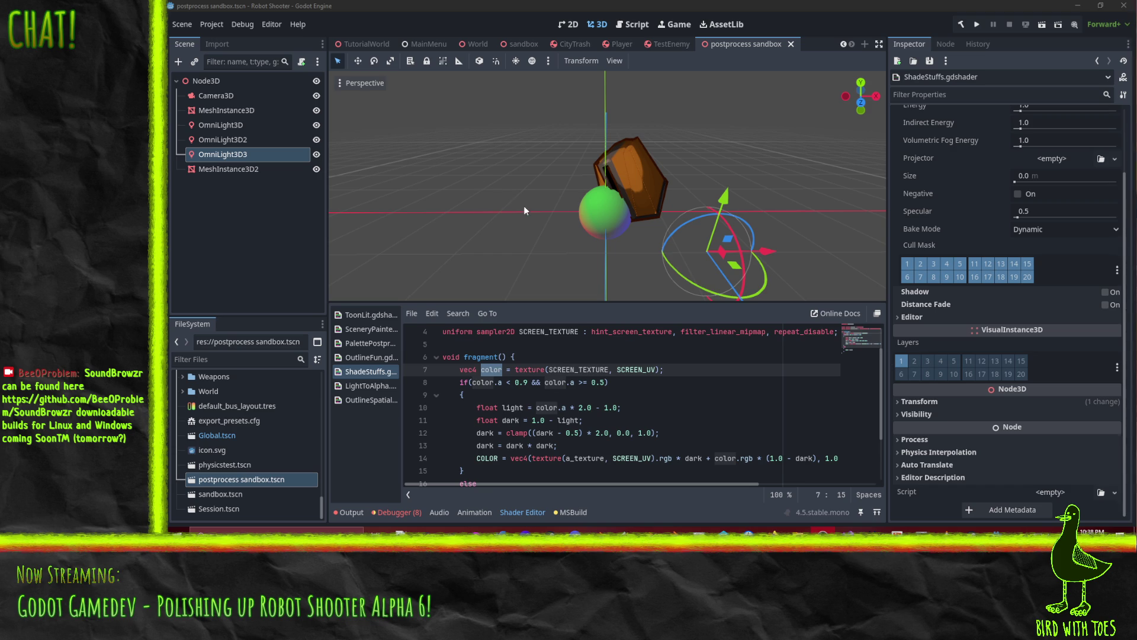
Change the if condition to test color.r > 0.5 instead of the alpha channel at 0.9.
key("Down")
key("Right")
key("Right")
key("Right")
scroll(657, 417, "down", 1)
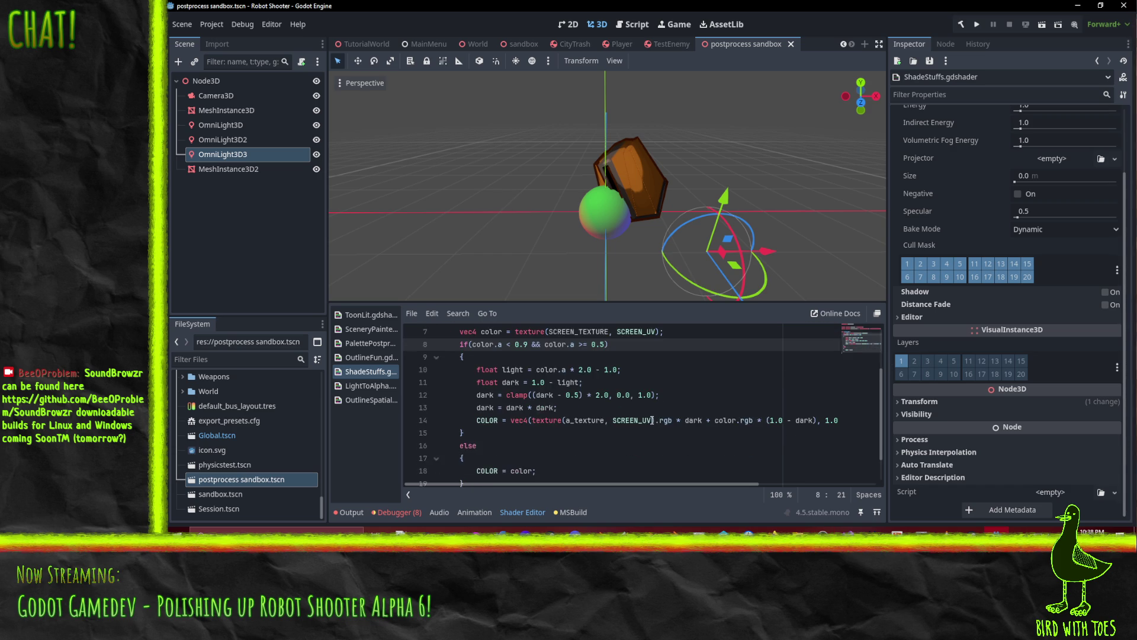
scroll(652, 419, "up", 1)
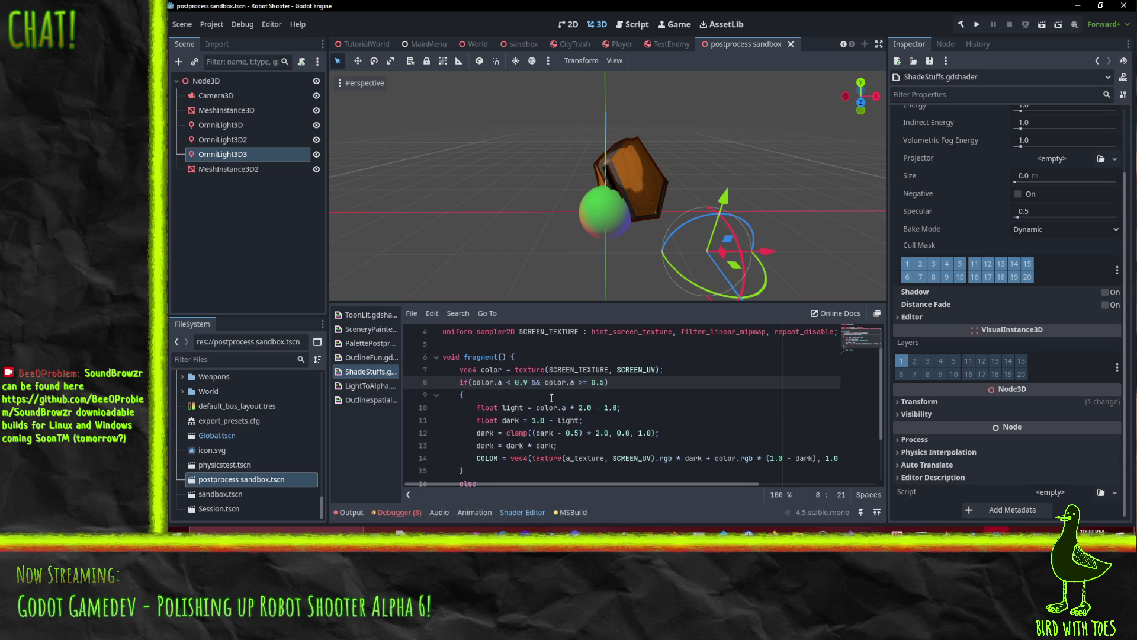
left_click(699, 369)
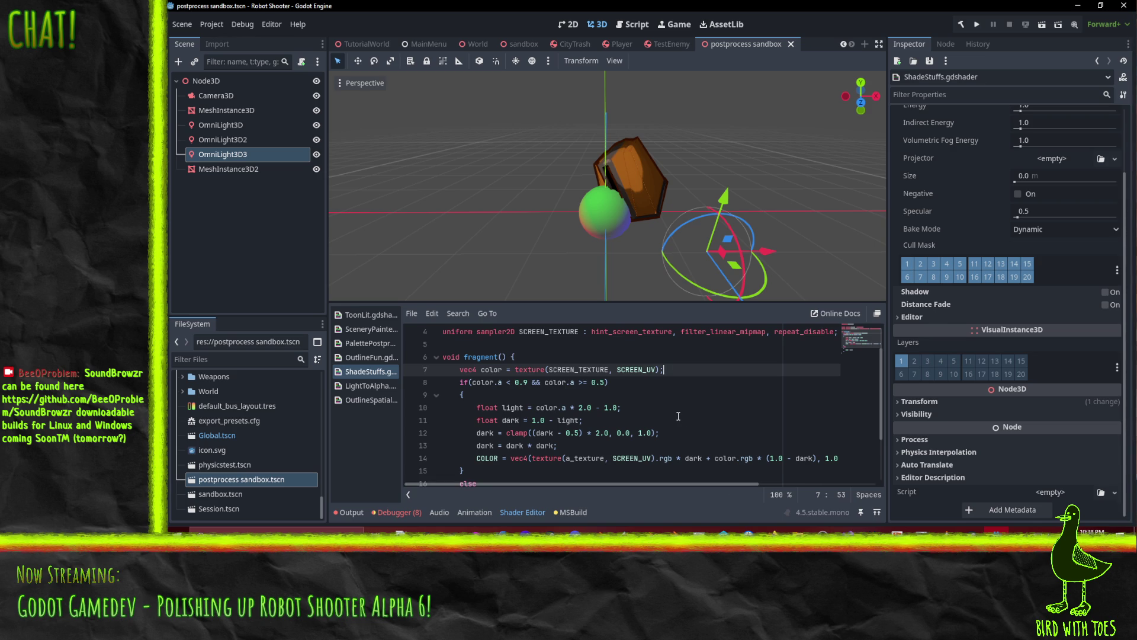
left_click(498, 396)
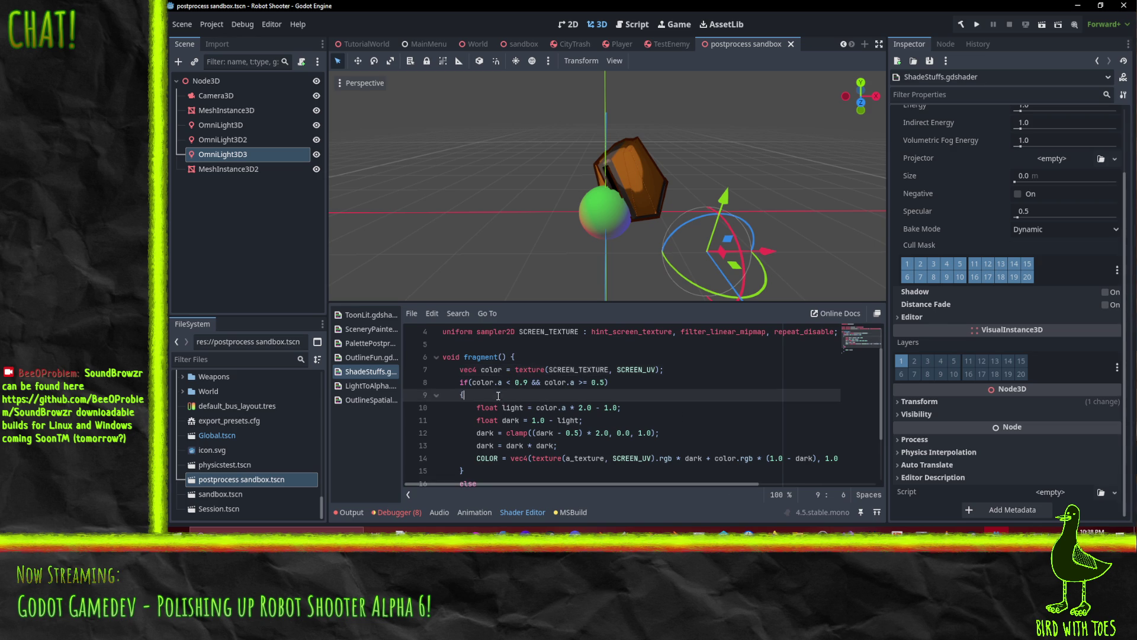
key("Up")
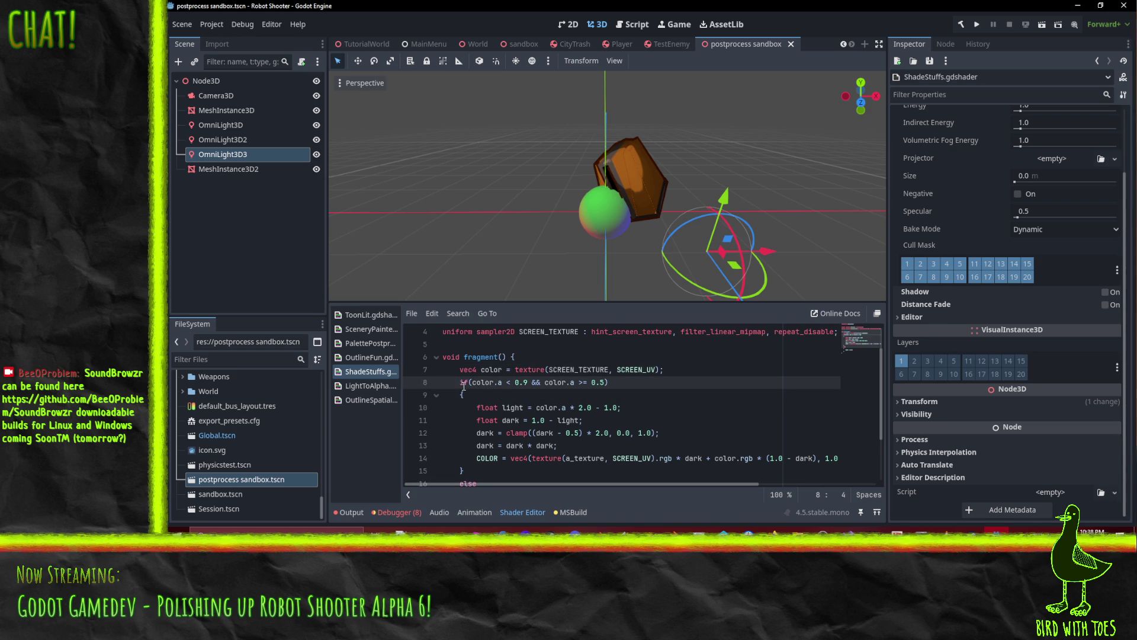
left_click(499, 382)
key("shift+Right")
type("r ")
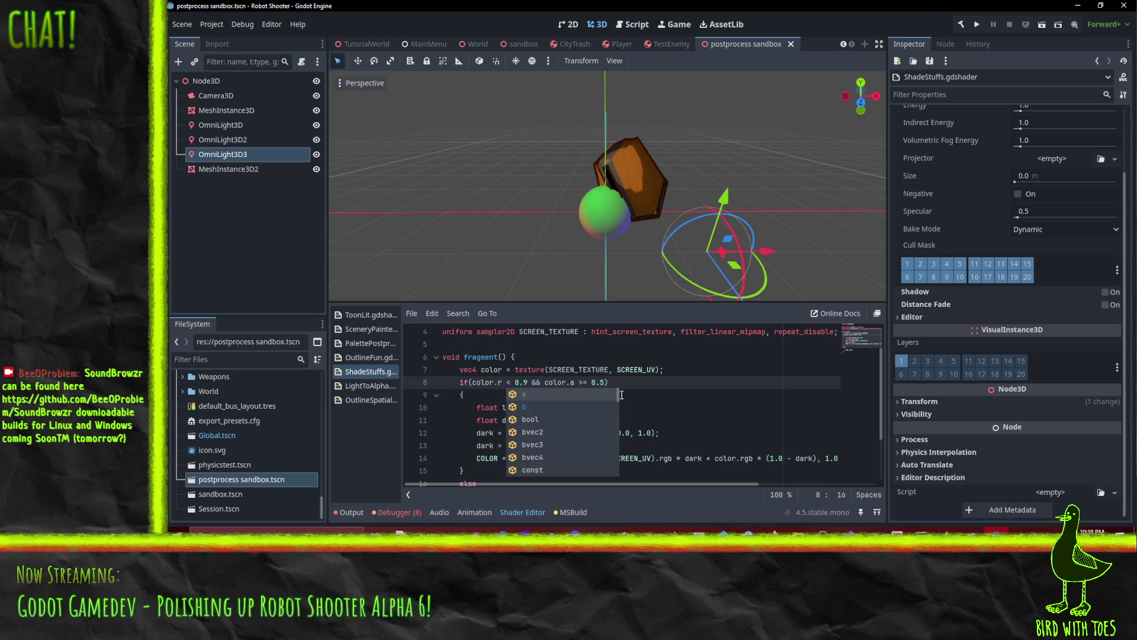
type(">")
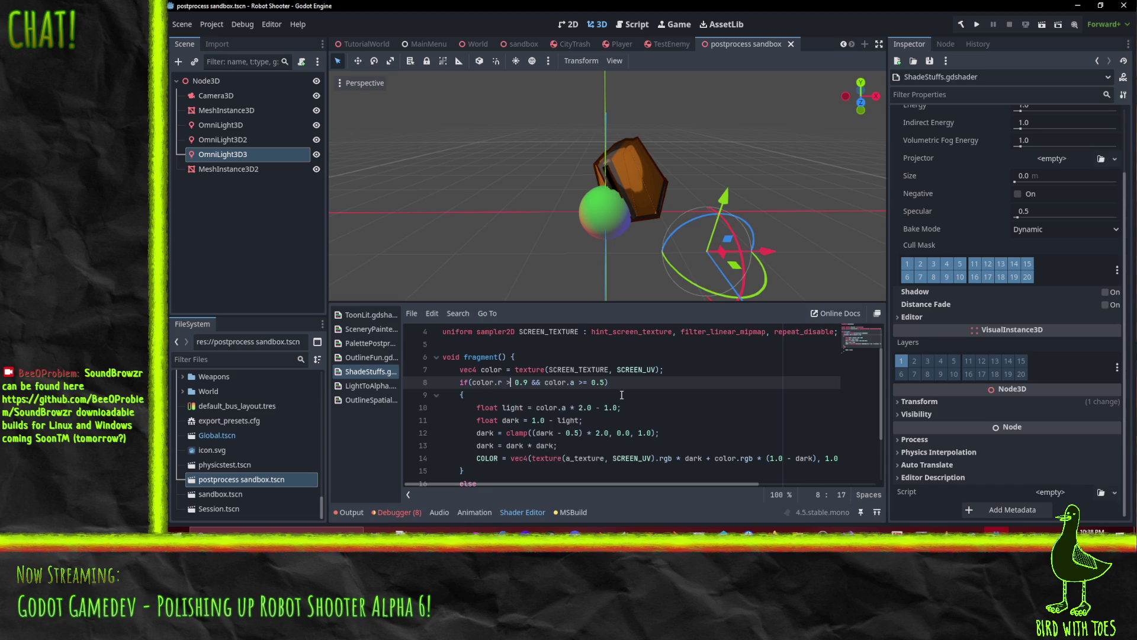
key("Delete")
type("5")
Drop the second alpha condition and old light/dark lines, setting color.r to 1. or 0.0.
key("shift+End")
key("shift+Left")
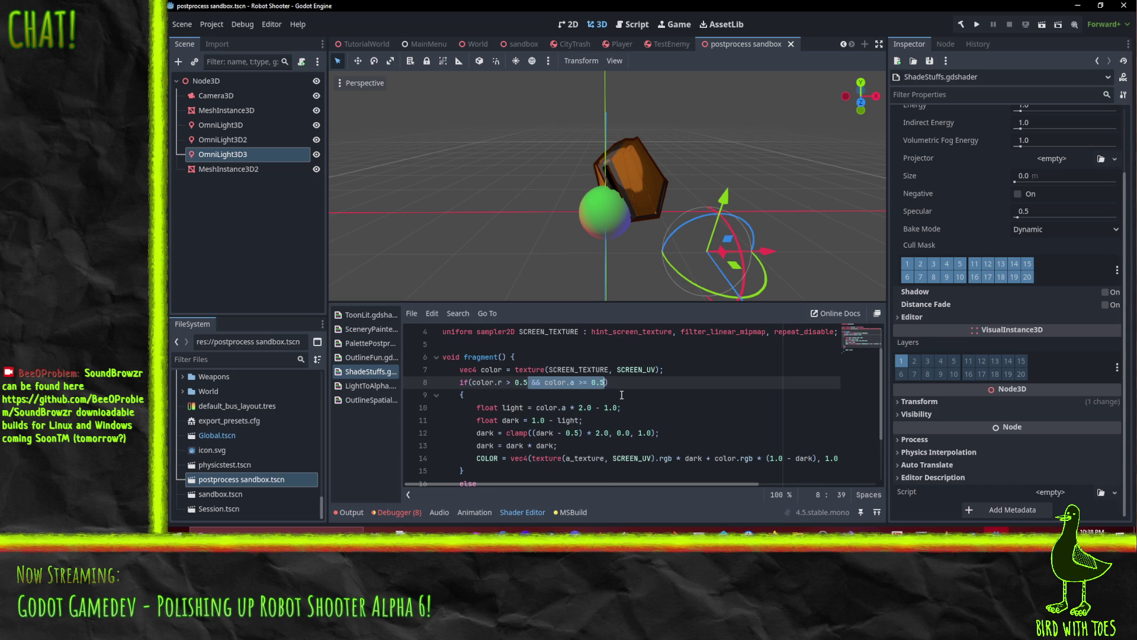
key("Delete")
key("Down")
key("Return")
type("color")
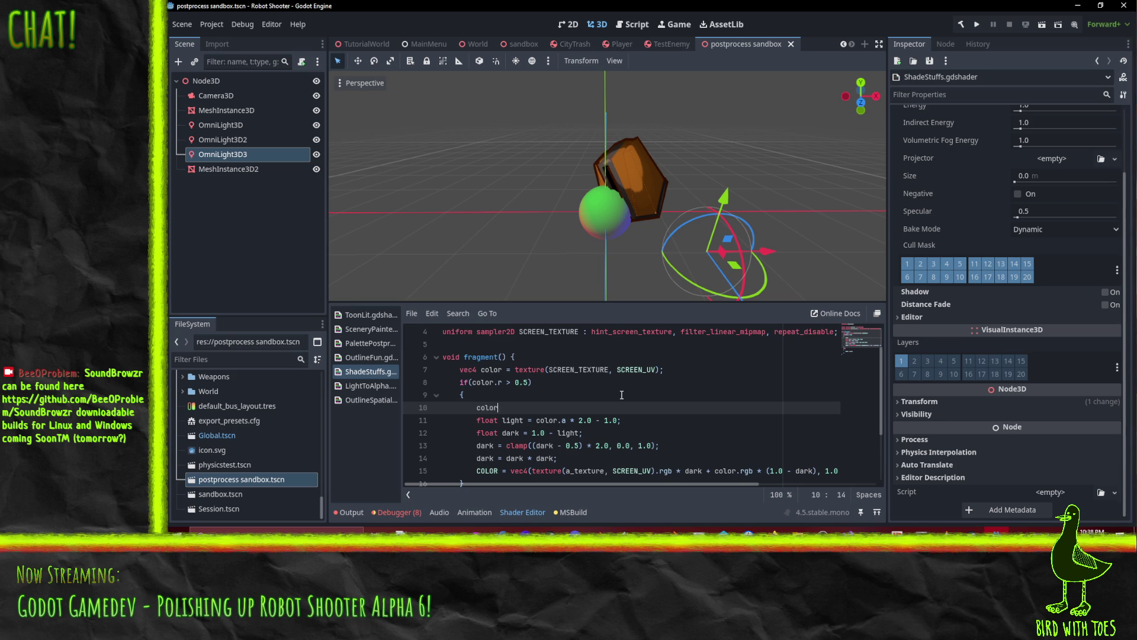
type(".r = 1.;")
key("Down")
key("Home")
key("shift+Down")
key("shift+Down")
key("shift+Down")
key("shift+Down")
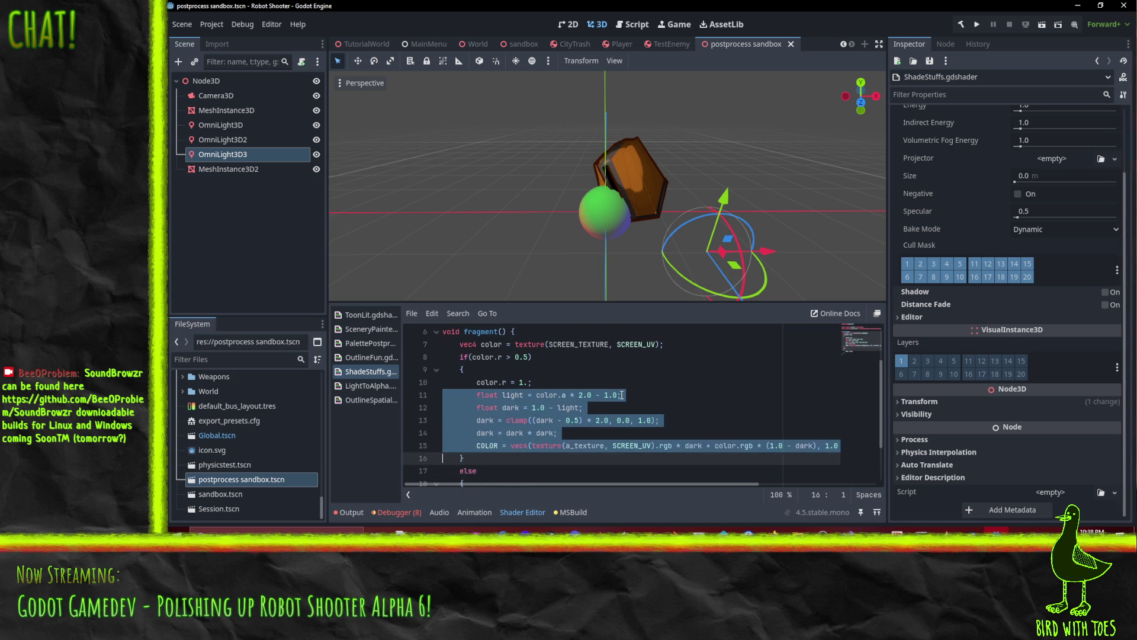
key("Delete")
key("Down")
key("Down")
key("Down")
key("Down")
key("Up")
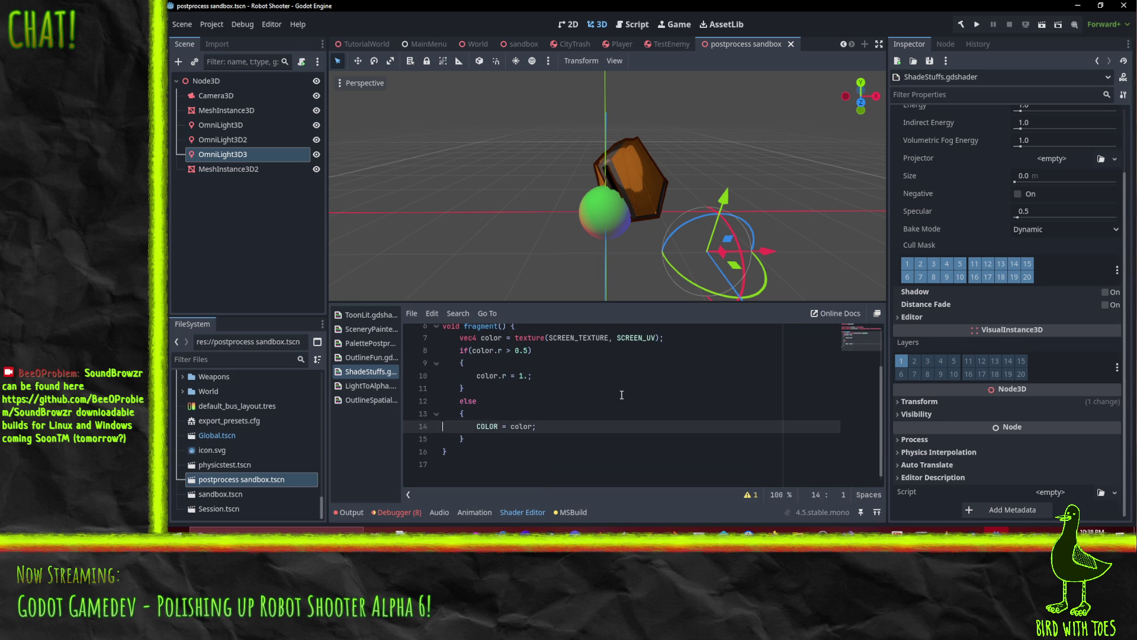
key("Left")
key("shift+Home")
type("color.")
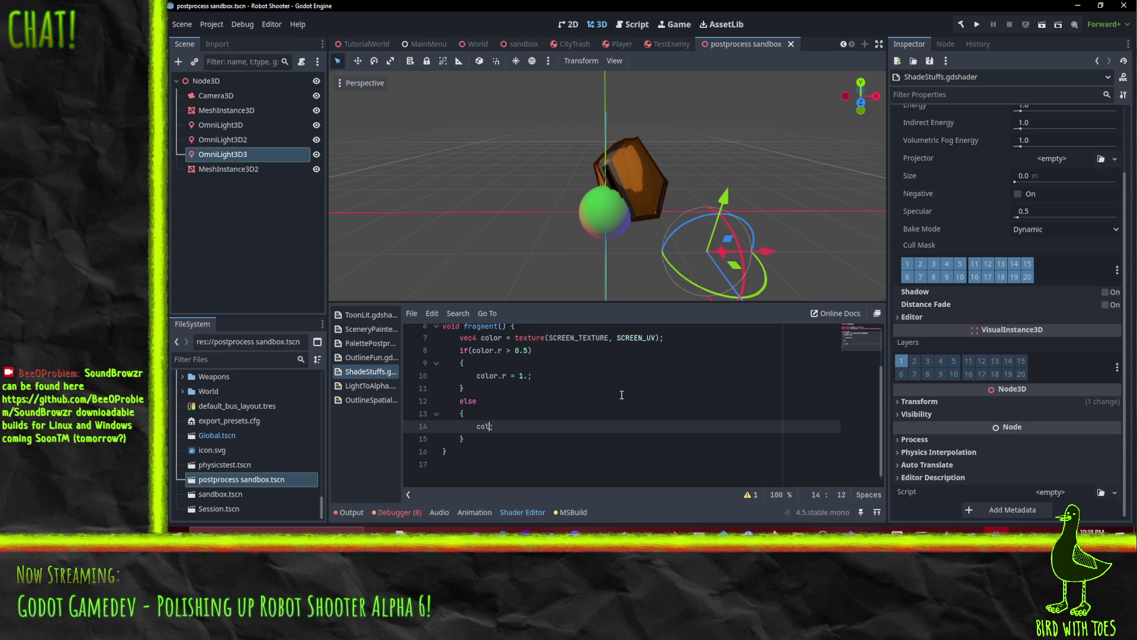
type("r = 0.0")
Collapse the red-channel if/else onto a single line and duplicate that line.
key("BackSpace")
key("Up")
key("Up")
key("Up")
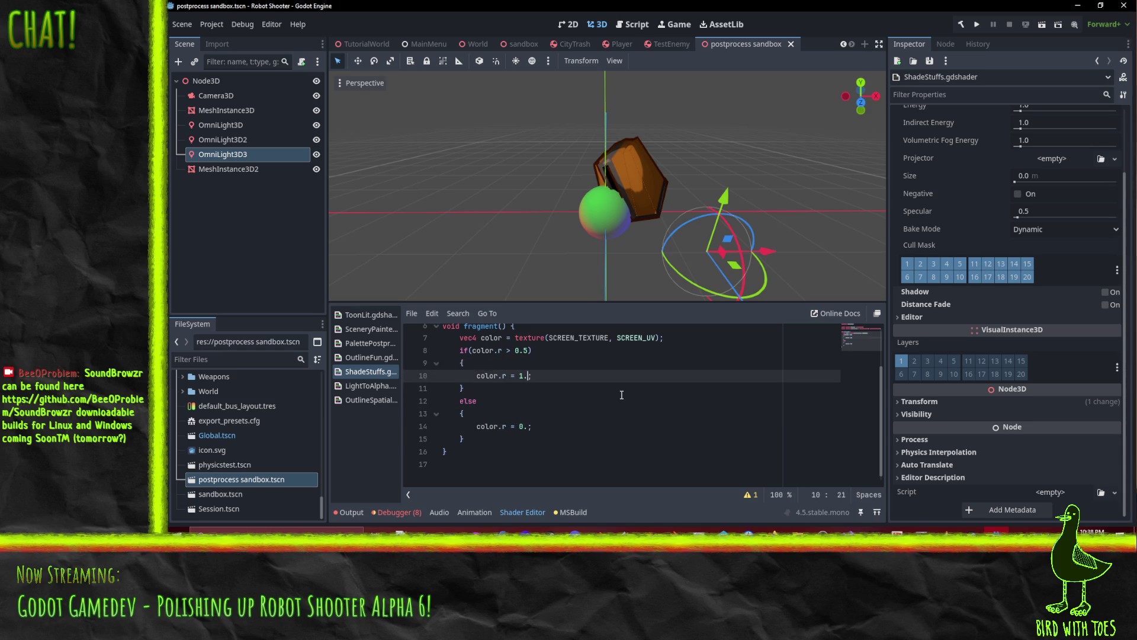
key("Home")
key("shift+Home")
key("BackSpace")
key("BackSpace")
key("Down")
key("shift+Home")
key("BackSpace")
key("BackSpace")
key("Down")
key("shift+Home")
key("BackSpace")
key("BackSpace")
key("Down")
key("Home")
key("shift+Home")
key("BackSpace")
key("BackSpace")
key("Down")
key("shift+Home")
key("BackSpace")
key("BackSpace")
key("Down")
key("Home")
key("shift+Home")
key("BackSpace")
key("BackSpace")
key("shift+Home")
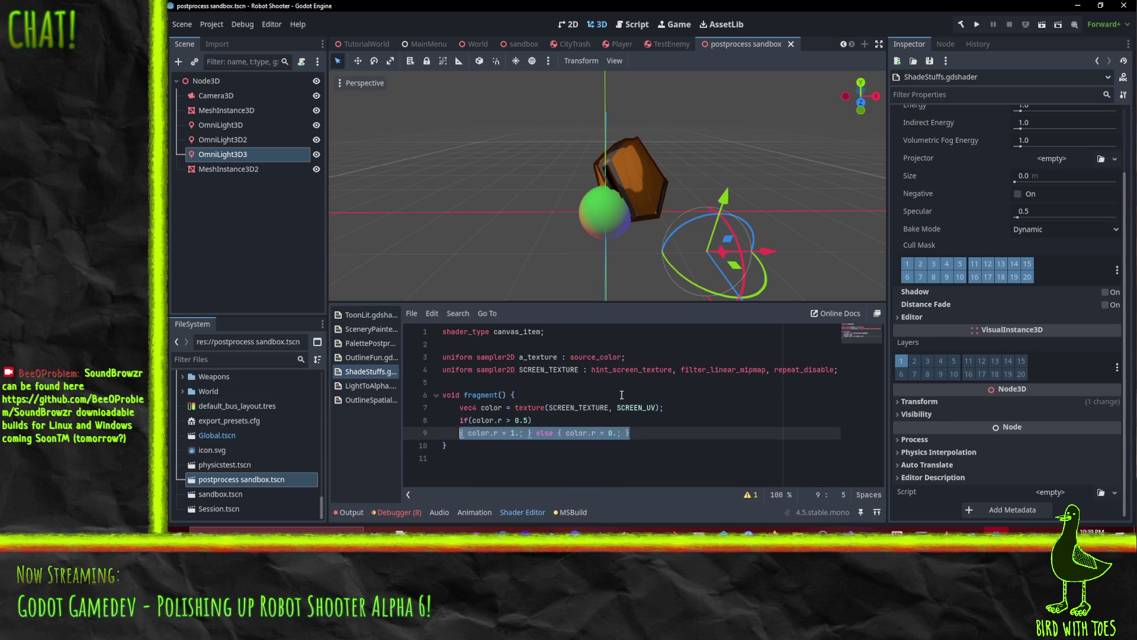
key("BackSpace")
key("BackSpace")
key("End")
key("shift+Down")
key("ctrl+c")
key("ctrl+v")
key("ctrl+v")
key("ctrl+v")
Change every channel reference on lines 9 and 10 to color.g and color.b.
key("Up")
key("Up")
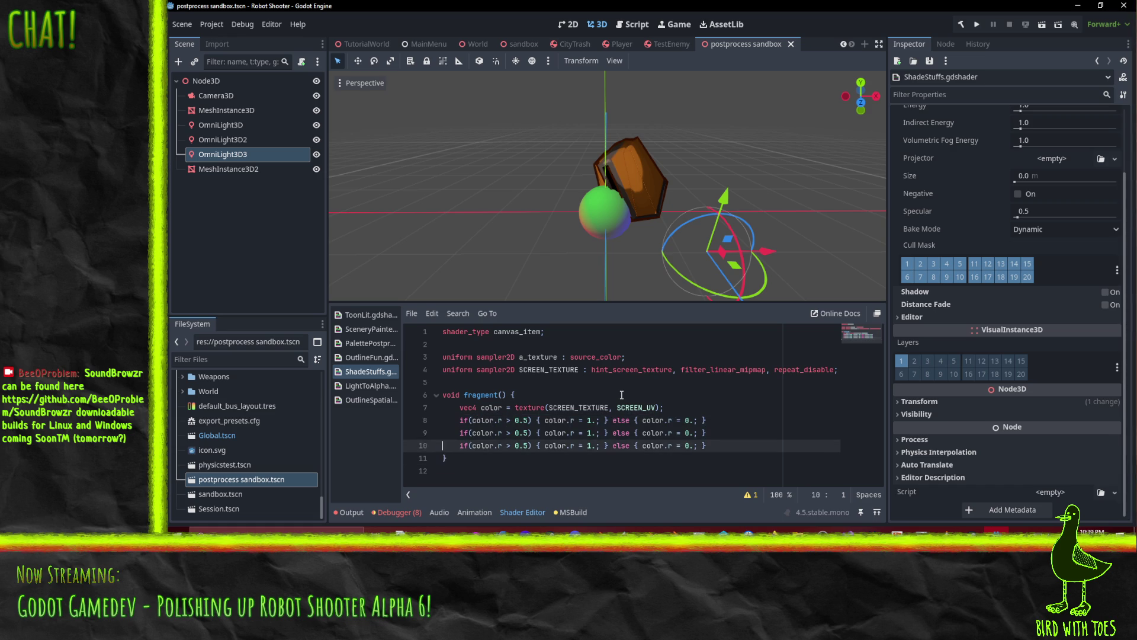
key("Delete")
type("g")
key("Down")
key("BackSpace")
type("b")
key("Up")
key("Right")
key("Right")
key("Right")
key("Delete")
type("g")
key("Down")
key("BackSpace")
type("b")
key("Up")
key("Right")
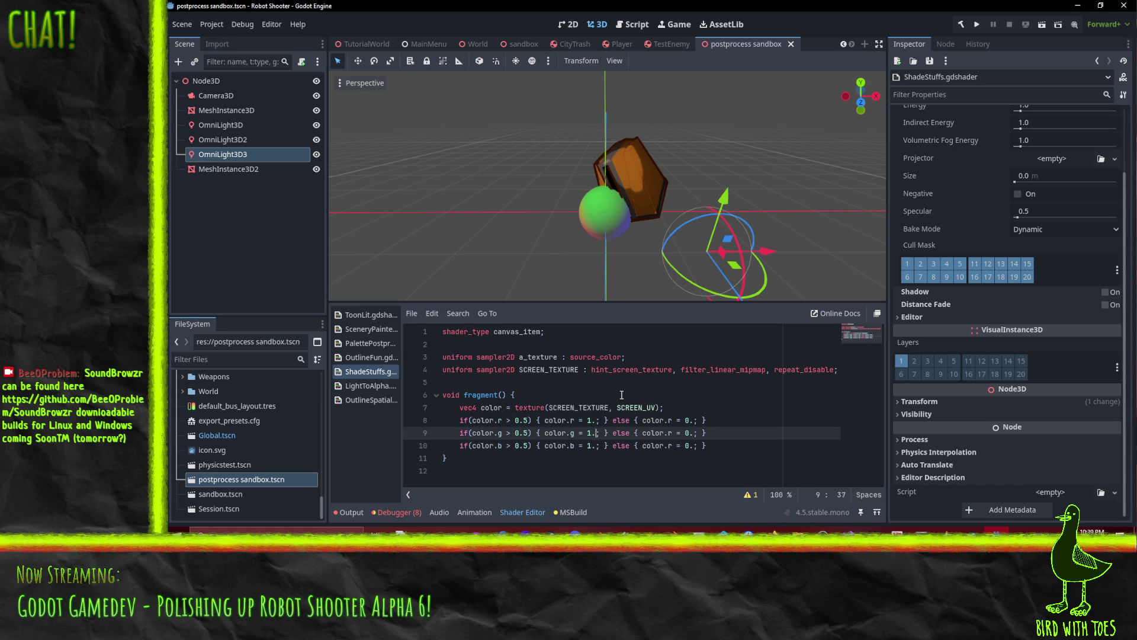
key("Delete")
type("g")
key("Down")
key("BackSpace")
type("b")
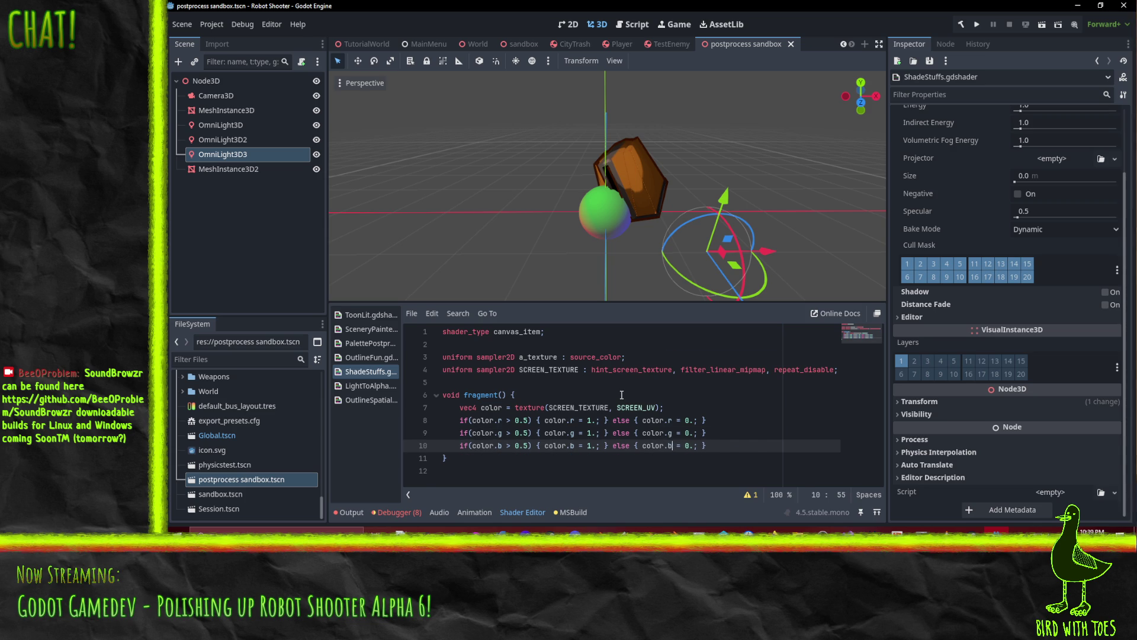
Add a new line 11 'COLOR = color;' after the channel checks.
key("End")
key("Return")
type("co")
key("BackSpace")
key("BackSpace")
type("CO")
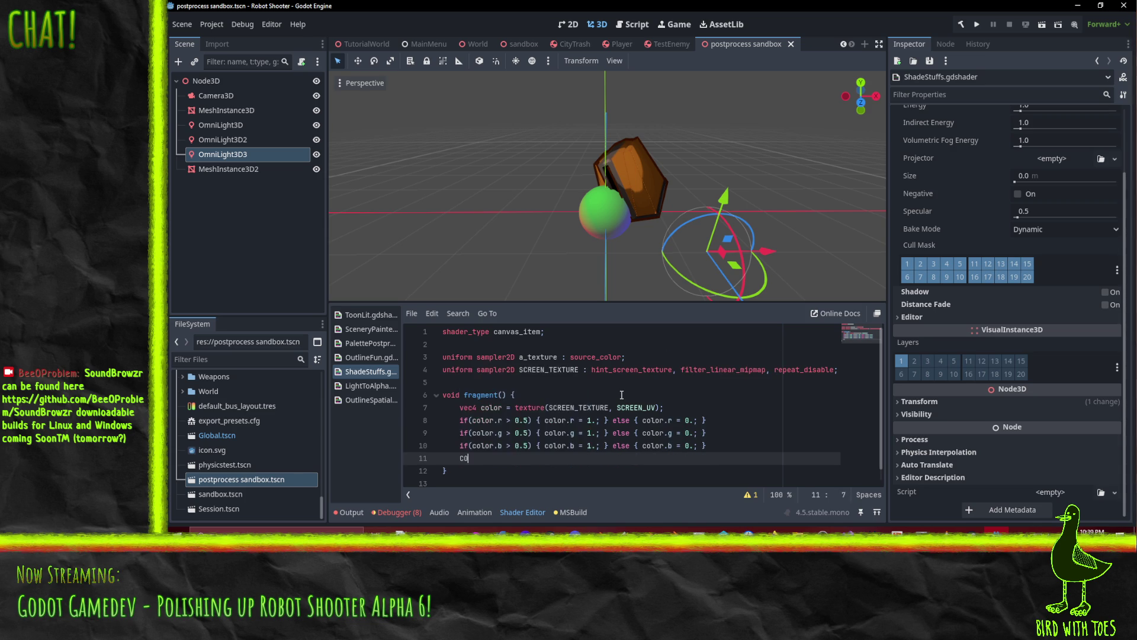
type("LOR = color;")
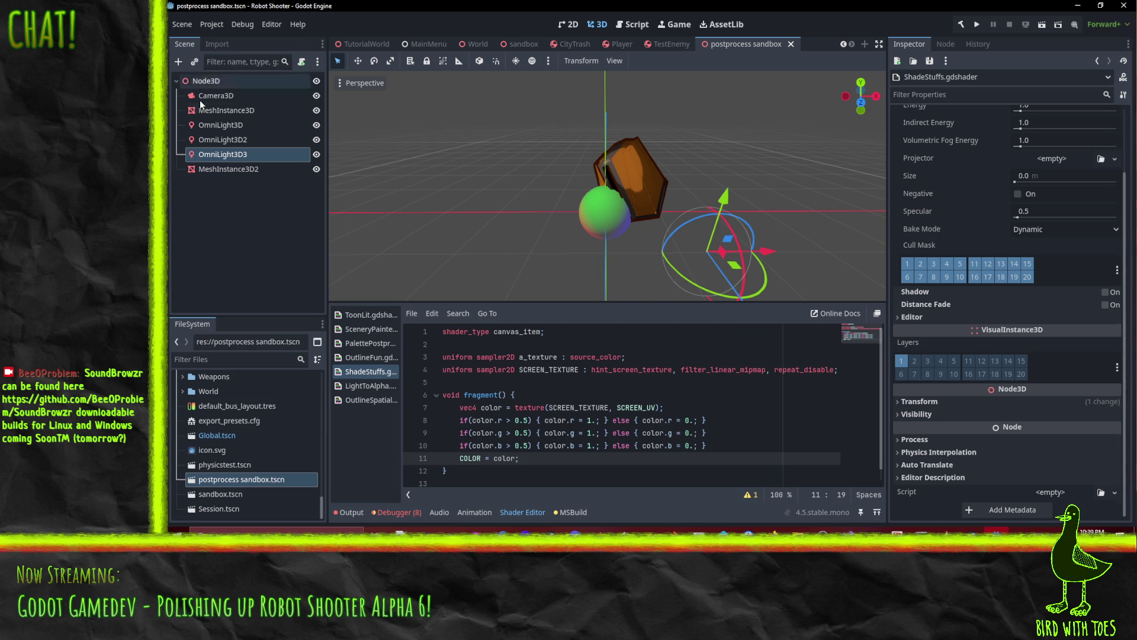
Select the sphere MeshInstance3D and give its surface material a new ShaderMaterial Next Pass.
left_click(225, 168)
left_click(231, 125)
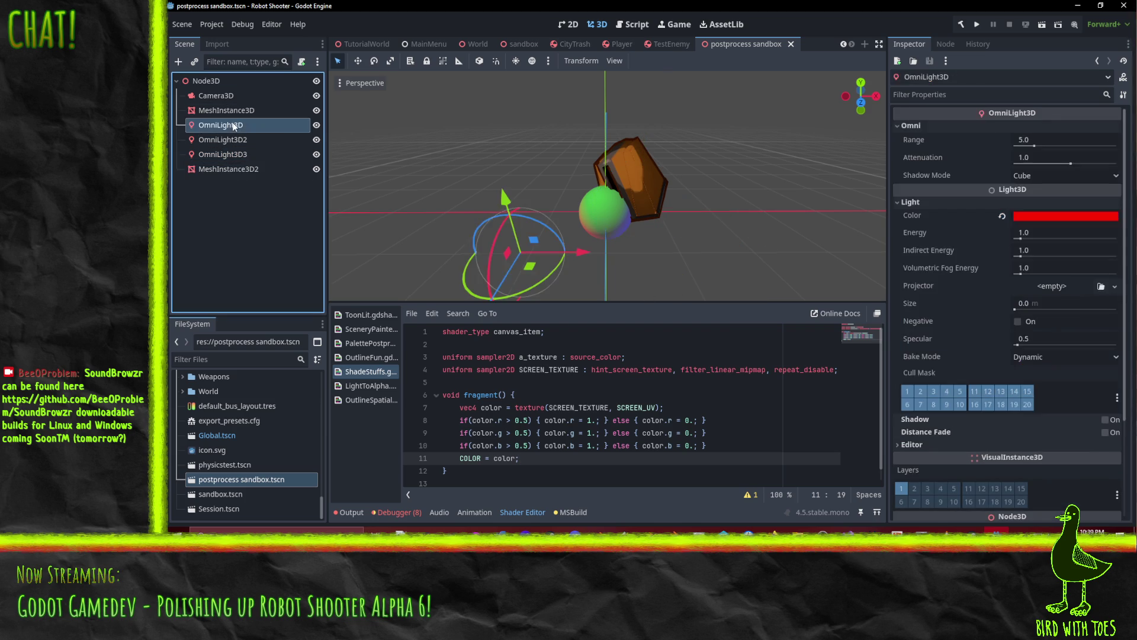
left_click(225, 110)
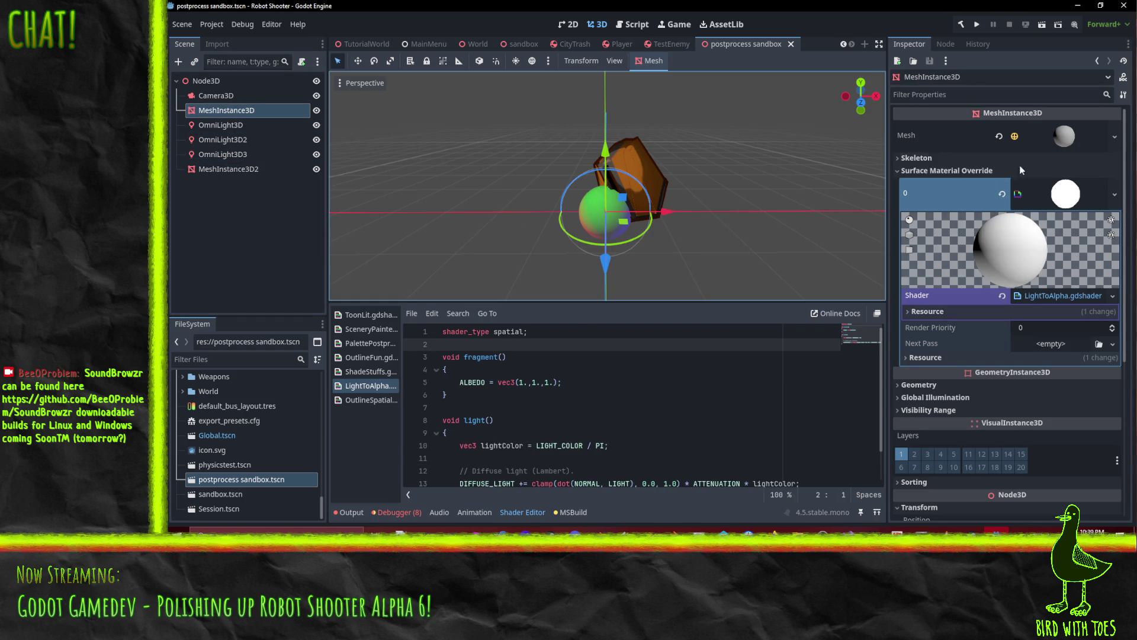
scroll(1007, 177, "down", 3)
scroll(993, 162, "up", 2)
left_click(1033, 189)
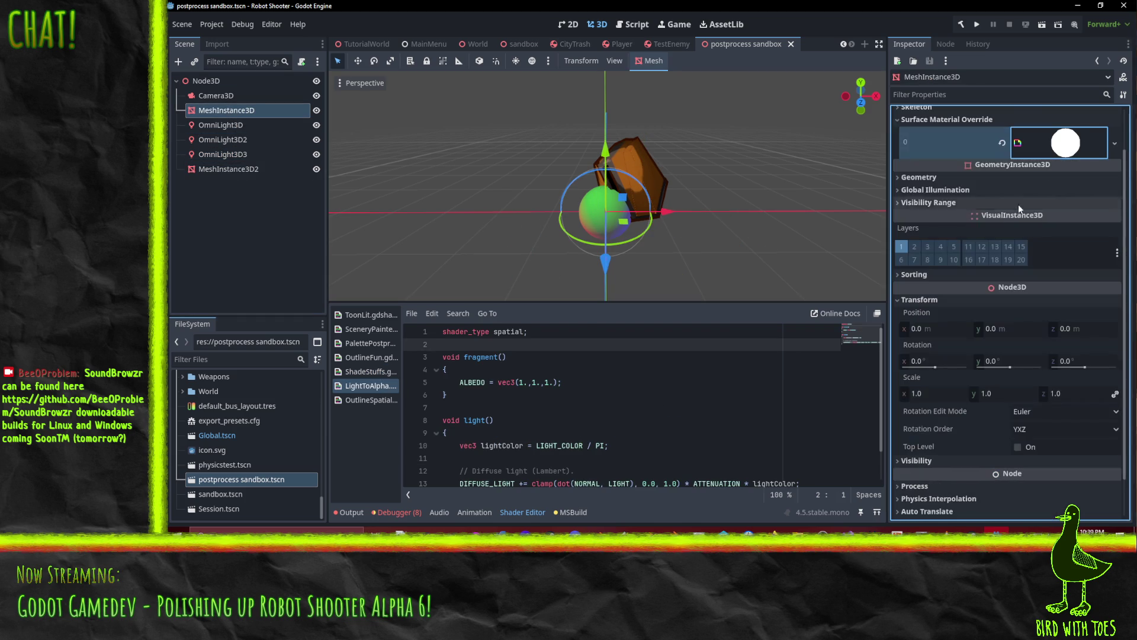
left_click(1073, 193)
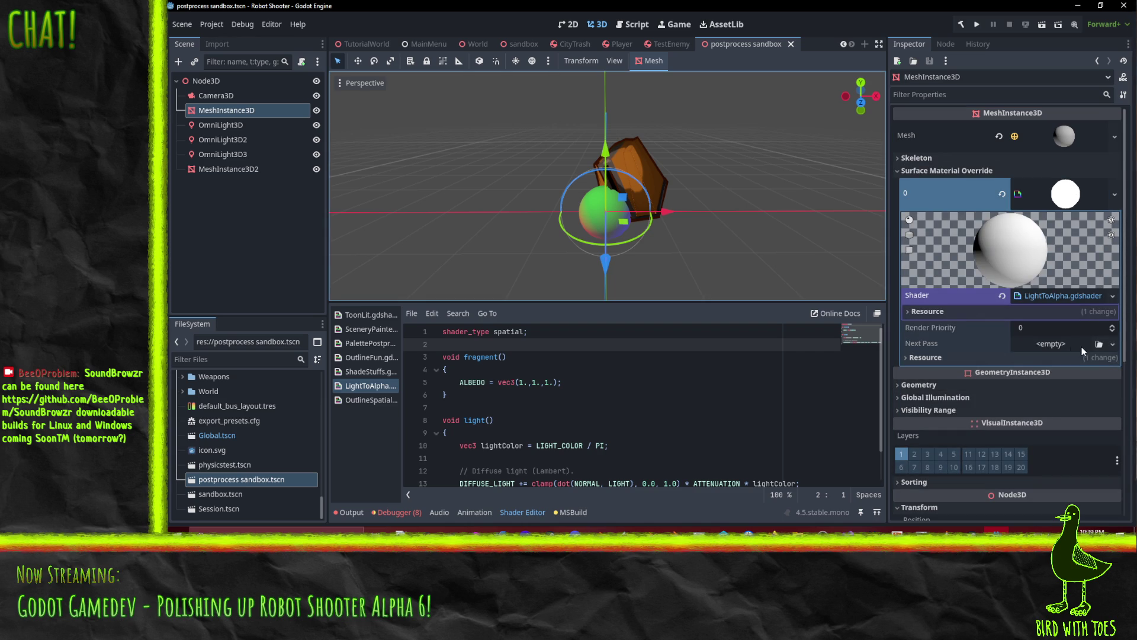
left_click(1112, 346)
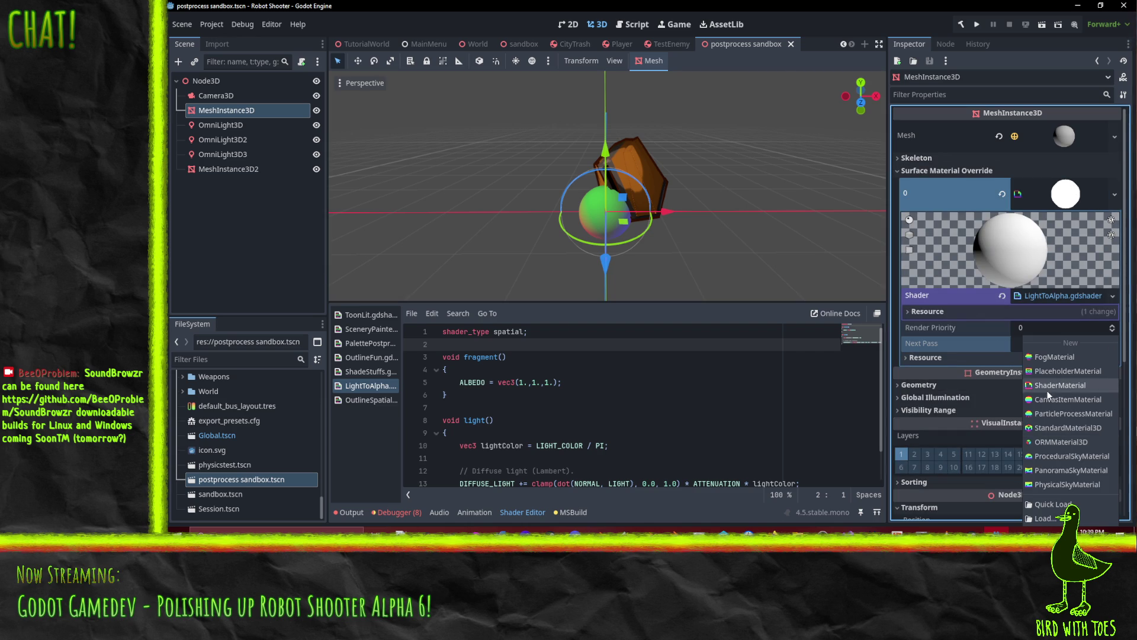
left_click(1018, 481)
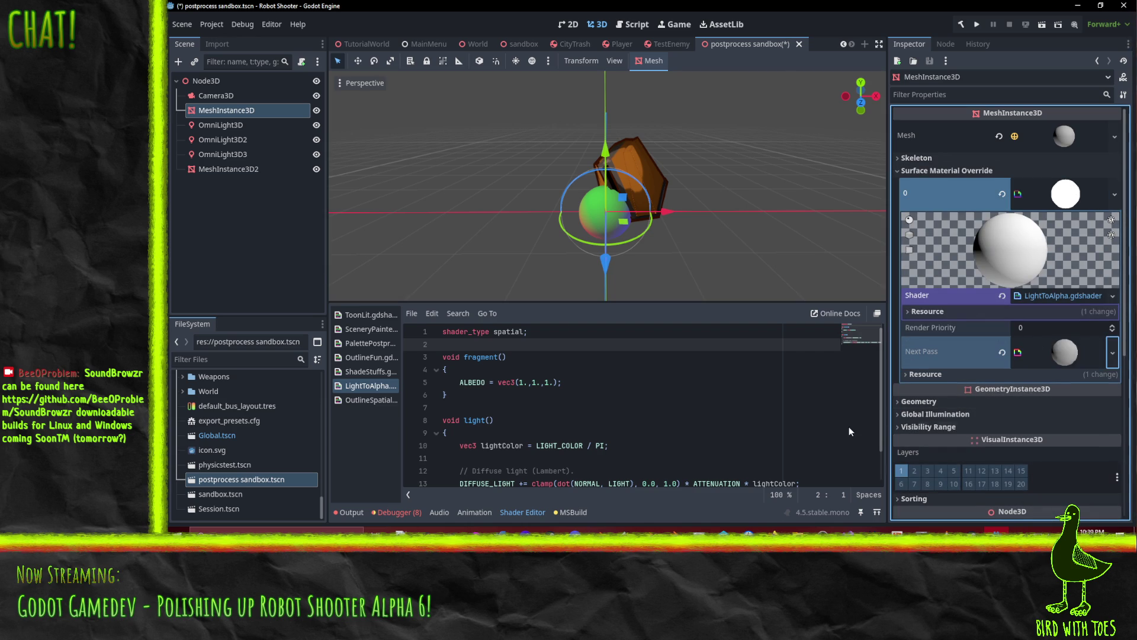
Assign ShadeStuffs.gdshader as the next-pass material's shader via Quick Load.
left_click(367, 371)
mouse_move(367, 371)
left_mouse_down()
mouse_move(1051, 338)
mouse_move(1053, 362)
mouse_move(1073, 333)
mouse_move(1062, 317)
mouse_move(1061, 334)
left_mouse_up()
left_click(1061, 334)
scroll(1007, 403, "down", 1)
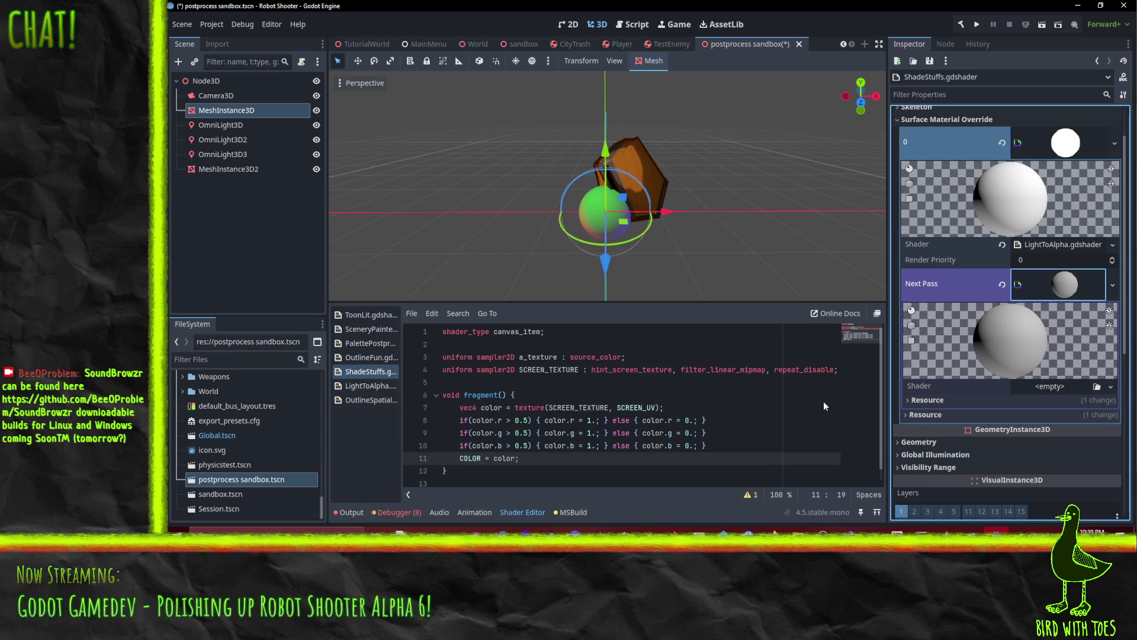
left_click(364, 371)
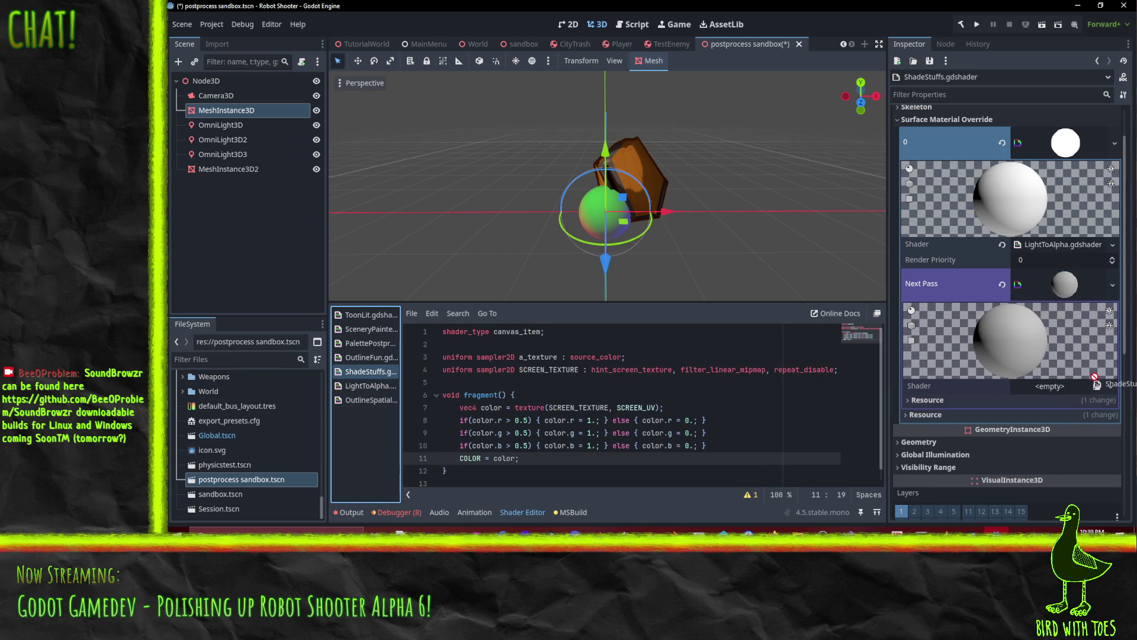
left_click(1047, 386)
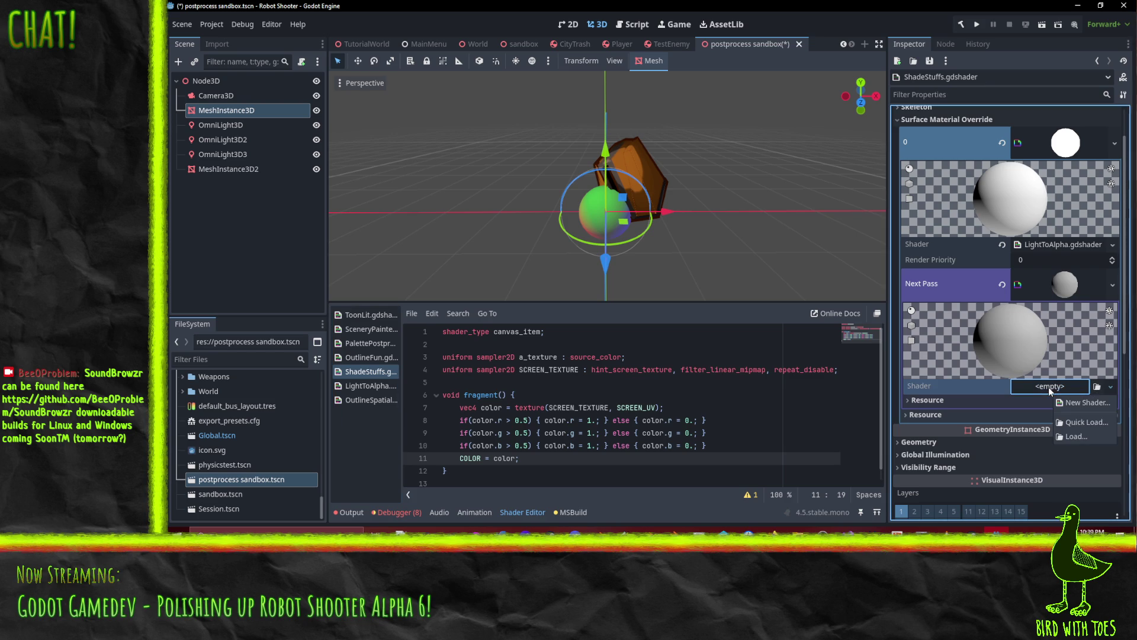
left_click(1076, 422)
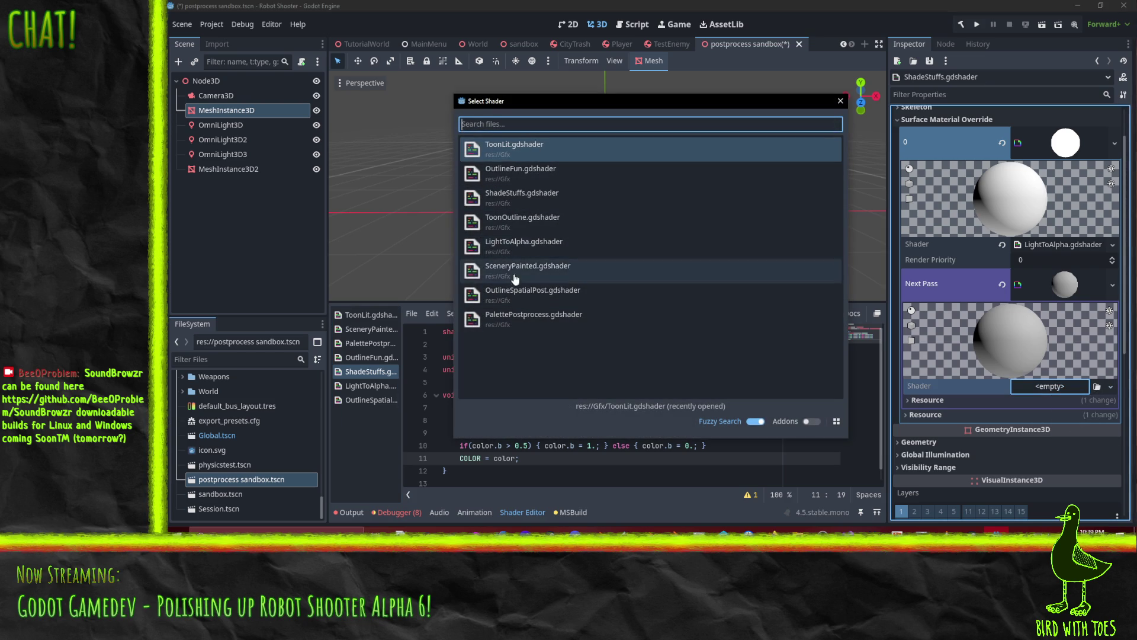
left_click(533, 197)
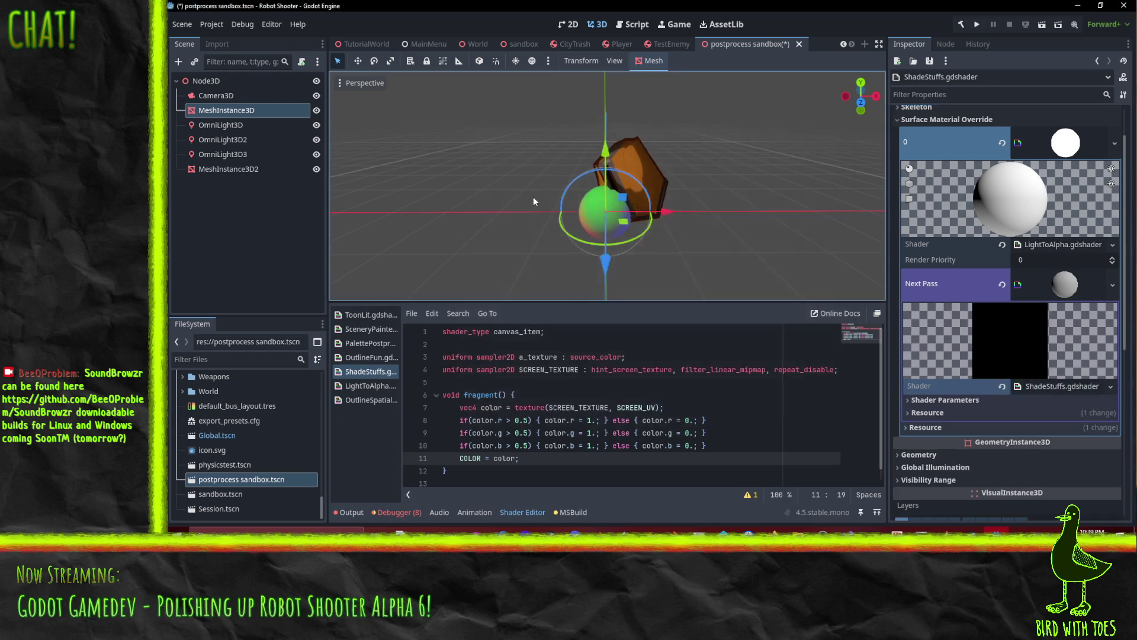
left_click(600, 208)
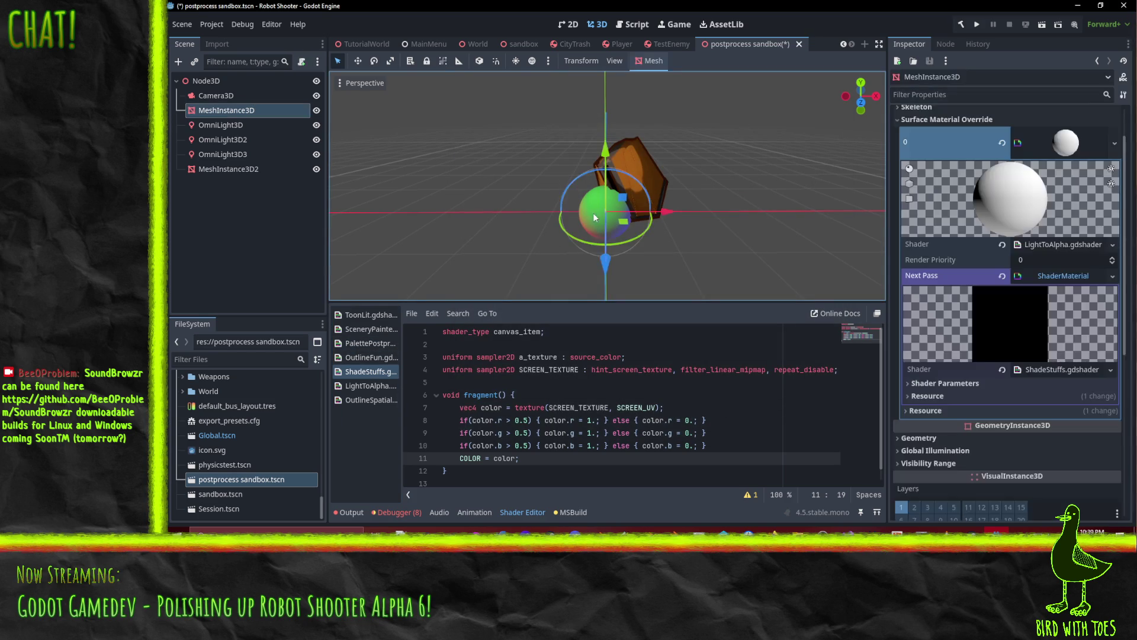
scroll(965, 302, "down", 1)
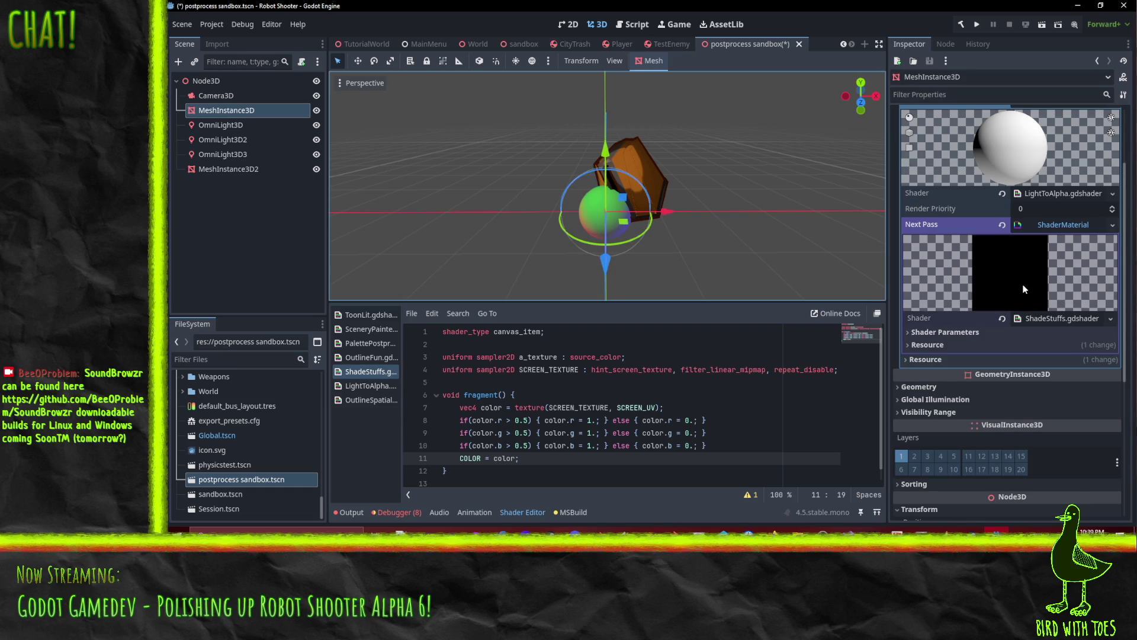
Change shader_type to spatial and replace COLOR with ALBEDO on line 11, saving each change.
double_click(515, 332)
type("spatial")
key("ctrl+s")
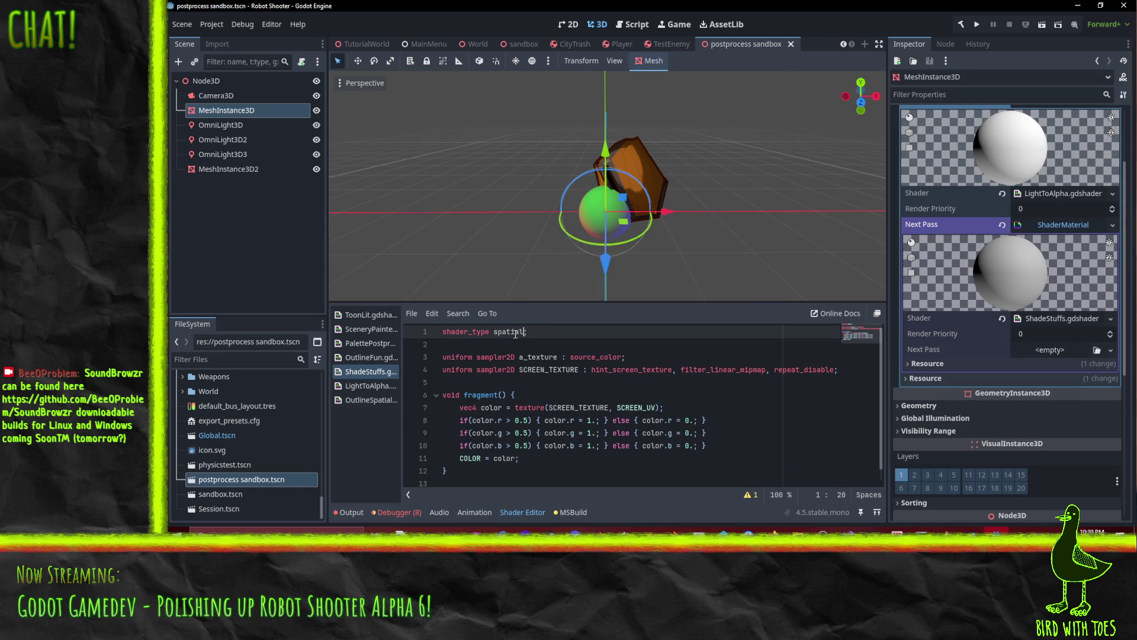
scroll(533, 439, "down", 1)
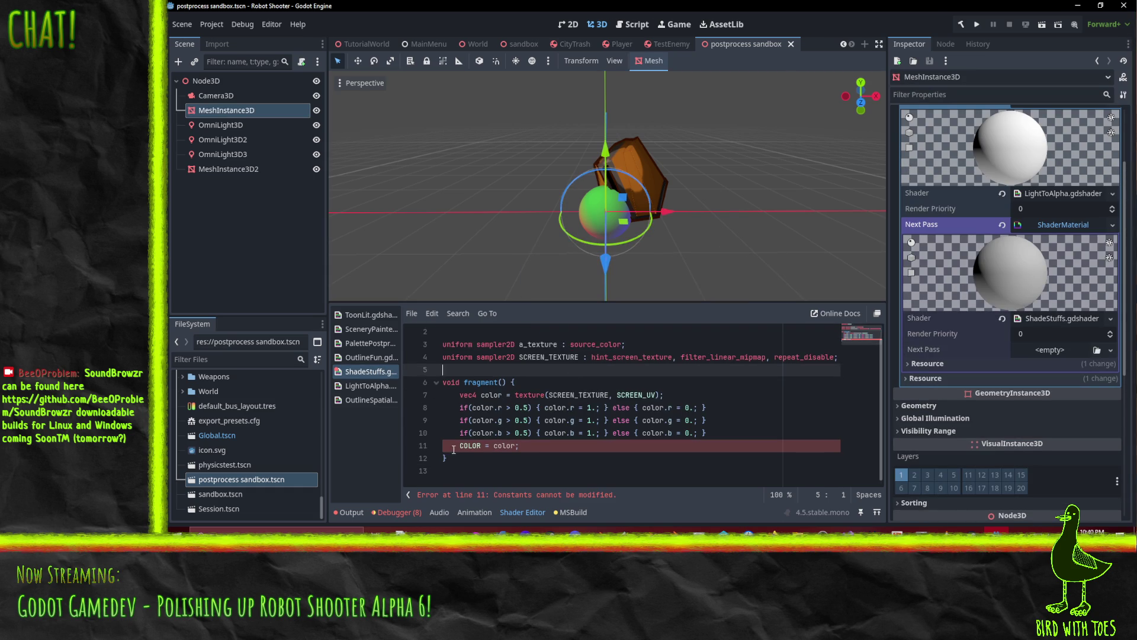
double_click(469, 446)
type("ALBEDO")
key("ctrl+s")
Make line 7's color a vec3 sampled with .rgb, save, and orbit to view the sphere.
left_click(741, 394)
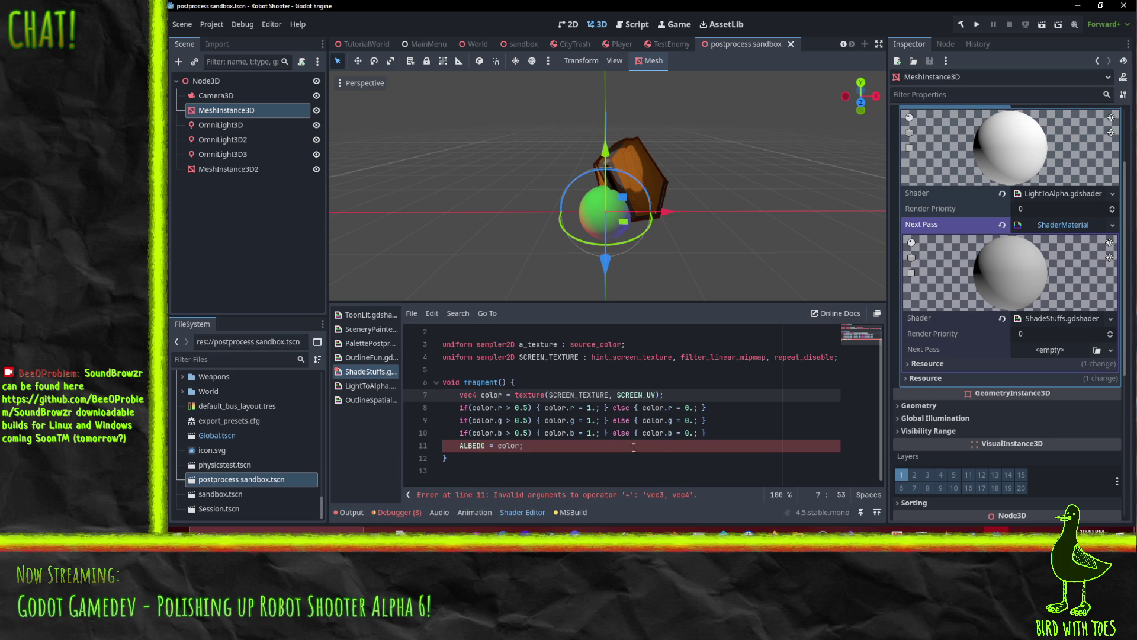
left_click(477, 394)
key("BackSpace")
type("3")
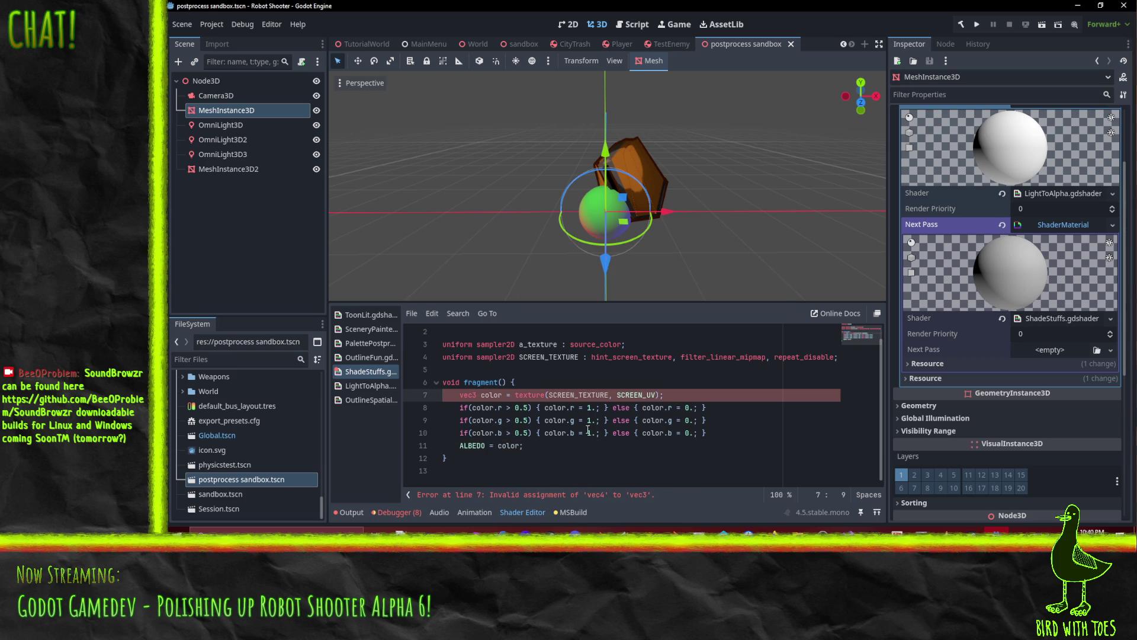
key("End")
type(".rgb")
key("ctrl+s")
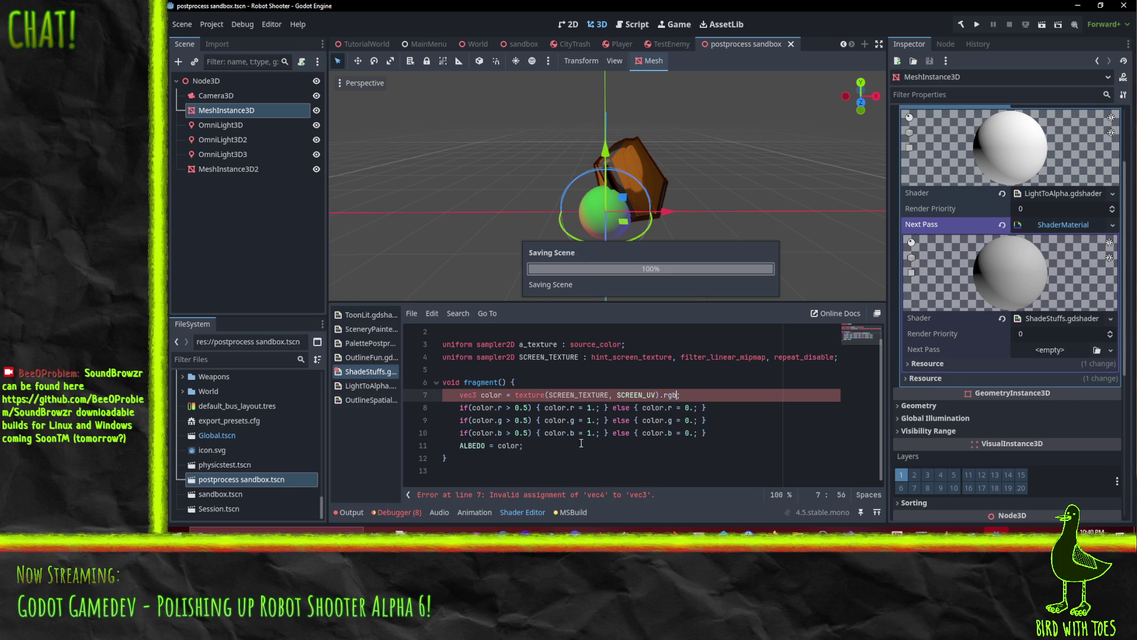
left_click(574, 443)
mouse_move(604, 225)
left_mouse_down()
mouse_move(720, 140)
mouse_move(738, 84)
mouse_move(531, 130)
mouse_move(441, 184)
mouse_move(526, 233)
mouse_move(629, 205)
left_mouse_up()
mouse_move(665, 202)
left_mouse_down()
mouse_move(669, 169)
mouse_move(648, 103)
mouse_move(584, 90)
mouse_move(578, 105)
mouse_move(664, 168)
left_mouse_up()
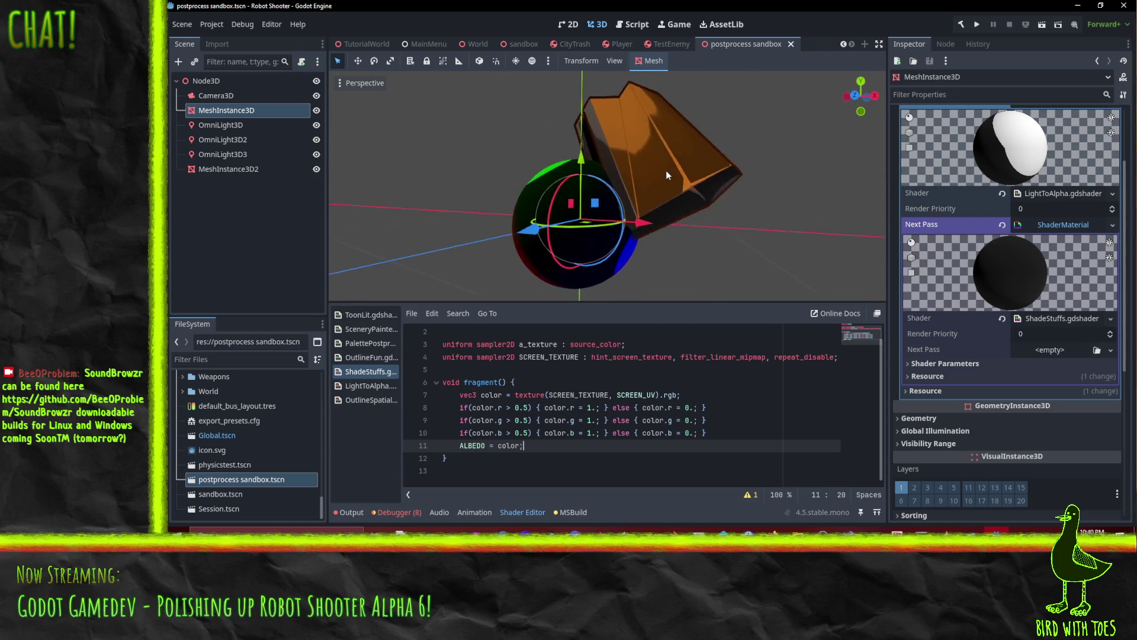
Reposition the brown box beside the sphere, nearer the camera, then further right.
scroll(656, 180, "up", 6)
mouse_move(687, 229)
left_mouse_down()
mouse_move(744, 145)
mouse_move(655, 176)
left_mouse_up()
scroll(656, 176, "down", 3)
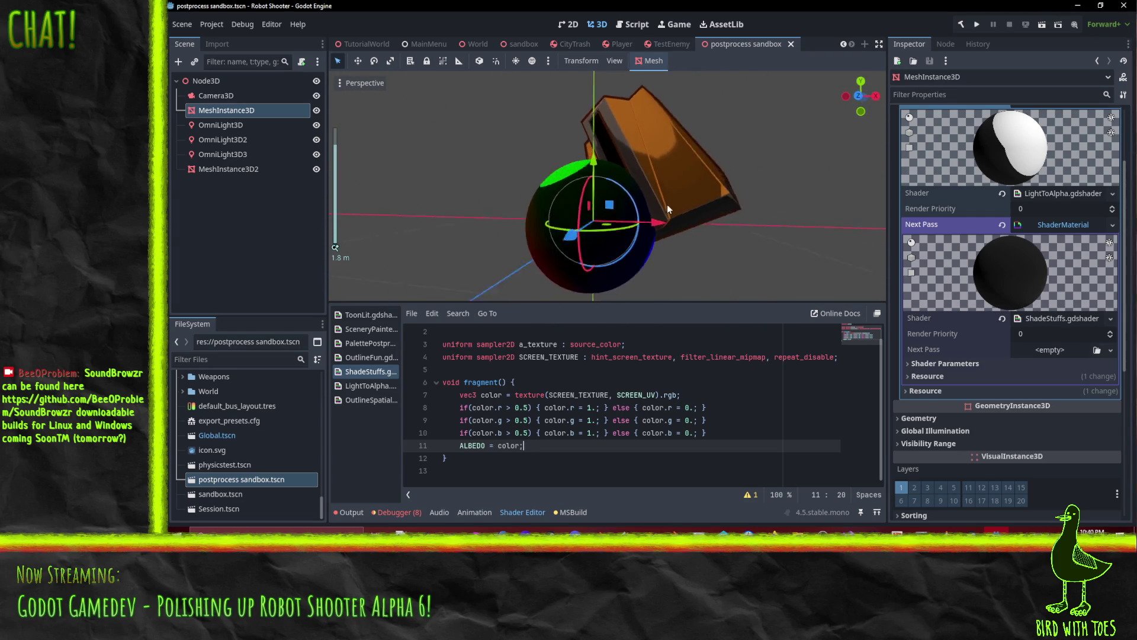
left_click(692, 214)
left_click_drag(721, 218, 688, 222)
mouse_move(648, 279)
left_mouse_down()
mouse_move(652, 306)
mouse_move(655, 279)
mouse_move(679, 321)
mouse_move(670, 268)
left_mouse_up()
mouse_move(685, 219)
left_mouse_down()
mouse_move(708, 219)
mouse_move(543, 233)
mouse_move(725, 215)
mouse_move(719, 205)
mouse_move(671, 268)
mouse_move(637, 248)
mouse_move(562, 244)
left_mouse_up()
scroll(719, 204, "down", 3)
Move the first omni light left along X, raise it higher and bring it toward the sphere.
left_click(248, 127)
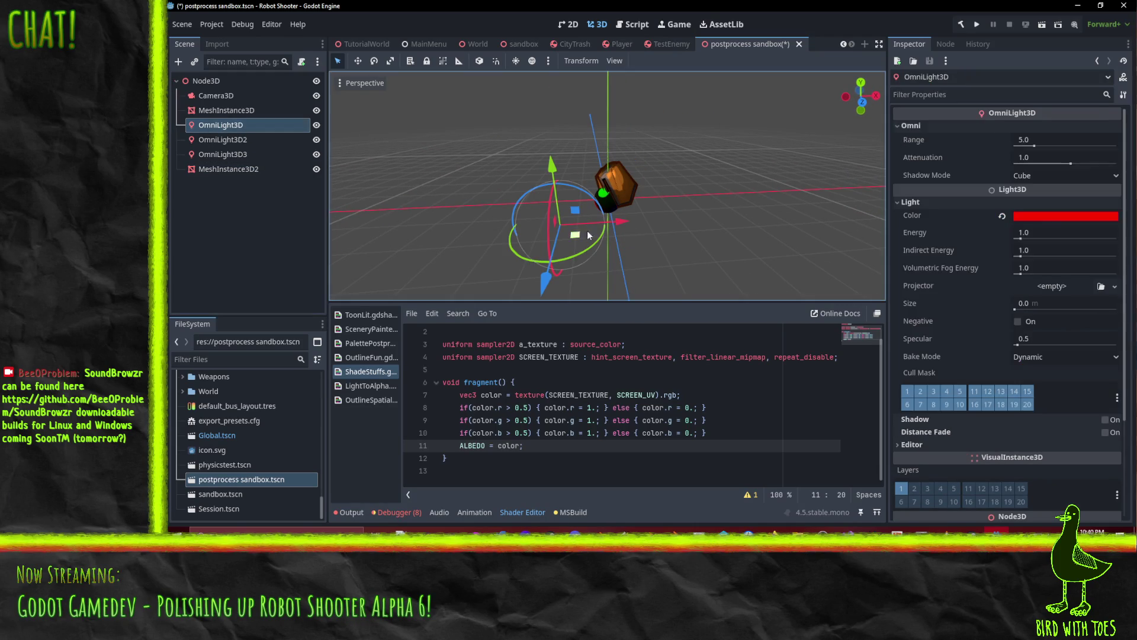
left_click(246, 129, "ctrl")
left_click(246, 128)
mouse_move(623, 222)
left_mouse_down()
mouse_move(677, 218)
mouse_move(633, 221)
left_mouse_up()
left_click_drag(569, 169, 572, 145)
mouse_move(635, 200)
left_mouse_down()
mouse_move(655, 201)
mouse_move(609, 203)
left_mouse_up()
scroll(620, 218, "up", 5)
mouse_move(563, 179)
left_mouse_down()
mouse_move(578, 84)
mouse_move(578, 130)
mouse_move(584, 96)
mouse_move(592, 140)
left_mouse_up()
mouse_move(605, 179)
left_mouse_down()
mouse_move(773, 272)
mouse_move(560, 223)
mouse_move(592, 231)
left_mouse_up()
Shift the third omni light left and upward, then move the first light down and left.
key("Down")
key("Down")
left_click_drag(774, 263, 652, 263)
left_click_drag(594, 197, 604, 121)
mouse_move(691, 217)
left_mouse_down()
mouse_move(740, 230)
mouse_move(728, 217)
mouse_move(740, 216)
mouse_move(651, 278)
mouse_move(623, 235)
mouse_move(679, 209)
mouse_move(732, 249)
mouse_move(560, 268)
mouse_move(517, 260)
mouse_move(678, 264)
left_mouse_up()
scroll(752, 221, "up", 5)
scroll(730, 250, "down", 5)
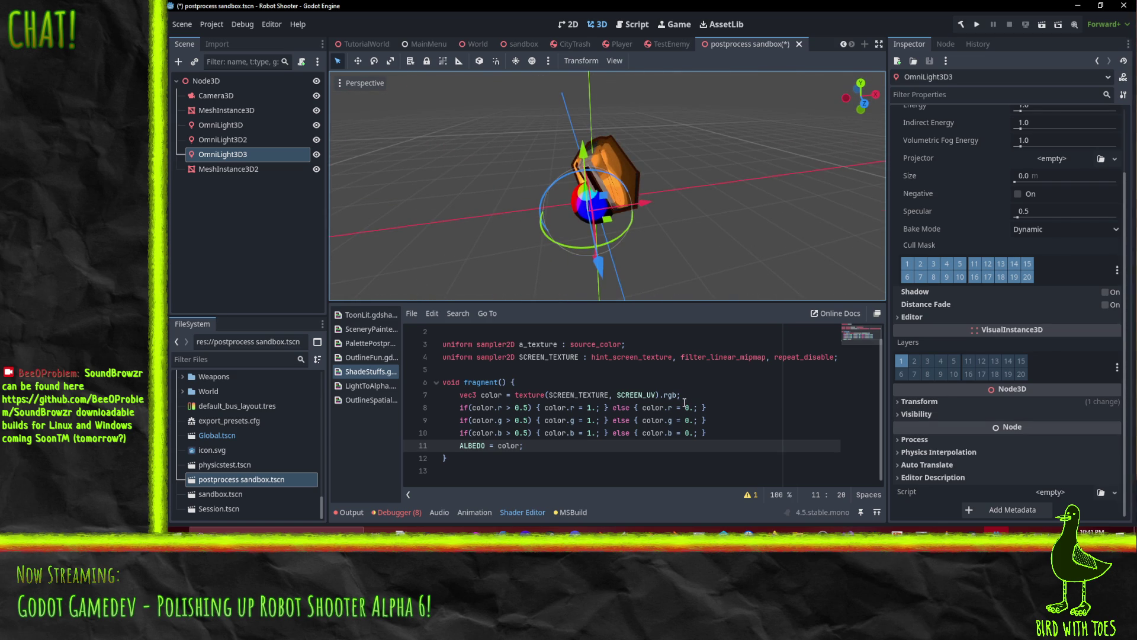
left_click_drag(578, 247, 724, 269)
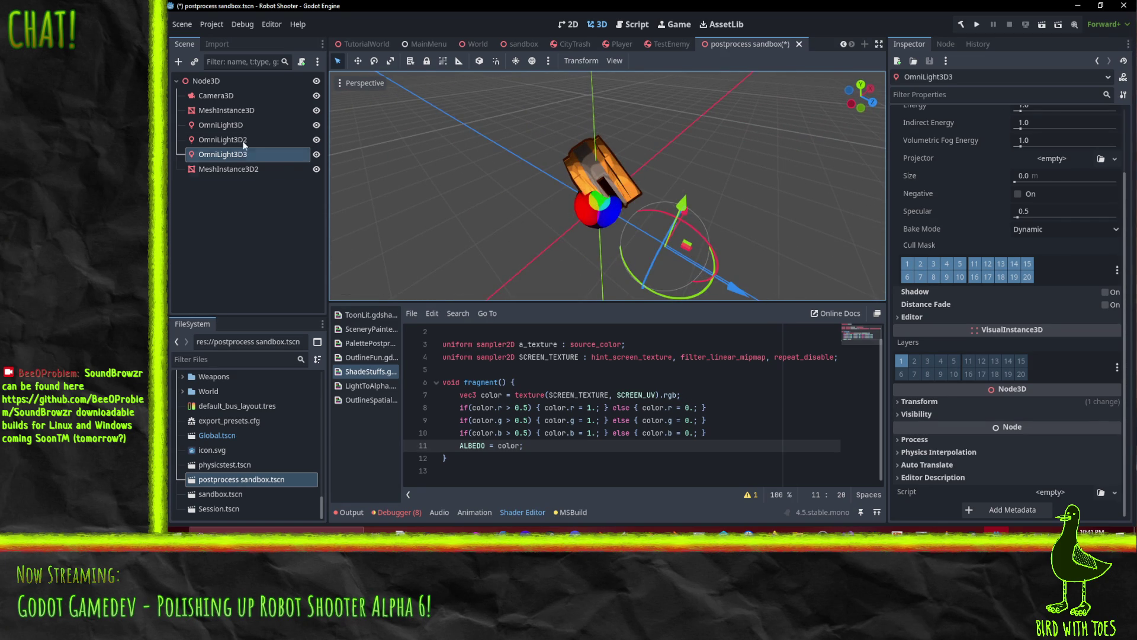
left_click(224, 125)
mouse_move(577, 197)
left_mouse_down()
mouse_move(517, 215)
mouse_move(542, 212)
left_mouse_up()
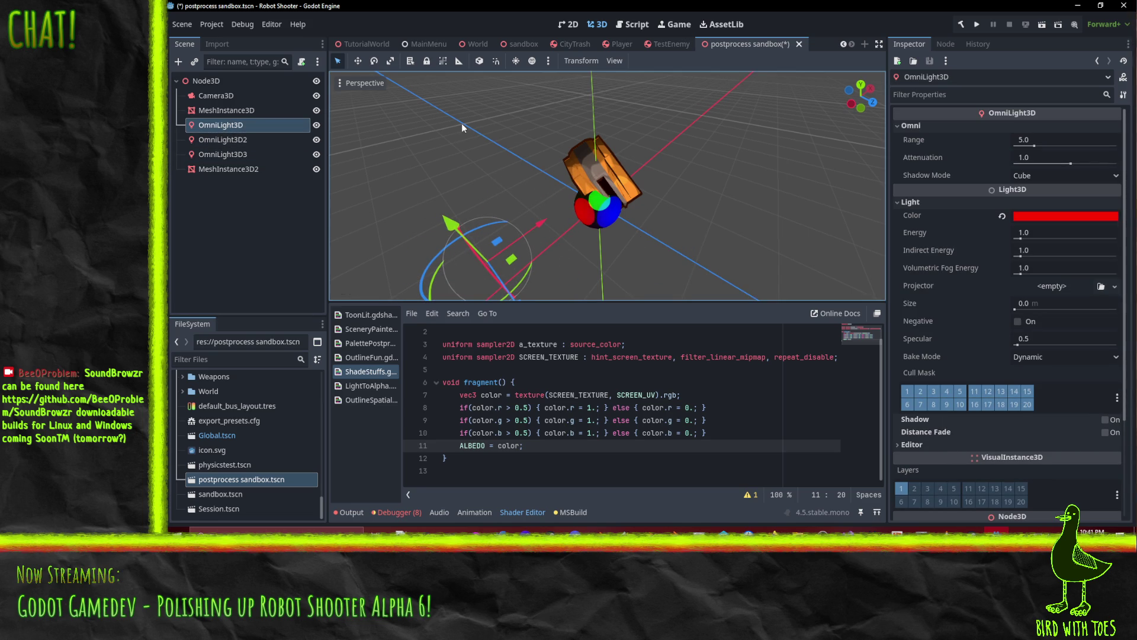
Switch to the World scene and orbit above its ground, path and buildings.
mouse_move(368, 43)
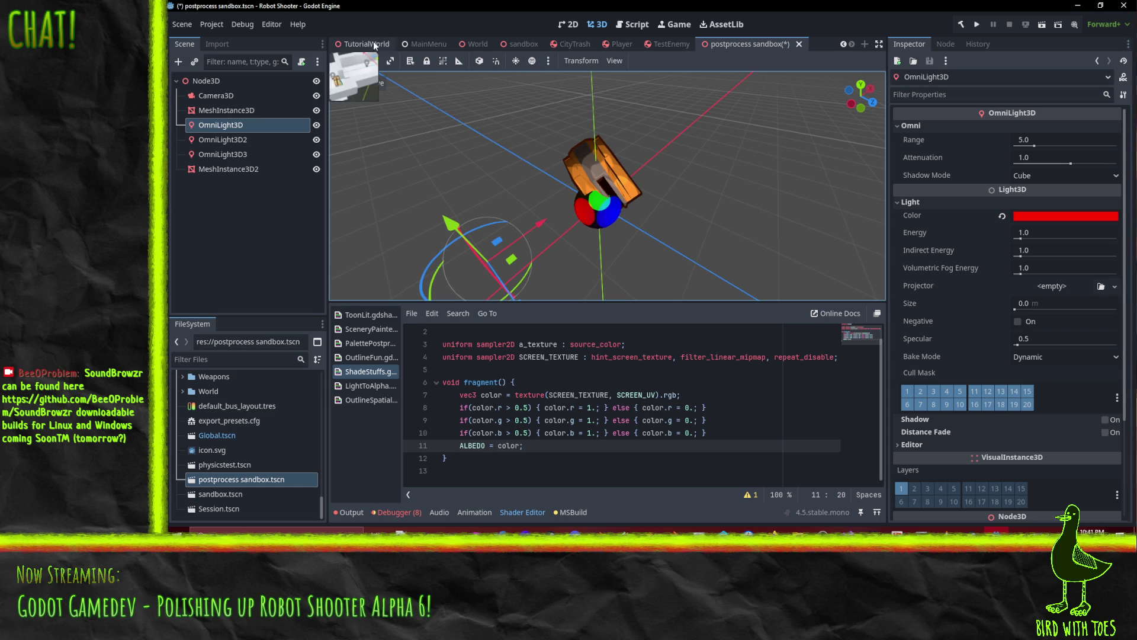
left_click(479, 44)
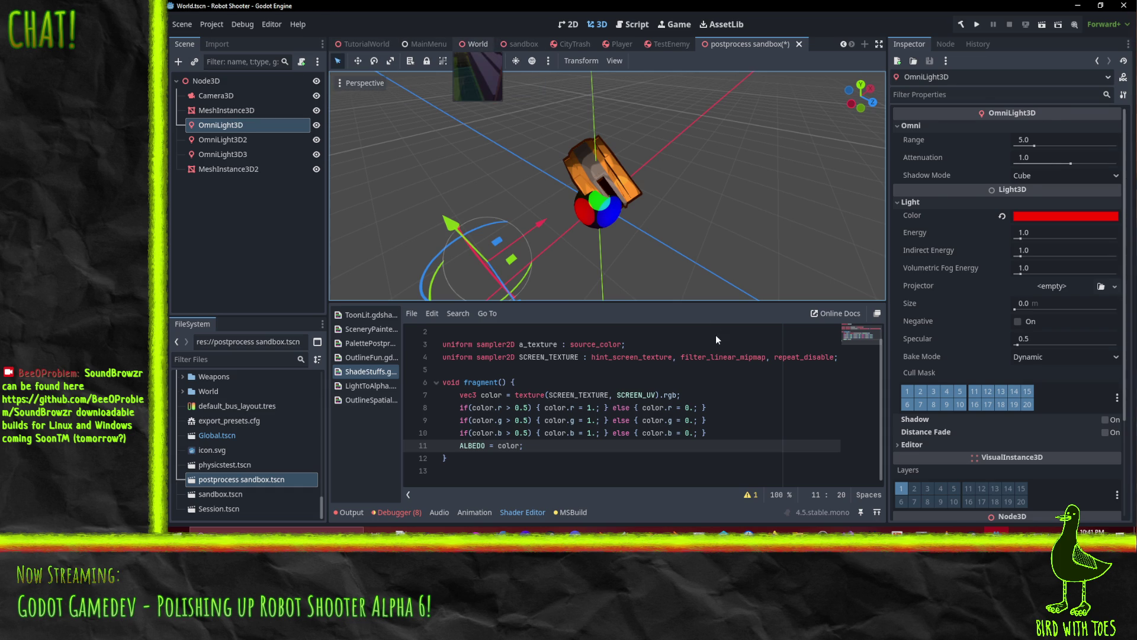
scroll(734, 207, "up", 10)
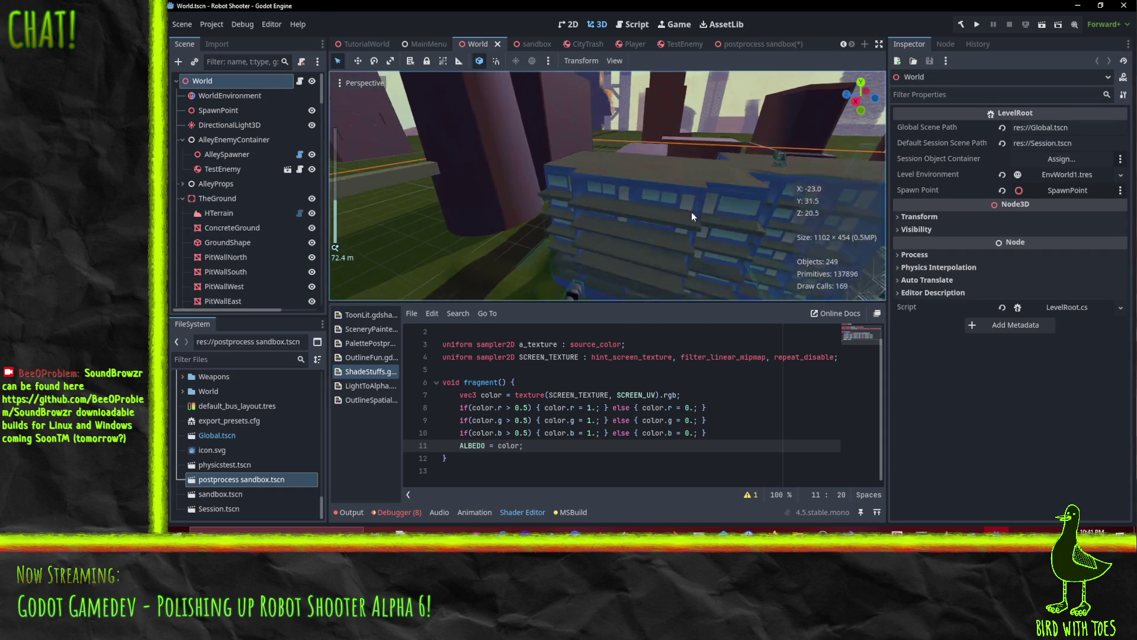
scroll(691, 105, "up", 4)
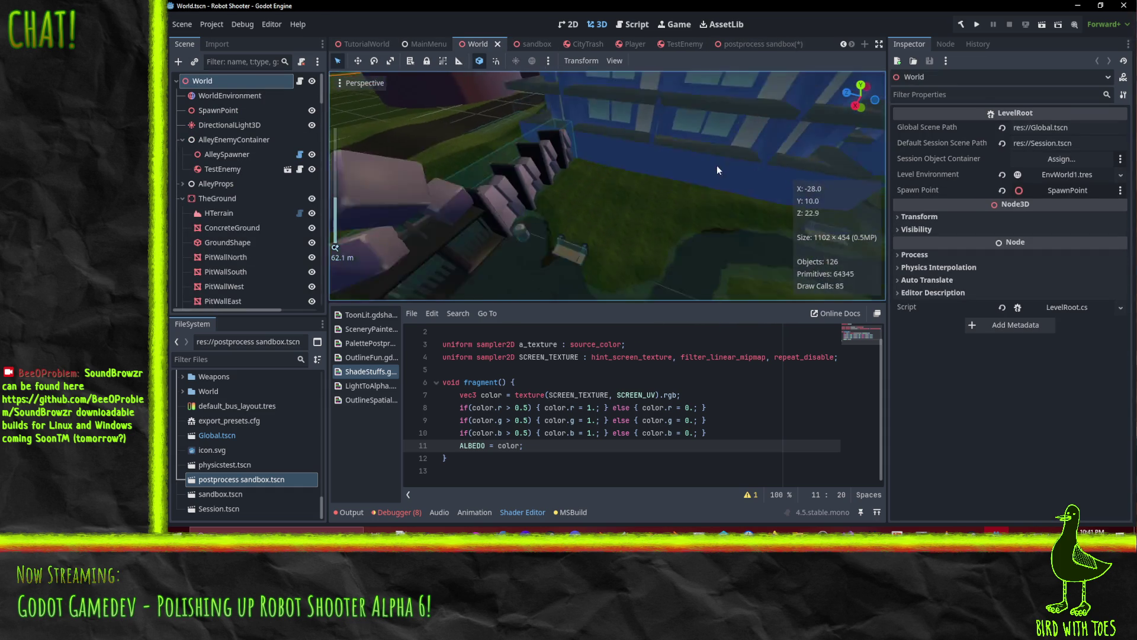
scroll(707, 160, "up", 2)
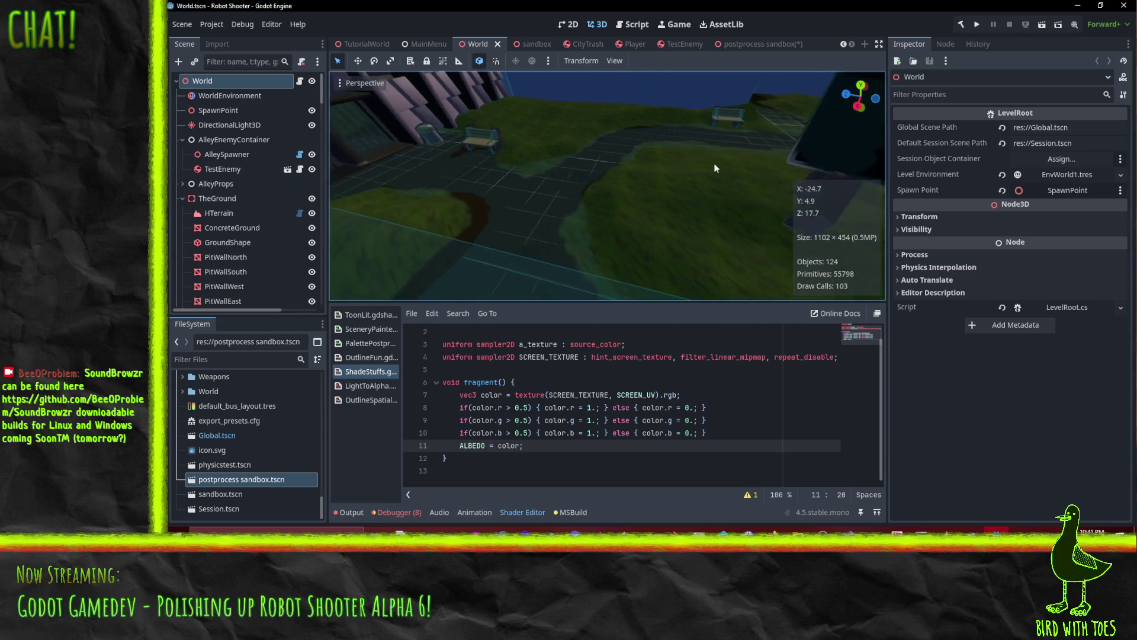
mouse_move(631, 190)
left_mouse_down()
mouse_move(653, 180)
mouse_move(699, 201)
mouse_move(689, 211)
mouse_move(677, 197)
mouse_move(614, 202)
left_mouse_up()
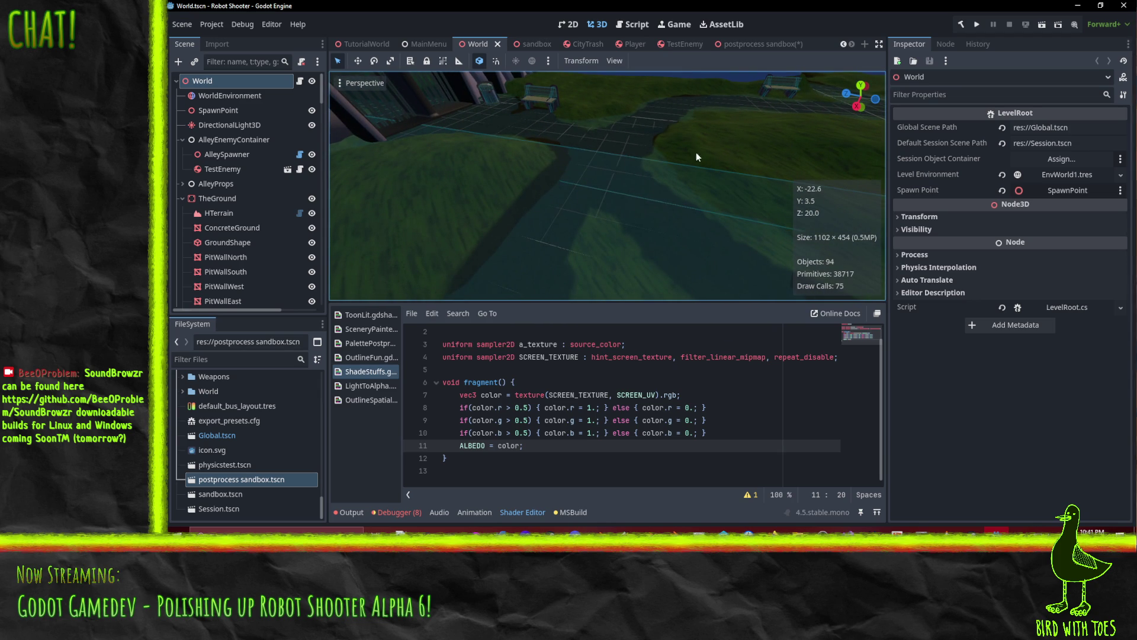
mouse_move(618, 187)
left_mouse_down()
mouse_move(594, 172)
mouse_move(573, 186)
mouse_move(713, 211)
mouse_move(415, 224)
left_mouse_up()
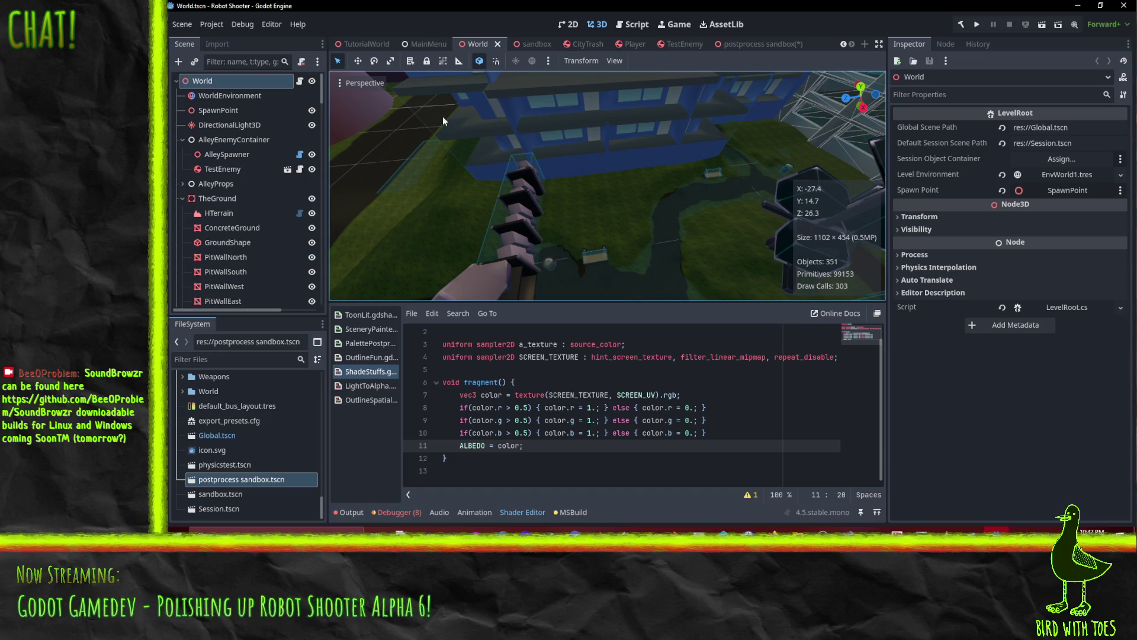
left_click_drag(559, 210, 609, 205)
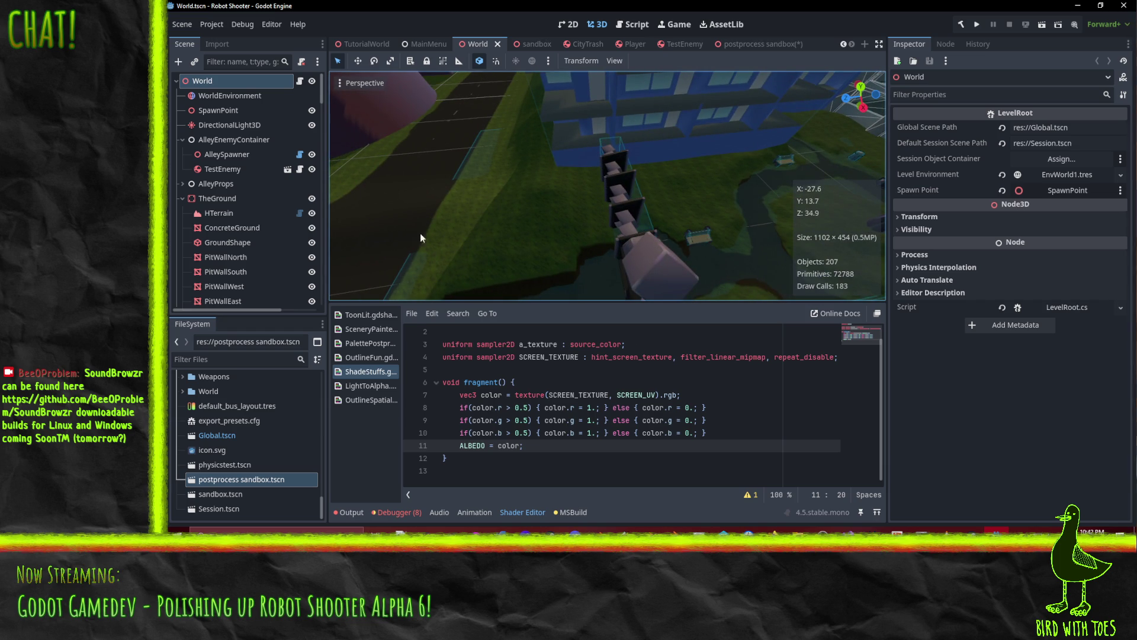
mouse_move(553, 238)
left_mouse_down()
mouse_move(716, 200)
mouse_move(509, 243)
mouse_move(414, 127)
mouse_move(356, 160)
mouse_move(355, 172)
mouse_move(506, 202)
mouse_move(641, 76)
mouse_move(701, 265)
mouse_move(688, 265)
mouse_move(688, 212)
mouse_move(703, 236)
mouse_move(668, 250)
left_mouse_up()
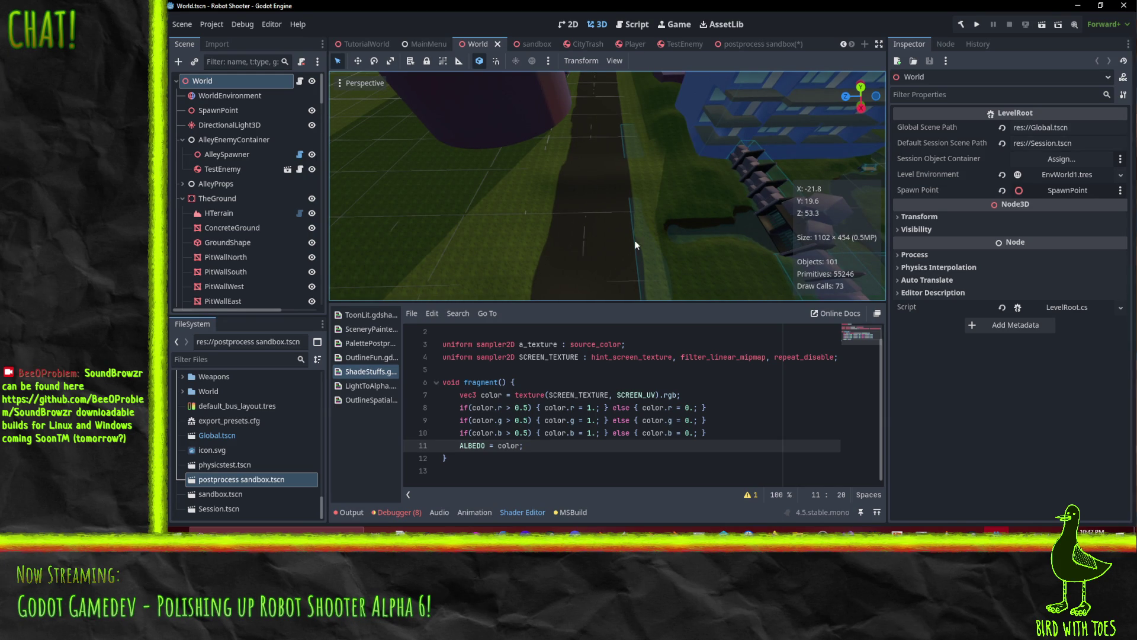
Put the caret at the end of the ALBEDO line and return to the postprocess sandbox scene.
left_click(602, 454)
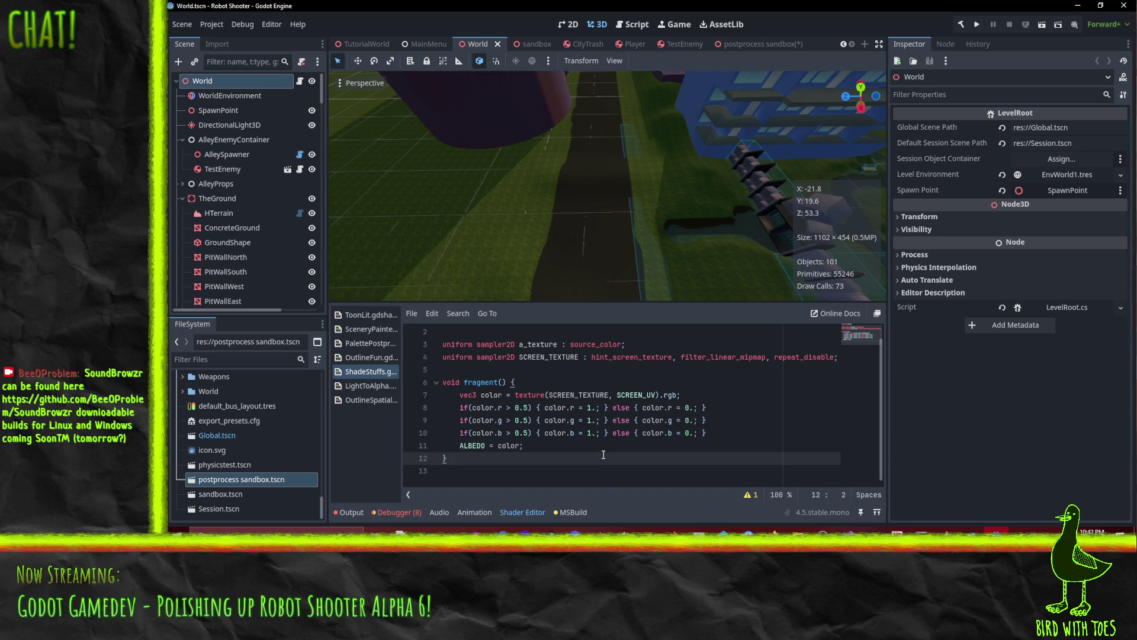
left_click(563, 445)
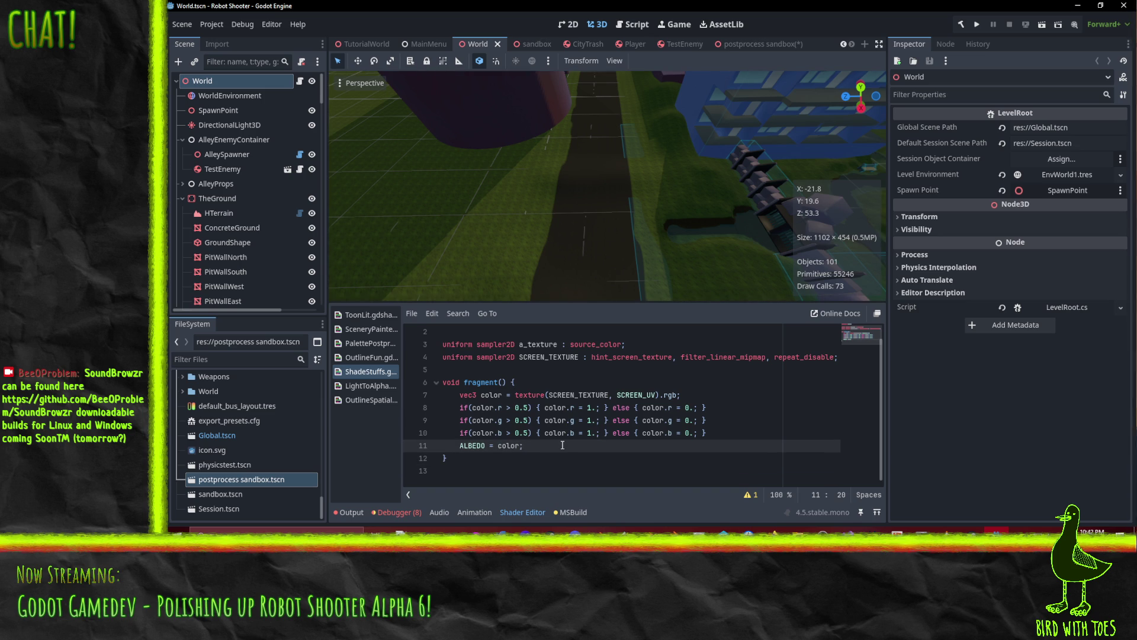
left_click(743, 44)
Save the postprocess sandbox scene with Ctrl+S and bring up the start menu to find Krita.
mouse_move(657, 218)
left_mouse_down()
mouse_move(560, 167)
mouse_move(699, 267)
left_mouse_up()
key("ctrl+s")
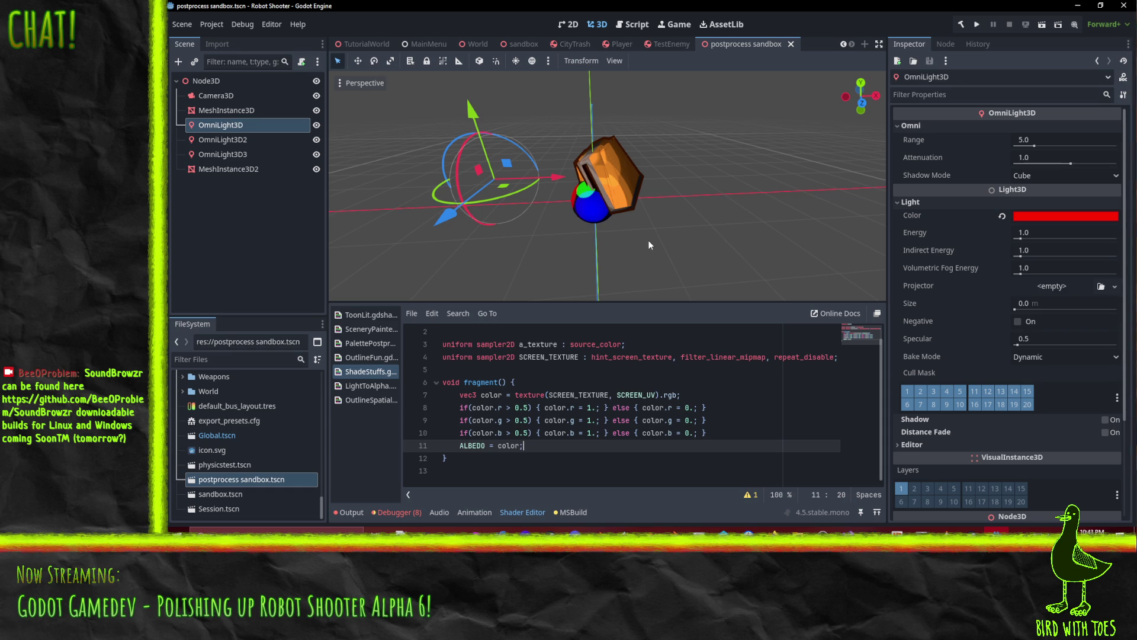
left_click(603, 395)
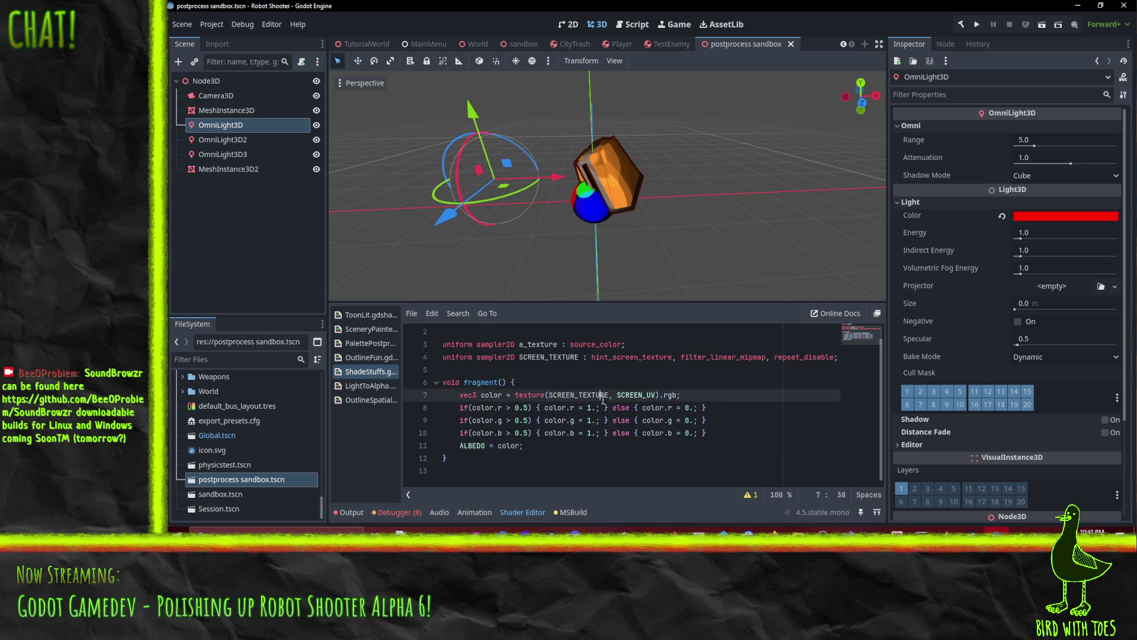
left_click(671, 420)
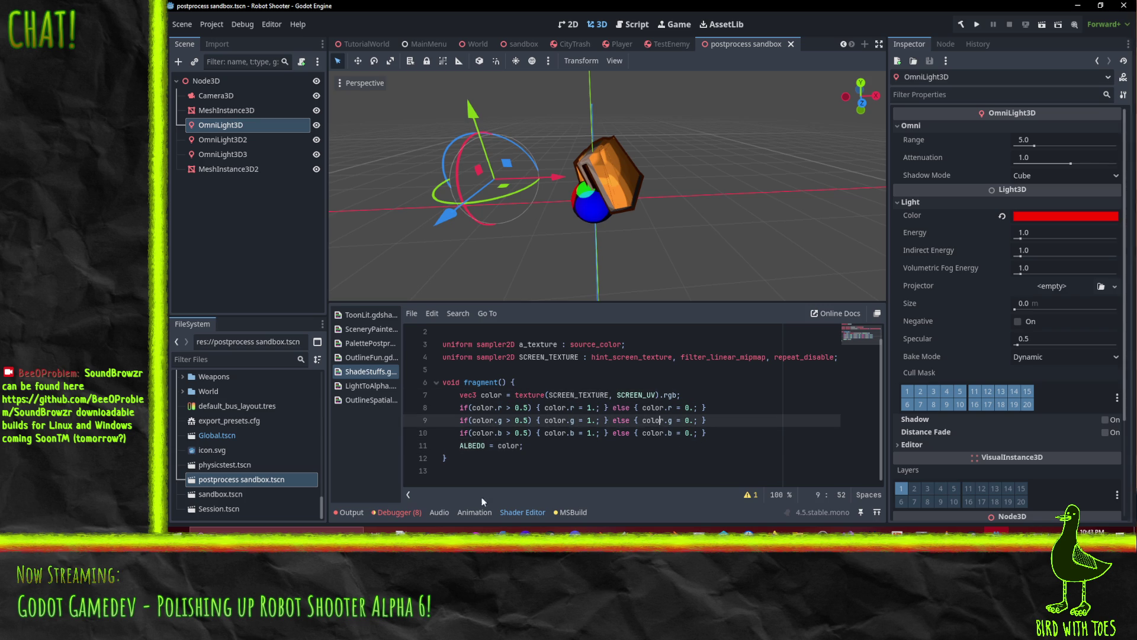
key("super")
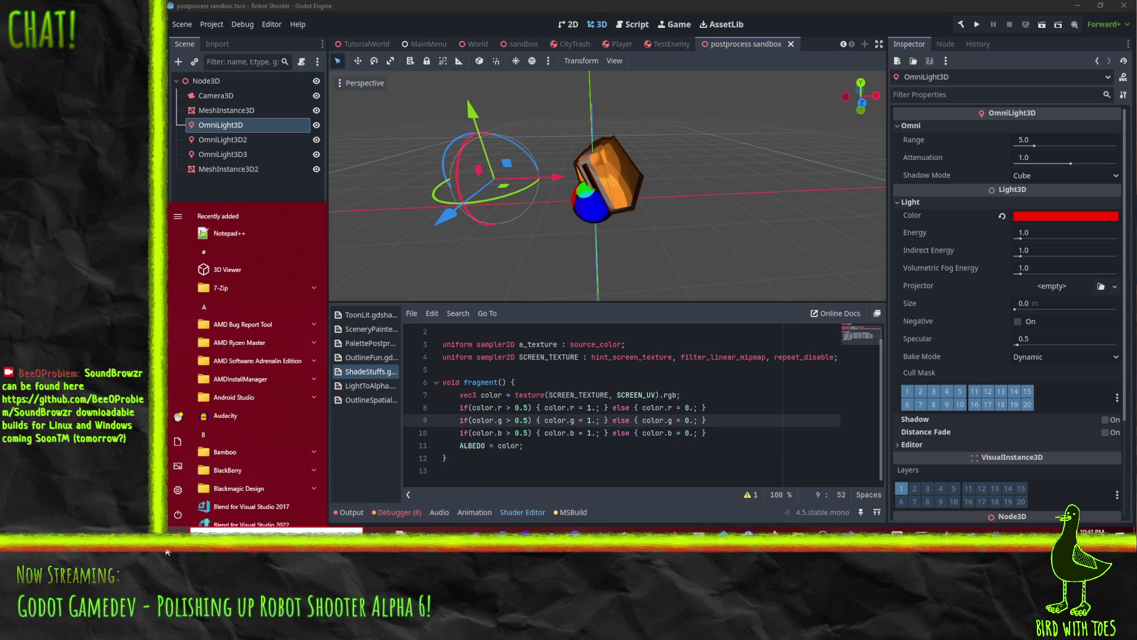
Launch Krita from a 'krita' search and start a new 1920 × 1080 image.
type("krita")
key("Return")
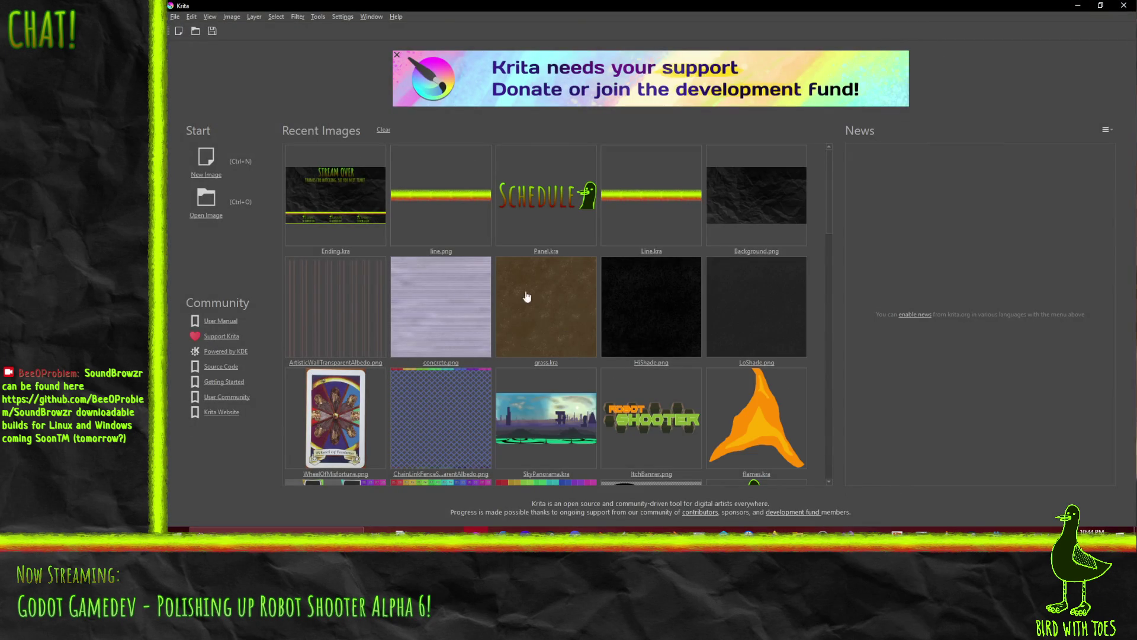
left_click(179, 30)
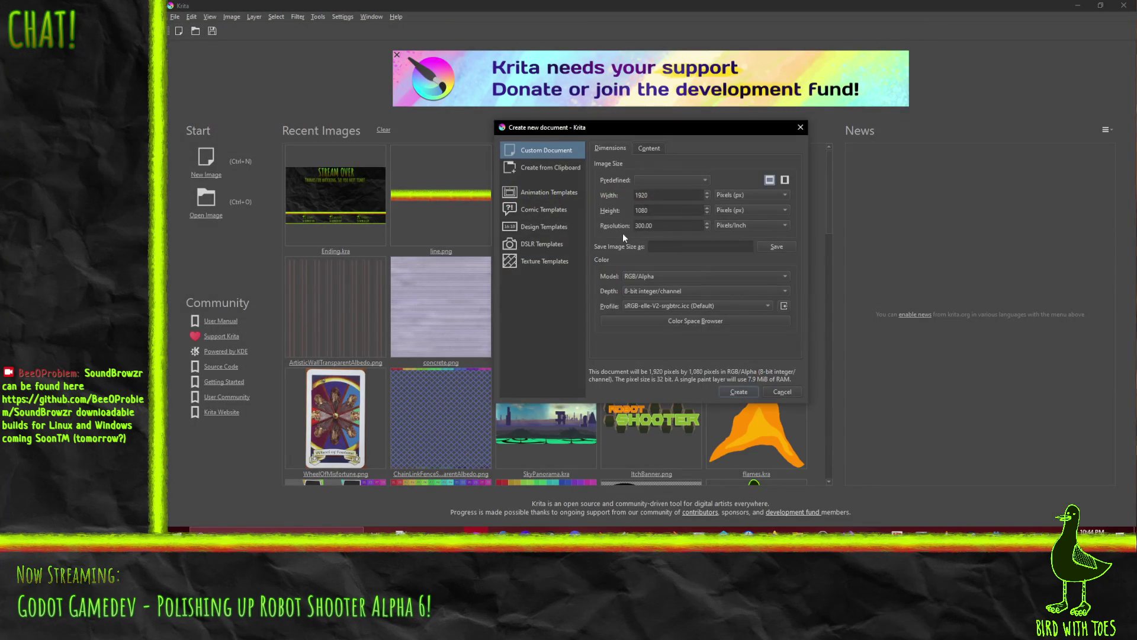
Create the blank 1920×1080 canvas and airbrush a large soft purple ball at its centre.
left_click(739, 392)
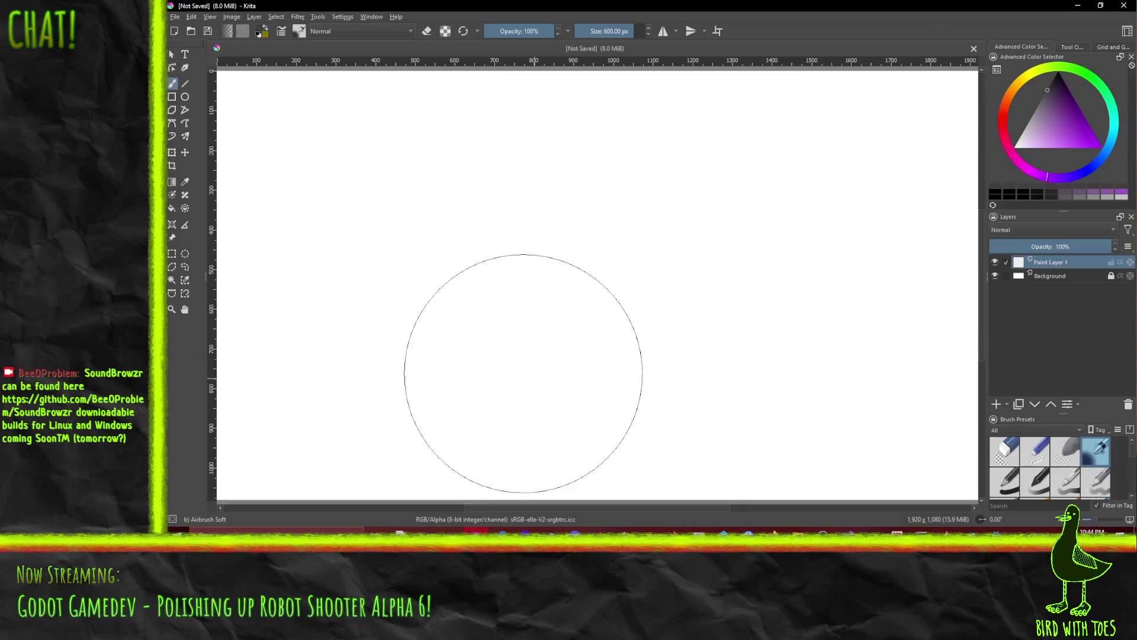
left_click_drag(1063, 109, 1061, 122)
left_click(606, 275)
mouse_move(605, 275)
left_mouse_down()
mouse_move(467, 279)
mouse_move(550, 355)
mouse_move(534, 331)
mouse_move(642, 258)
mouse_move(508, 269)
mouse_move(723, 375)
mouse_move(497, 313)
left_mouse_up()
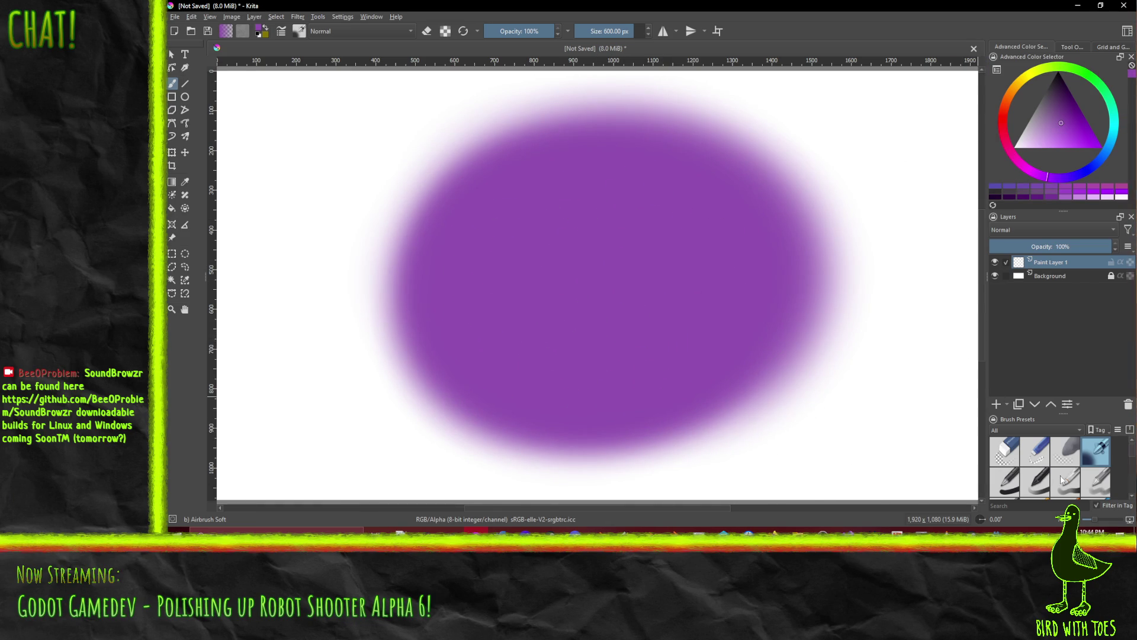
With the Ink-8 Sumi-e brush, darker purple and 56% opacity, paint a translucent left shadow band.
scroll(1063, 481, "down", 3)
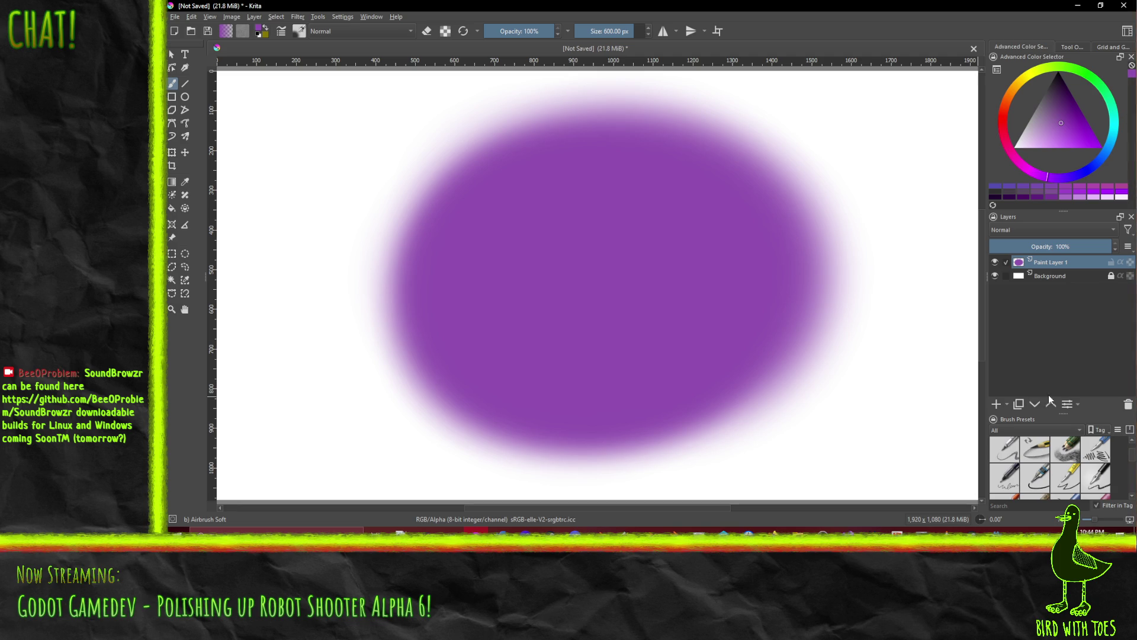
scroll(1037, 478, "down", 3)
left_click(1037, 453)
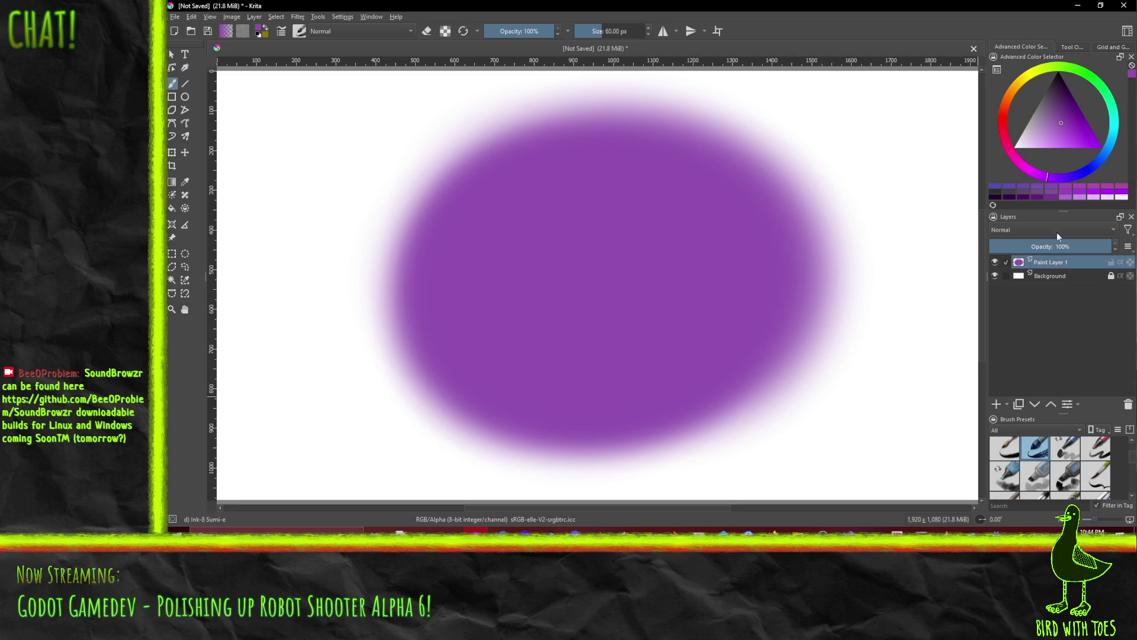
left_click(1064, 103)
mouse_move(434, 254)
left_mouse_down()
mouse_move(437, 332)
mouse_move(418, 312)
mouse_move(451, 382)
mouse_move(494, 398)
left_mouse_up()
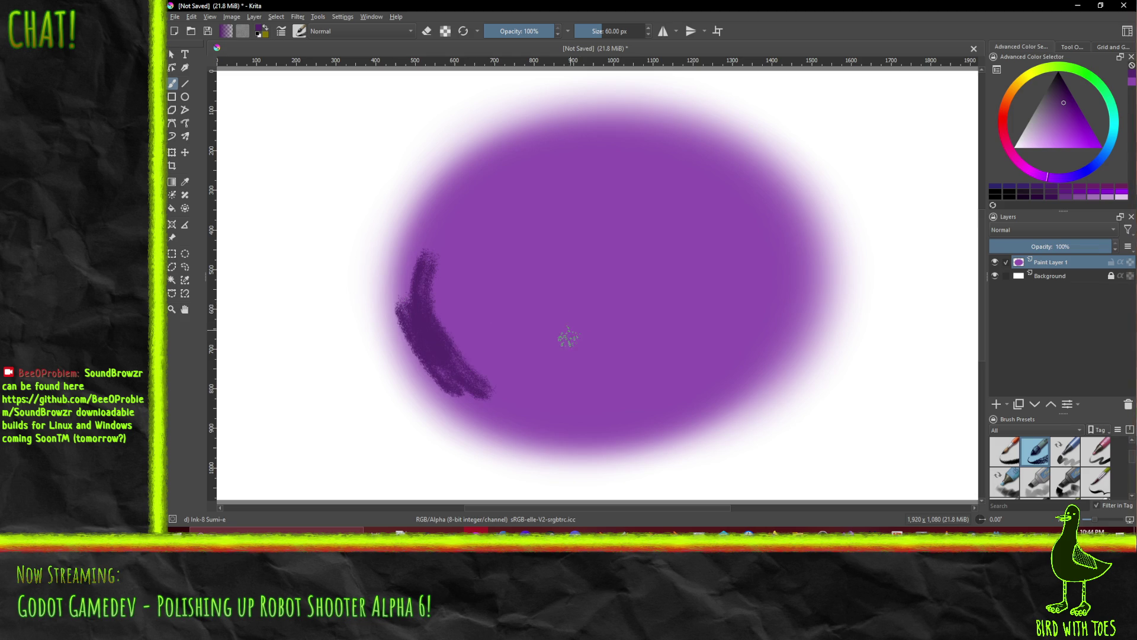
key("ctrl+z")
key("ctrl+z")
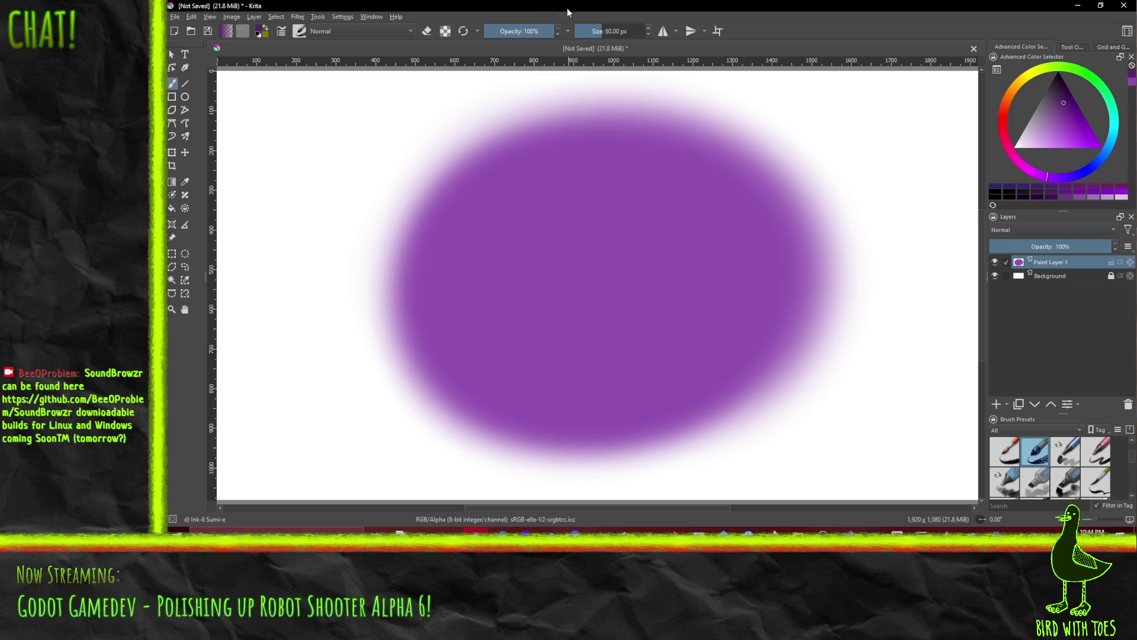
left_click_drag(539, 33, 522, 33)
left_click_drag(593, 33, 610, 37)
mouse_move(444, 255)
left_mouse_down()
mouse_move(475, 335)
mouse_move(446, 330)
left_mouse_up()
mouse_move(388, 243)
left_mouse_down()
mouse_move(447, 366)
mouse_move(515, 375)
mouse_move(446, 322)
mouse_move(523, 410)
left_mouse_up()
mouse_move(419, 259)
left_mouse_down()
mouse_move(474, 373)
mouse_move(518, 358)
mouse_move(407, 315)
mouse_move(548, 399)
mouse_move(538, 375)
mouse_move(448, 299)
mouse_move(460, 259)
mouse_move(535, 368)
mouse_move(569, 337)
mouse_move(661, 409)
mouse_move(507, 330)
mouse_move(437, 317)
mouse_move(503, 393)
mouse_move(532, 348)
left_mouse_up()
left_click(1061, 96)
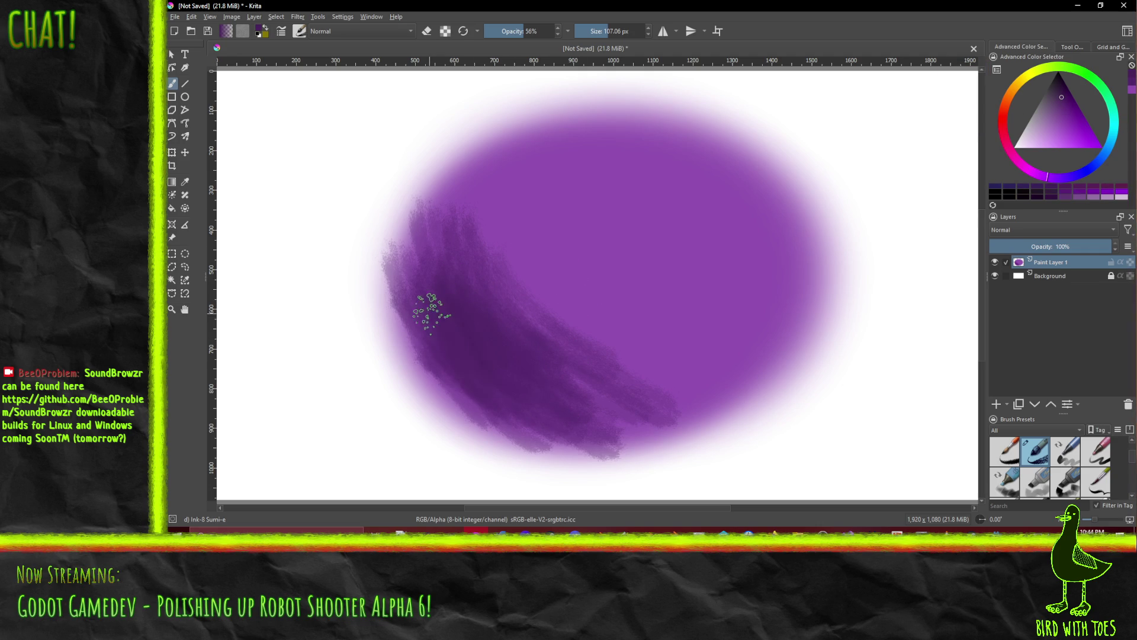
Deepen the diagonal shadow with darker purple, then try lilac Dry Bristles hatching and undo it.
left_click(1058, 84)
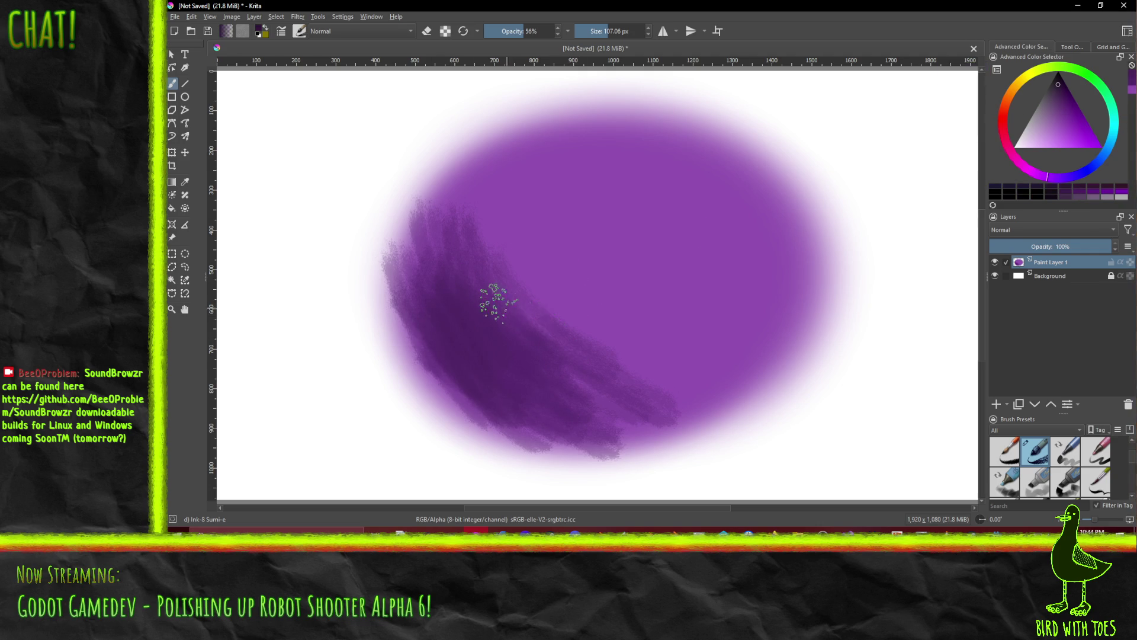
mouse_move(491, 341)
left_mouse_down()
mouse_move(444, 305)
mouse_move(545, 401)
mouse_move(452, 312)
left_mouse_up()
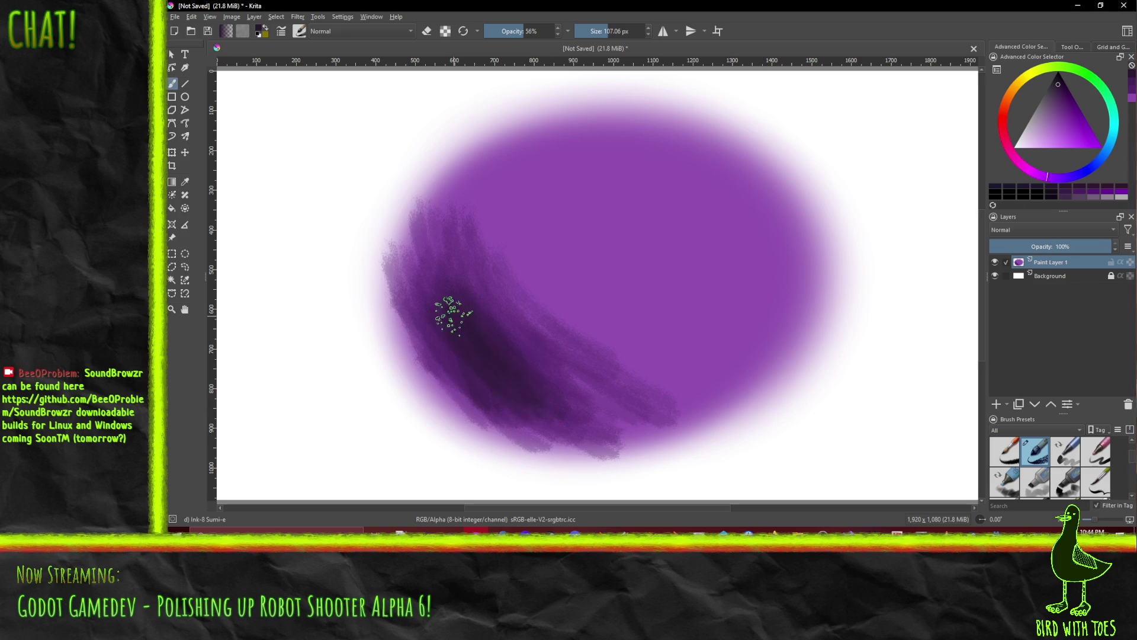
scroll(1050, 466, "down", 2)
scroll(1053, 468, "down", 2)
left_click(1066, 480)
left_click(1036, 140)
mouse_move(595, 142)
left_mouse_down()
mouse_move(720, 198)
mouse_move(758, 252)
mouse_move(752, 261)
left_mouse_up()
mouse_move(662, 189)
left_mouse_down()
mouse_move(610, 154)
mouse_move(700, 195)
mouse_move(764, 299)
left_mouse_up()
key("ctrl+z")
key("ctrl+z")
key("ctrl+z")
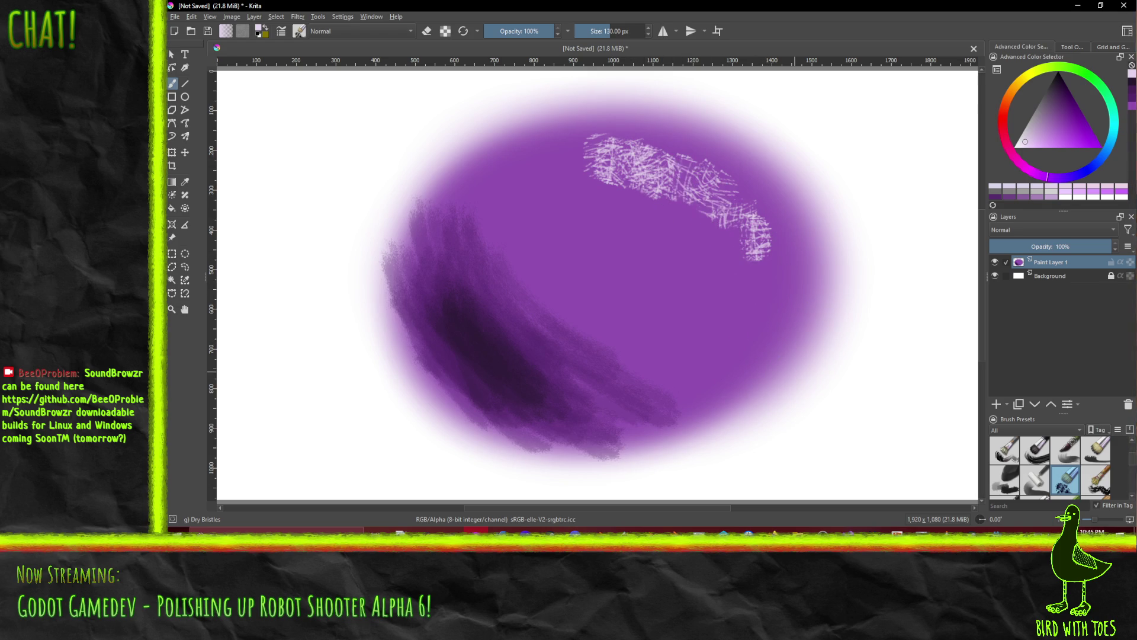
key("ctrl+z")
key("ctrl+z")
key("ctrl+z")
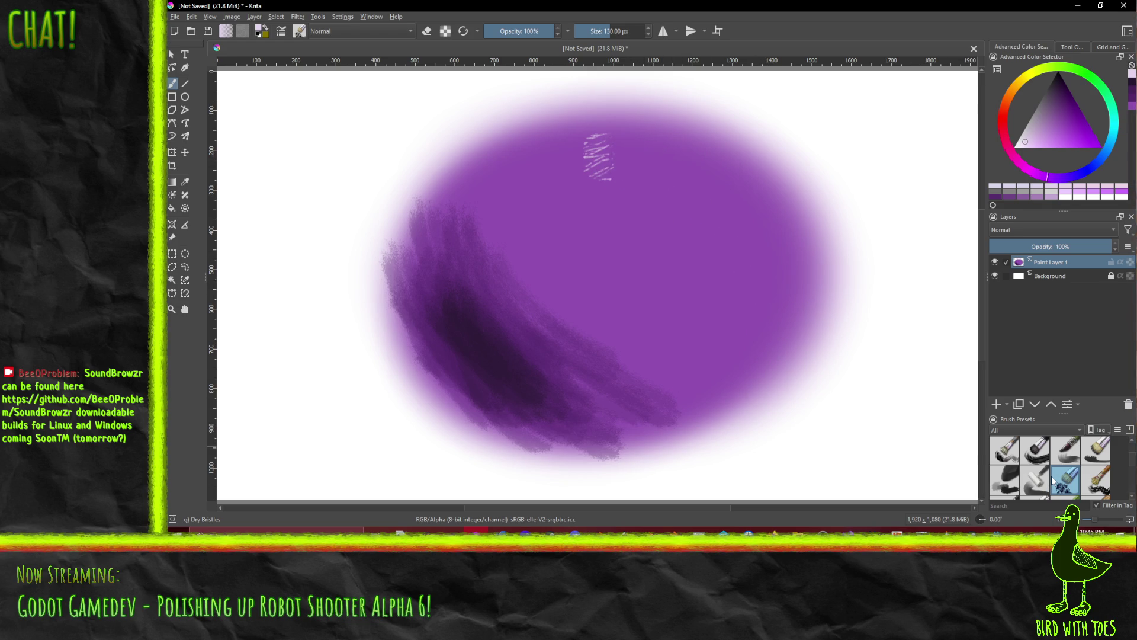
Test the WaterC Basic Lines-Wet-Pattern and a wide watercolour brush on the highlight, undoing both strokes.
scroll(1058, 482, "down", 3)
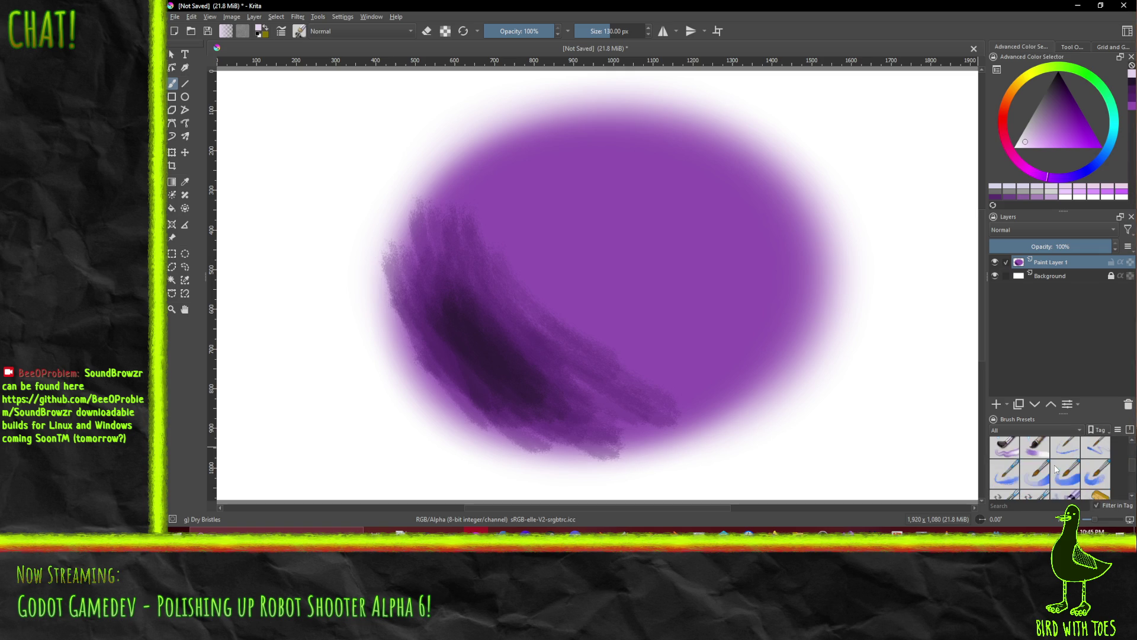
left_click(1002, 482)
left_click_drag(681, 169, 737, 210)
key("ctrl+z")
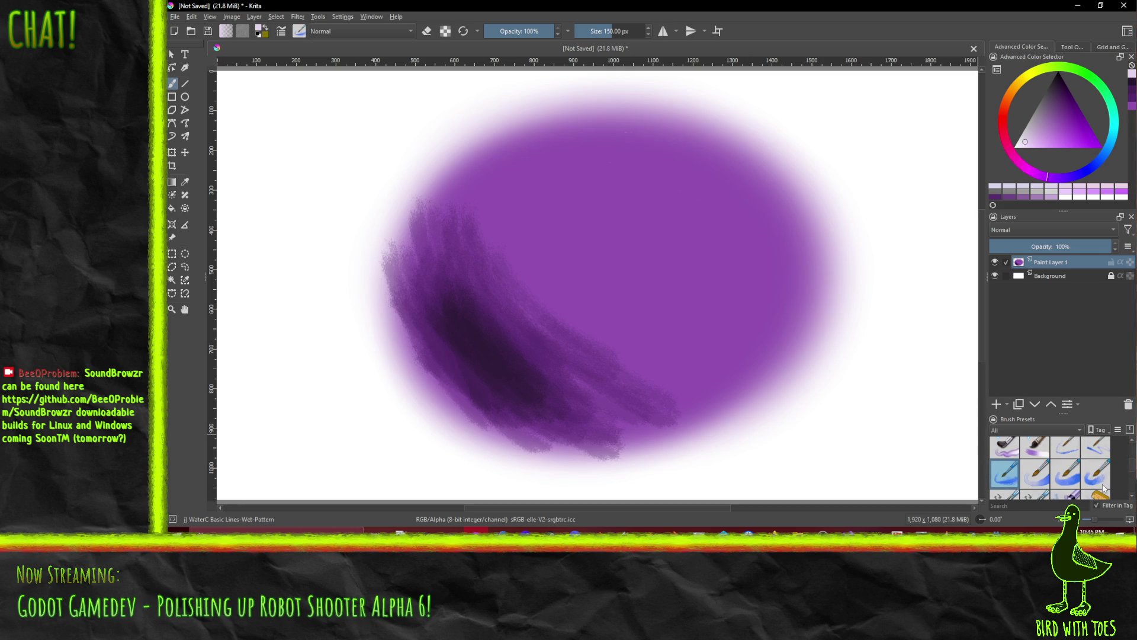
scroll(1081, 453, "down", 2)
left_click(1034, 472)
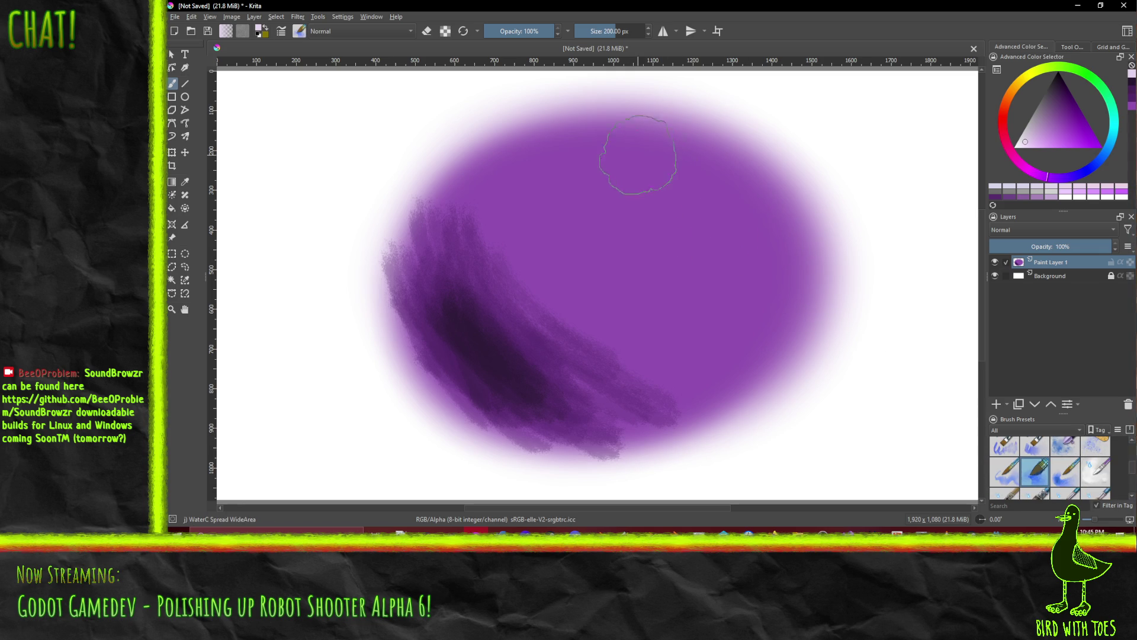
left_click_drag(638, 152, 767, 252)
key("ctrl+z")
Paint pale speckled highlights across the ball's upper right with the WaterC Special Blobs brush.
scroll(1042, 468, "up", 1)
left_click(1065, 449)
left_click_drag(629, 139, 742, 228)
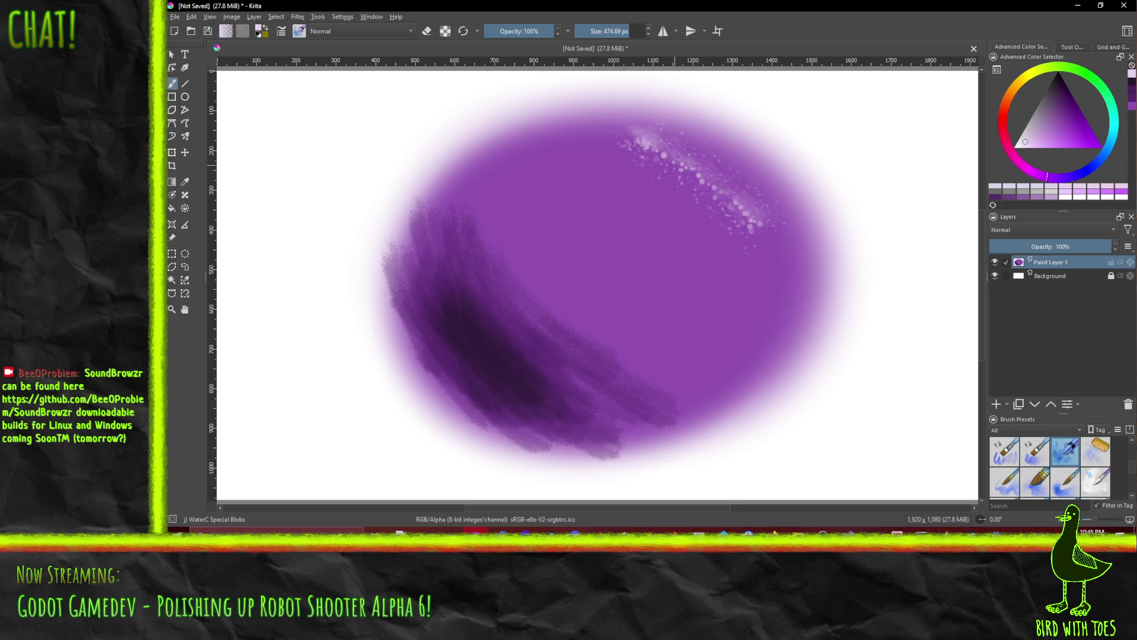
left_click_drag(622, 137, 740, 232)
left_click_drag(649, 107, 817, 254)
left_click_drag(621, 96, 734, 259)
left_click_drag(693, 185, 779, 276)
scroll(780, 276, "down", 5)
scroll(716, 268, "up", 1)
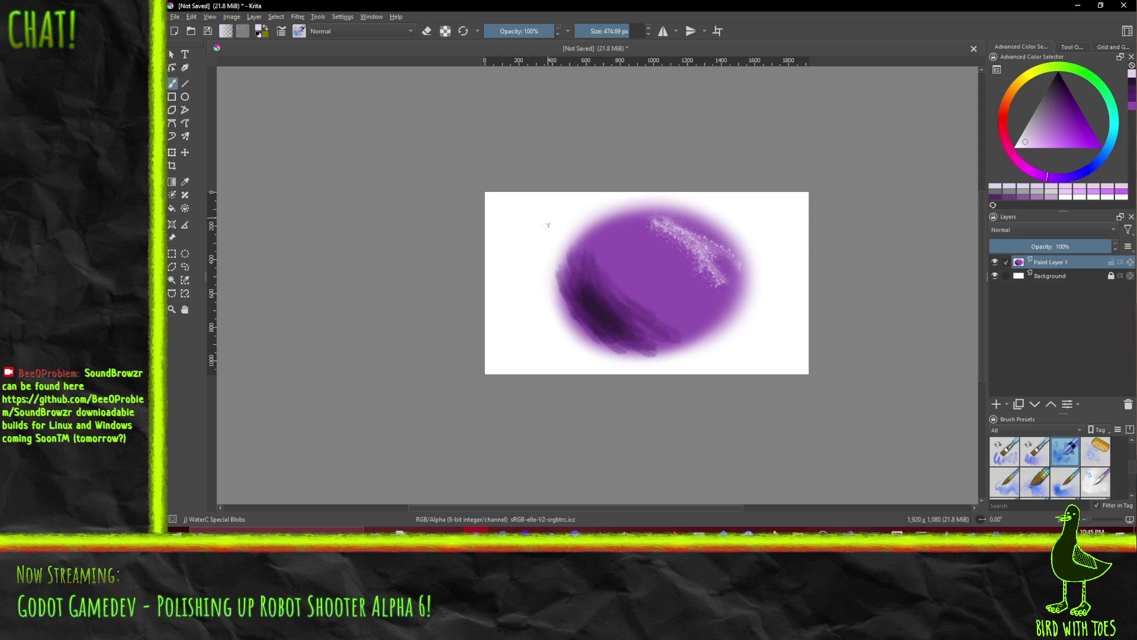
Minimize Krita so the Godot editor with the ShadeStuffs shader code is in front.
scroll(693, 290, "up", 1)
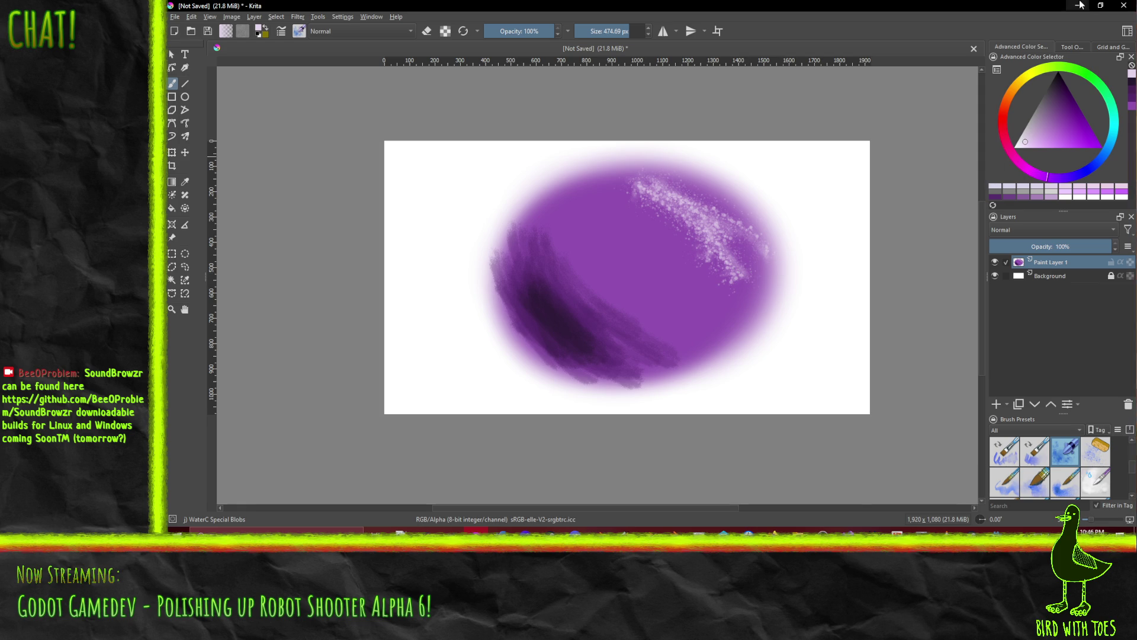
left_click(1077, 5)
left_click(600, 382)
scroll(595, 386, "up", 1)
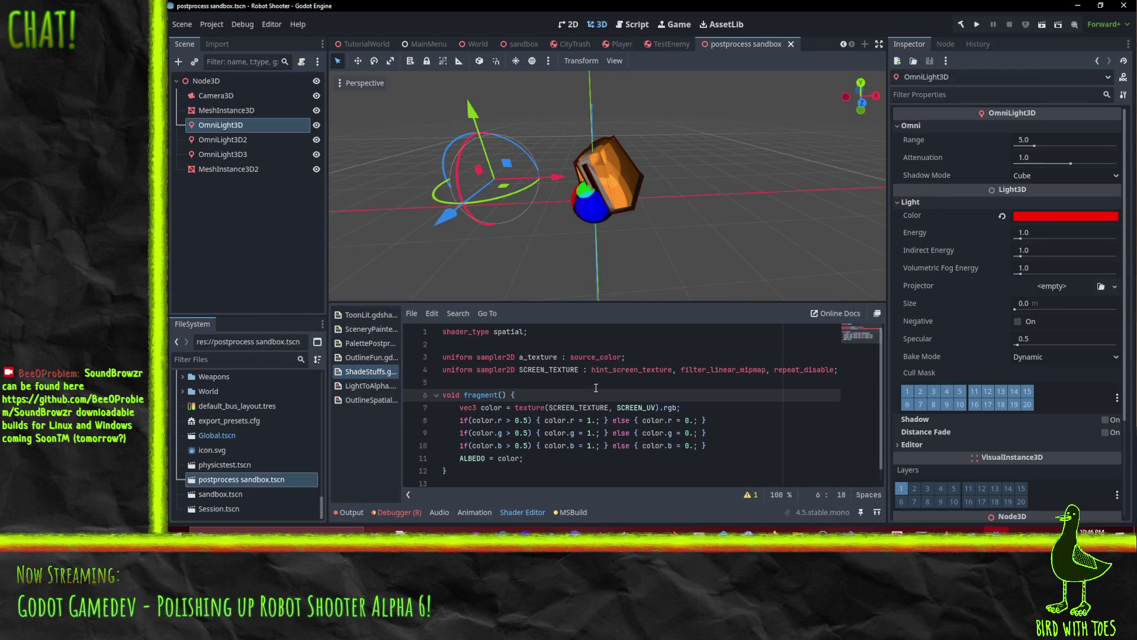
Rename a_texture to dark_texture and add 'uniform sampler2D light_texture : source_color;' below it.
left_click(622, 356)
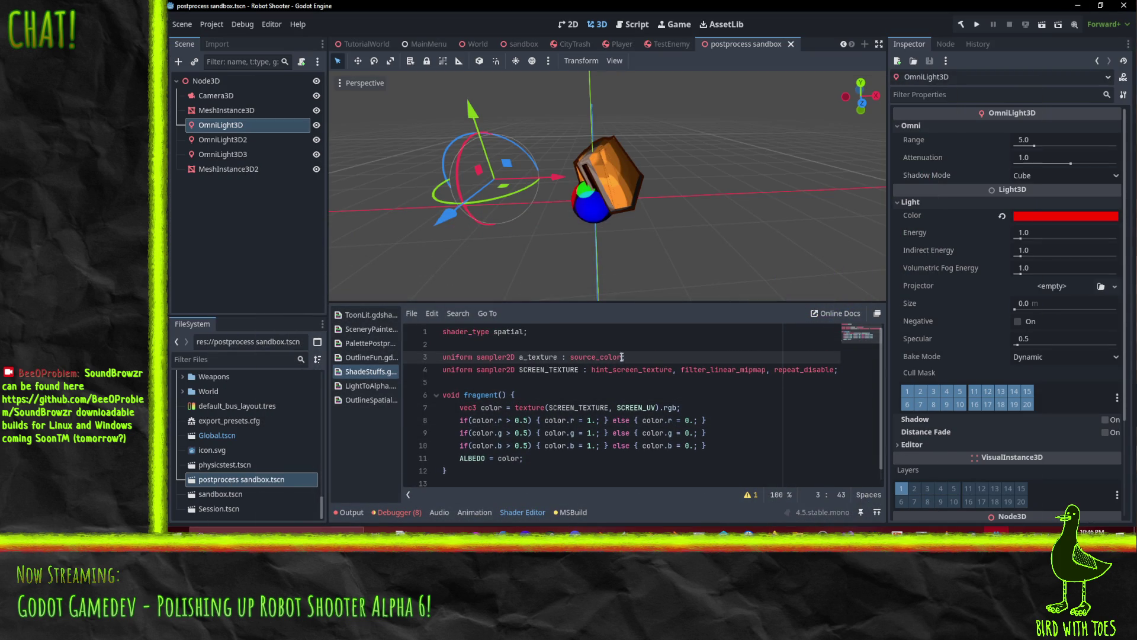
double_click(534, 357)
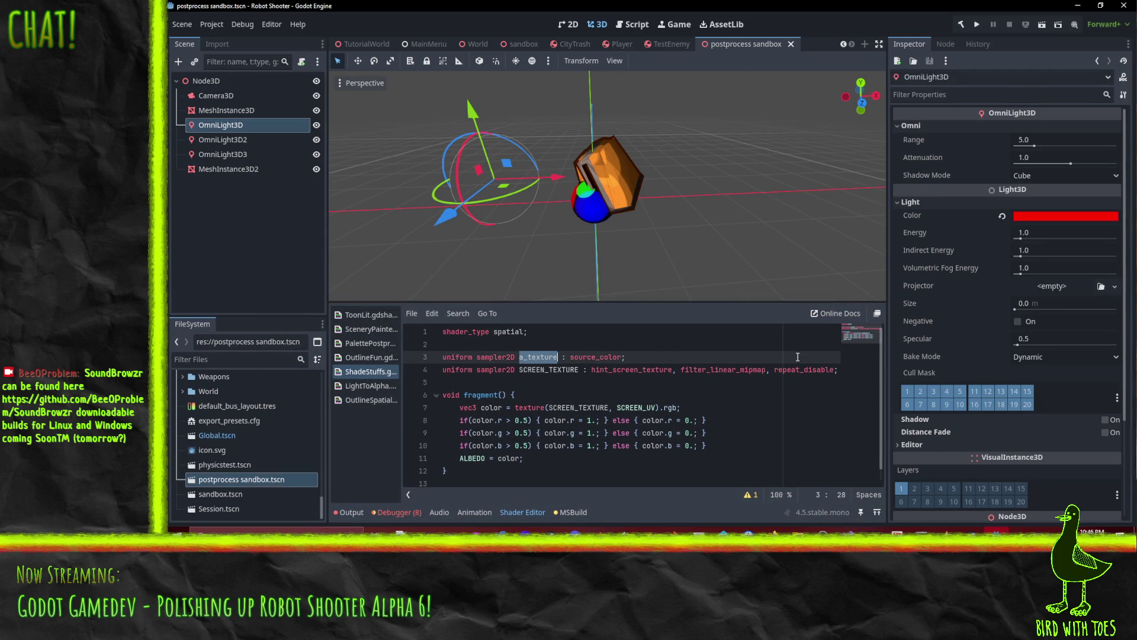
type("dark_texture")
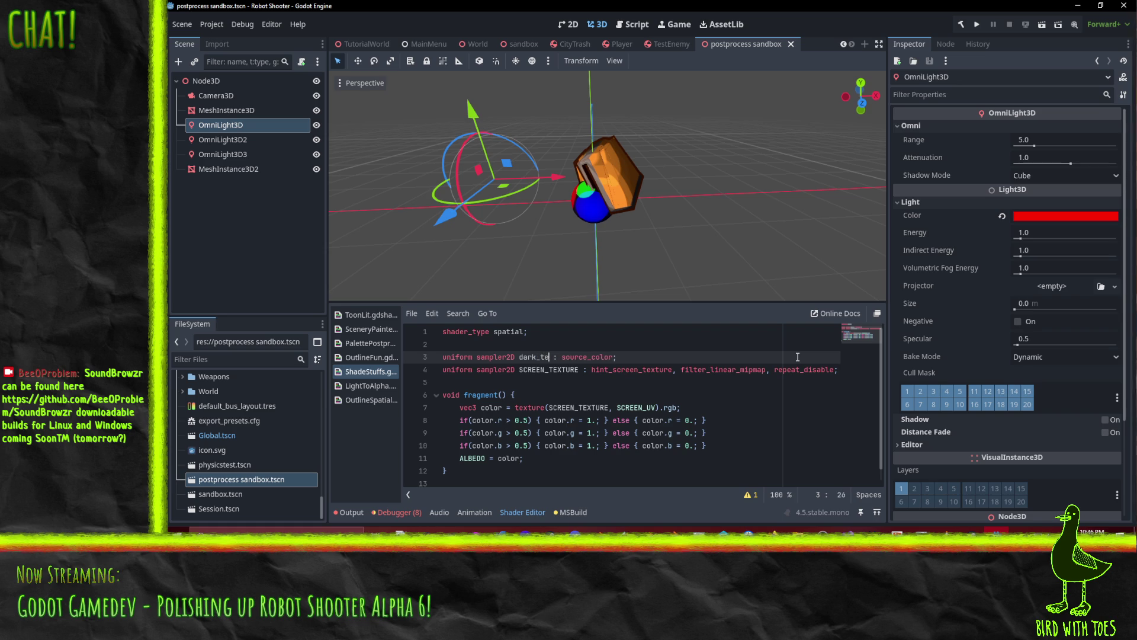
key("ctrl+Return")
key("BackSpace")
type("uniform sampler")
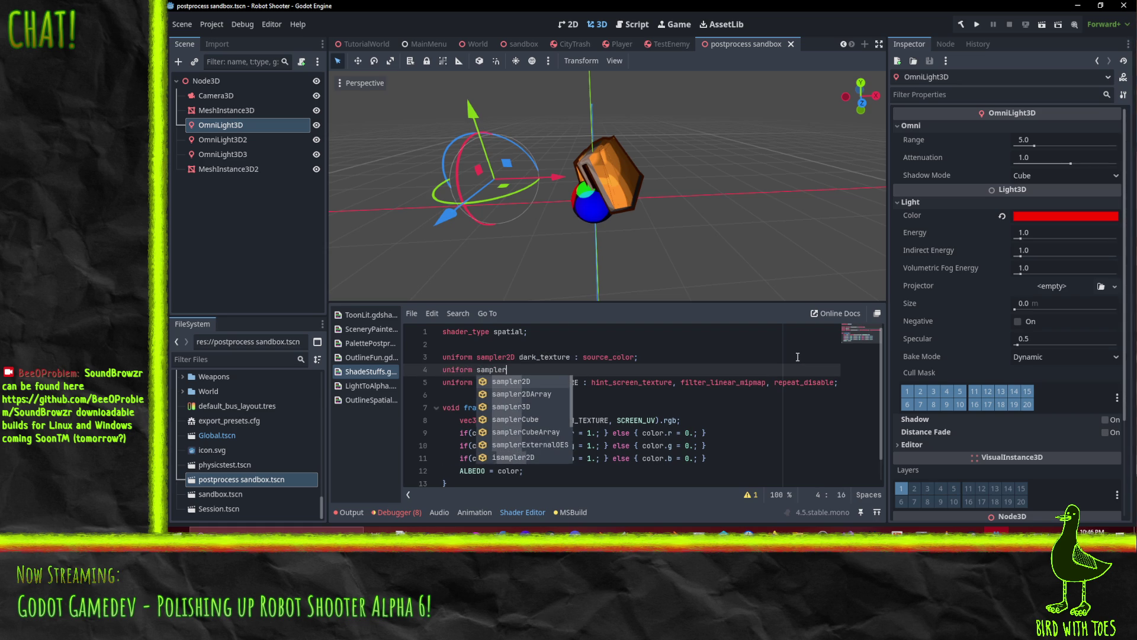
key("Return")
type("light_texture : source_co")
key("Return")
type(";")
key("Return")
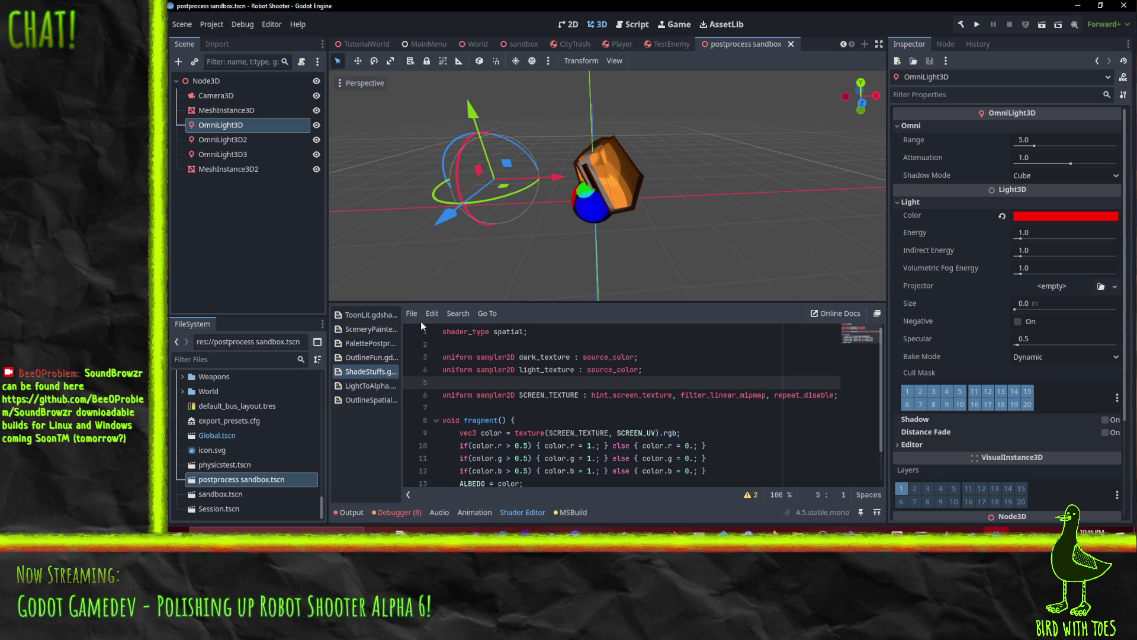
Rename line 9's vec3 color variable to acuumulated_light and insert blank lines below it.
double_click(613, 369)
scroll(708, 393, "down", 1)
left_click(746, 401)
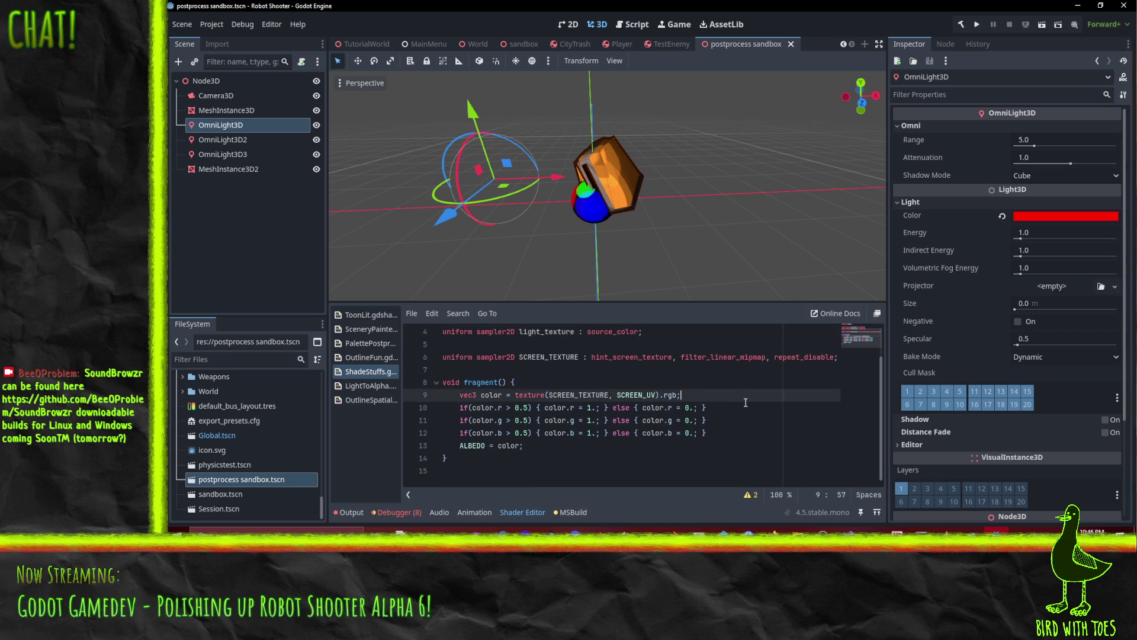
key("Return")
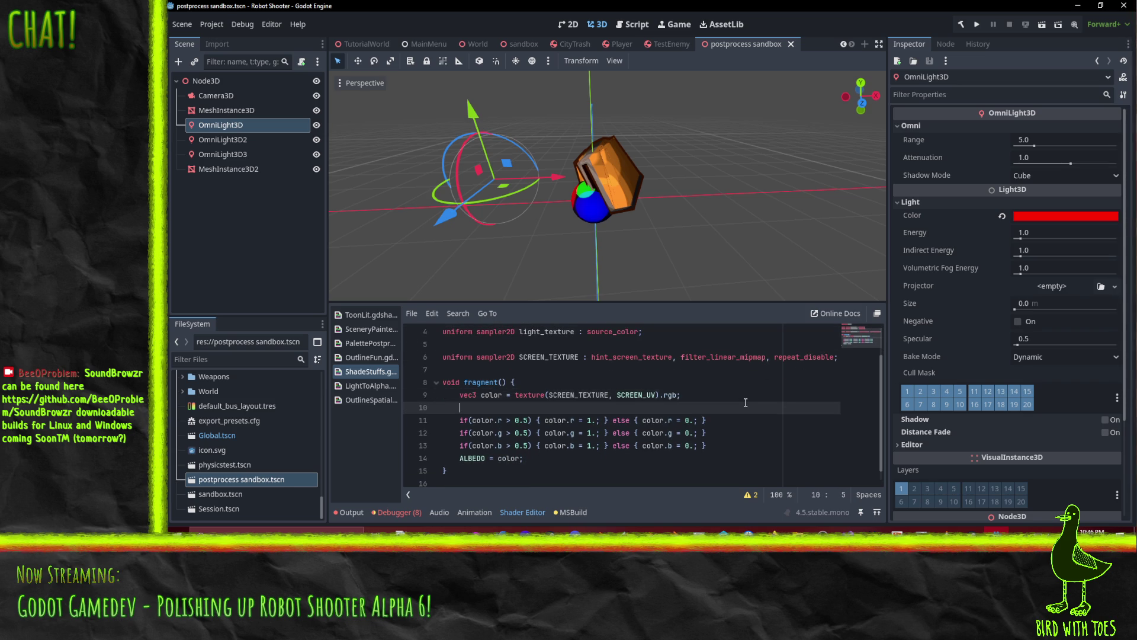
key("Up")
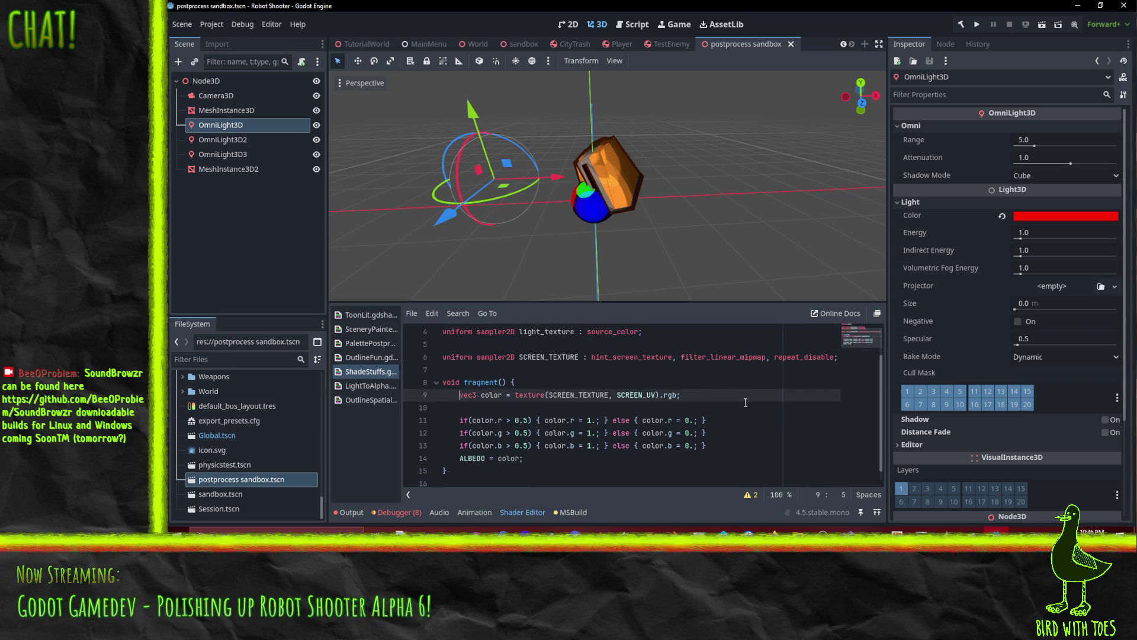
key("shift+Right")
key("shift+Right")
key("shift+Right")
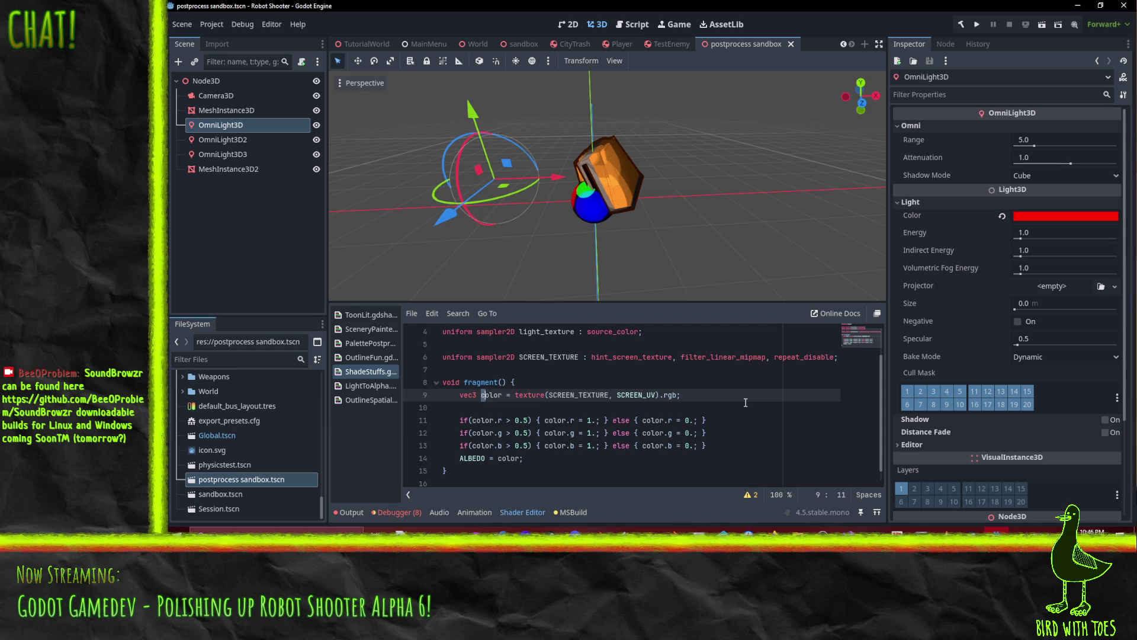
type("l")
key("BackSpace")
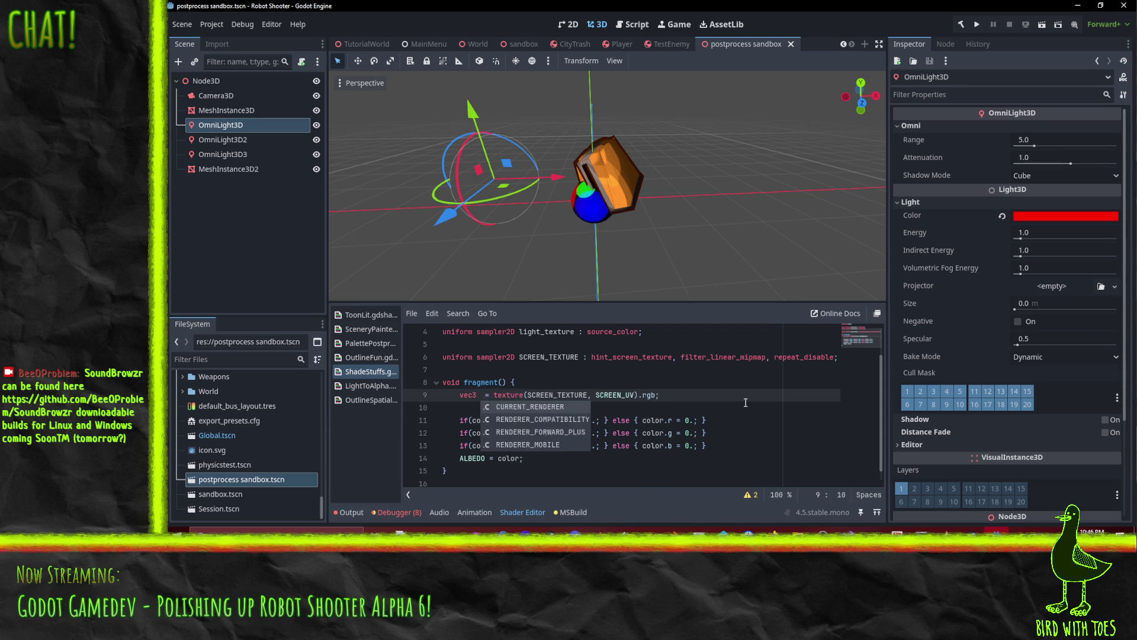
type("accumulat")
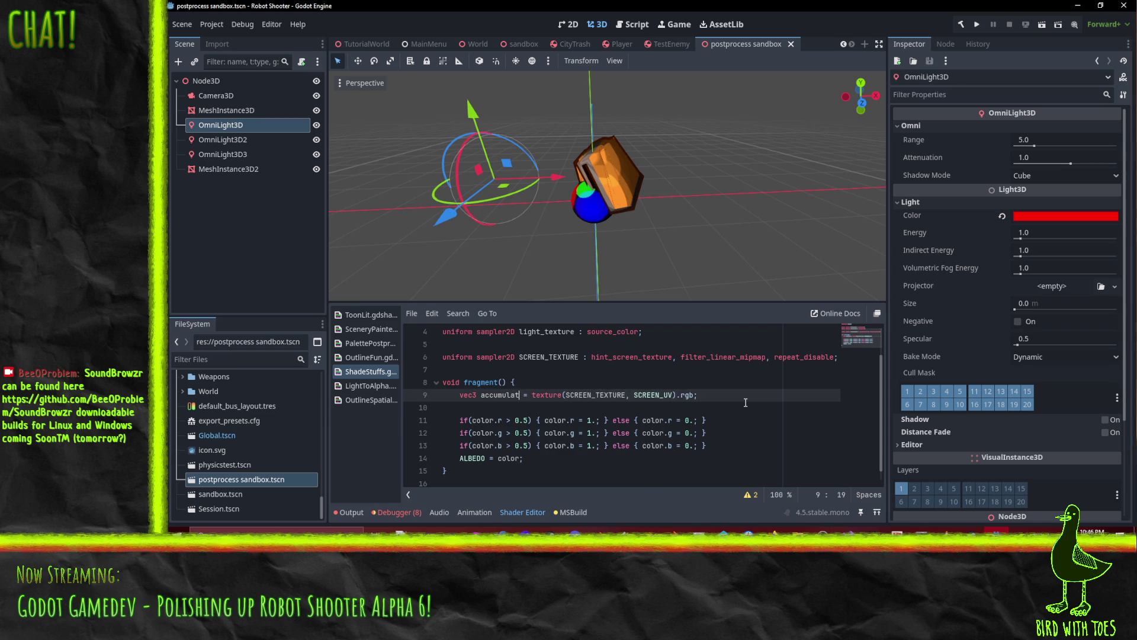
key("BackSpace")
key("BackSpace")
key("BackSpace")
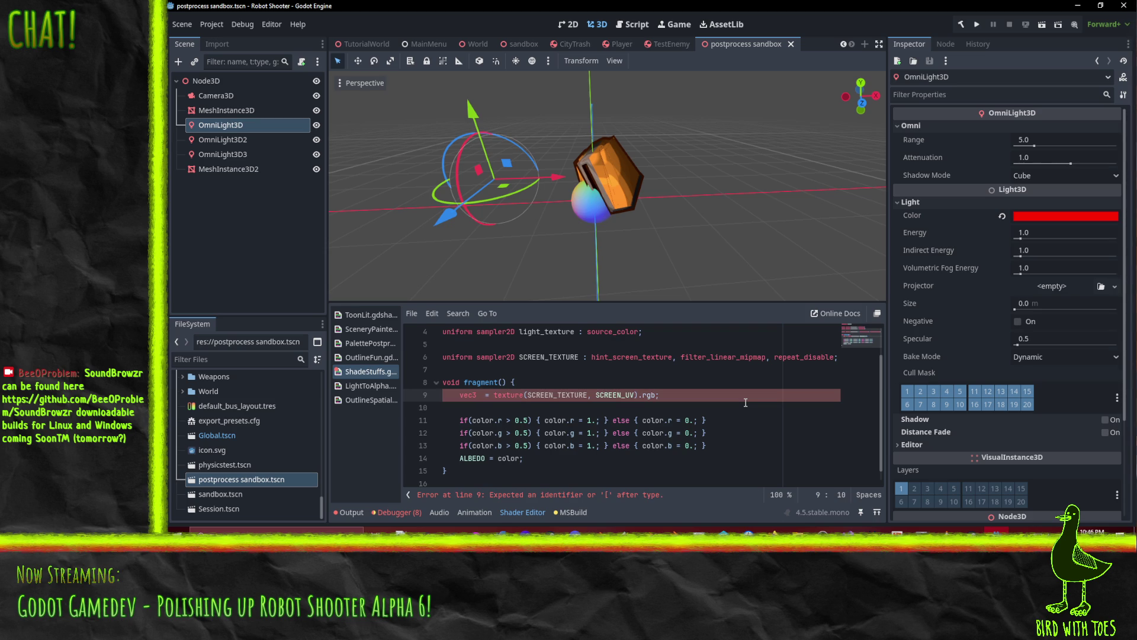
type("acuumulated")
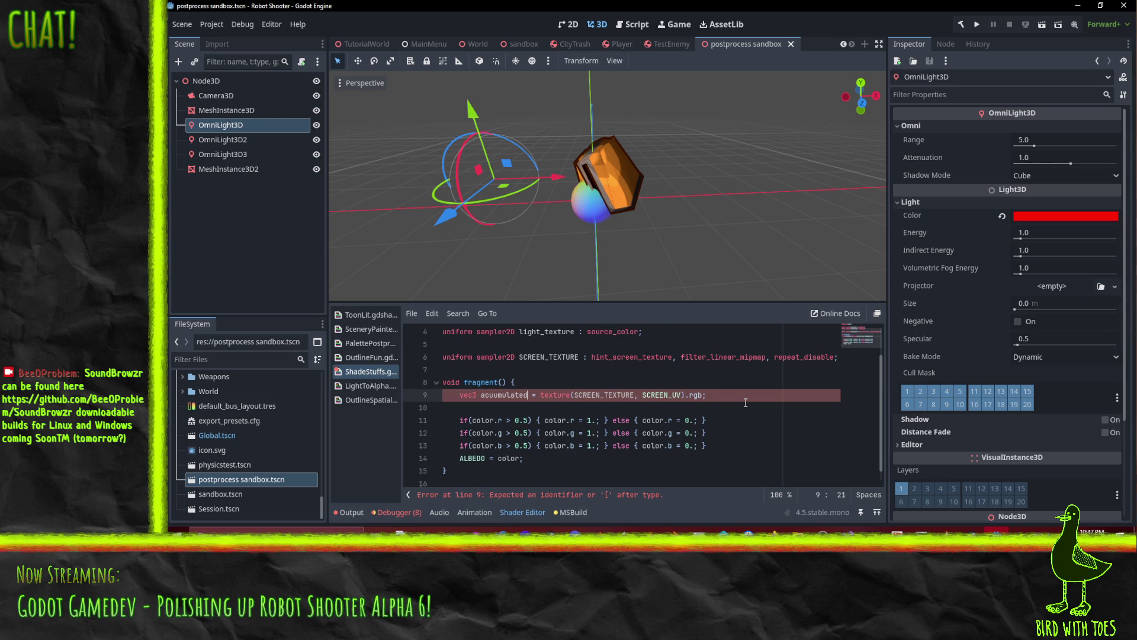
type("_light")
key("Down")
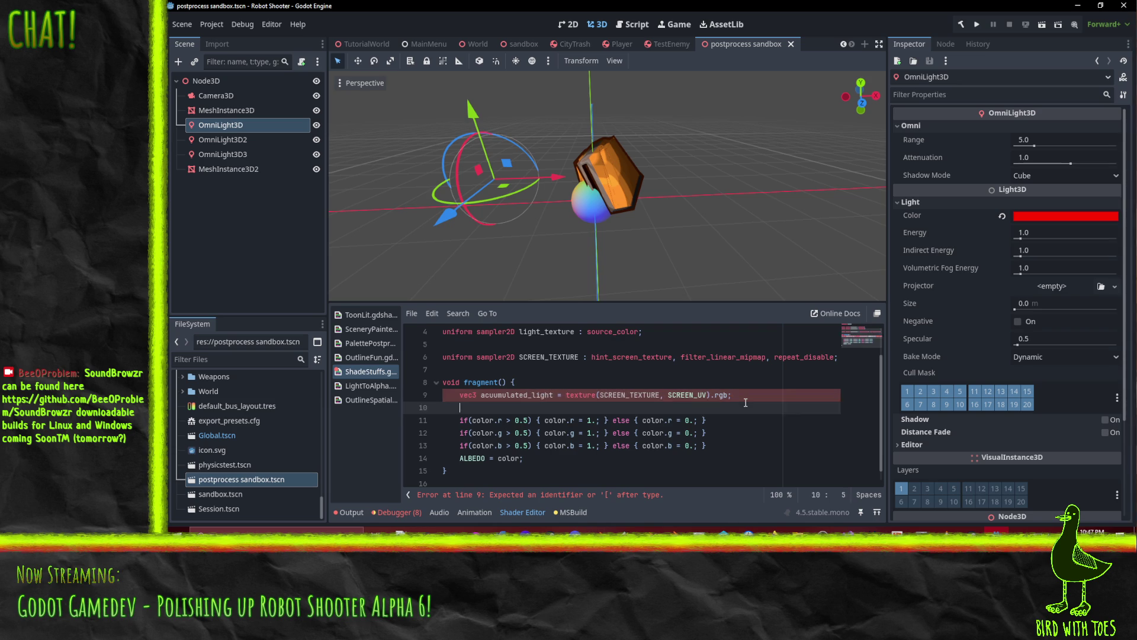
left_click(746, 402)
key("Down")
key("Return")
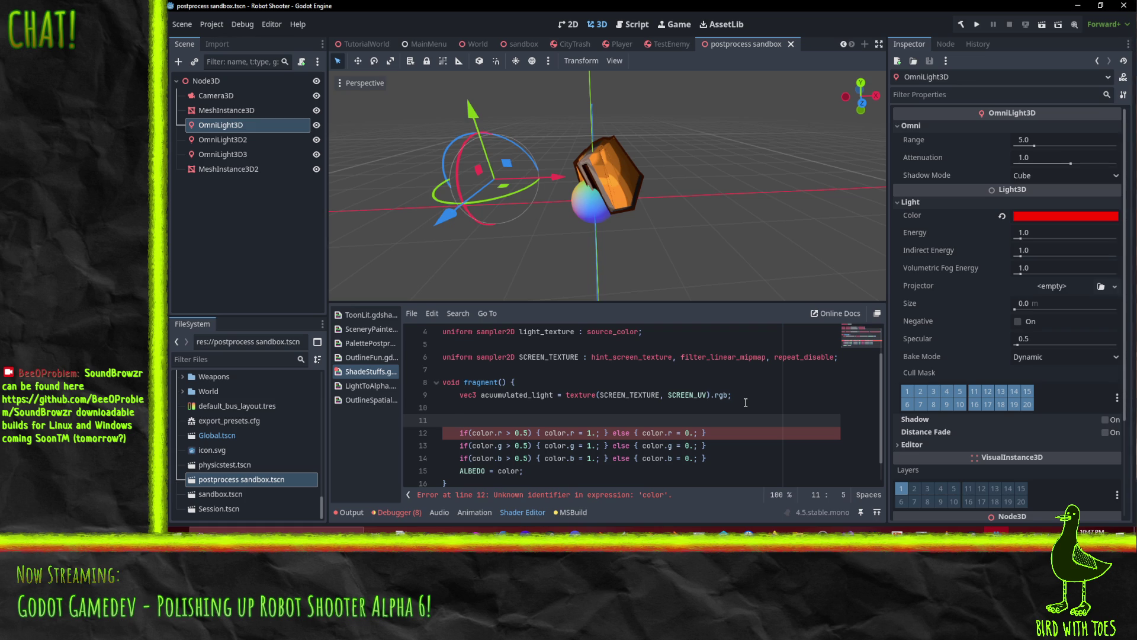
Delete the three per-channel if lines and declare 'float threshold = 0.25;' in their place.
key("shift+Down")
key("shift+Down")
key("shift+Down")
key("shift+End")
key("Delete")
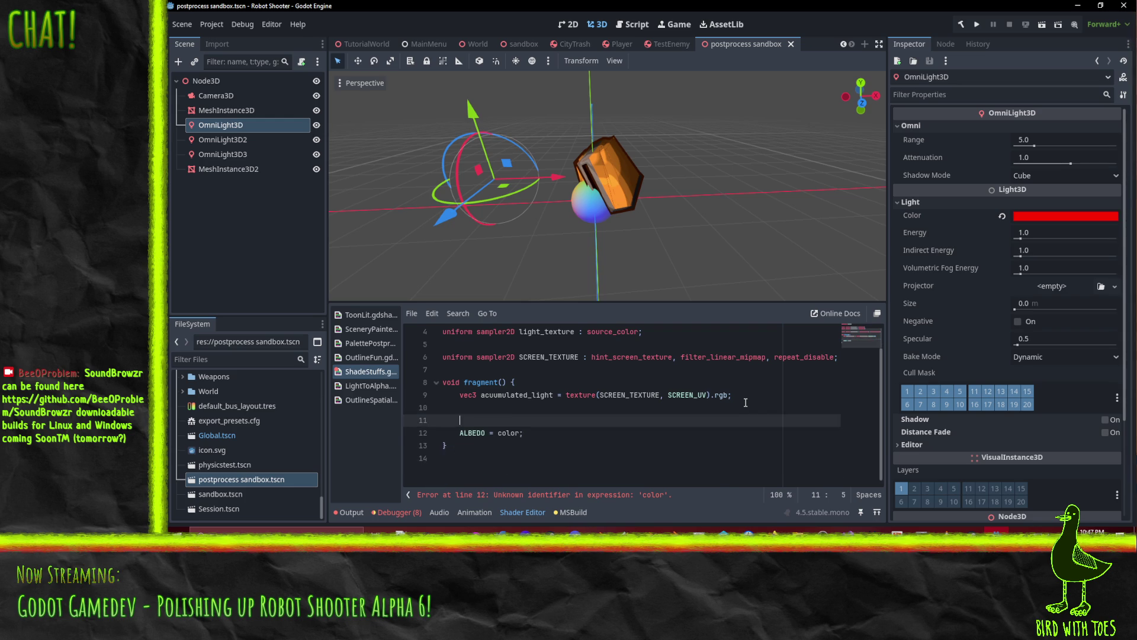
scroll(710, 415, "up", 3)
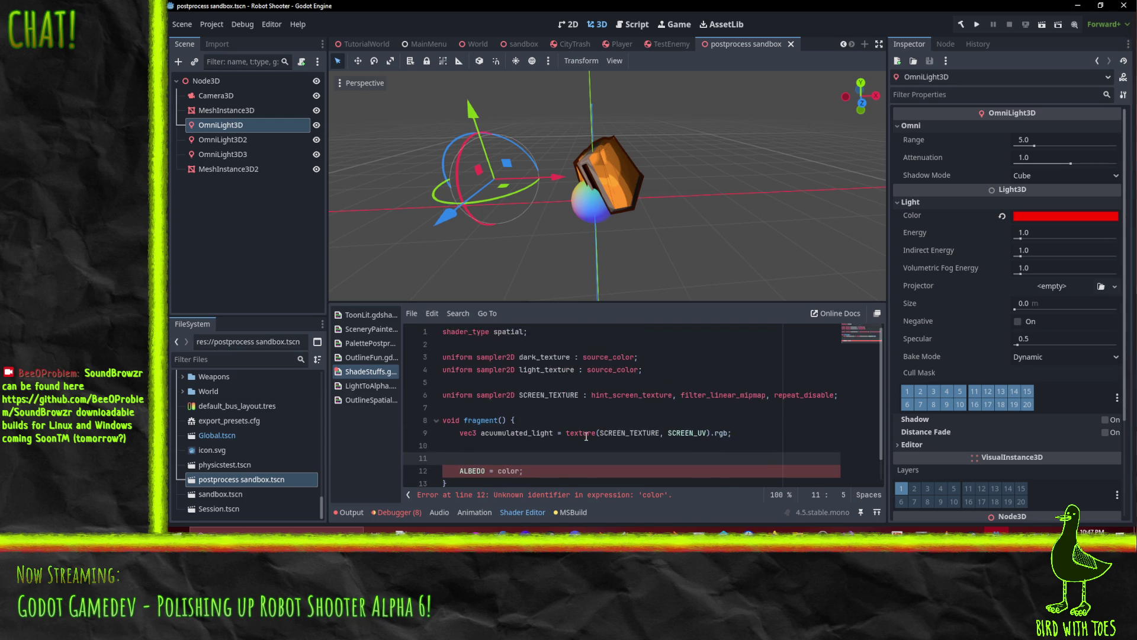
scroll(681, 421, "down", 2)
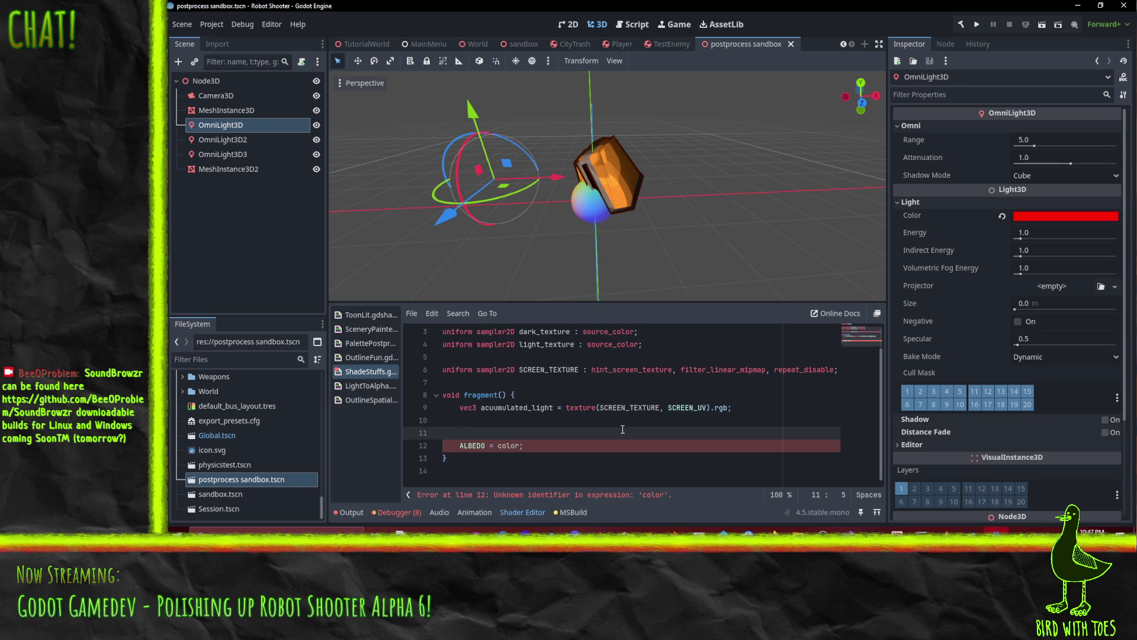
type("float ")
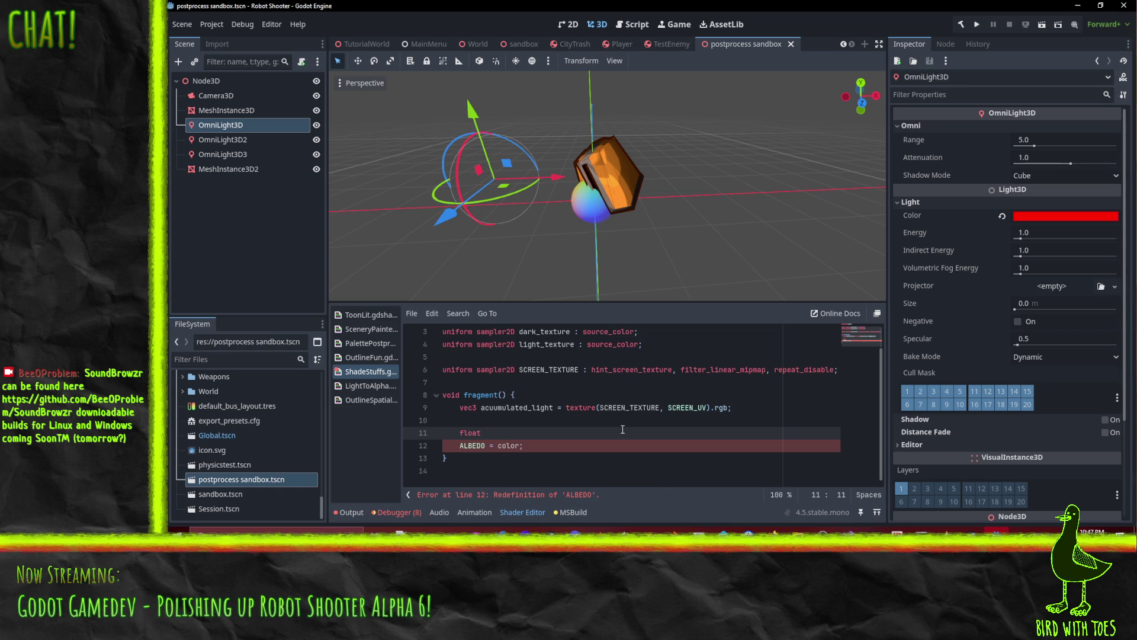
type("threshol")
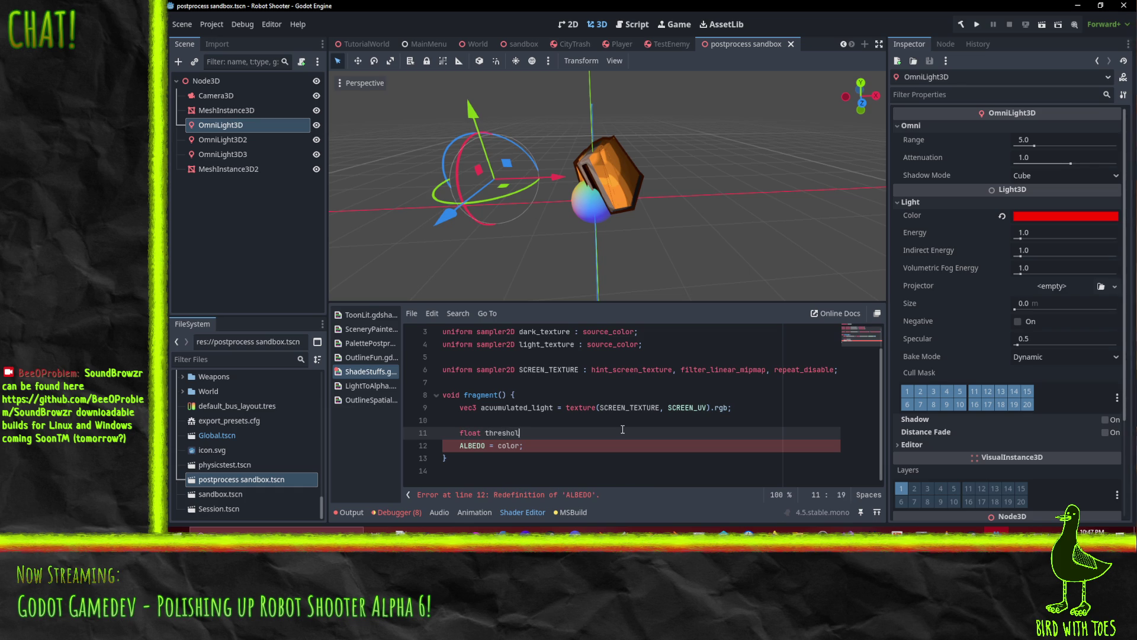
type("d = ")
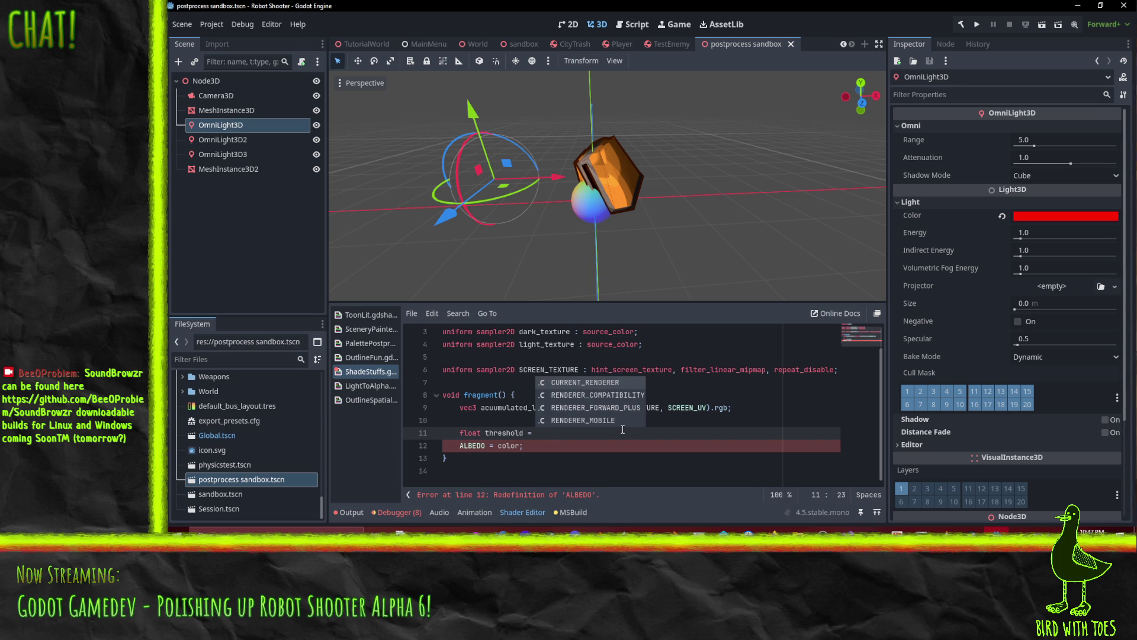
type("0.")
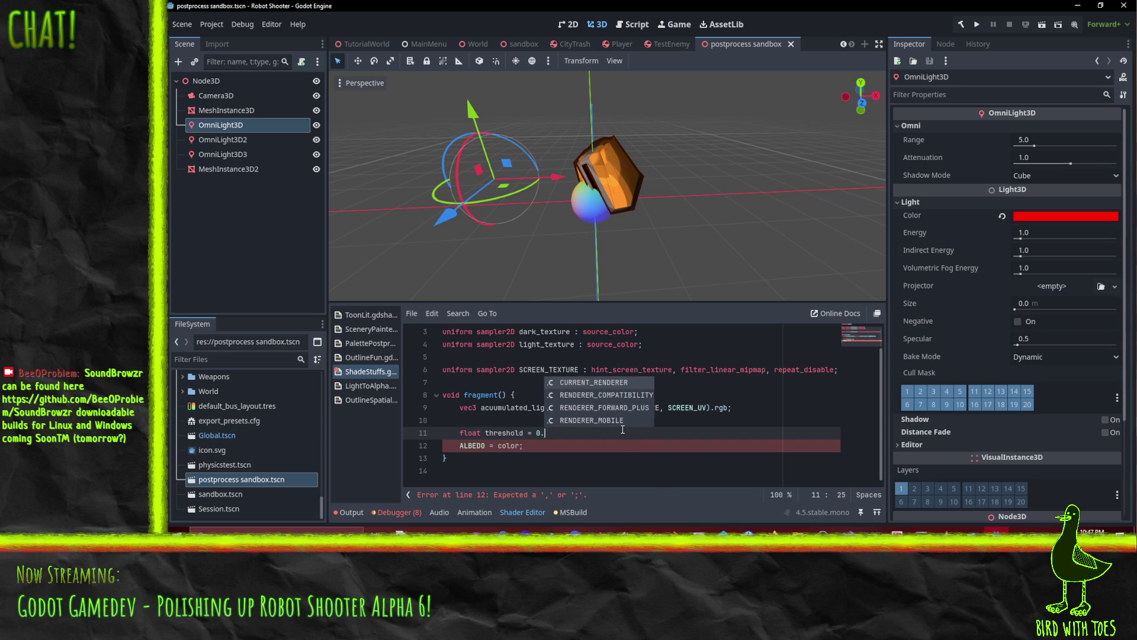
type("25;")
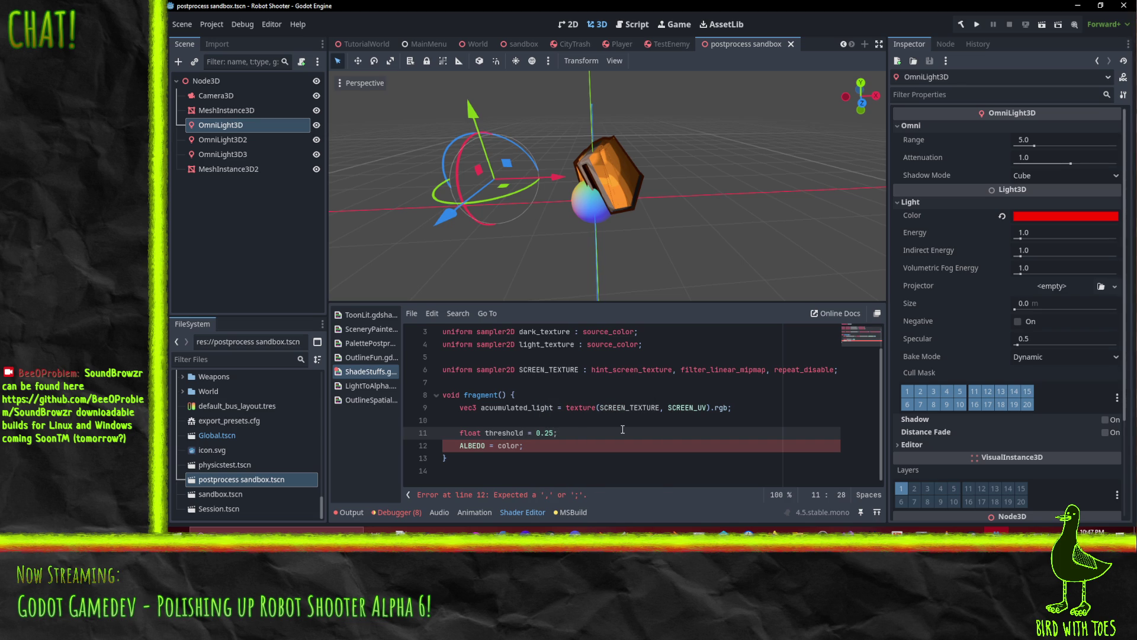
key("Return")
key("Up")
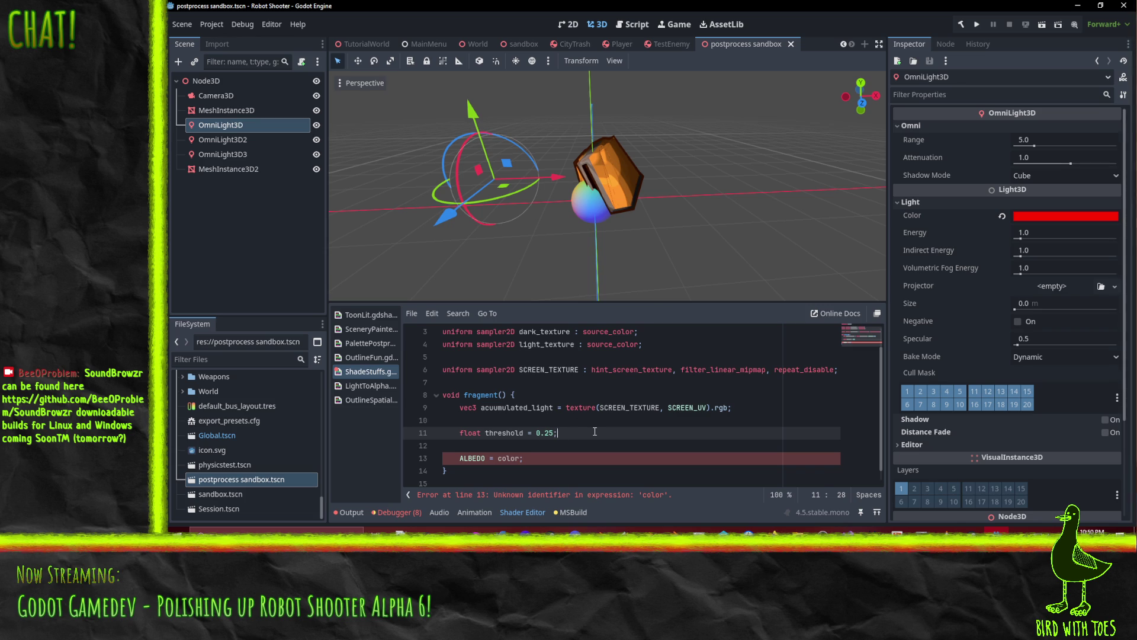
Open a blank line above the threshold line and begin 'float v = max('.
key("Return")
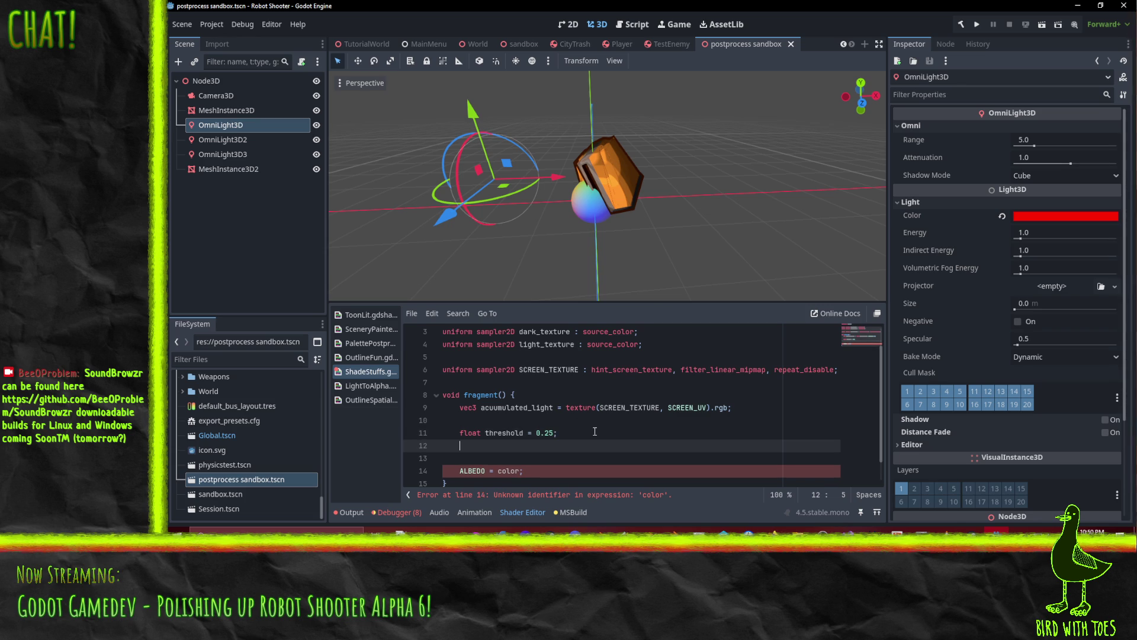
type("if(")
key("BackSpace")
key("BackSpace")
key("BackSpace")
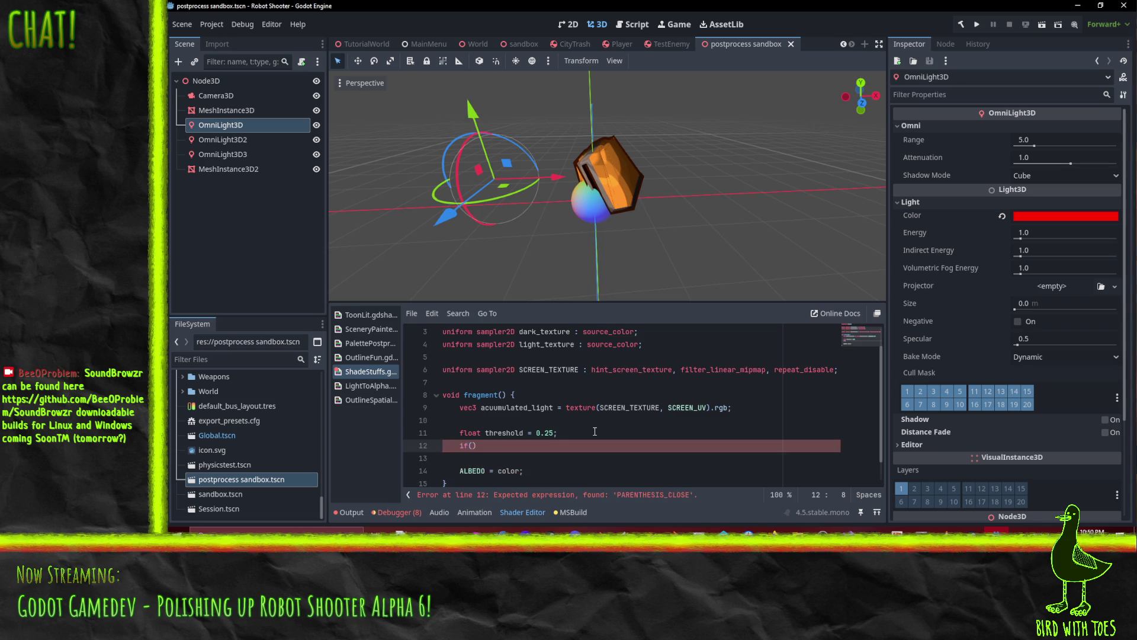
key("Up")
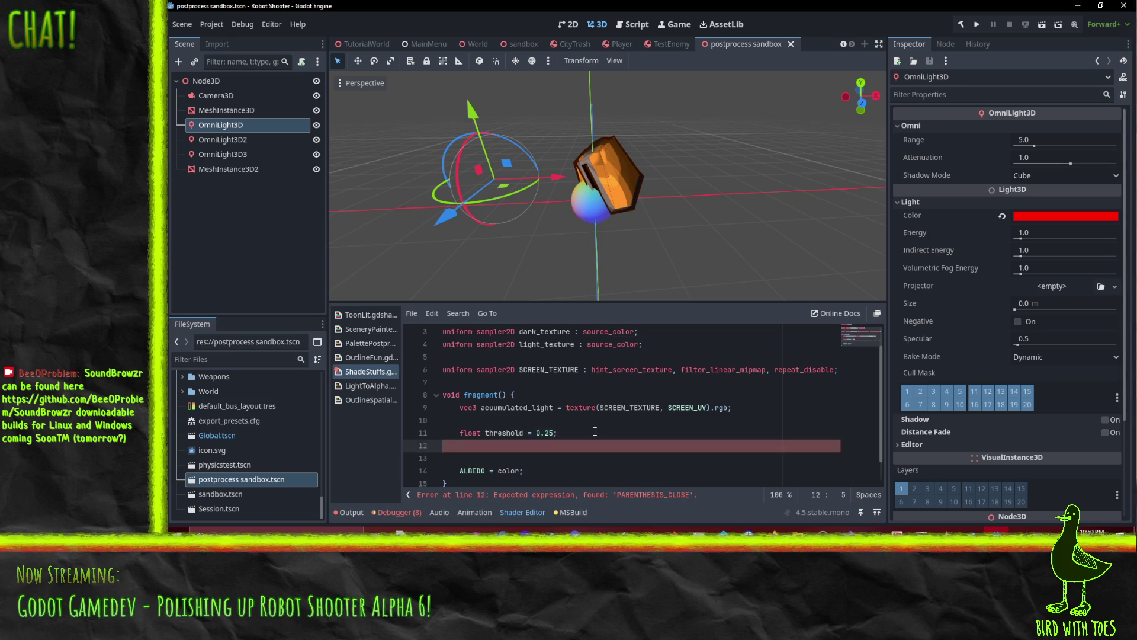
key("Return")
key("Up")
type("float v =")
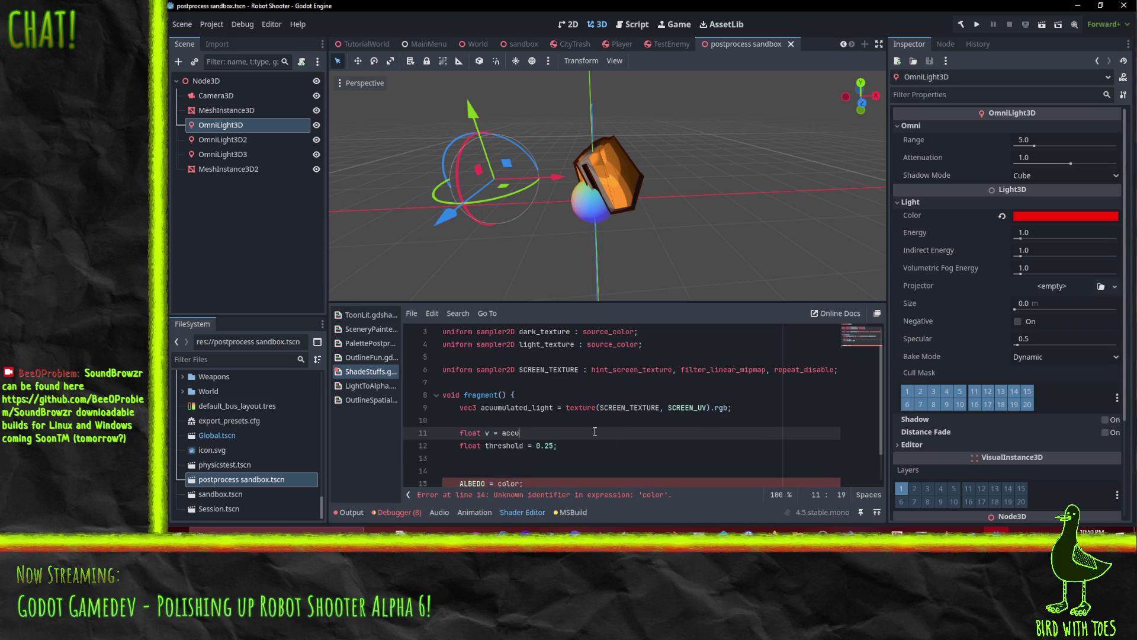
key("BackSpace")
type("max")
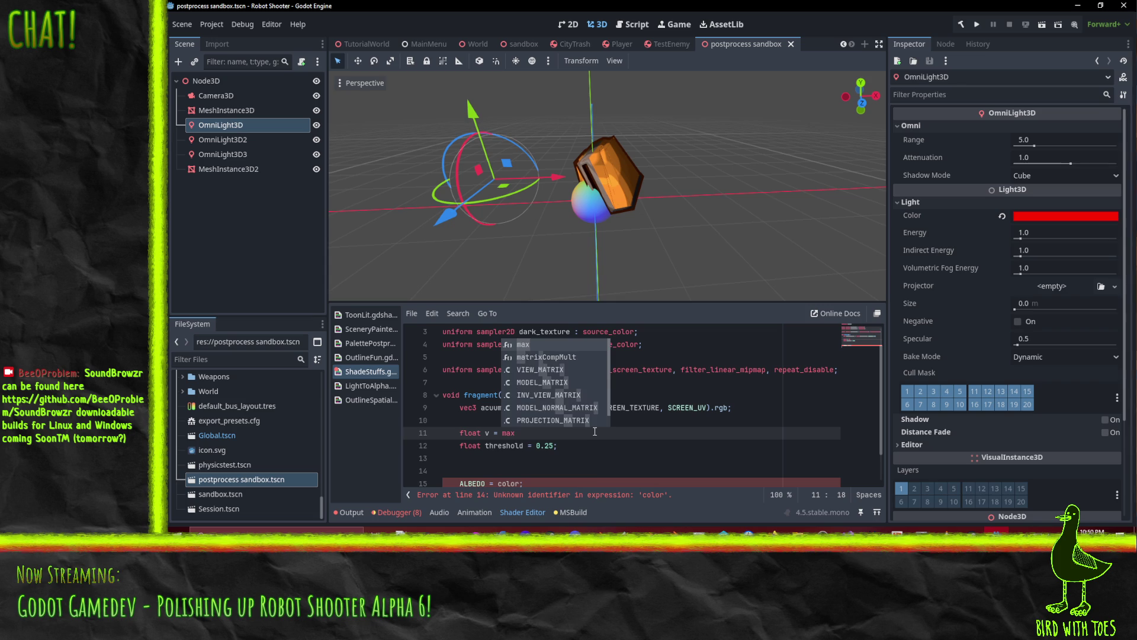
key("Return")
Complete it as max(max(accumulated_light.r, accumulated_light.g), accumulated_light.b); using the copied variable name.
type("accu")
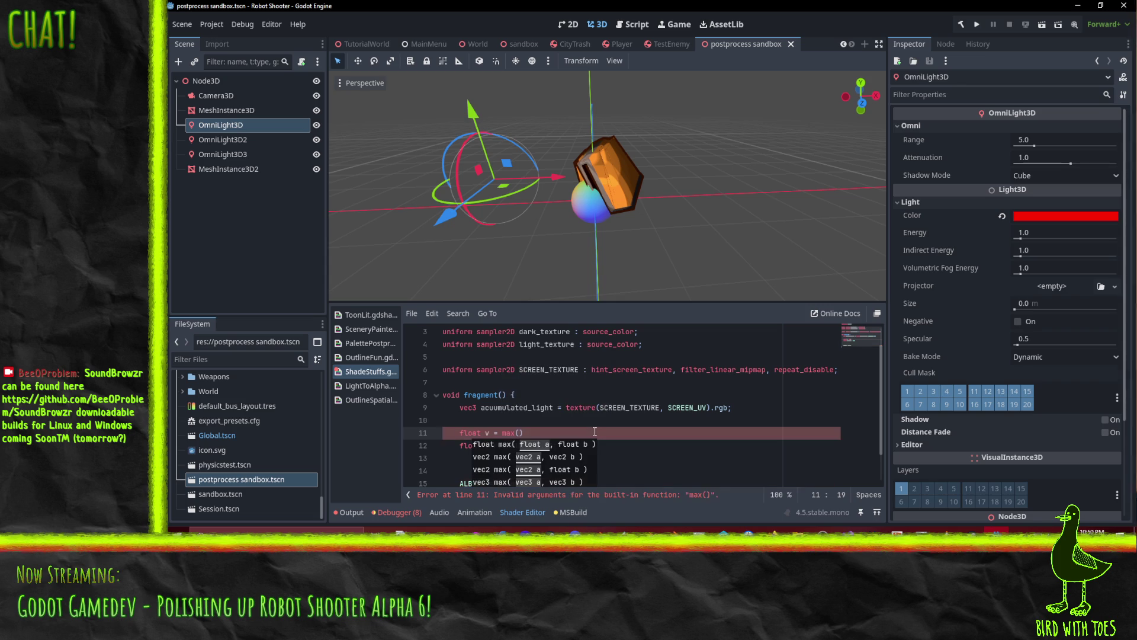
type("mu")
double_click(533, 433)
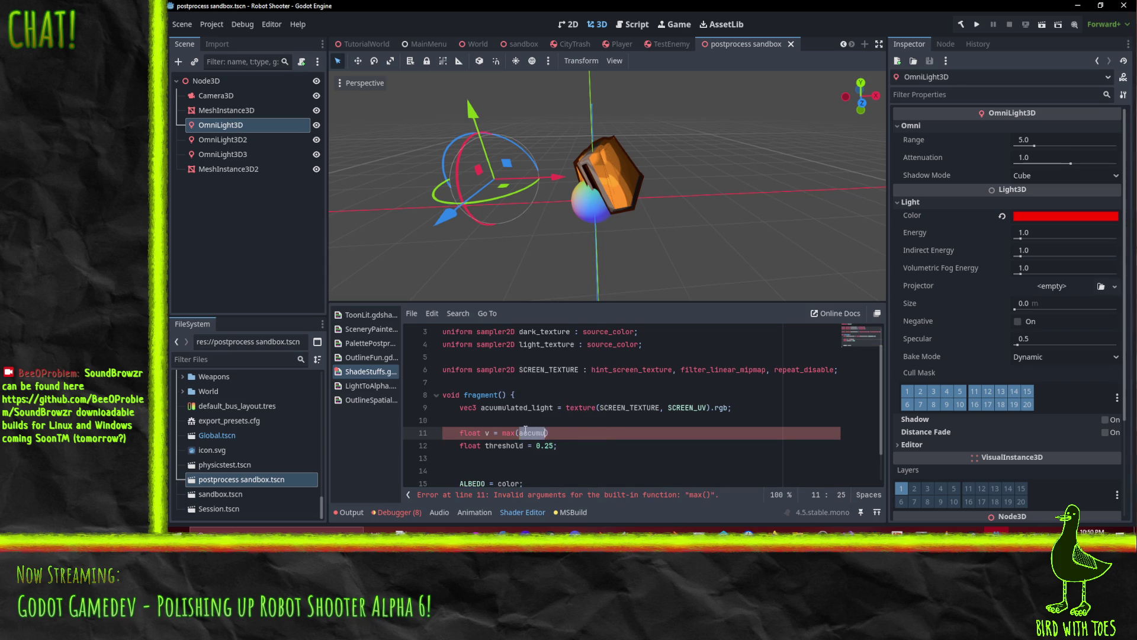
left_click(481, 407)
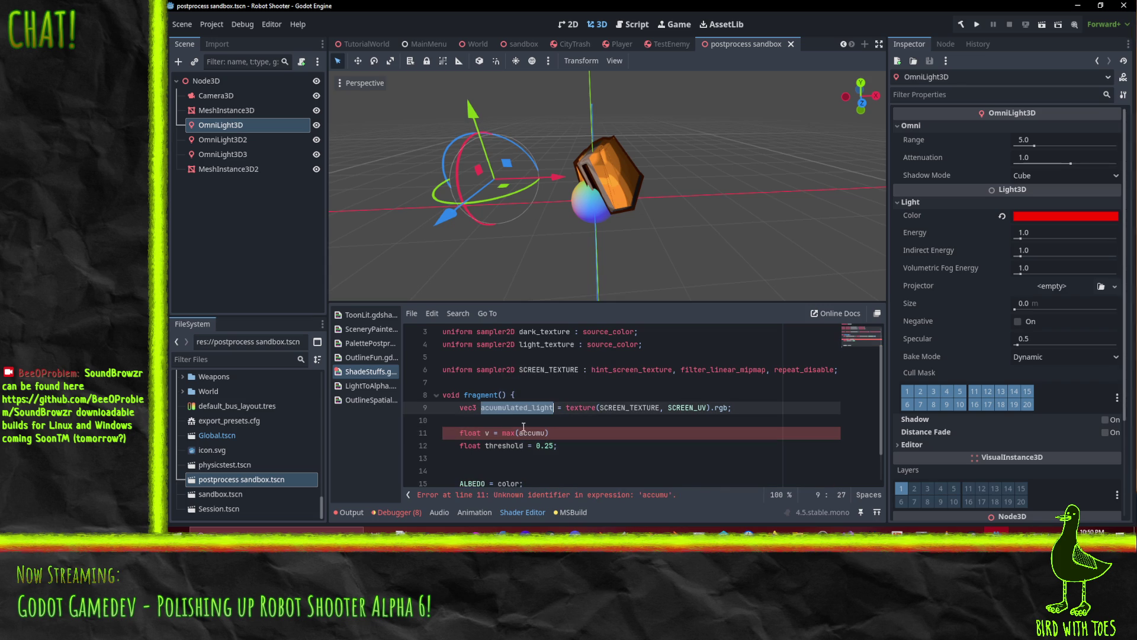
left_click(563, 425)
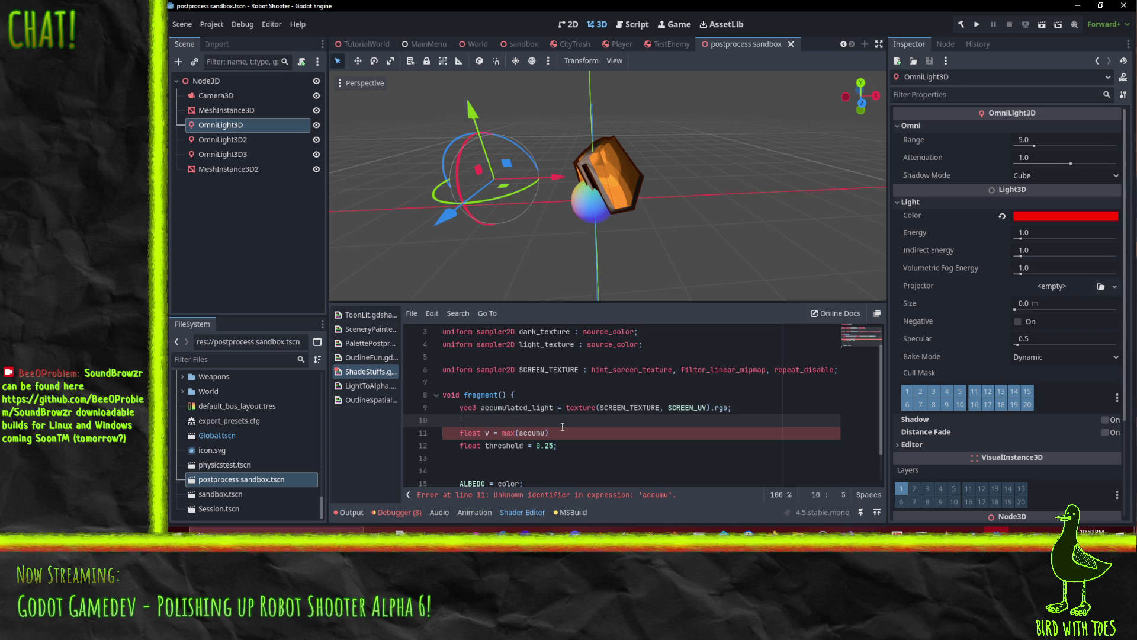
double_click(501, 408)
key("ctrl+c")
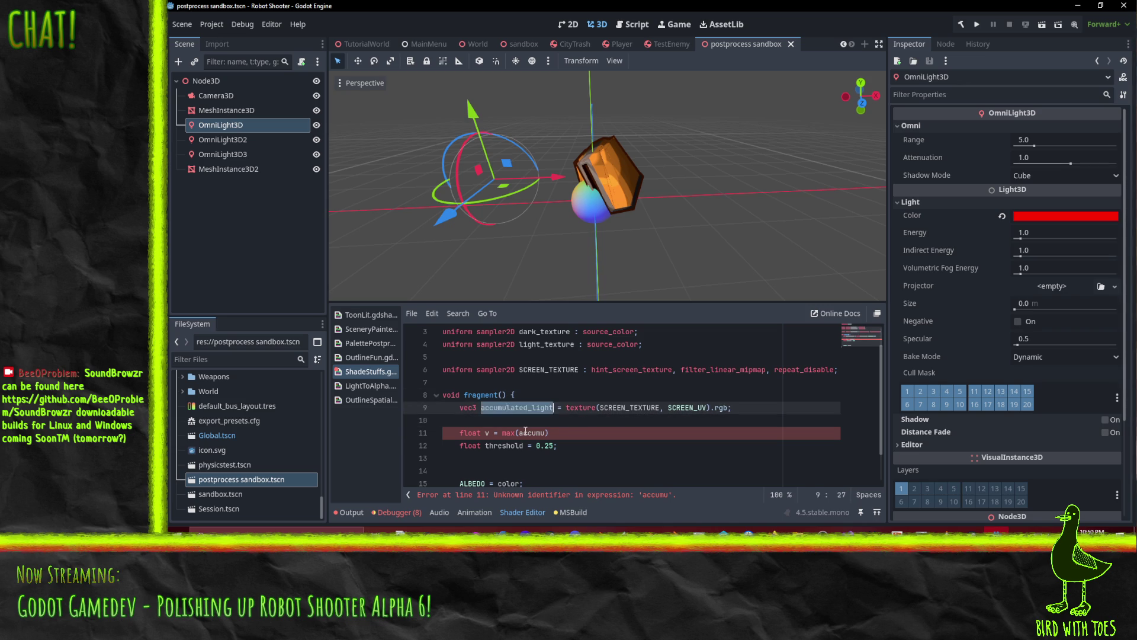
double_click(533, 433)
key("ctrl+v")
type(".r, accumulated_light")
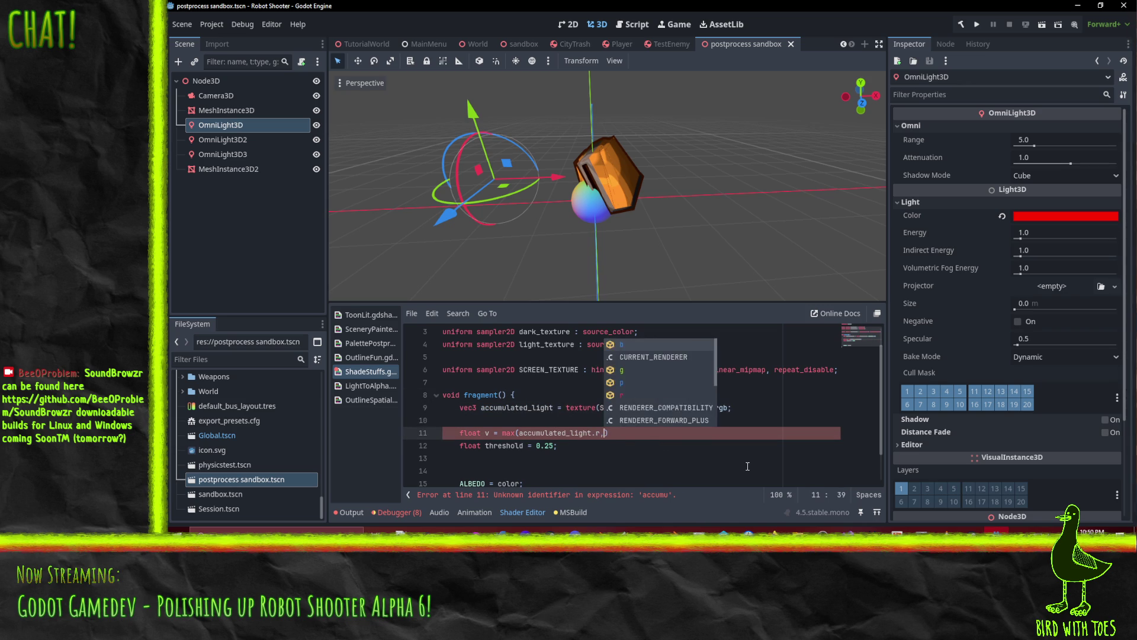
type(".g")
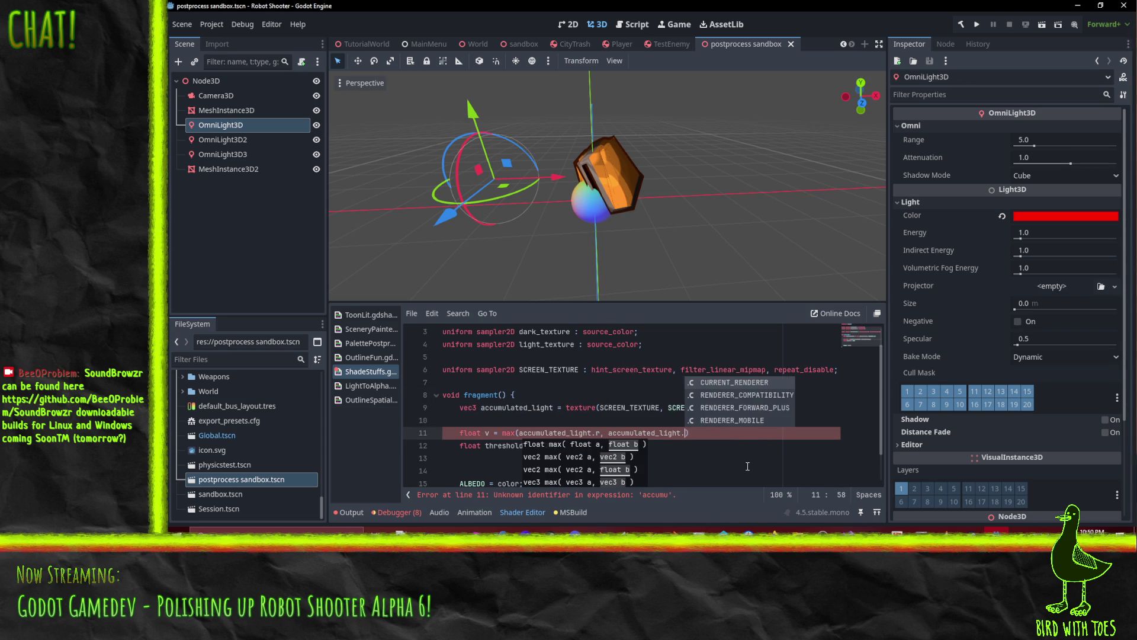
key("Home")
key("Right")
type("max(")
key("End")
type(", accumulated_light.b);")
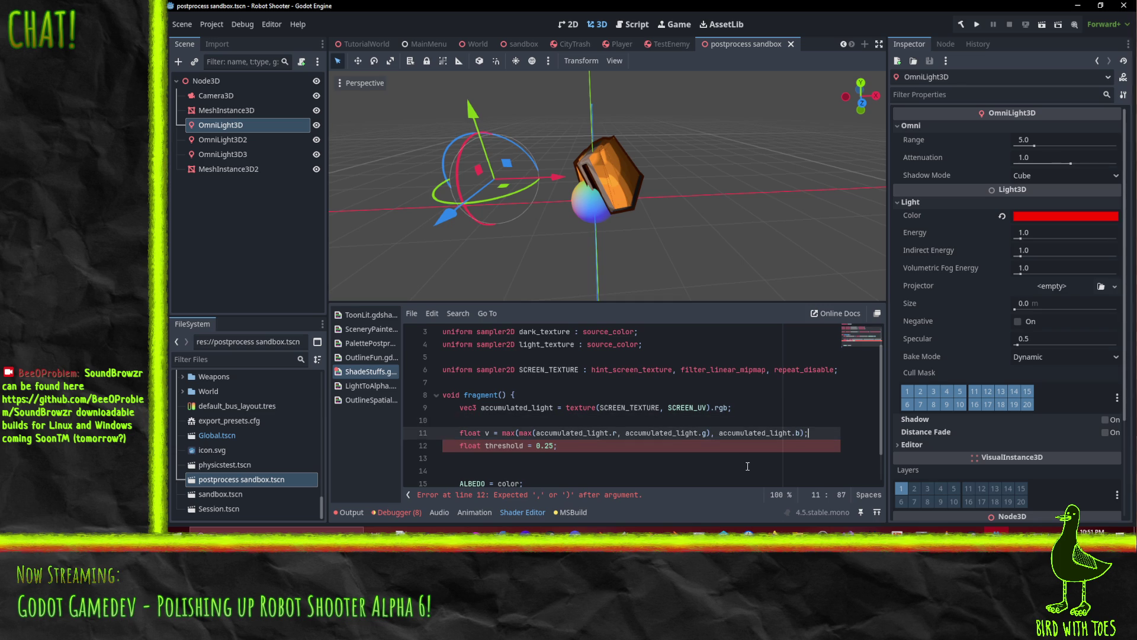
left_click(528, 452)
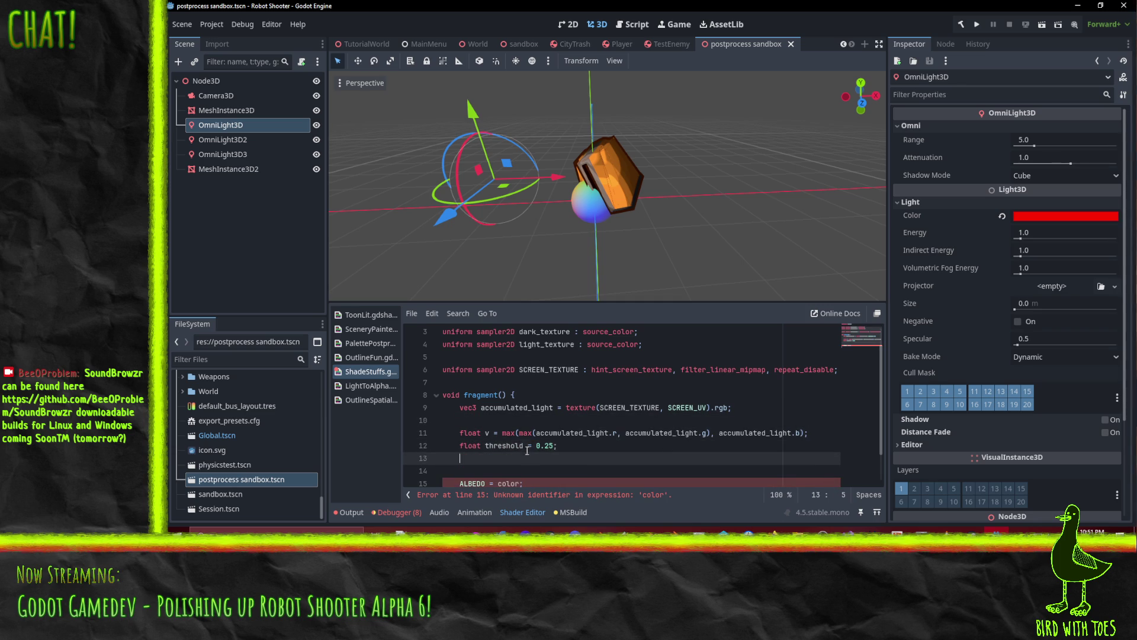
Add the condition 'if(v < threshold) {' below the threshold line.
scroll(694, 461, "down", 1)
type("if")
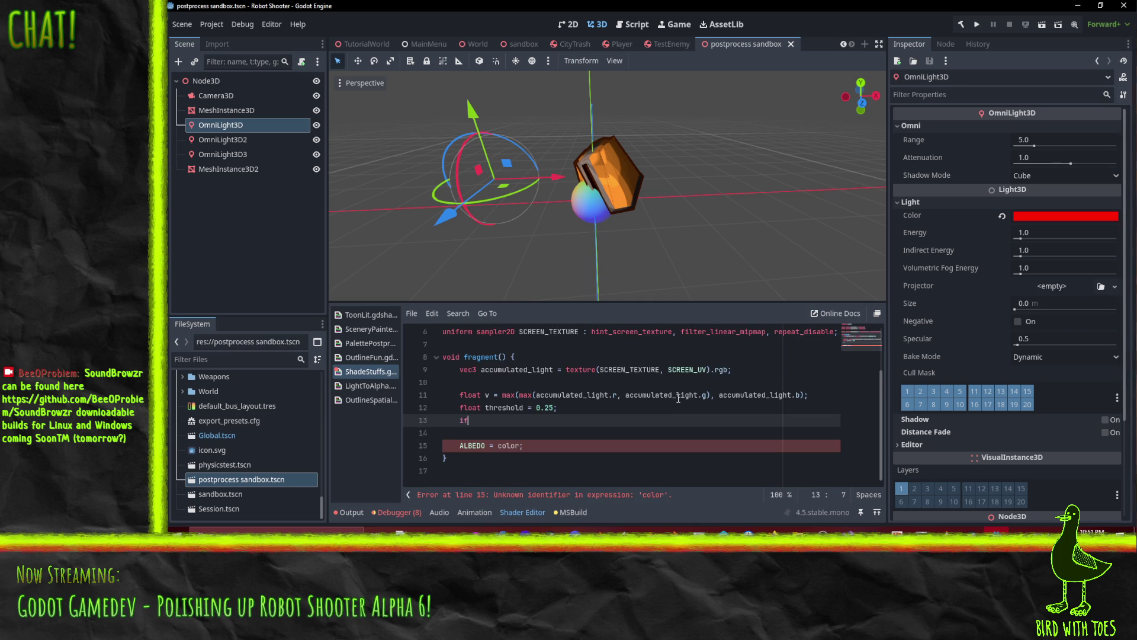
type("(v < thre")
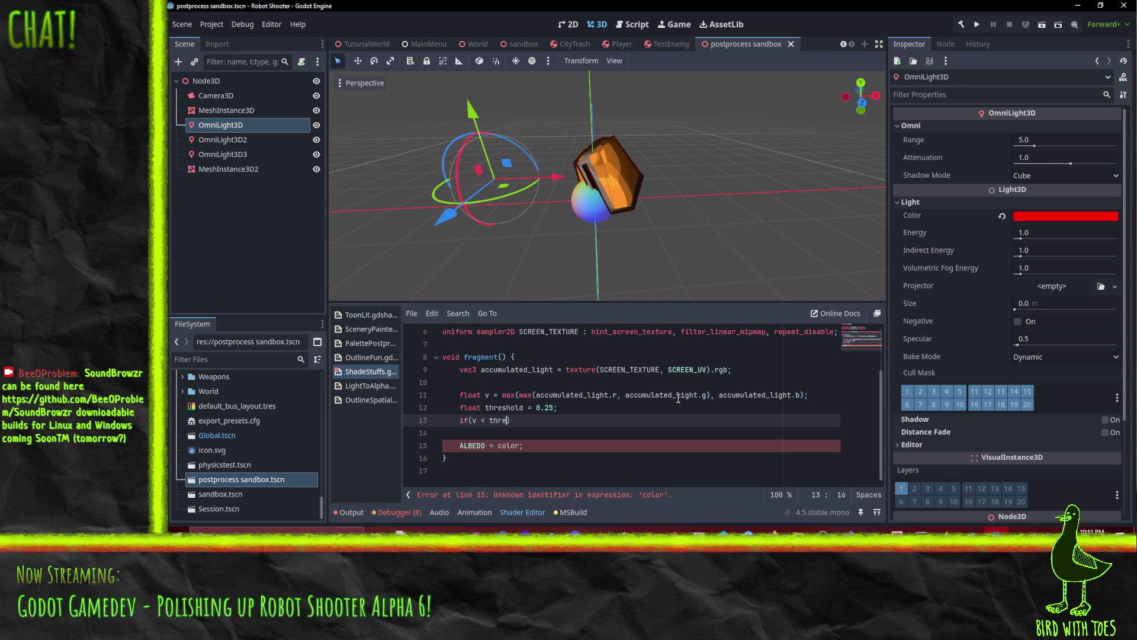
type("shold) {")
key("Return")
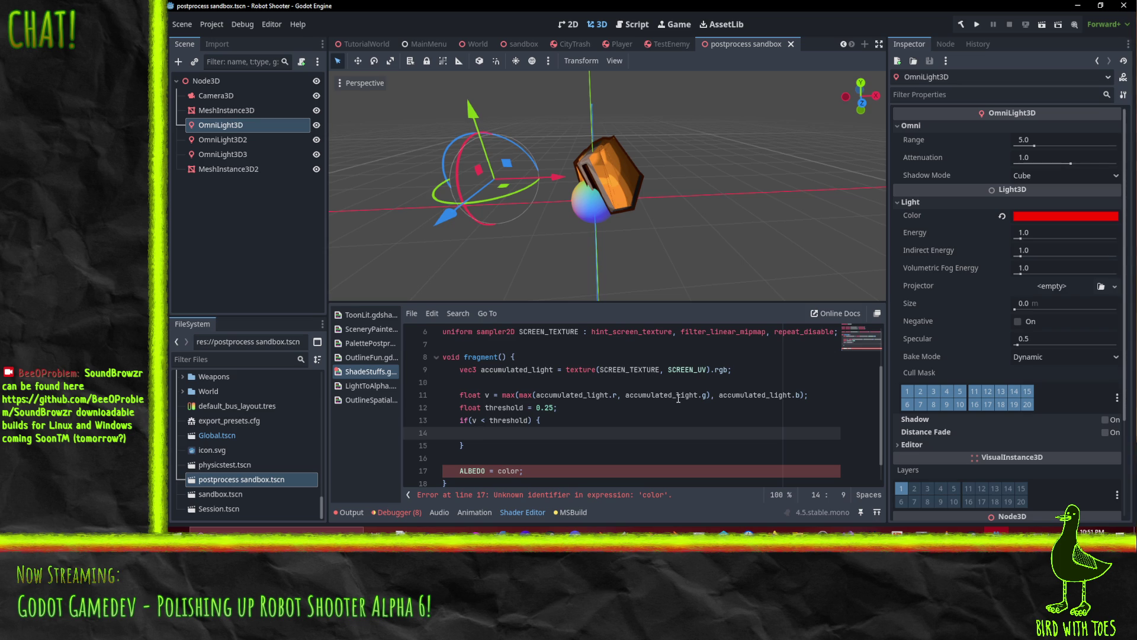
Inside the block, write ALBEDO = ALBEDO * 0.5 + dark_texture * 0.5;.
type("color")
key("BackSpace")
key("BackSpace")
key("BackSpace")
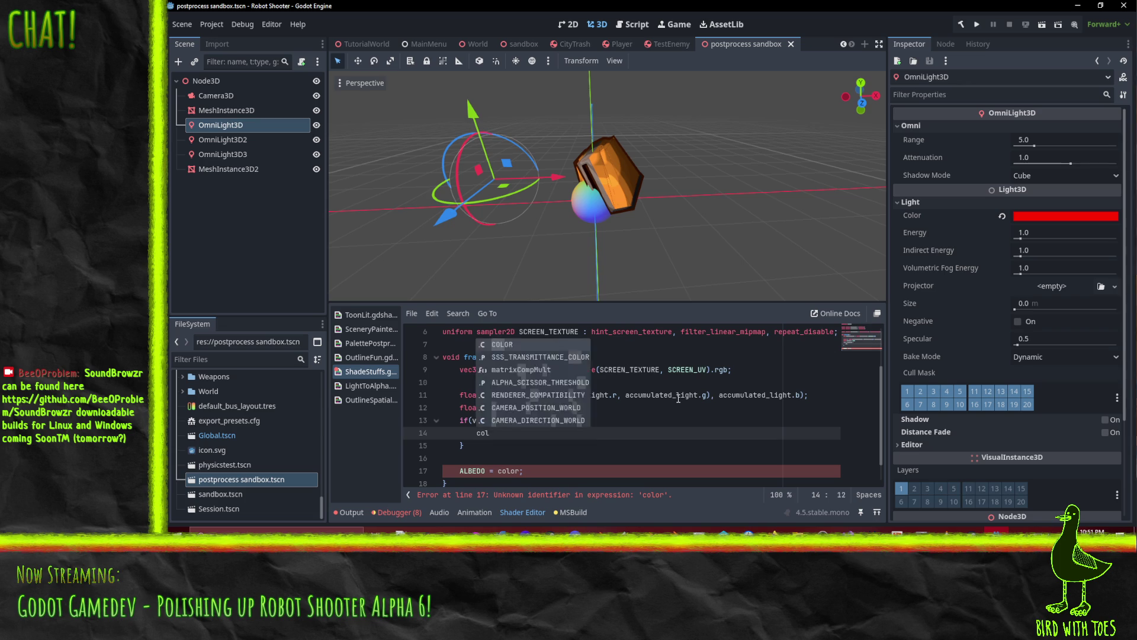
type("ALBO")
key("Return")
type("= b")
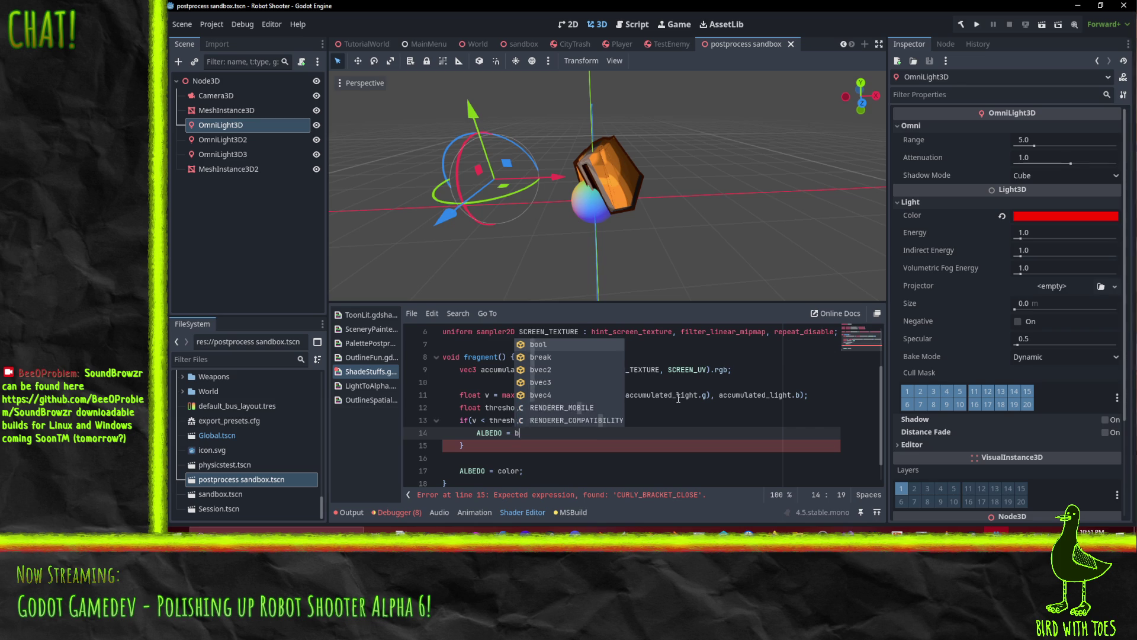
key("Escape")
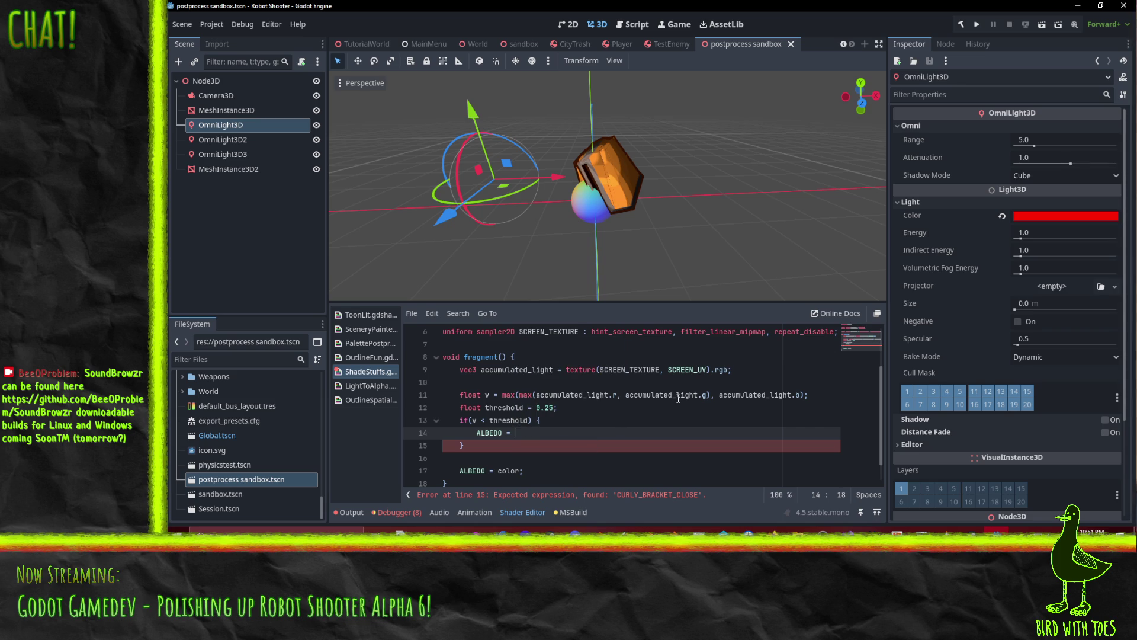
type("ALBEDO * 0.5 + ")
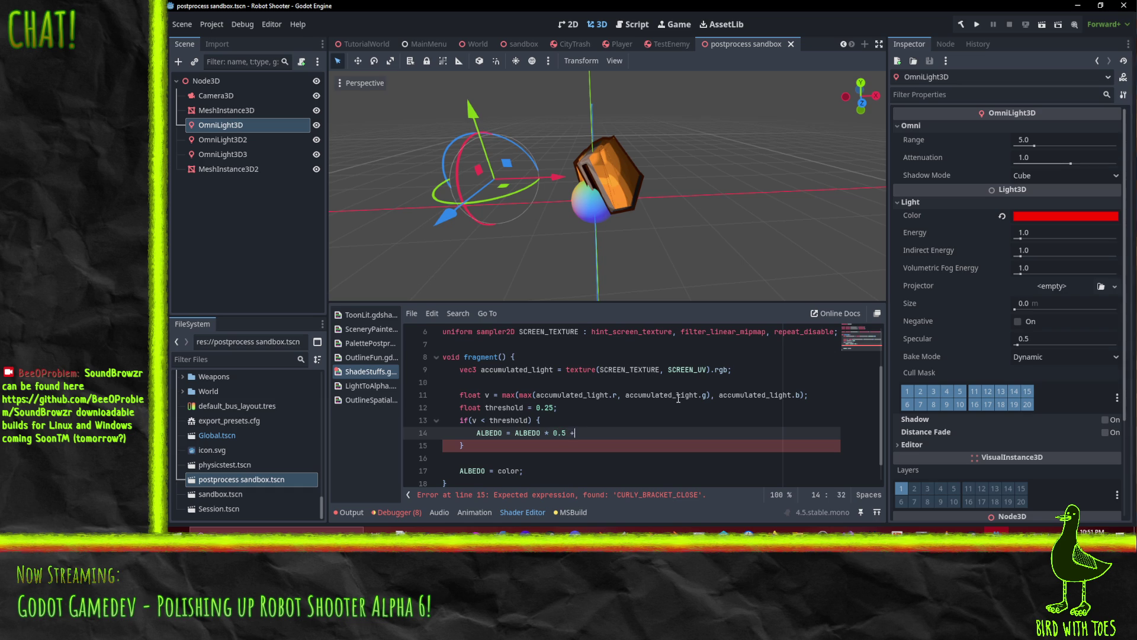
type("dark")
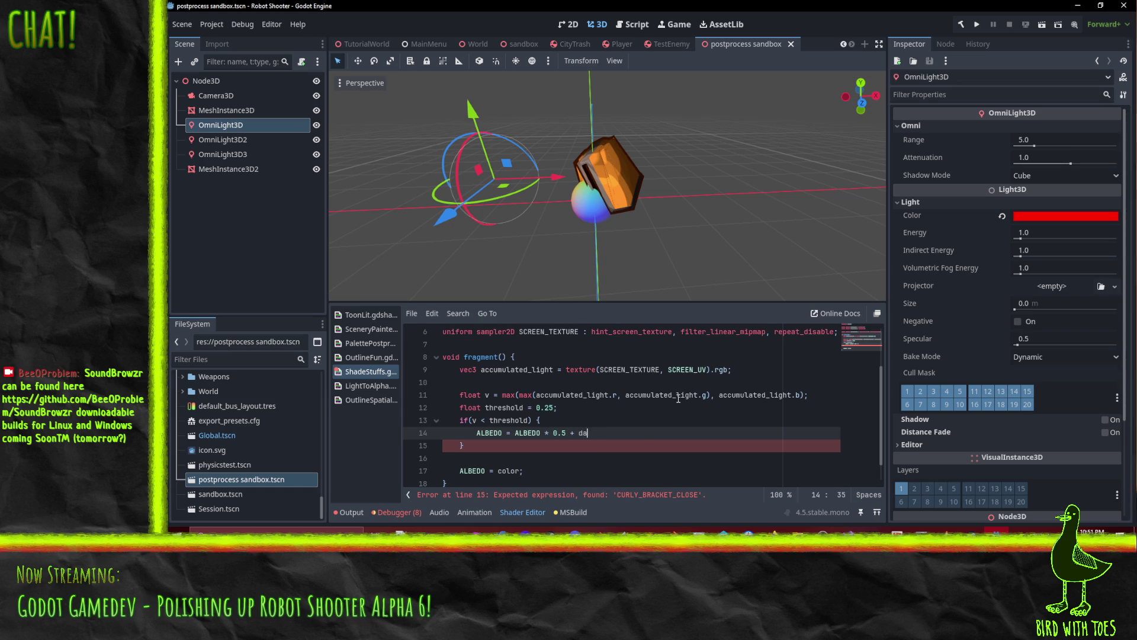
key("Return")
type("* 0.5")
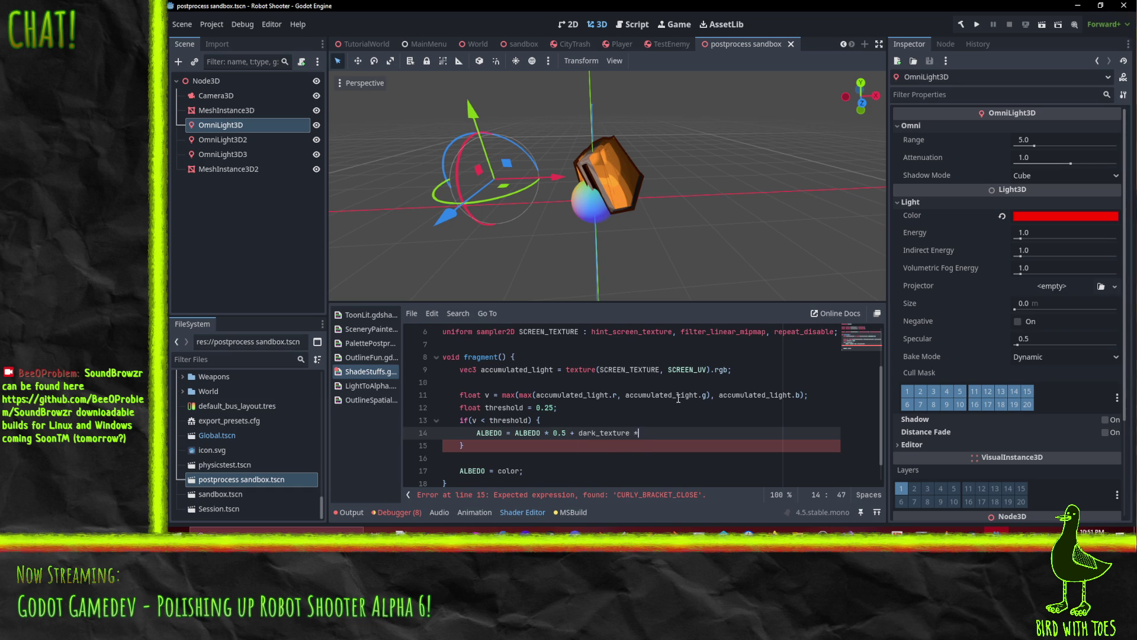
type(";")
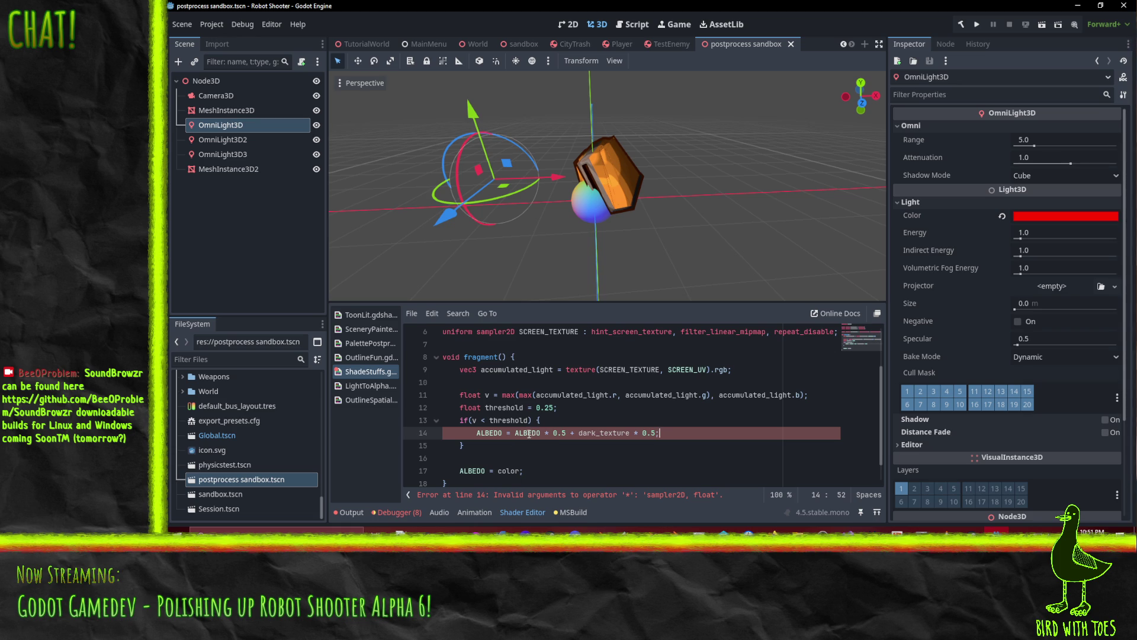
Wrap dark_texture on the ALBEDO line as texture(dark_texture, SCREEN_UV).
double_click(587, 432)
scroll(802, 455, "up", 1)
scroll(802, 455, "down", 1)
left_click(574, 433)
key("shift+Right")
key("shift+Right")
key("shift+Right")
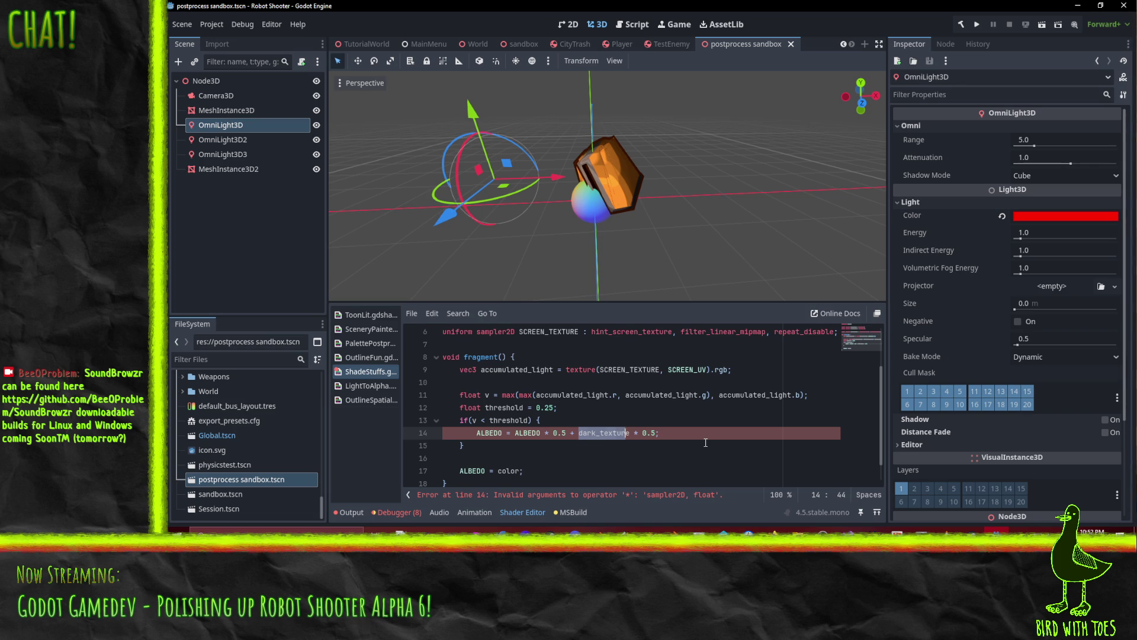
key("Left")
type("texture(")
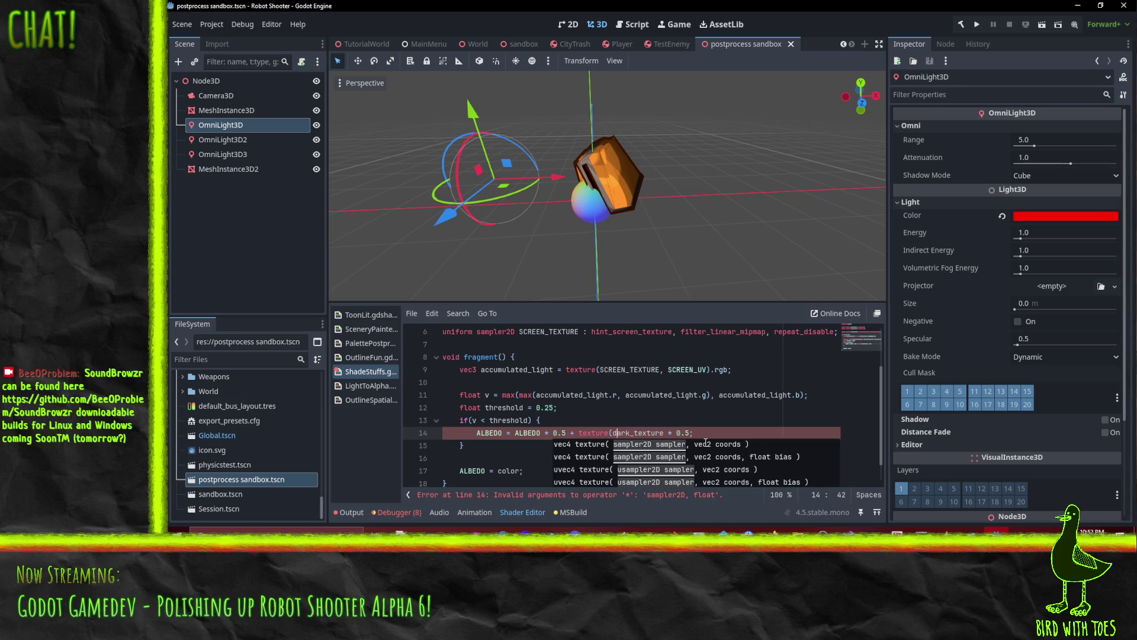
key("Right")
key("Right")
type(", SCREEN")
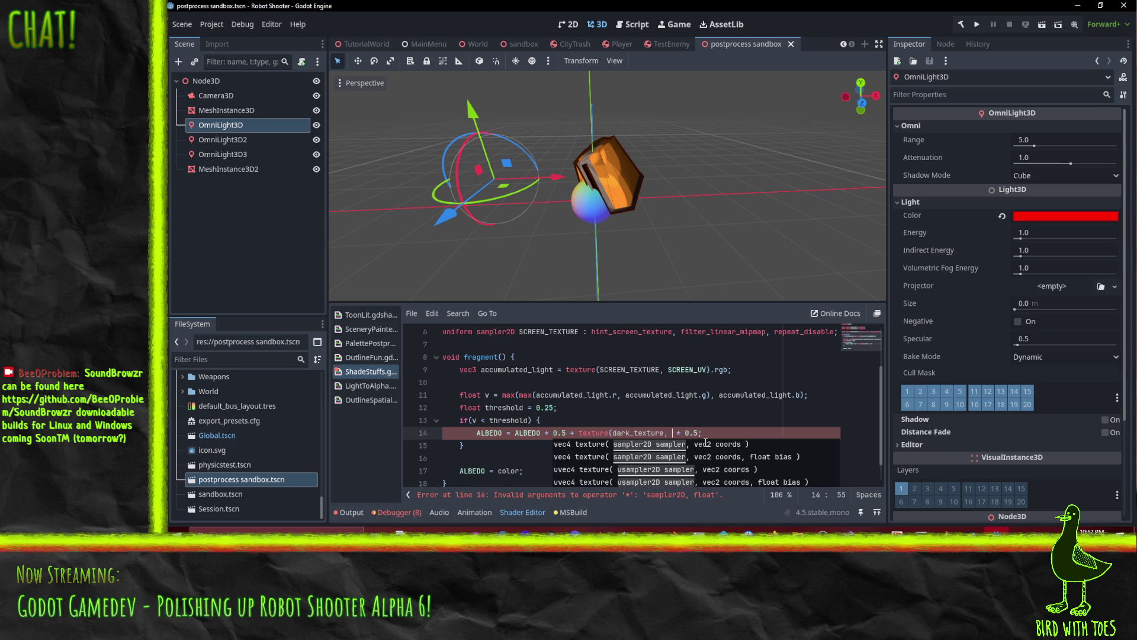
type("_UV)")
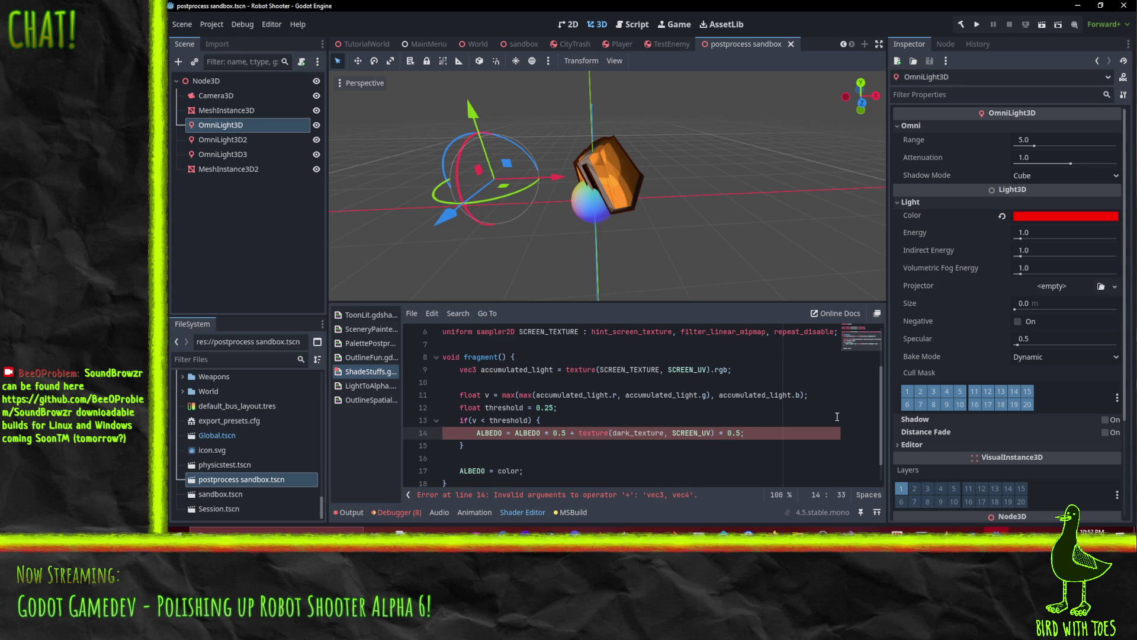
Replace that call with dark.rgb * dark.a and paste the texture call on a new line above the if.
key("shift+End")
key("shift+Left")
key("shift+Left")
key("shift+Left")
key("ctrl+c")
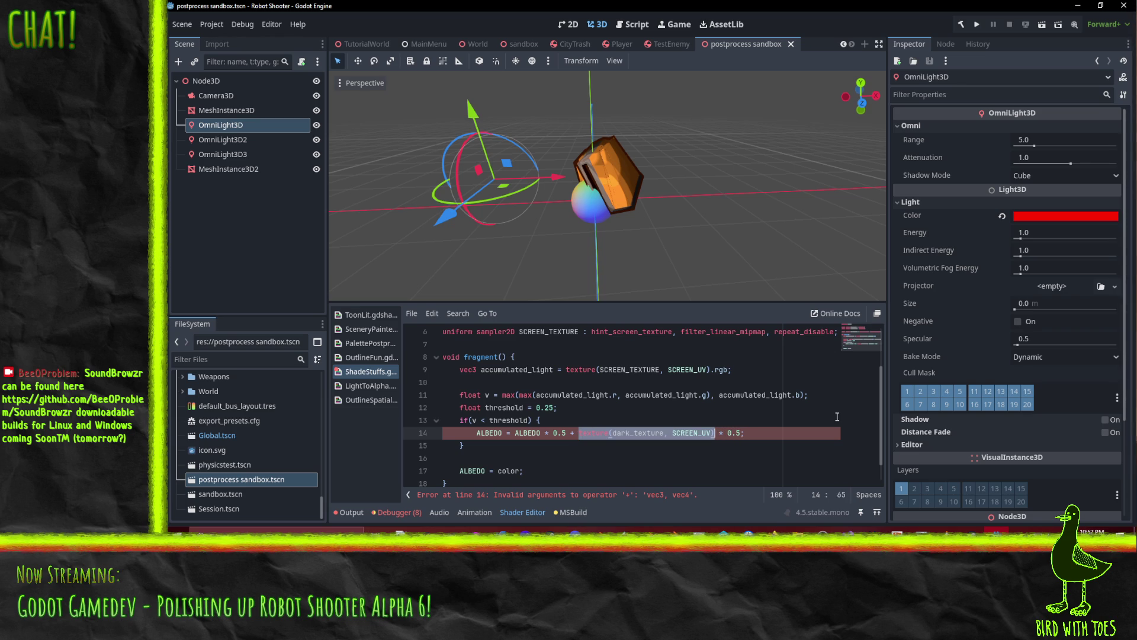
key("Delete")
type("dark.r")
type("gb * d")
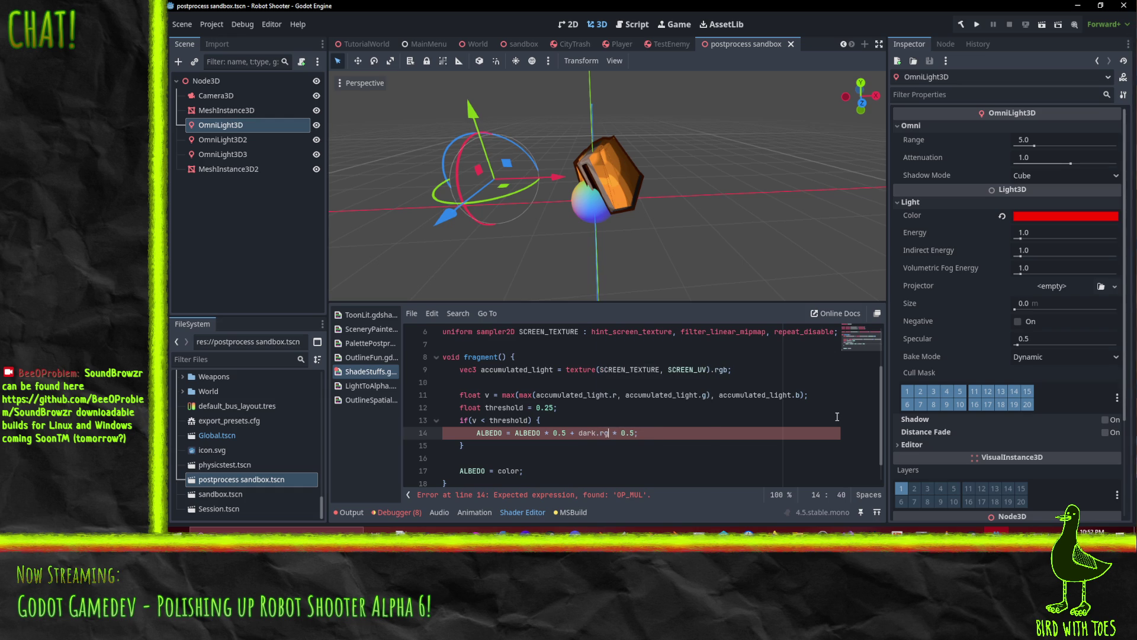
type("ark.a")
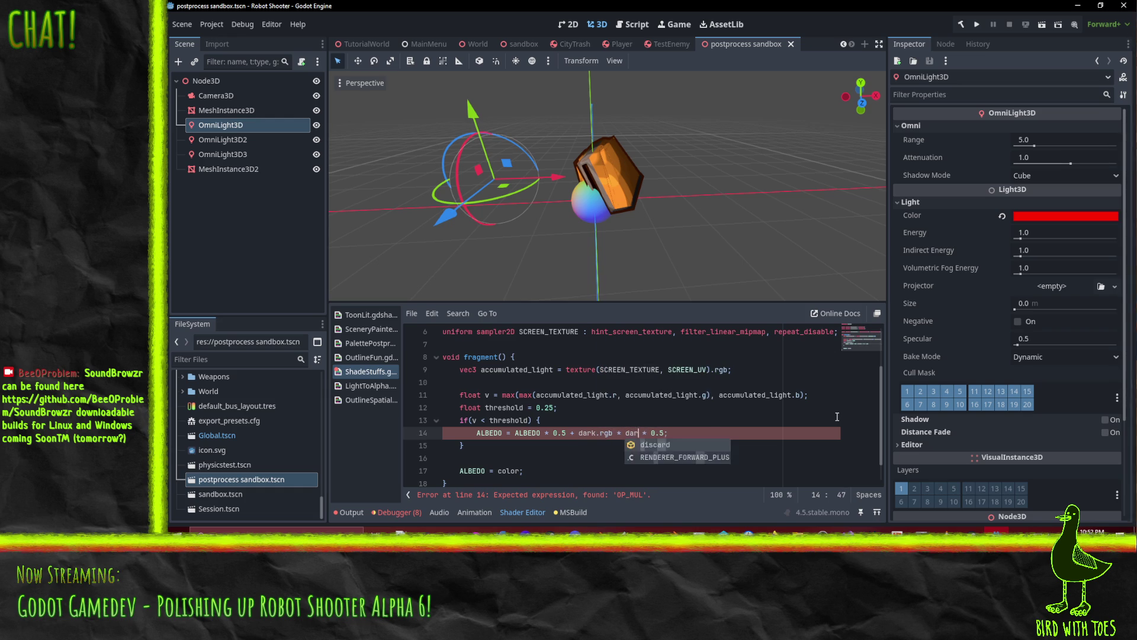
left_click(837, 417)
key("Up")
key("End")
key("Return")
key("ctrl+v")
key("Home")
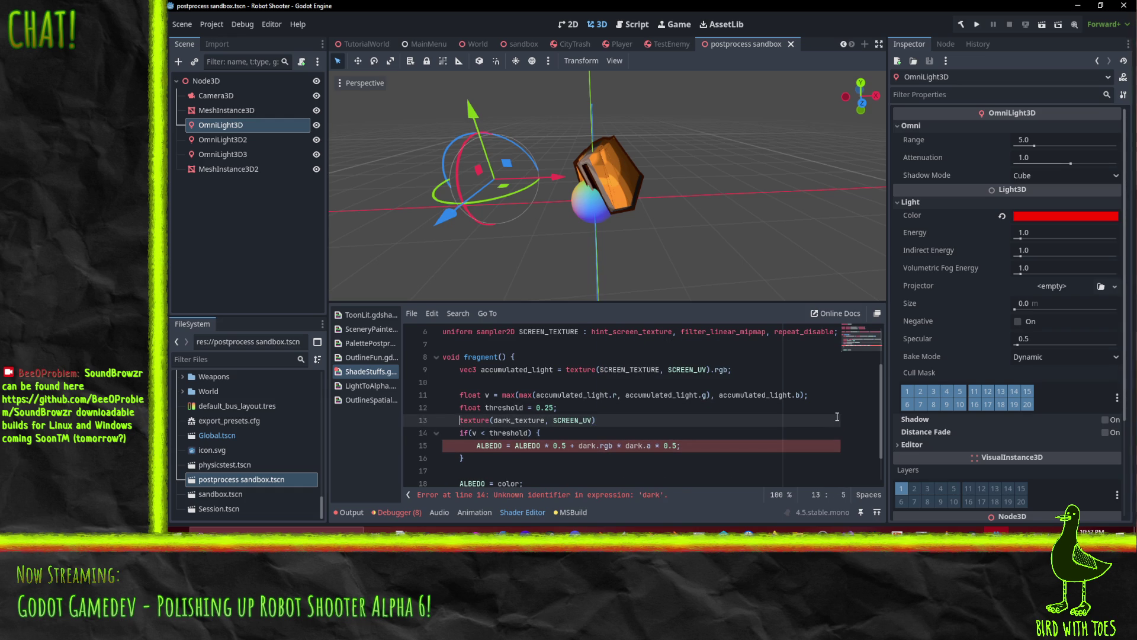
Turn the pasted line into 'vec4 dark = texture(dark_texture, SCREEN_UV);'.
type("vec")
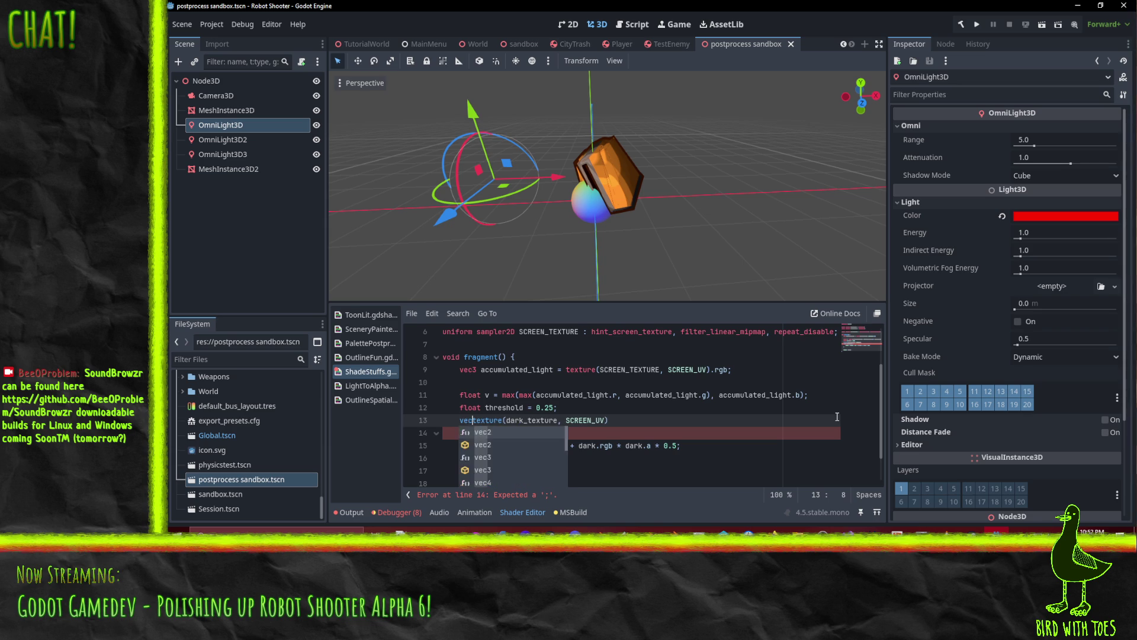
type("4 dark")
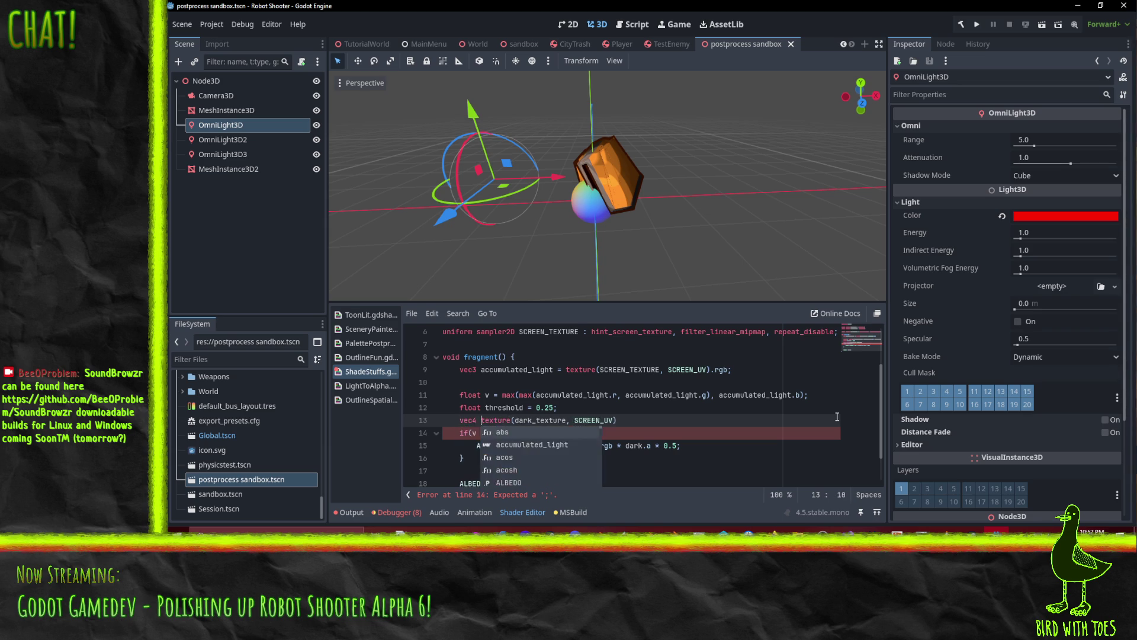
type(" =")
key("End")
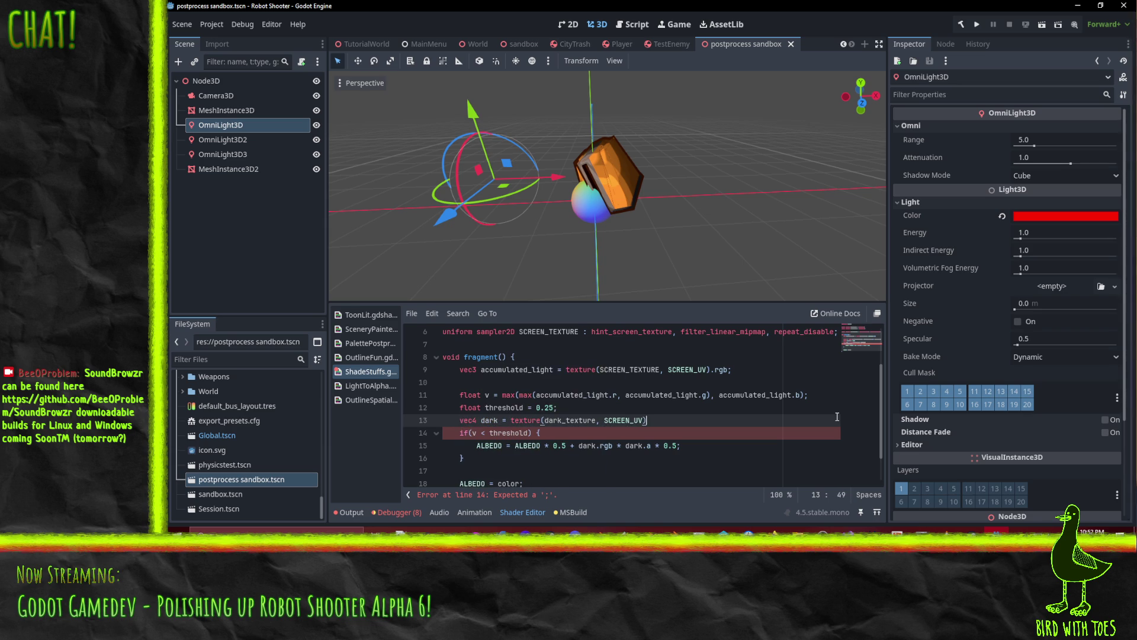
type(";")
key("Home")
Reorder lines with Alt+Up/Down so float v and threshold sit above the dark line.
key("alt+Up")
key("alt+Up")
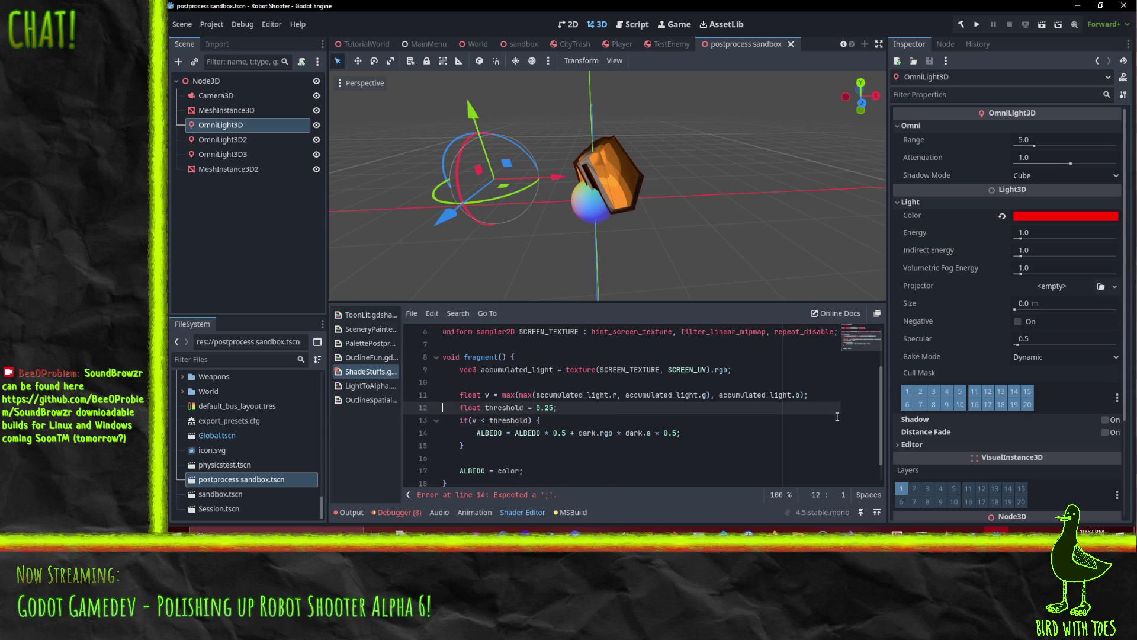
key("alt+Down")
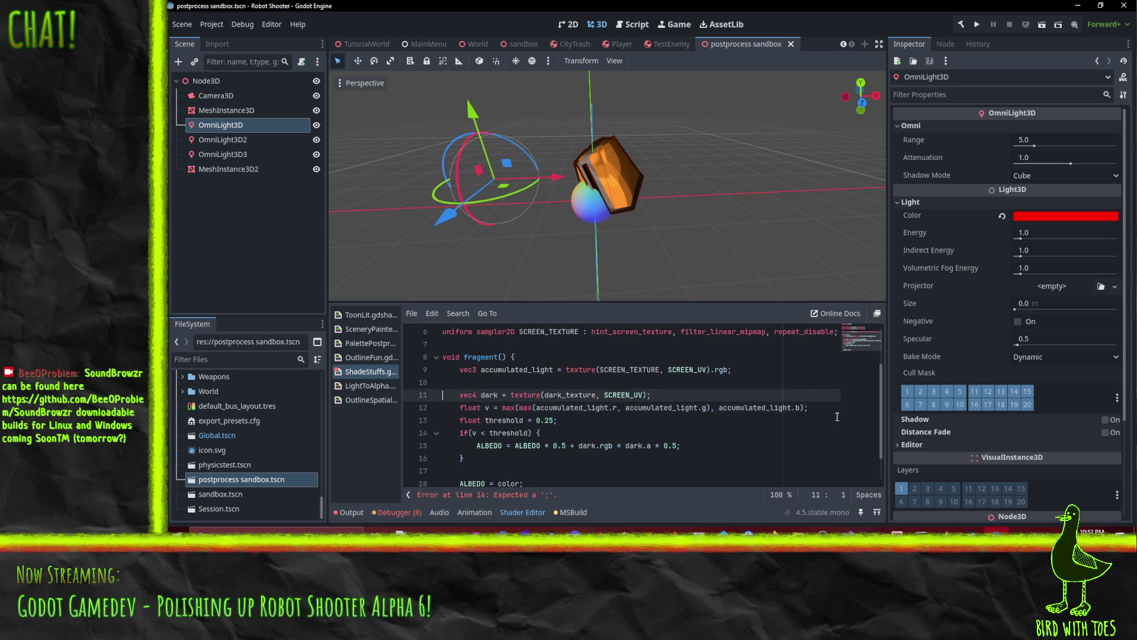
key("Up")
key("alt+Up")
key("Down")
key("Down")
key("Down")
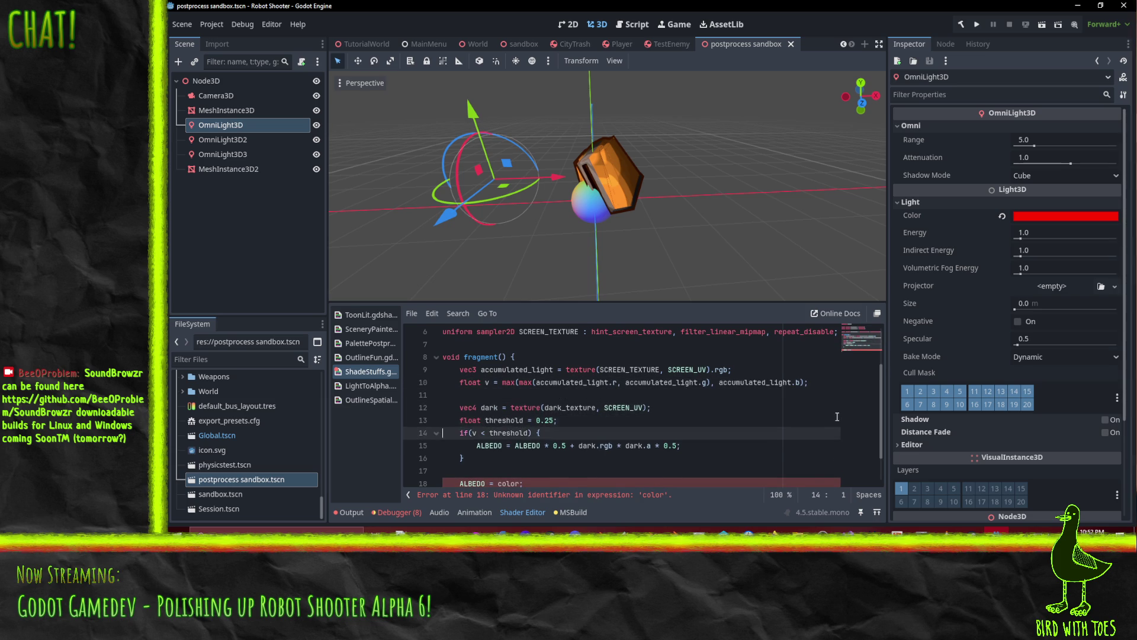
key("alt+Up")
key("Down")
key("Down")
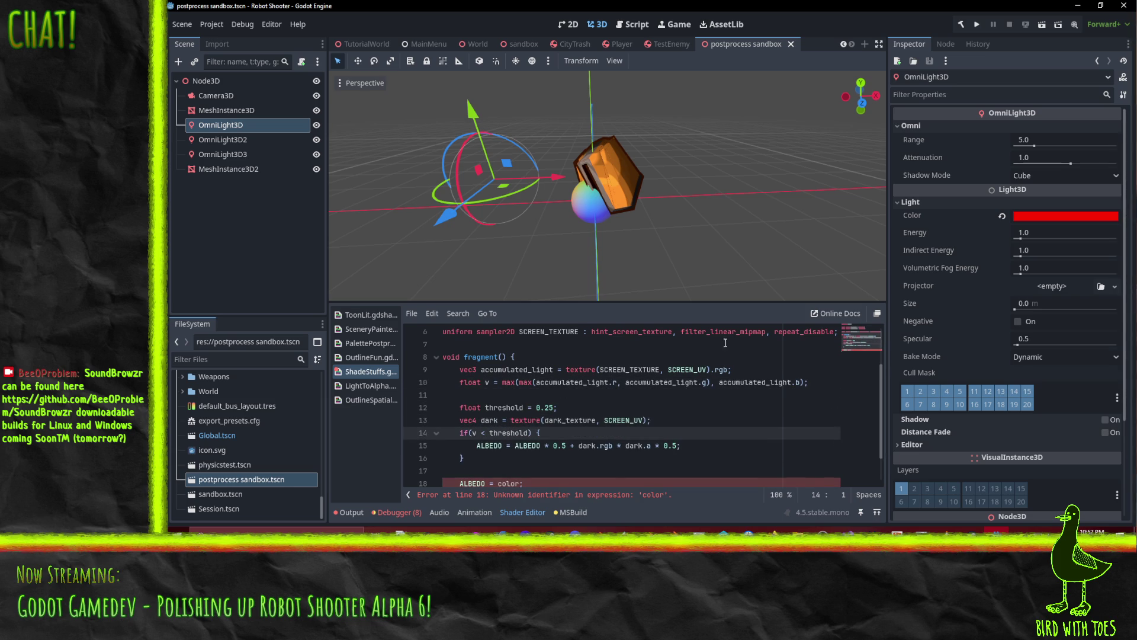
Paste a copy of the if block below and change its condition to v < threshold * 0.5.
scroll(704, 358, "down", 1)
left_click(549, 395)
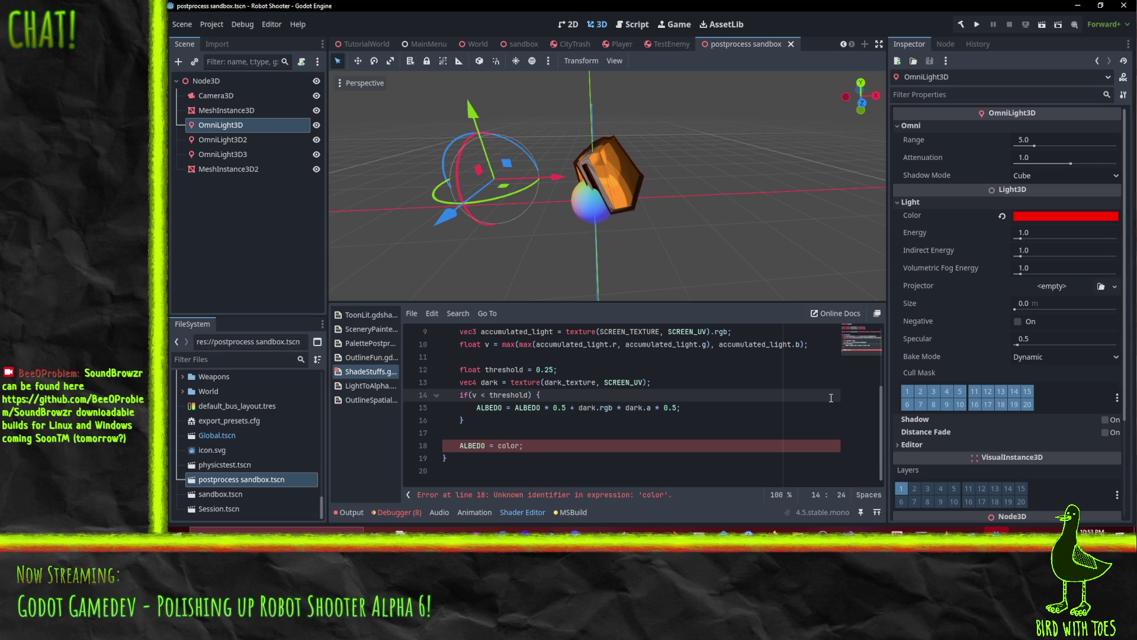
key("Down")
key("Down")
key("Down")
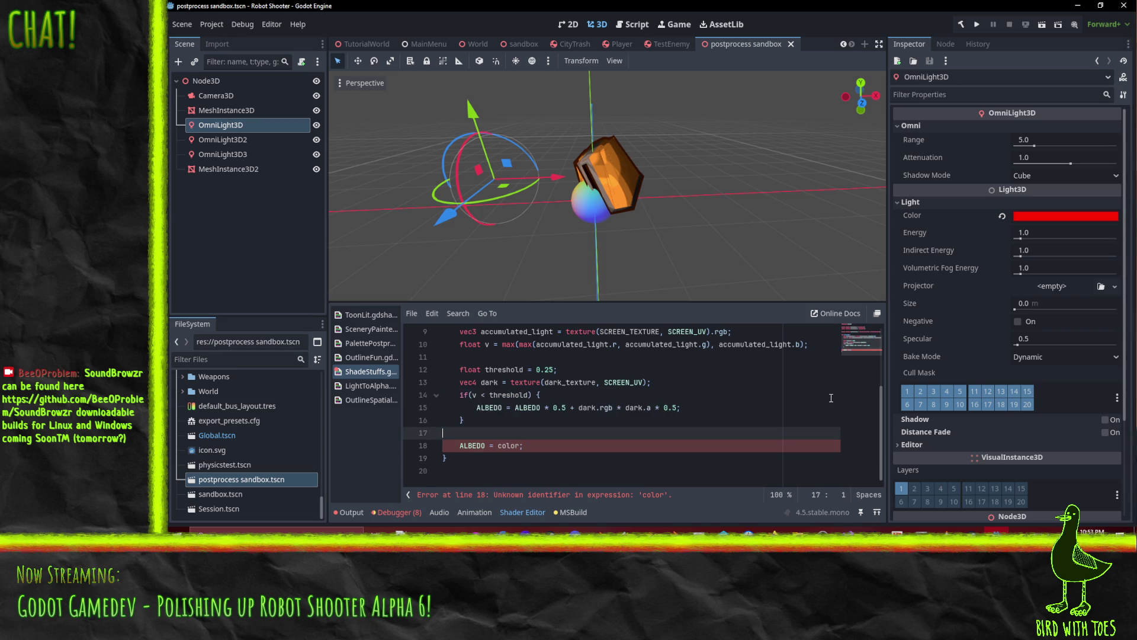
key("ctrl+v")
key("Up")
key("Up")
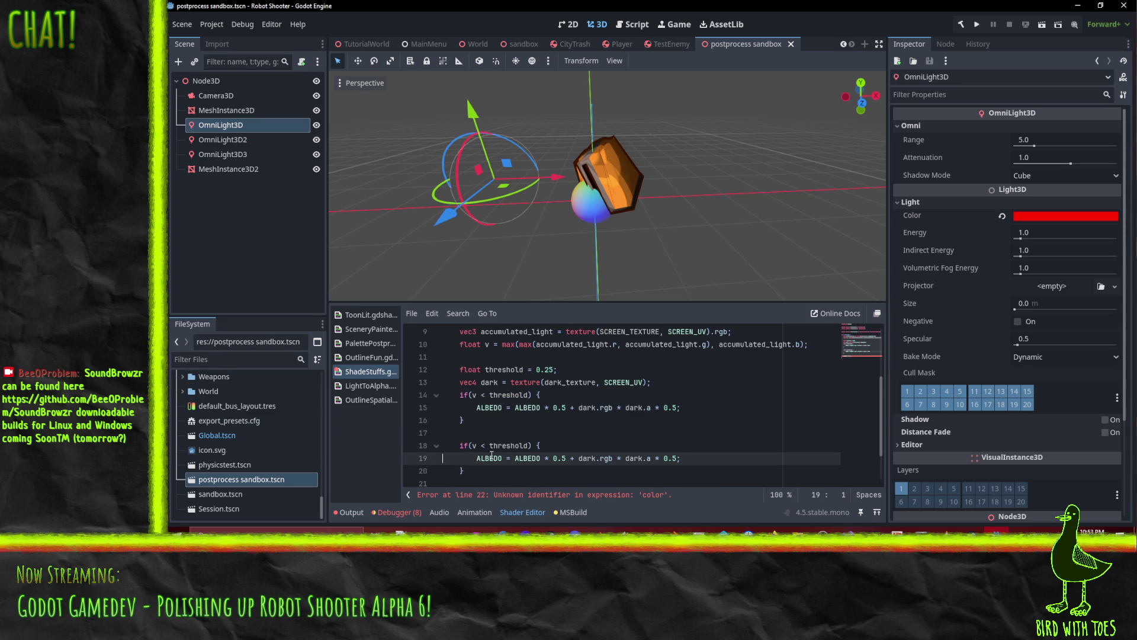
left_click(526, 444)
type("* 0.5")
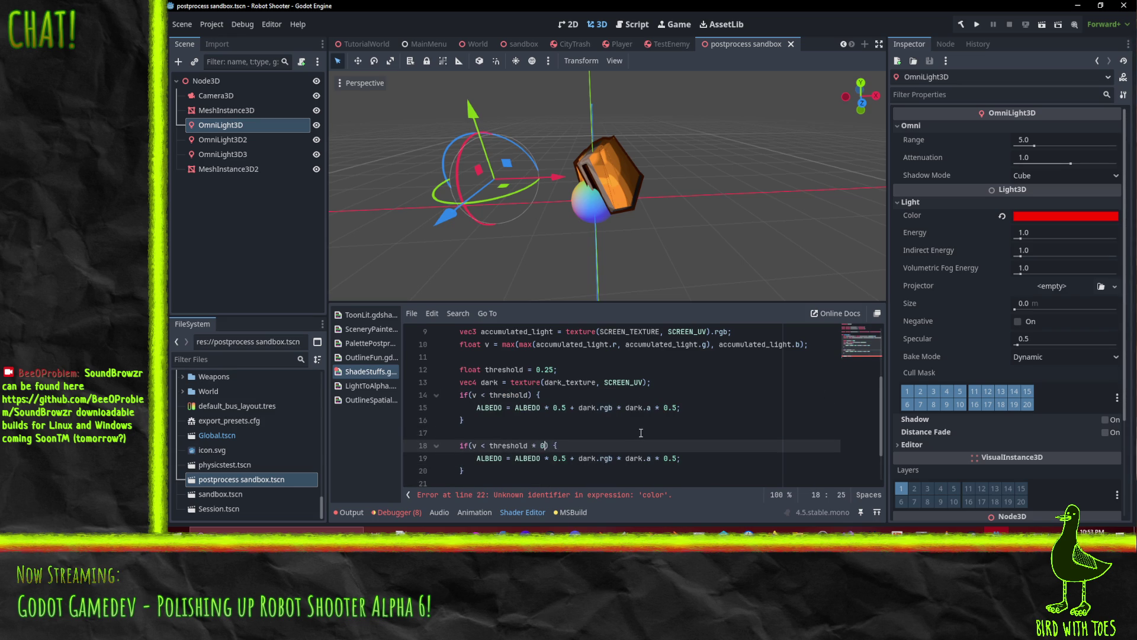
Review the two blend blocks, the ALBEDO = color line and the accumulated_light variable.
left_click(640, 432)
key("Down")
key("Down")
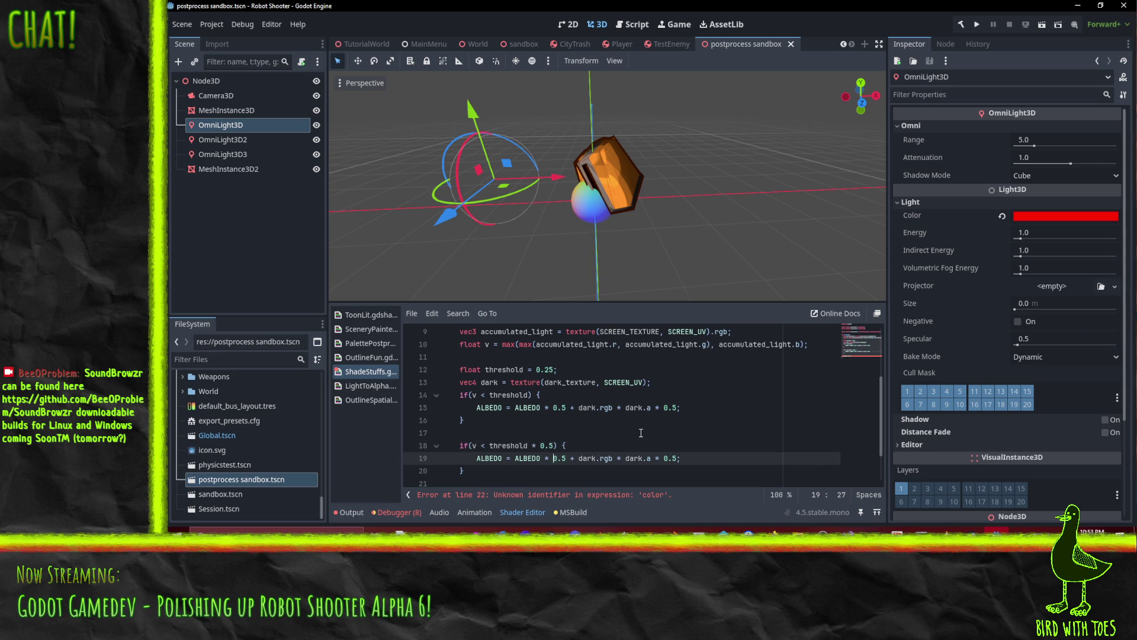
key("Up")
key("Up")
key("Up")
scroll(617, 433, "down", 4)
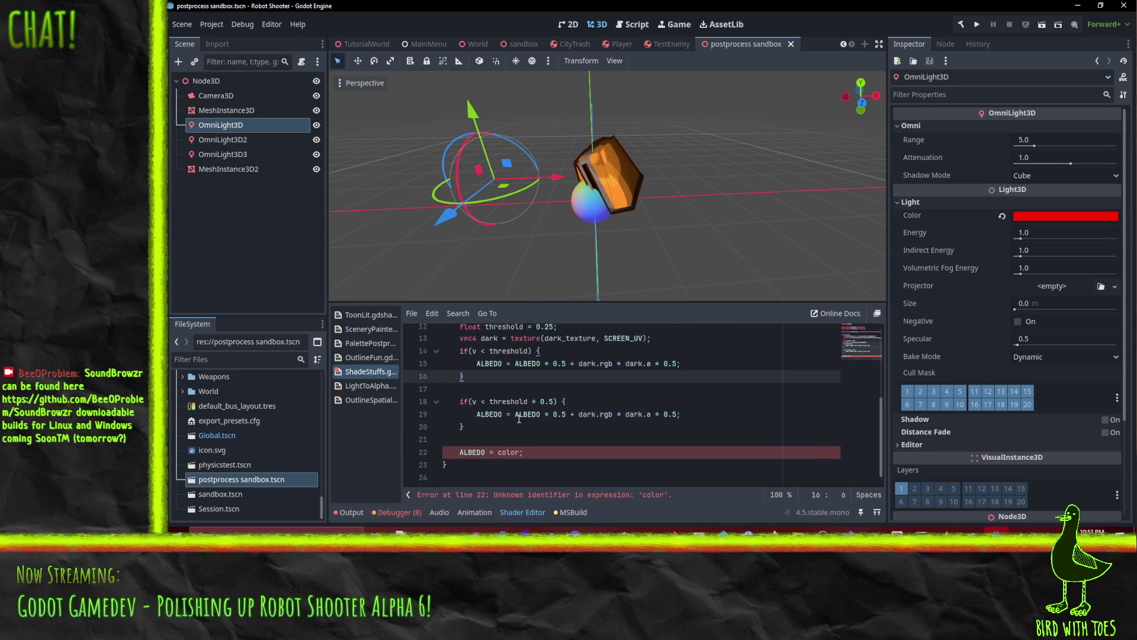
scroll(484, 457, "up", 3)
key("Down")
key("Down")
key("Down")
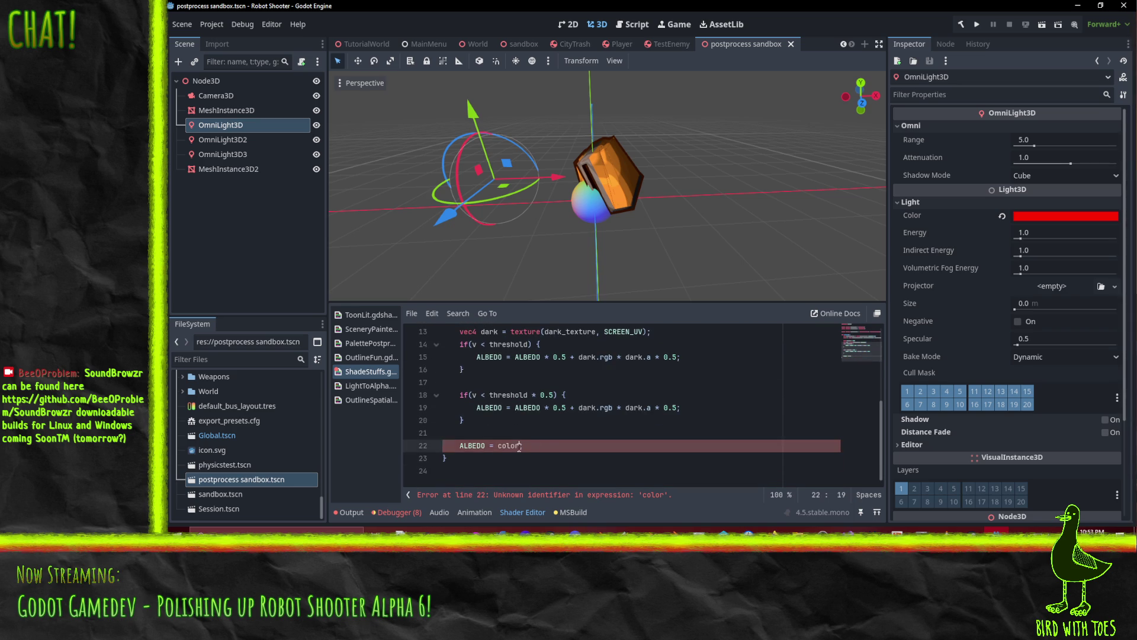
scroll(673, 446, "down", 1)
key("Home")
key("Home")
key("Up")
key("Up")
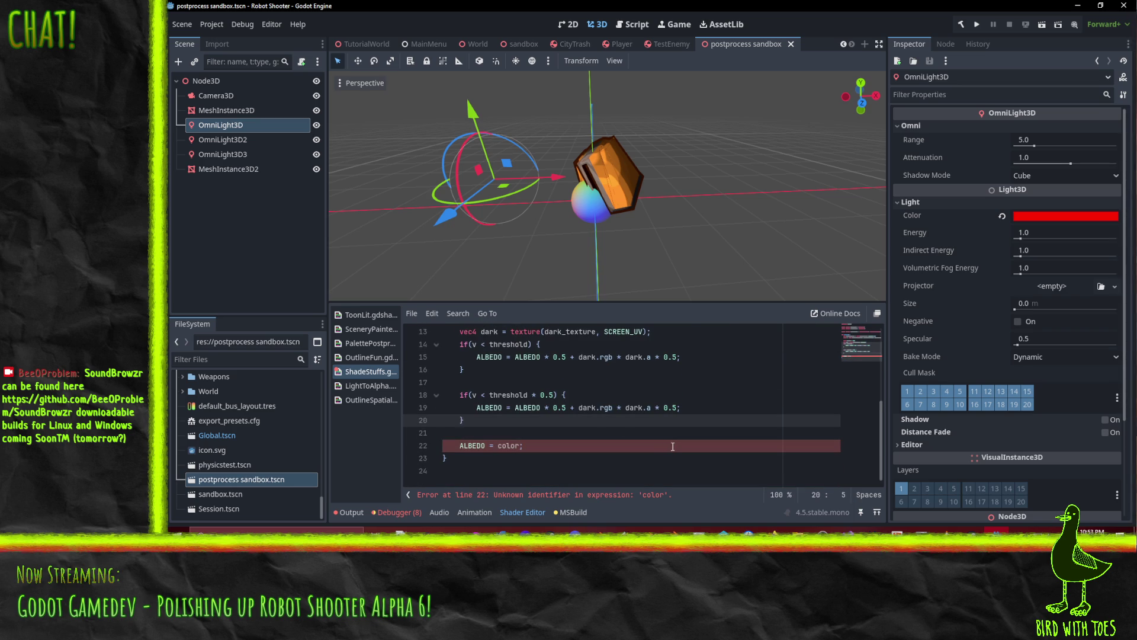
key("ctrl+z")
scroll(596, 430, "up", 1)
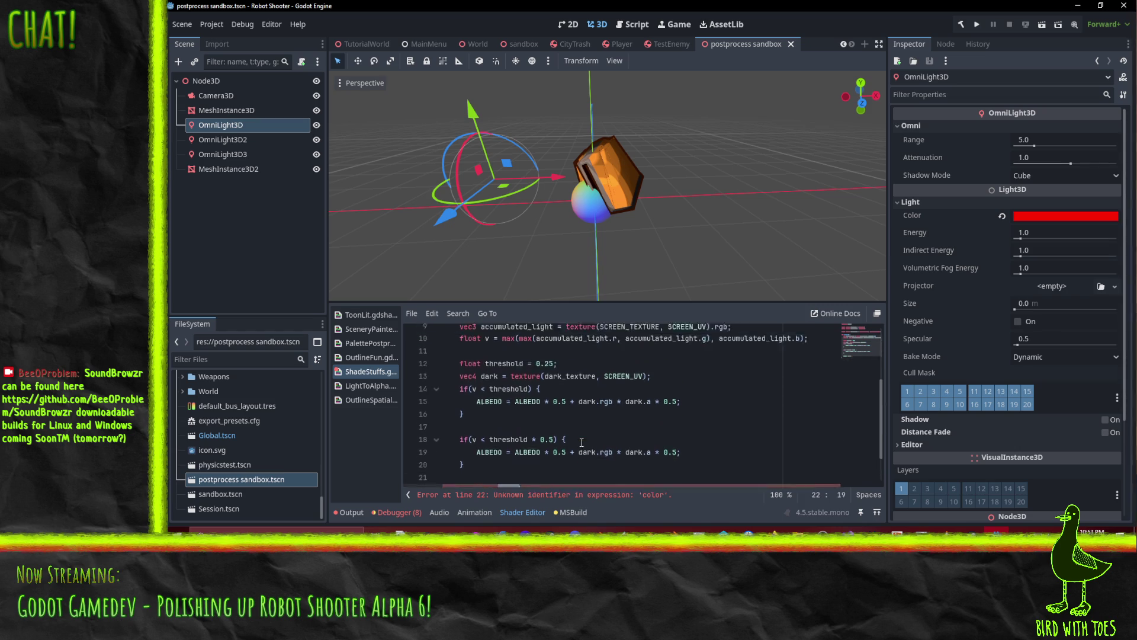
scroll(608, 427, "up", 1)
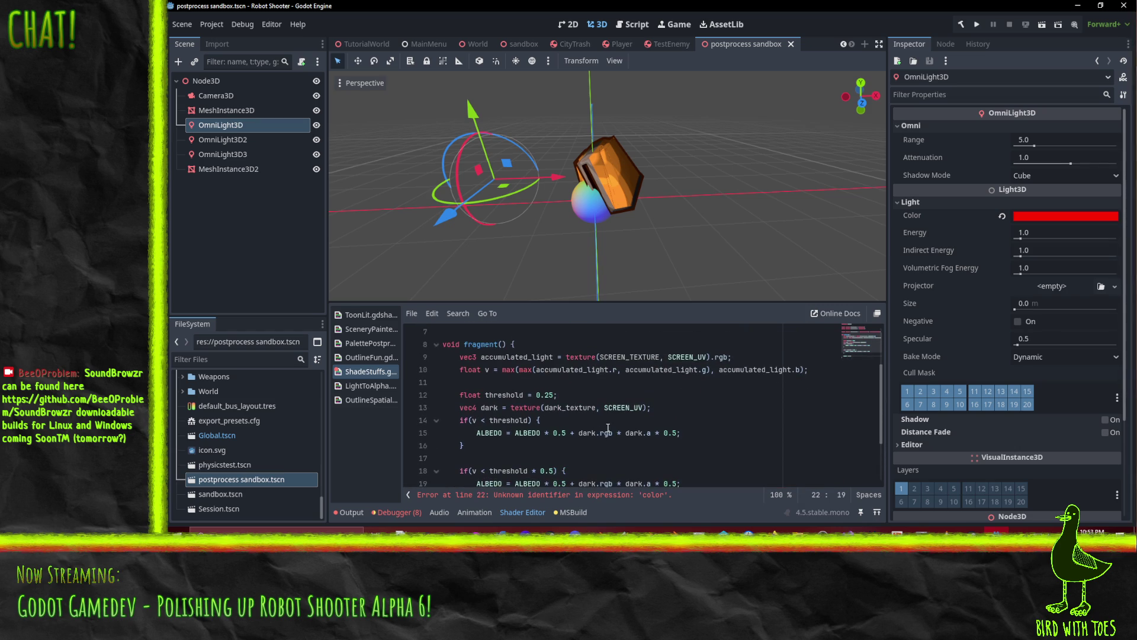
double_click(515, 357)
scroll(640, 421, "down", 2)
scroll(640, 421, "up", 2)
scroll(640, 421, "up", 1)
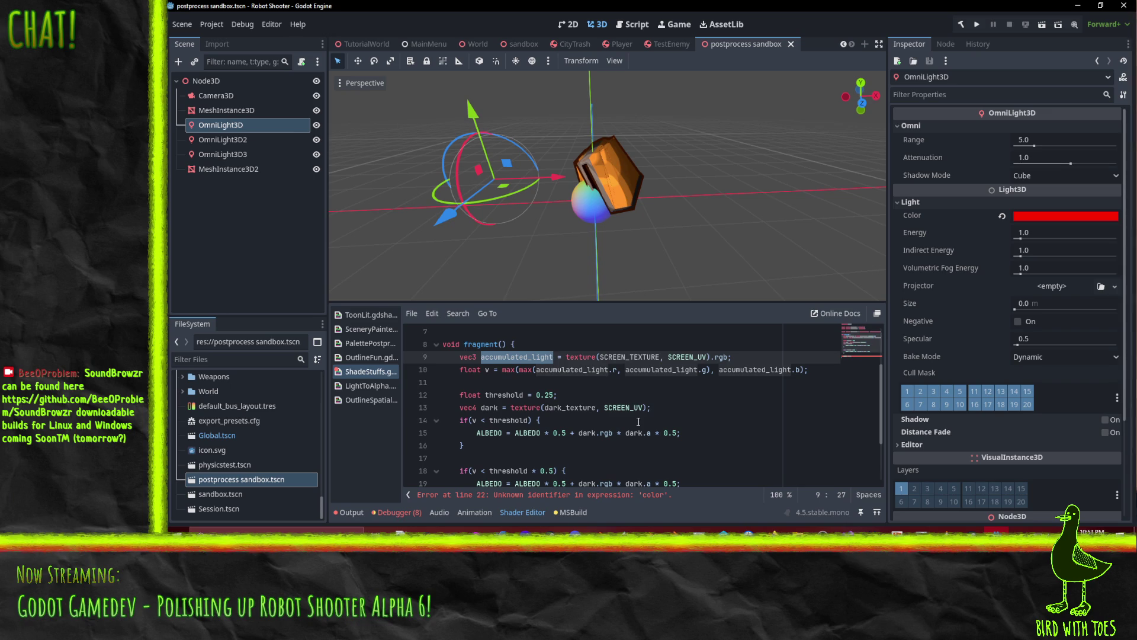
scroll(638, 421, "down", 2)
Delete the leftover ALBEDO = color line and save the shader.
left_click(502, 432)
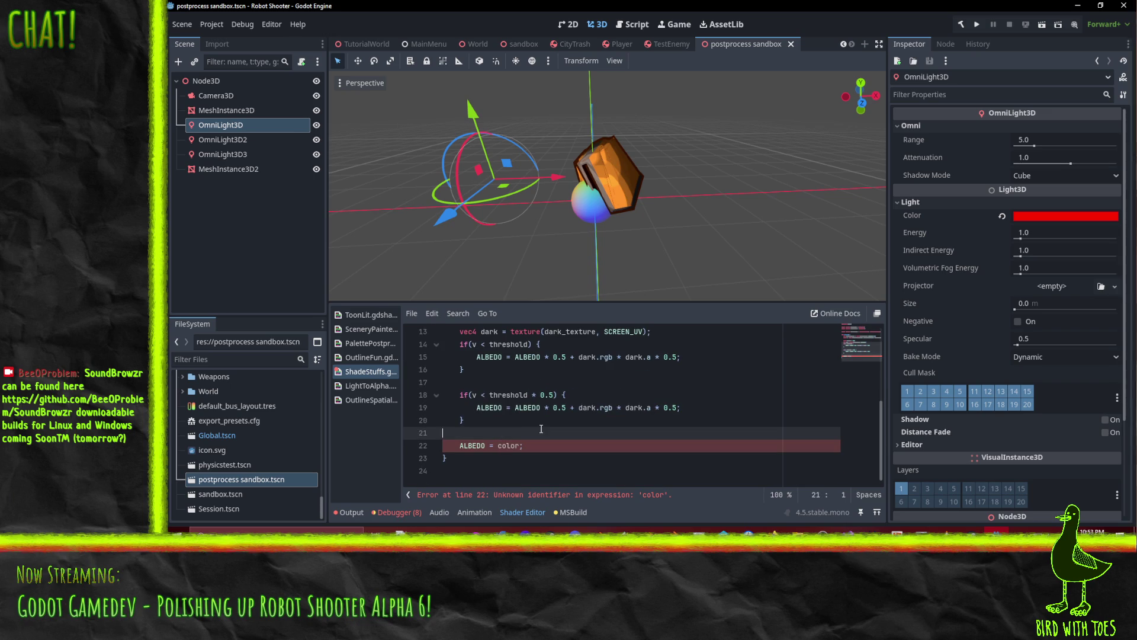
key("ctrl+shift+k")
key("ctrl+shift+k")
key("Up")
key("ctrl+s")
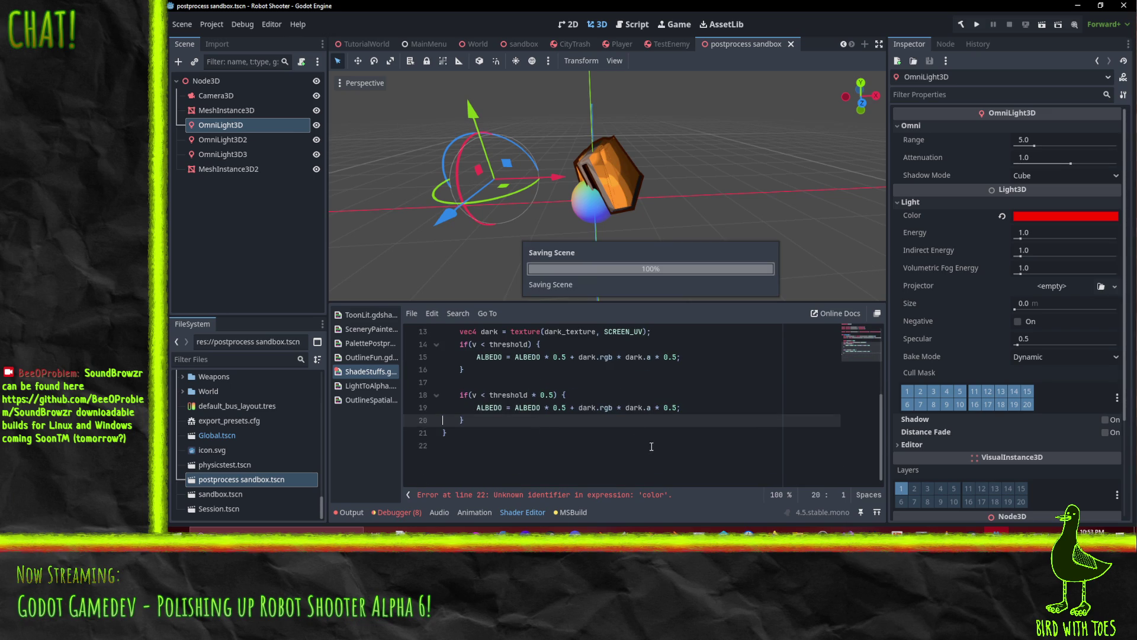
scroll(651, 447, "up", 2)
left_click(694, 424)
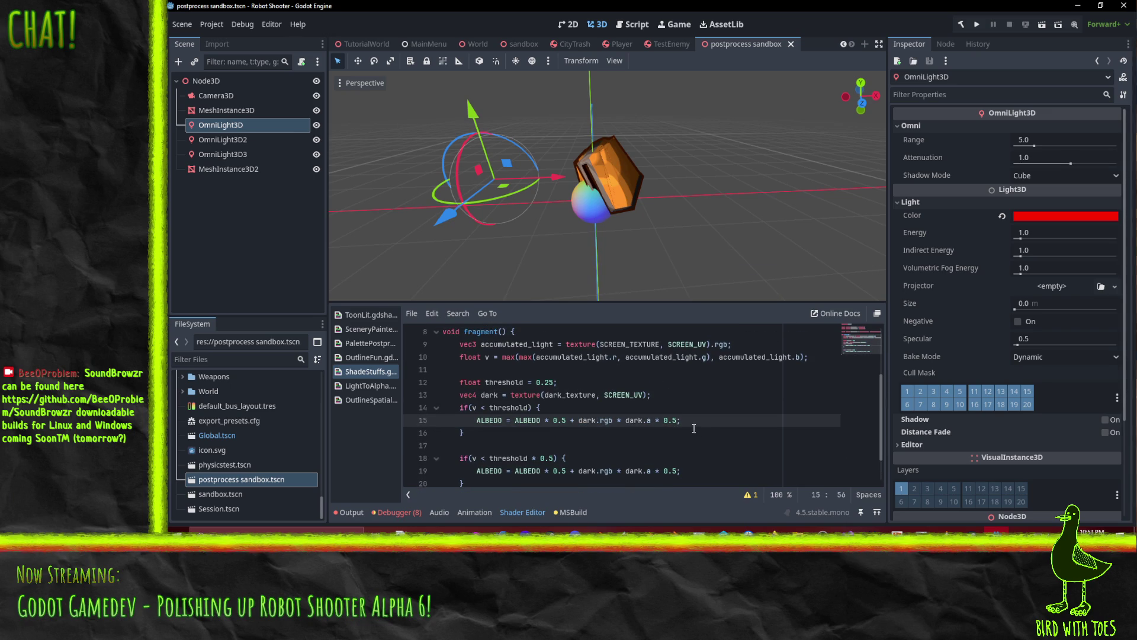
Load a dark shade PNG into the MeshInstance3D's Dark Texture shader parameter via Quick Load.
scroll(694, 428, "up", 3)
mouse_move(567, 168)
left_mouse_down()
mouse_move(554, 156)
mouse_move(655, 256)
left_mouse_up()
left_click_drag(467, 264, 521, 209)
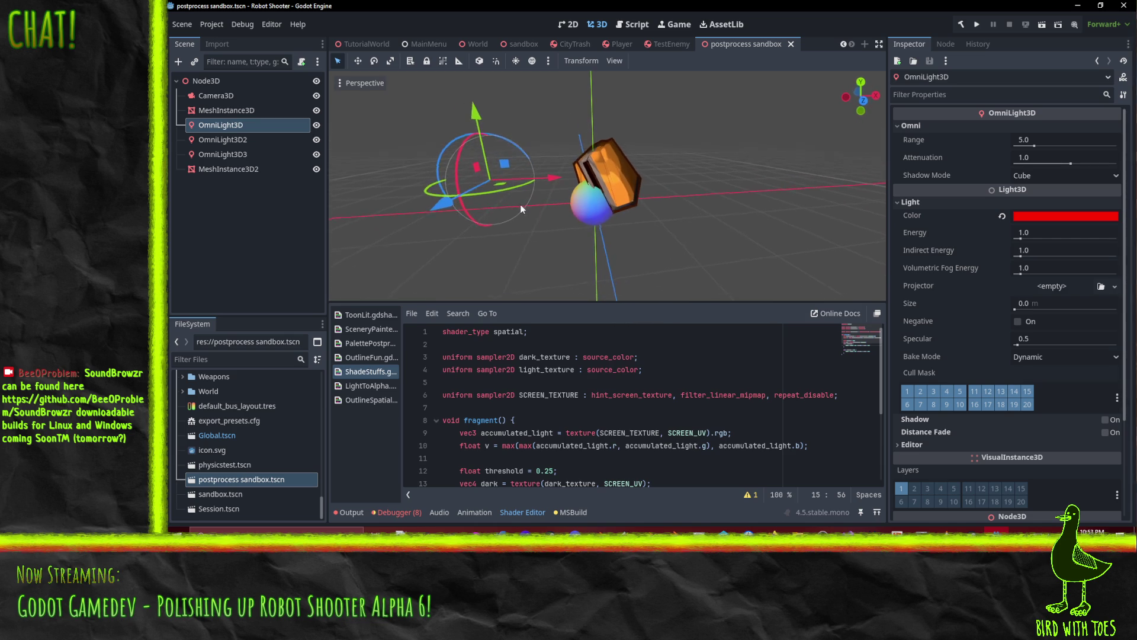
scroll(592, 409, "down", 2)
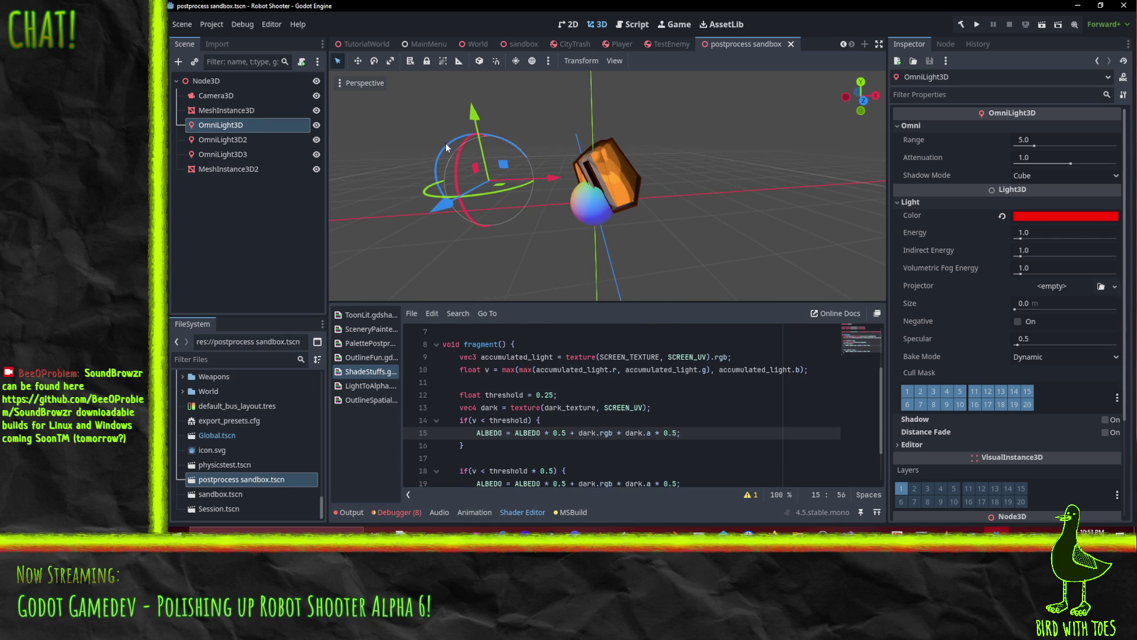
left_click(225, 110)
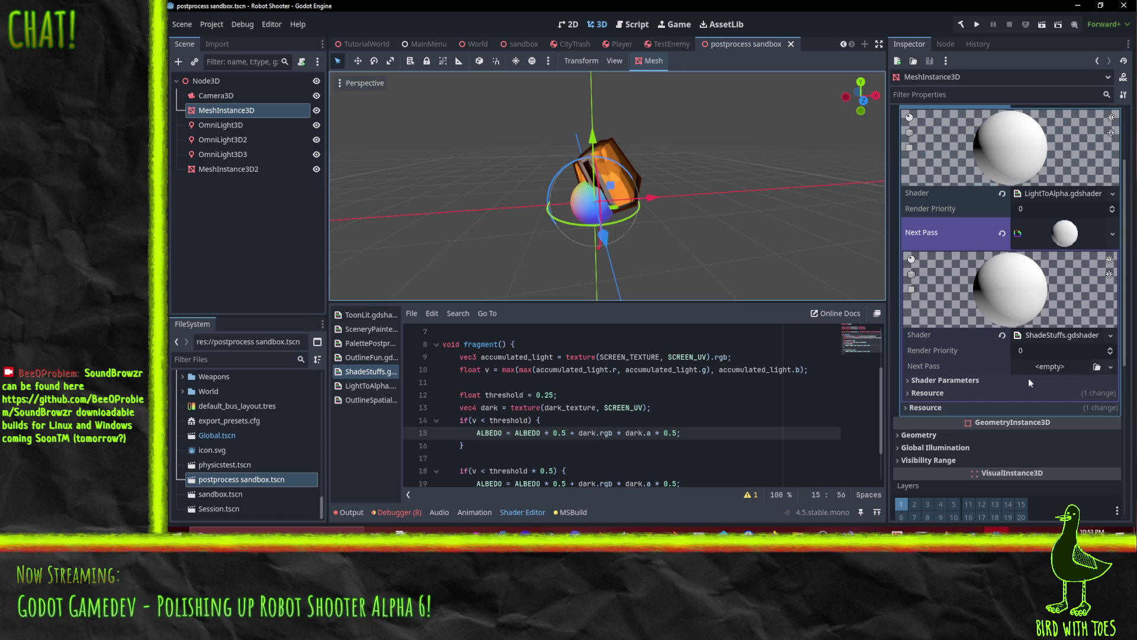
left_click(935, 381)
scroll(935, 386, "down", 2)
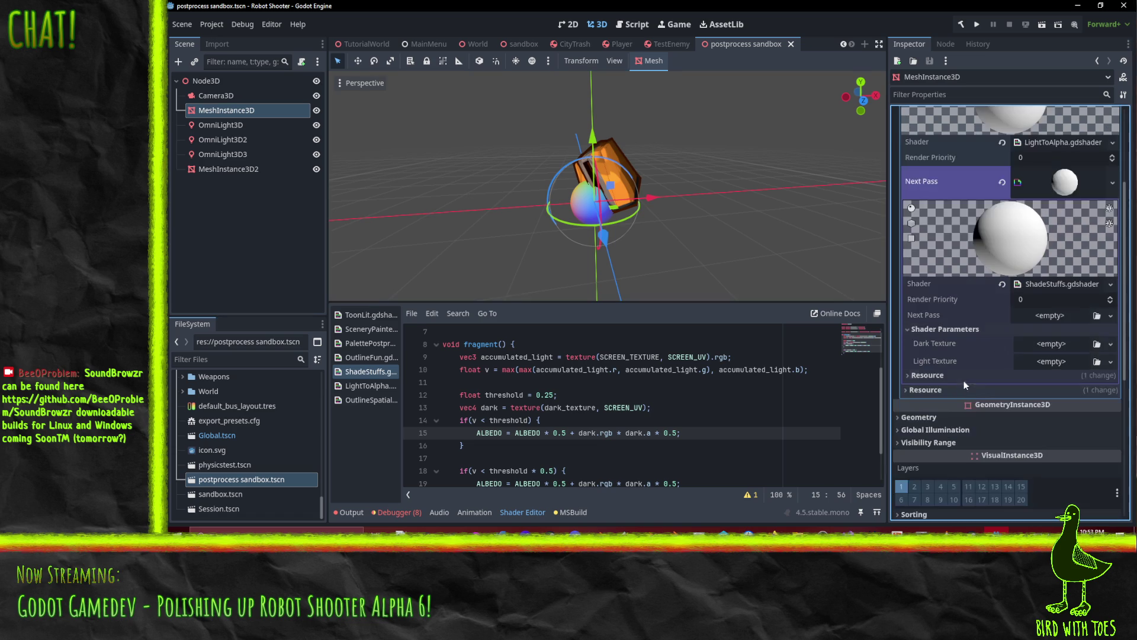
left_click(1110, 344)
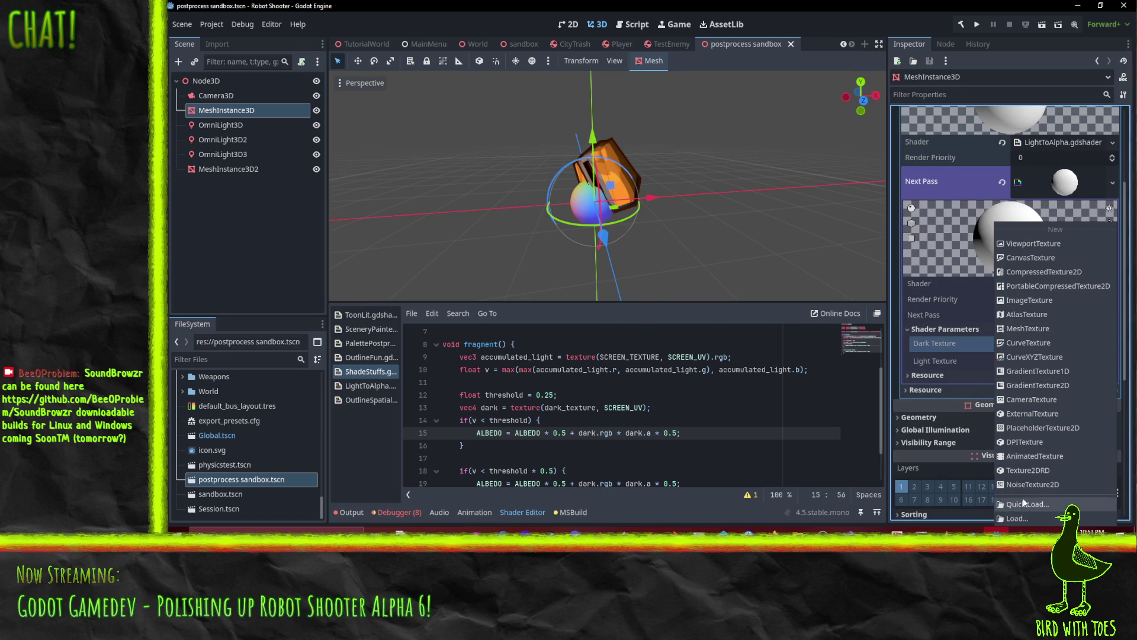
left_click(1024, 502)
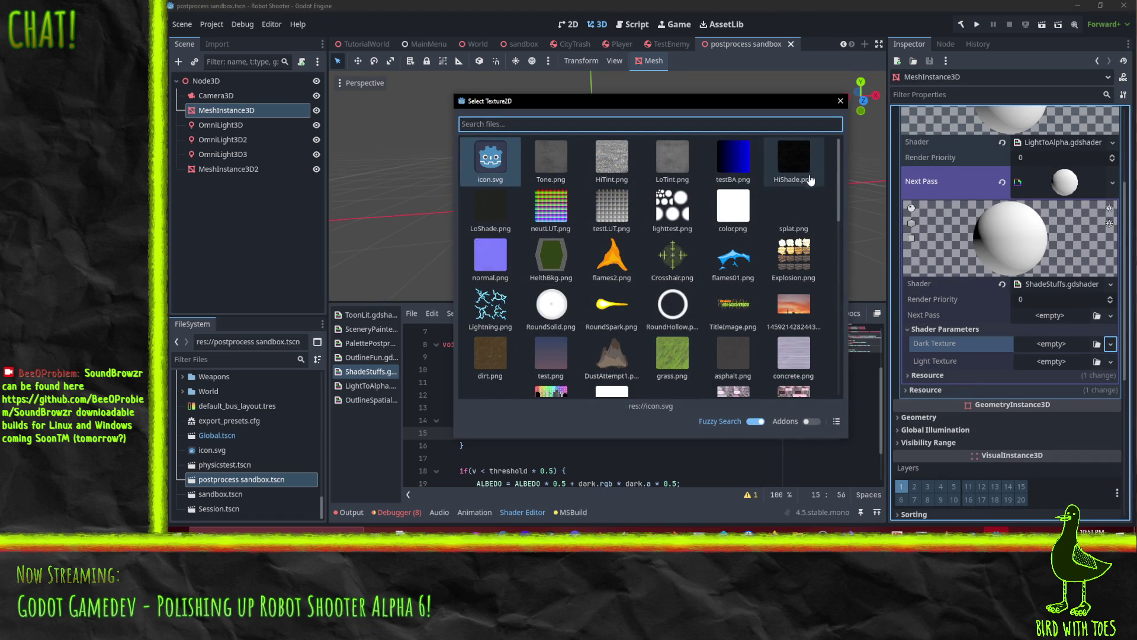
left_click(485, 214)
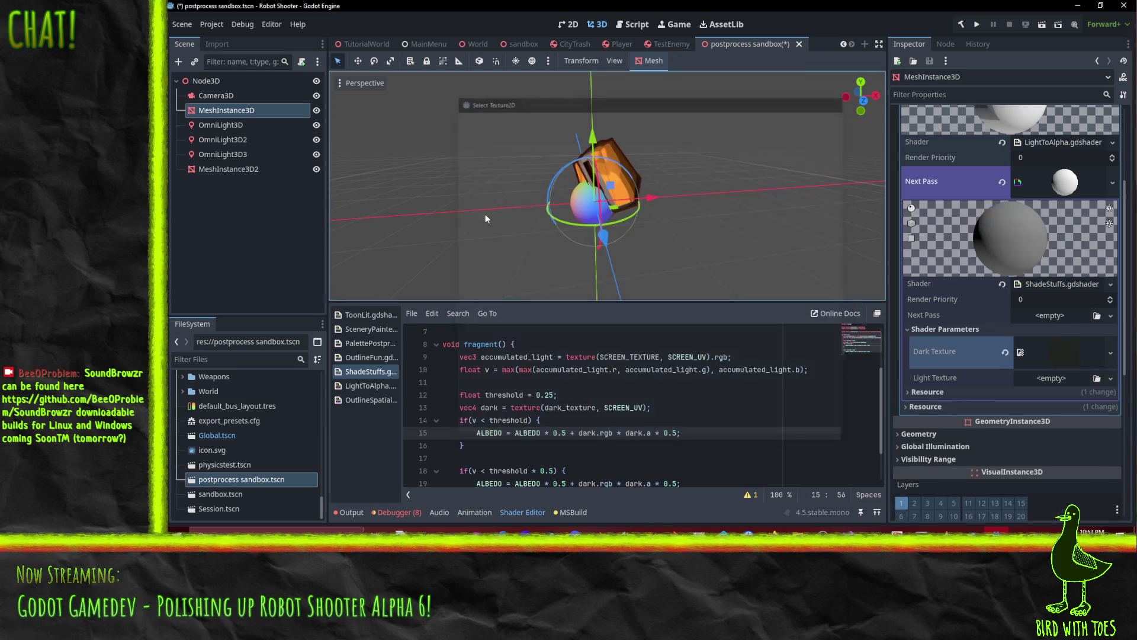
Orbit and zoom around the sphere to inspect the dark texture blend.
mouse_move(567, 240)
left_mouse_down()
mouse_move(623, 229)
mouse_move(645, 195)
left_mouse_up()
scroll(646, 196, "up", 4)
left_click_drag(690, 112, 836, 234)
mouse_move(702, 245)
left_mouse_down()
mouse_move(620, 246)
mouse_move(581, 265)
left_mouse_up()
scroll(709, 151, "up", 5)
mouse_move(781, 102)
left_mouse_down()
mouse_move(833, 116)
mouse_move(741, 166)
mouse_move(767, 189)
mouse_move(705, 225)
left_mouse_up()
scroll(741, 165, "up", 2)
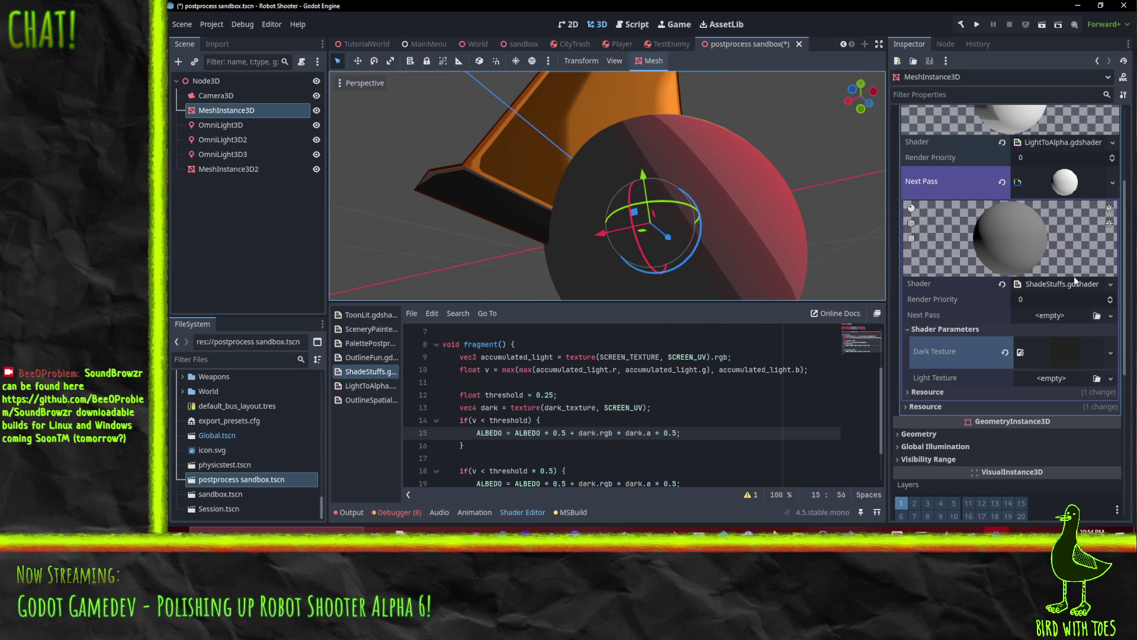
left_click(1111, 351)
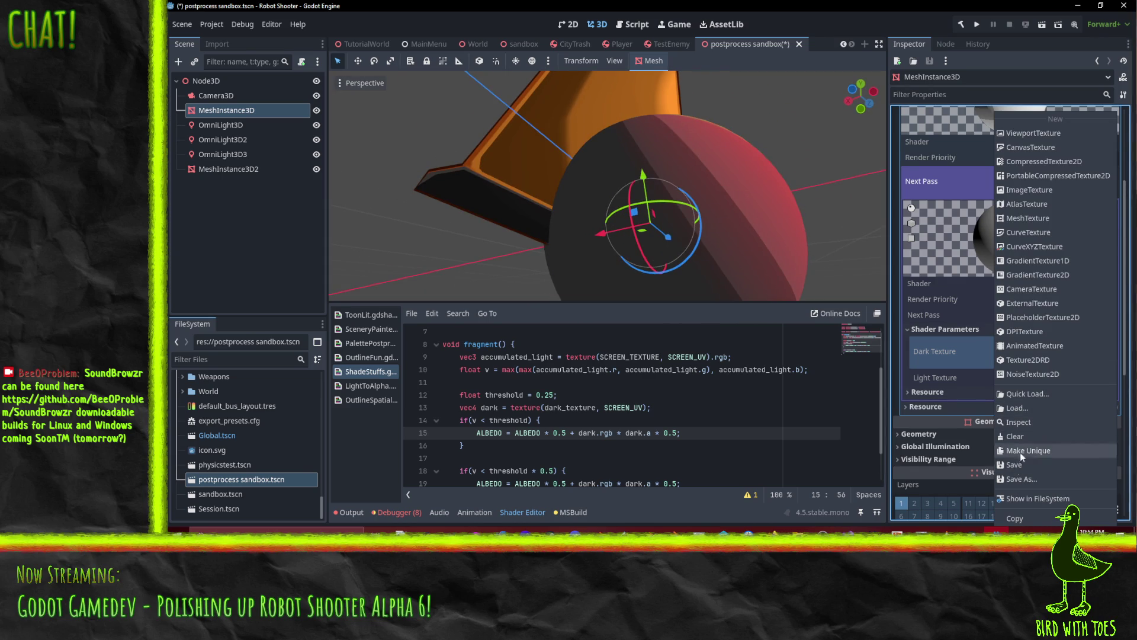
left_click(1019, 393)
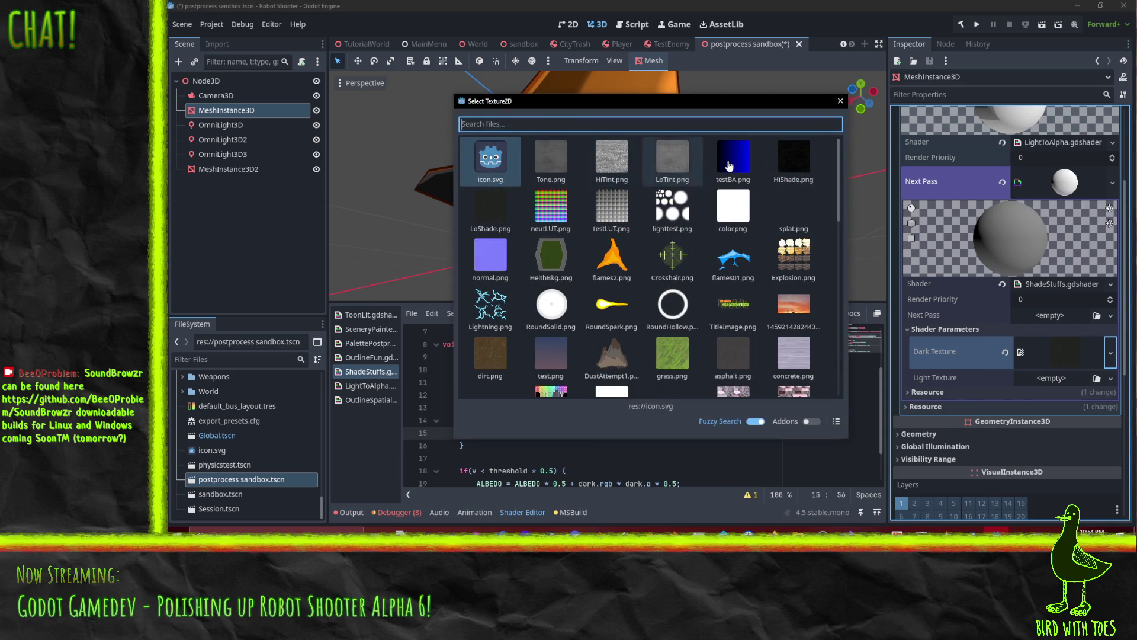
left_click(800, 168)
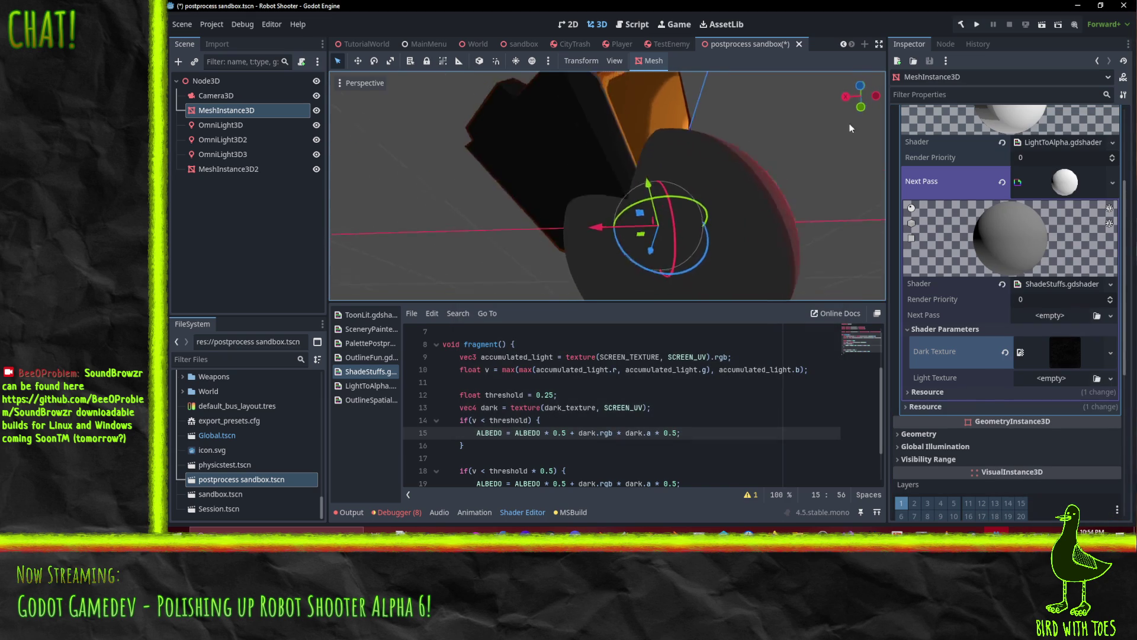
mouse_move(871, 100)
left_mouse_down()
mouse_move(698, 201)
mouse_move(403, 201)
left_mouse_up()
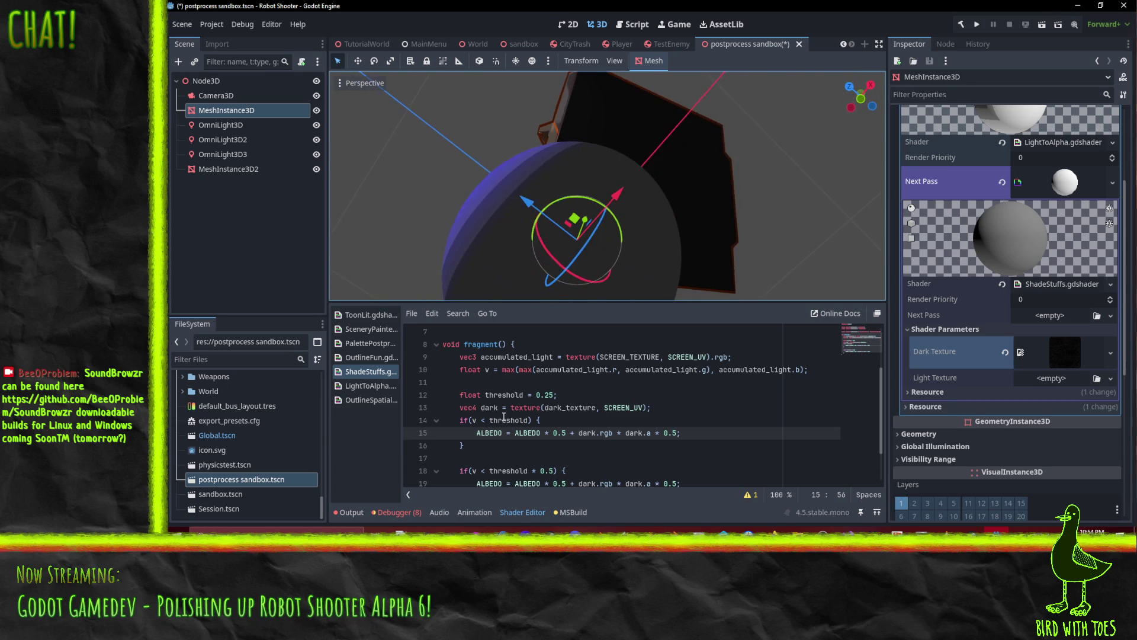
mouse_move(550, 249)
left_mouse_down()
mouse_move(578, 155)
mouse_move(626, 236)
left_mouse_up()
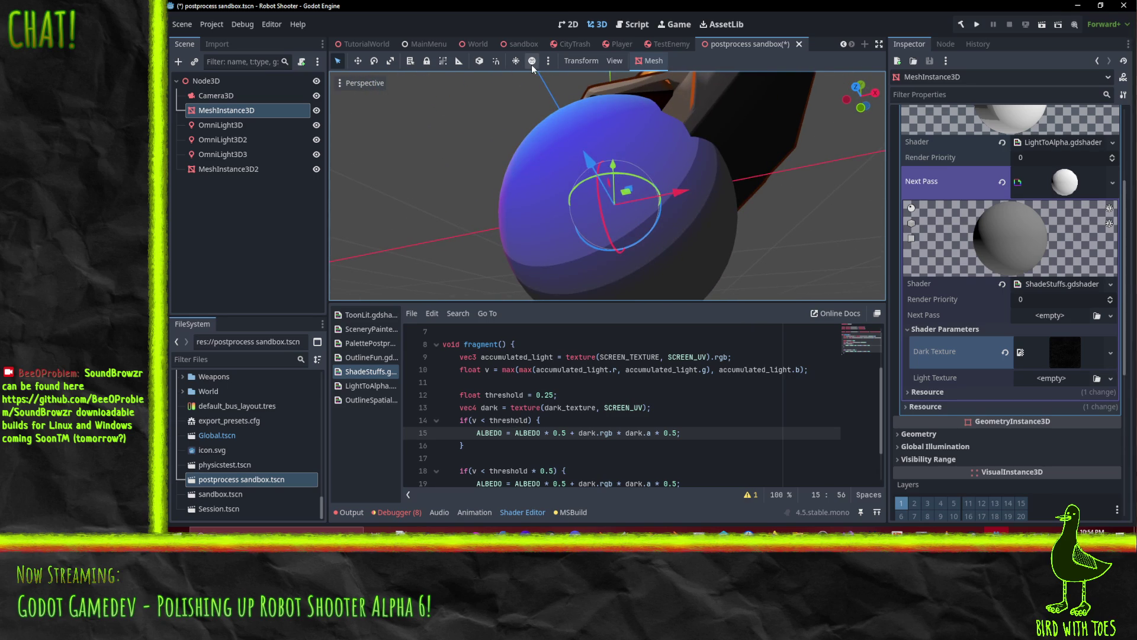
double_click(210, 80)
Add a WorldEnvironment child node to the Node3D root.
right_click(210, 80)
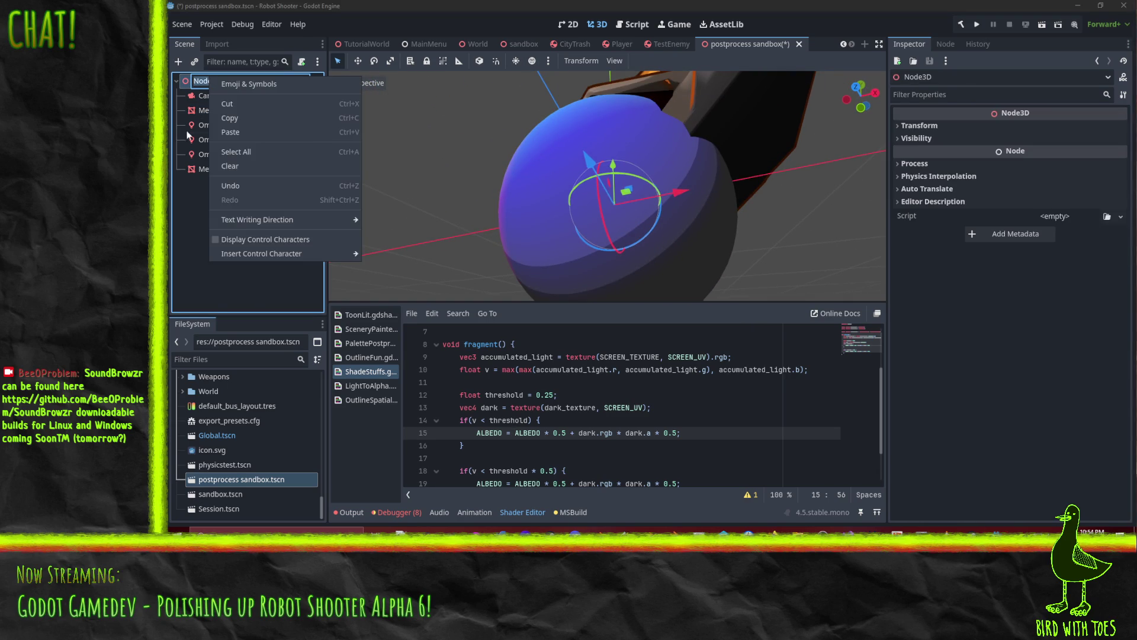
key("Escape")
key("Escape")
key("ctrl+a")
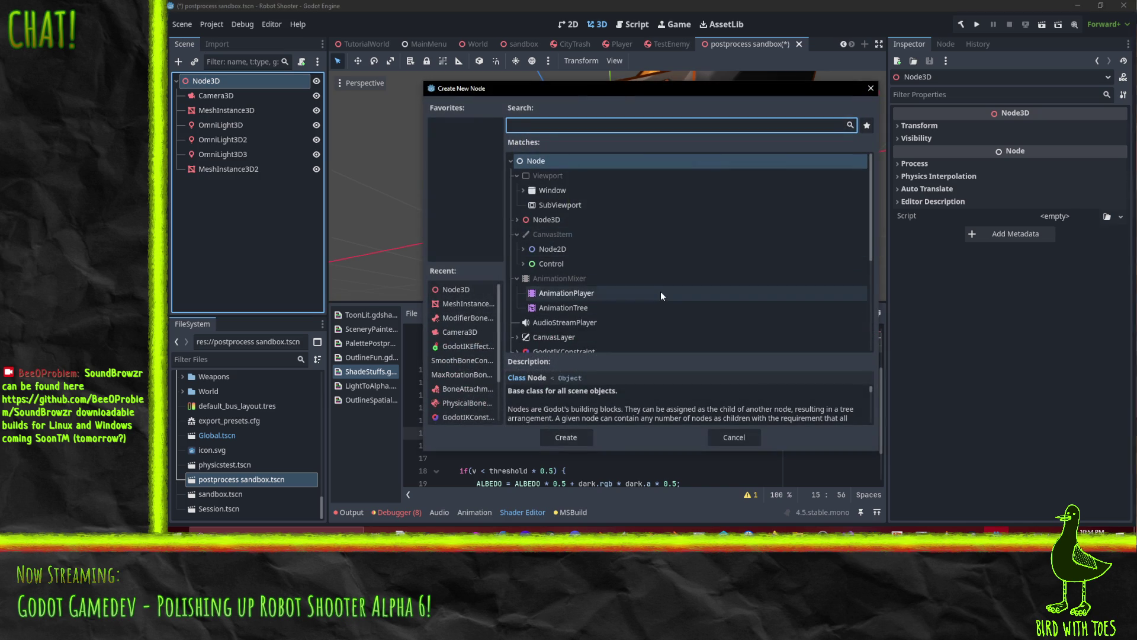
type("envi")
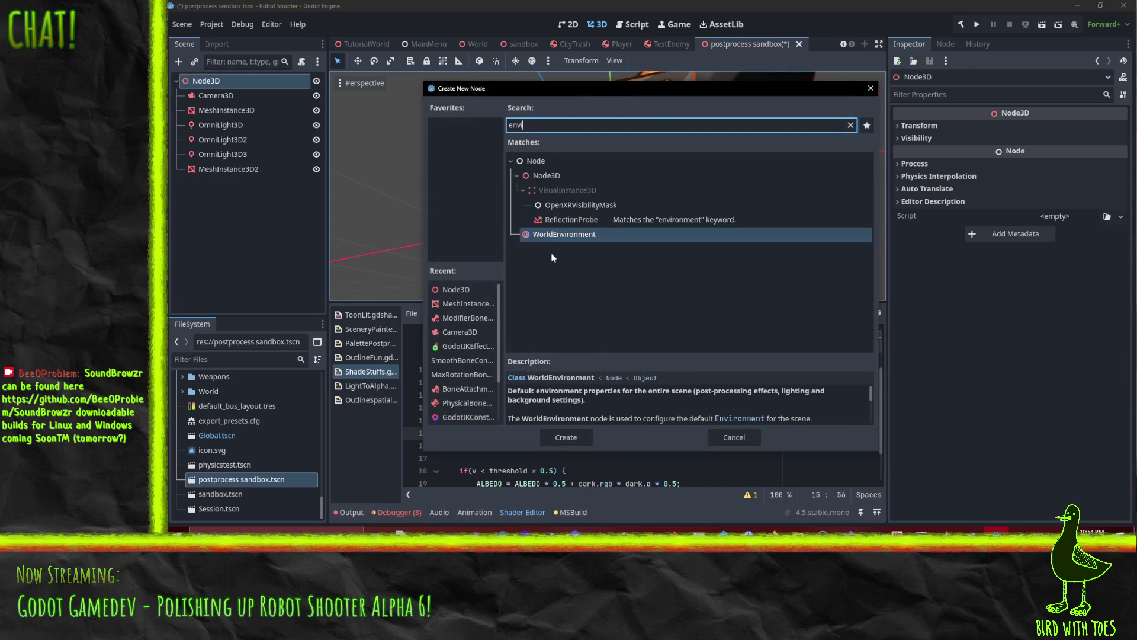
double_click(549, 233)
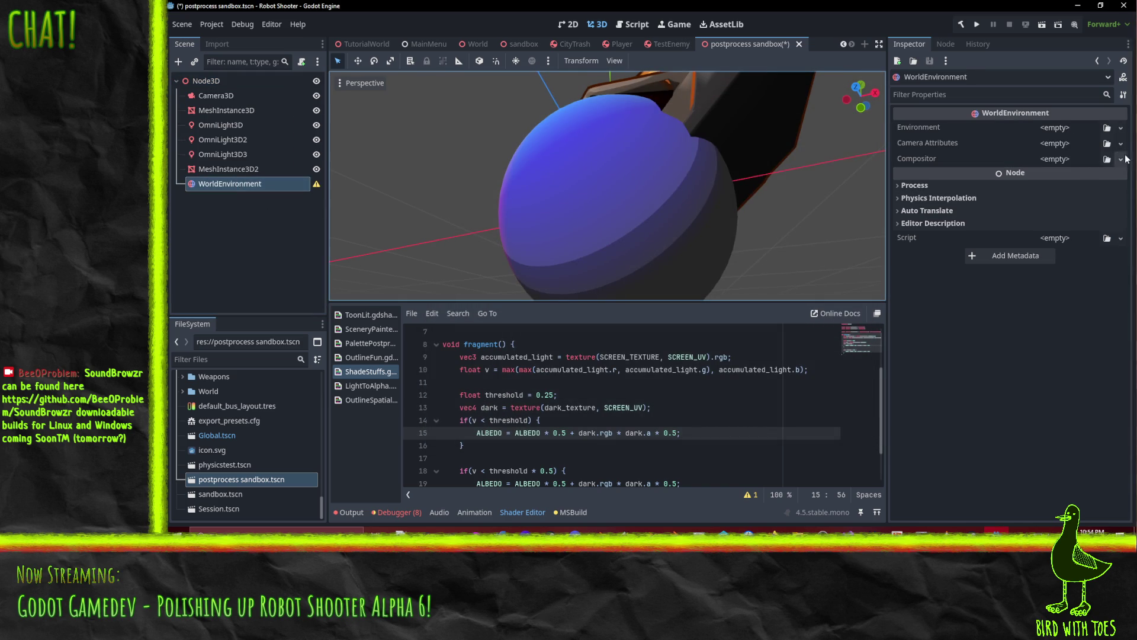
Give it a New Environment with Ambient Light Source set to Disabled.
left_click(1120, 129)
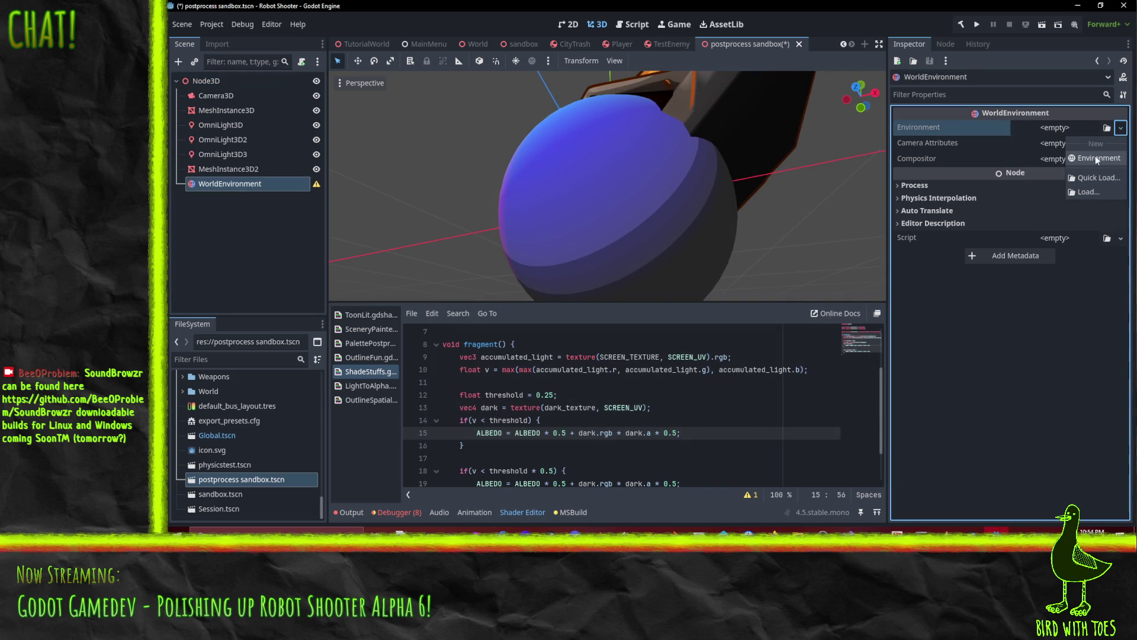
left_click(1096, 158)
left_click(1077, 128)
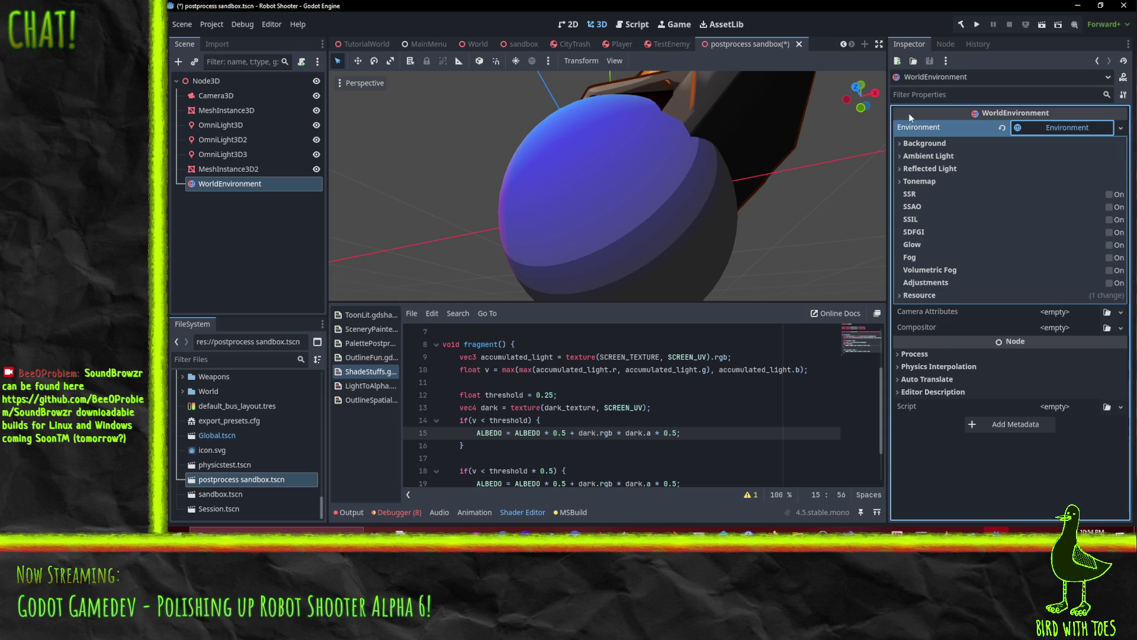
left_click(918, 155)
left_click(1053, 169)
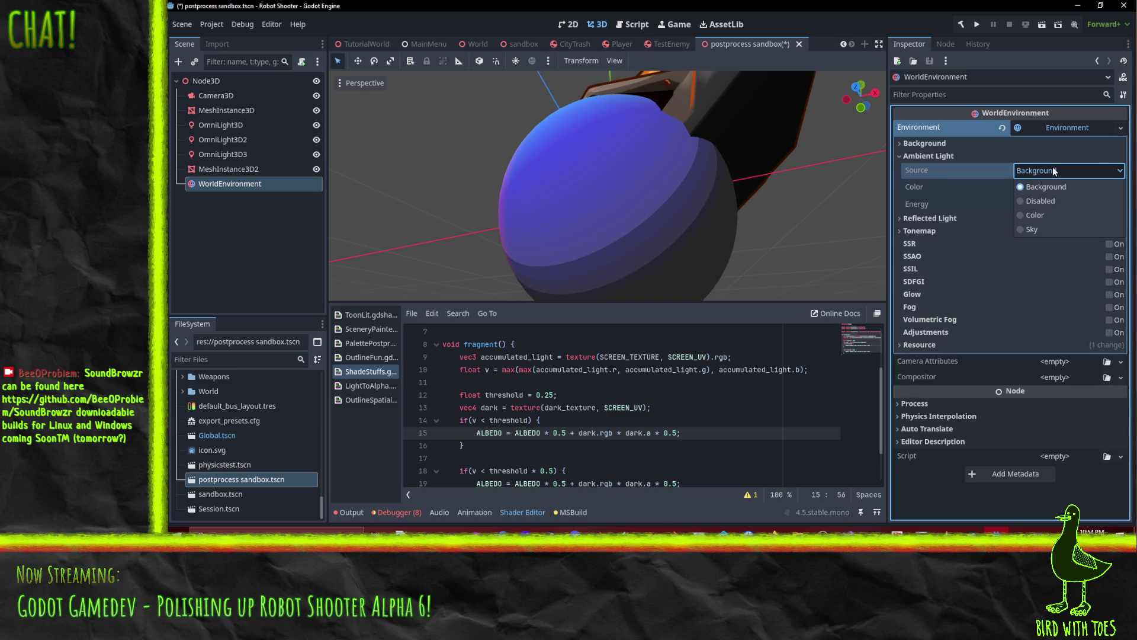
left_click(1031, 202)
Orbit around the red sphere to check its now fully dark unlit side.
mouse_move(745, 225)
left_mouse_down()
mouse_move(655, 173)
mouse_move(791, 225)
mouse_move(727, 296)
mouse_move(833, 176)
mouse_move(605, 183)
mouse_move(683, 194)
mouse_move(655, 218)
left_mouse_up()
scroll(681, 189, "up", 8)
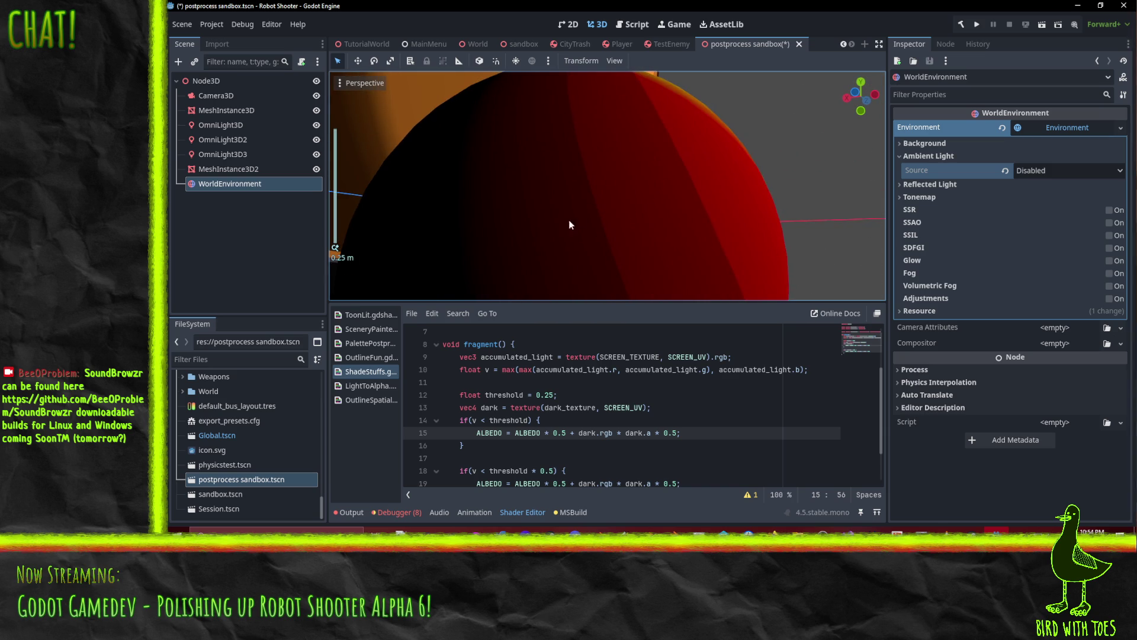
mouse_move(568, 219)
left_mouse_down()
mouse_move(688, 77)
mouse_move(616, 157)
mouse_move(474, 172)
left_mouse_up()
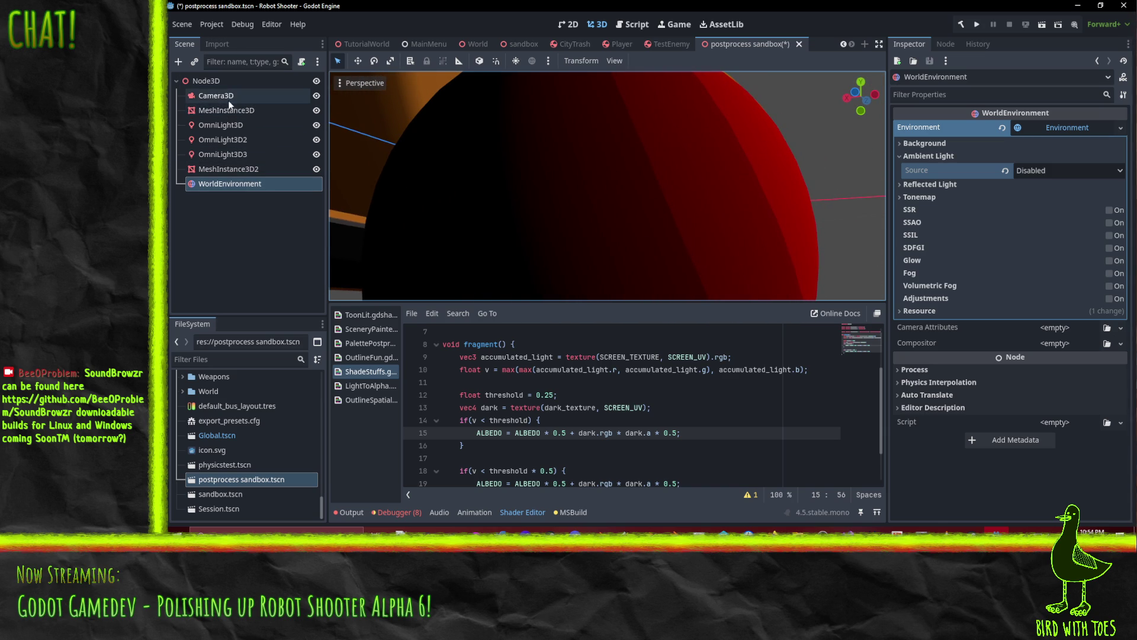
scroll(642, 197, "down", 5)
mouse_move(632, 203)
left_mouse_down()
mouse_move(559, 225)
mouse_move(431, 236)
mouse_move(615, 221)
mouse_move(634, 245)
mouse_move(629, 261)
left_mouse_up()
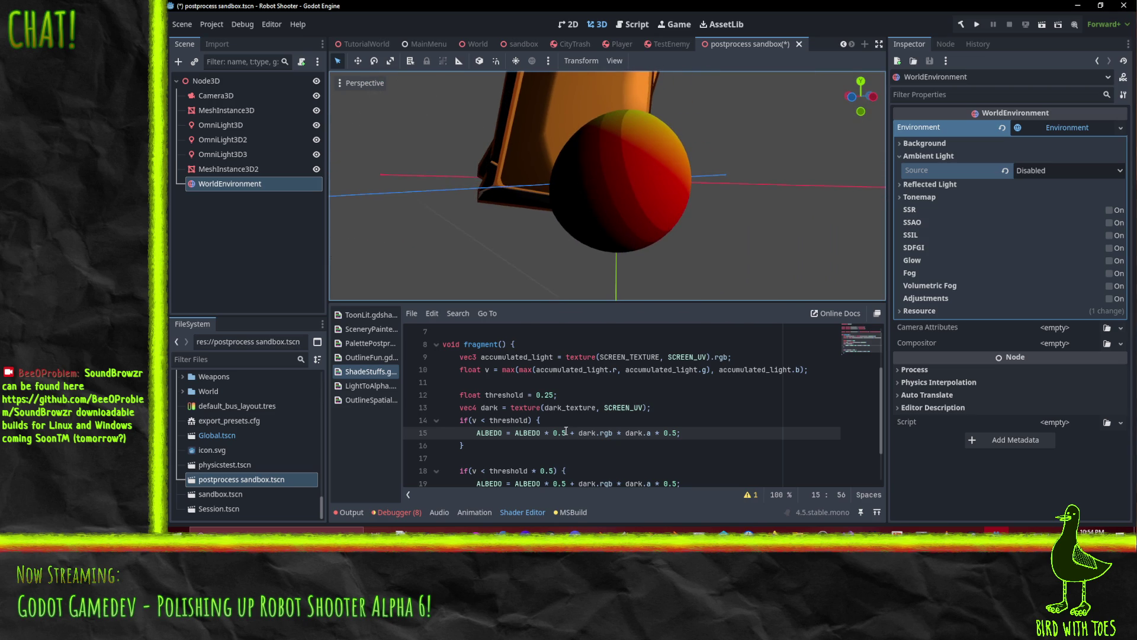
scroll(626, 434, "down", 2)
scroll(627, 434, "up", 2)
scroll(627, 434, "down", 2)
scroll(472, 383, "up", 1)
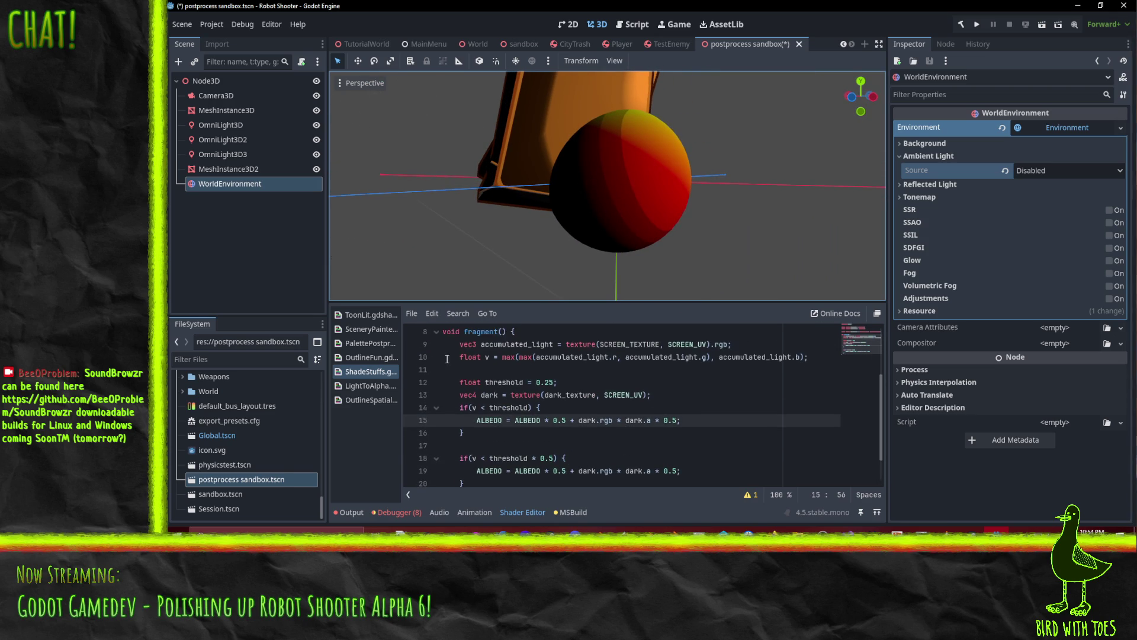
left_click(545, 336)
Add a 'uniform sampler2D albedo : source_color;' declaration above the existing uniforms.
scroll(542, 408, "up", 3)
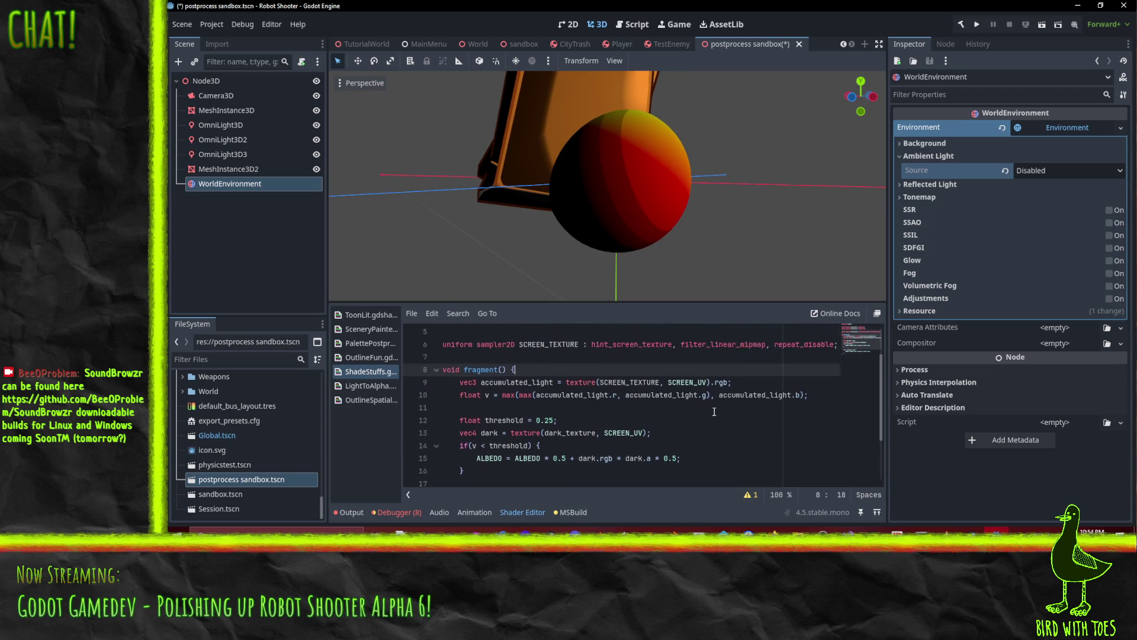
left_click(483, 348)
key("Return")
type("uniform sampl")
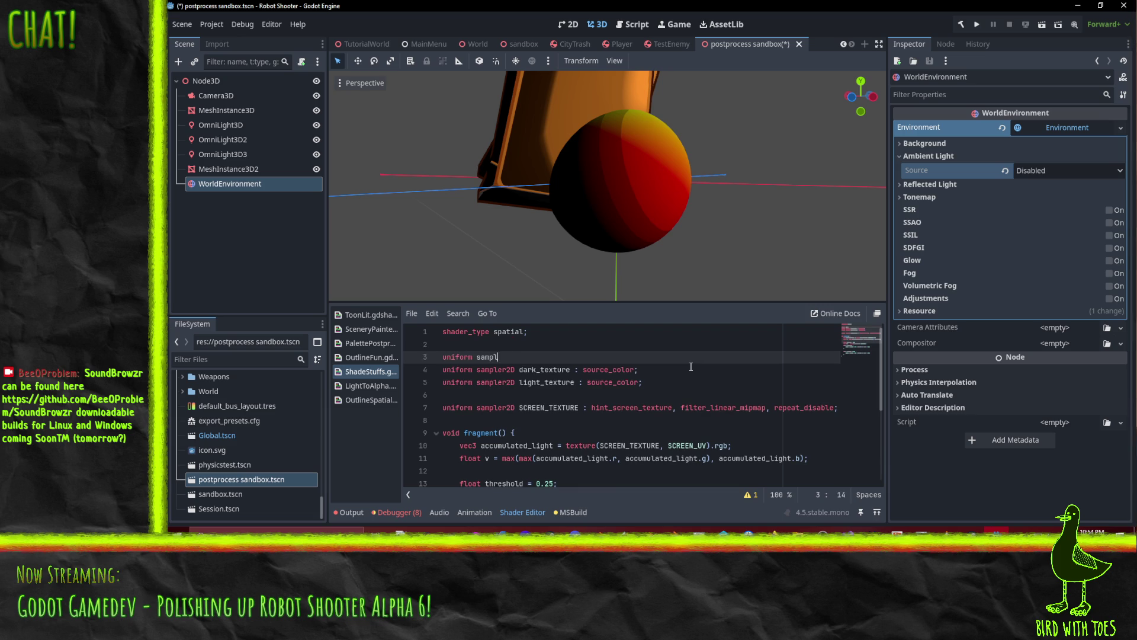
type("er2D albedo : source_color;")
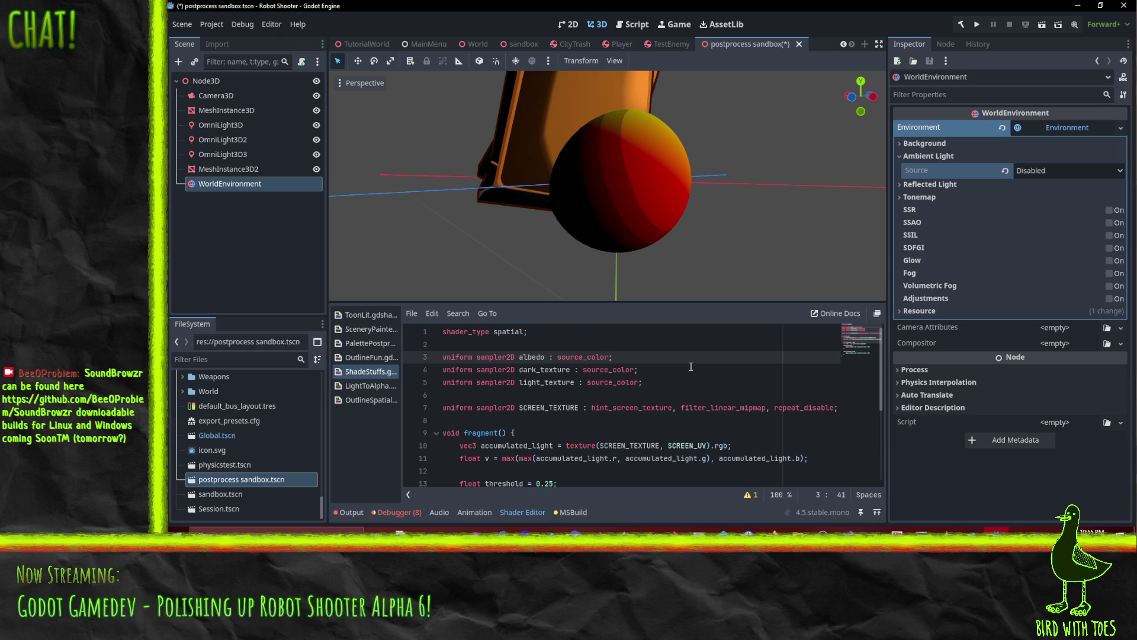
Write 'ALBEDO = texture(albedo, UV).rgb;' as the first line of fragment().
scroll(651, 379, "down", 2)
scroll(583, 405, "down", 1)
scroll(477, 375, "up", 1)
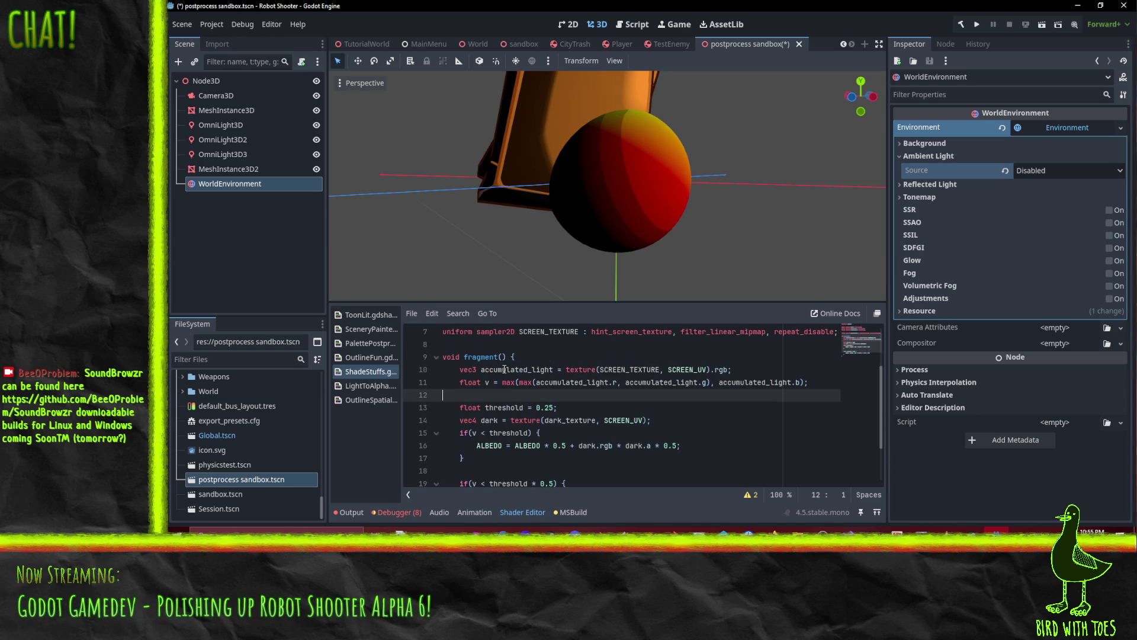
left_click(547, 360)
key("Return")
key("Return")
key("Up")
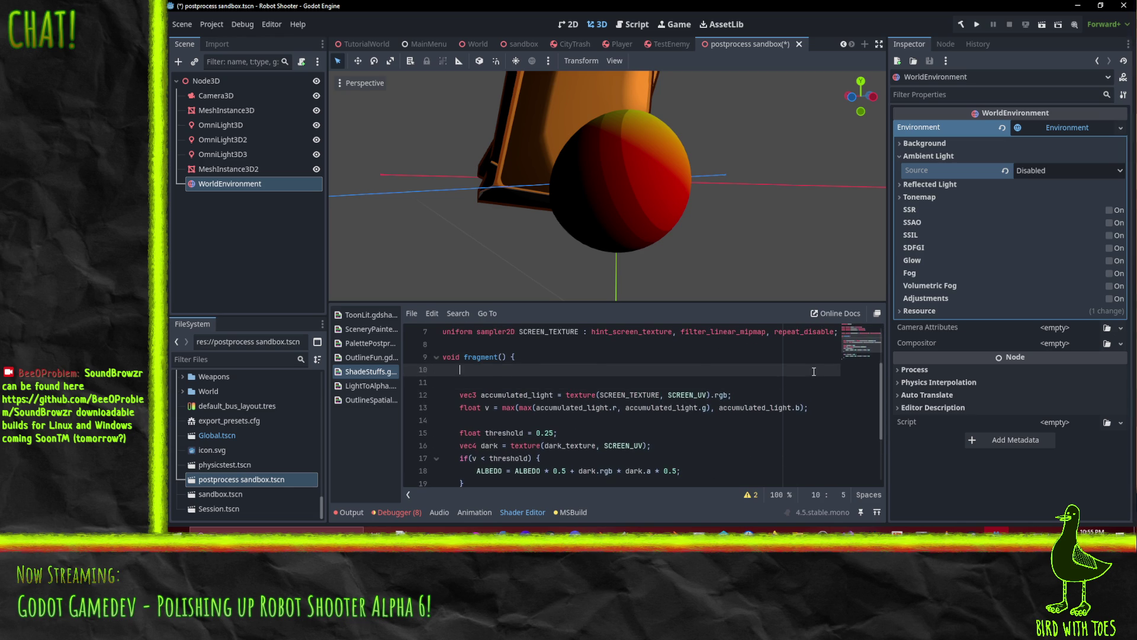
type("ALBEDO =")
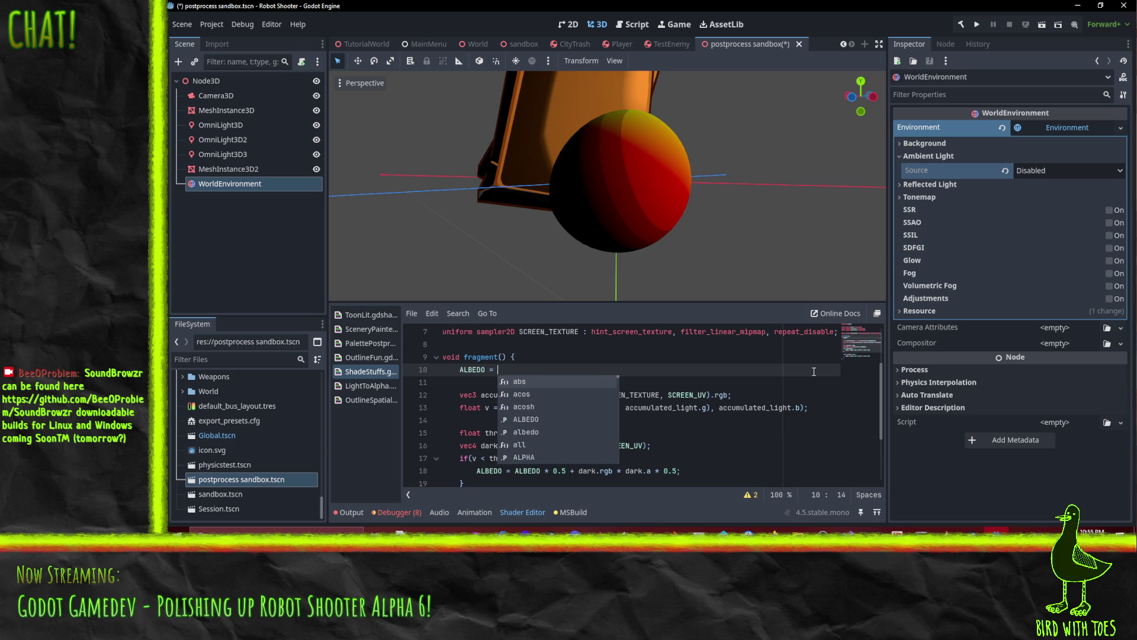
key("Escape")
scroll(657, 417, "up", 1)
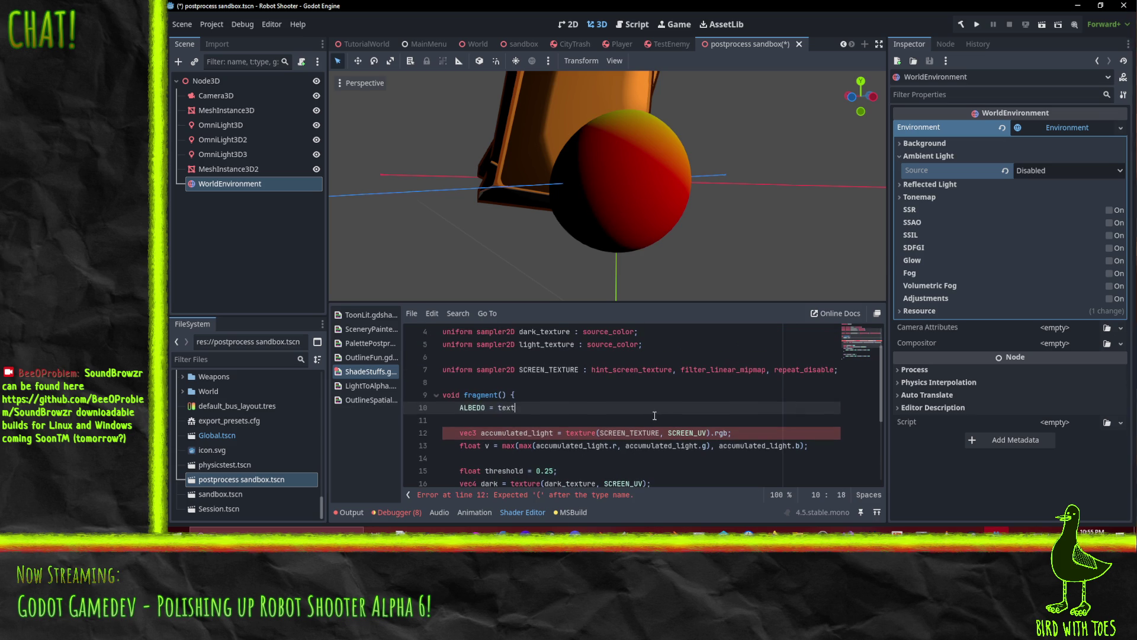
type("V")
key("Left")
key("Left")
type("do,")
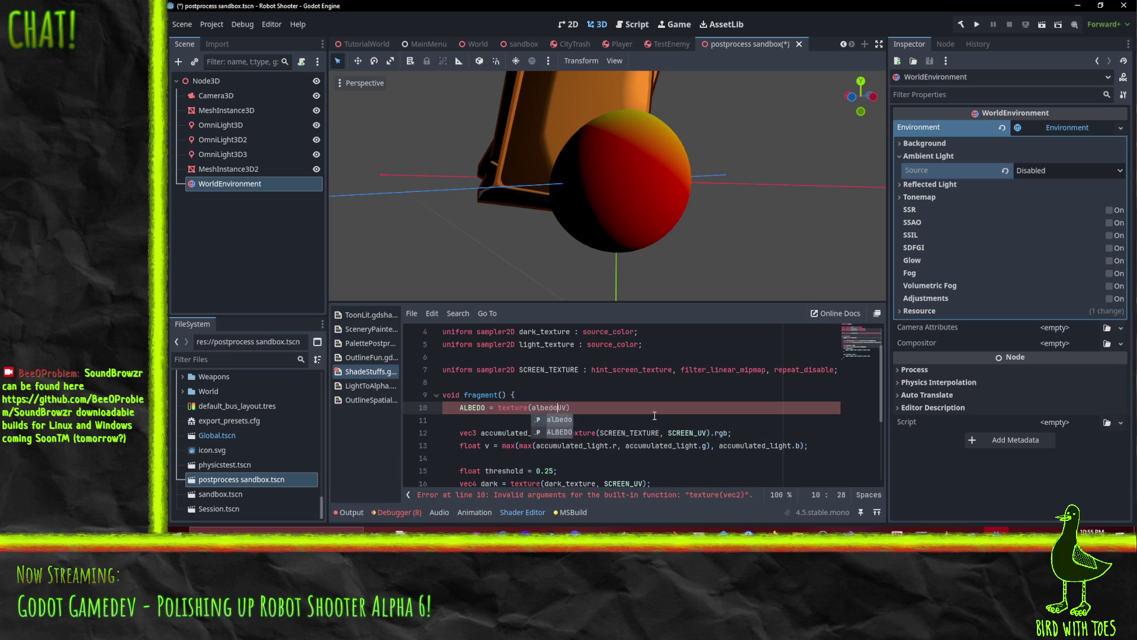
key("End")
type(";")
key("Up")
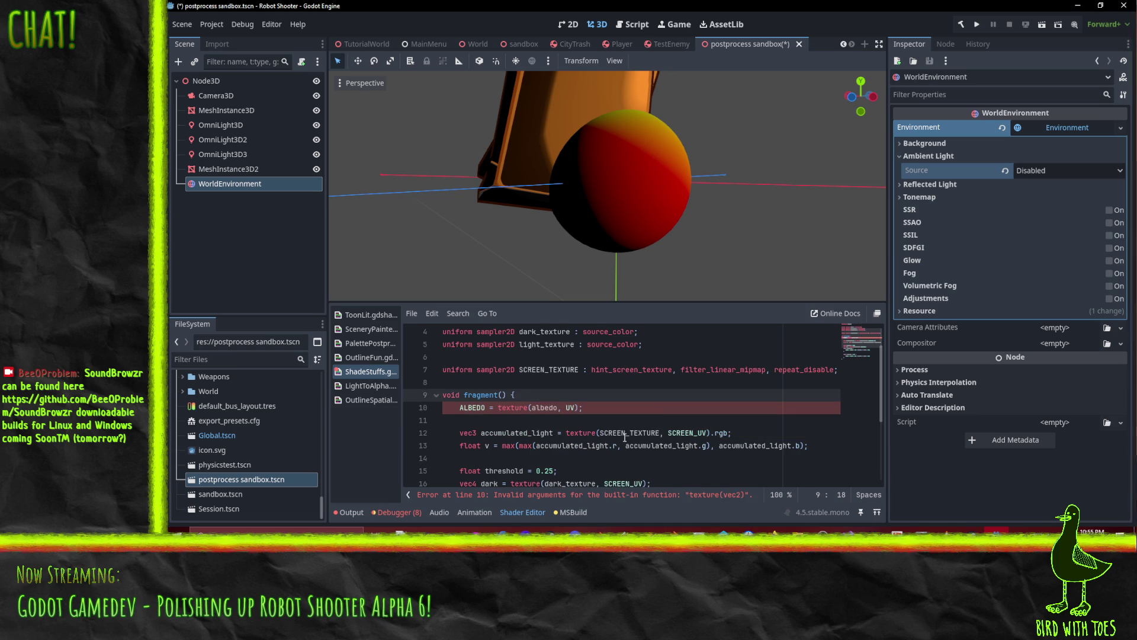
Check the finished ALBEDO line, then save the scene with Ctrl+S.
scroll(633, 421, "up", 1)
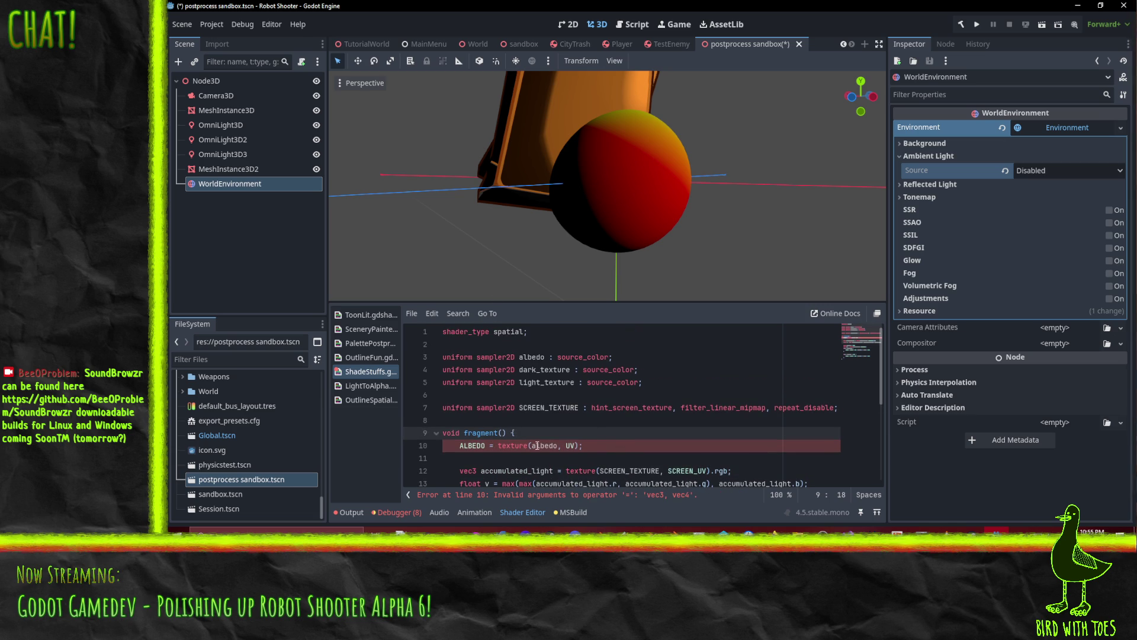
left_click(582, 447)
key("Up")
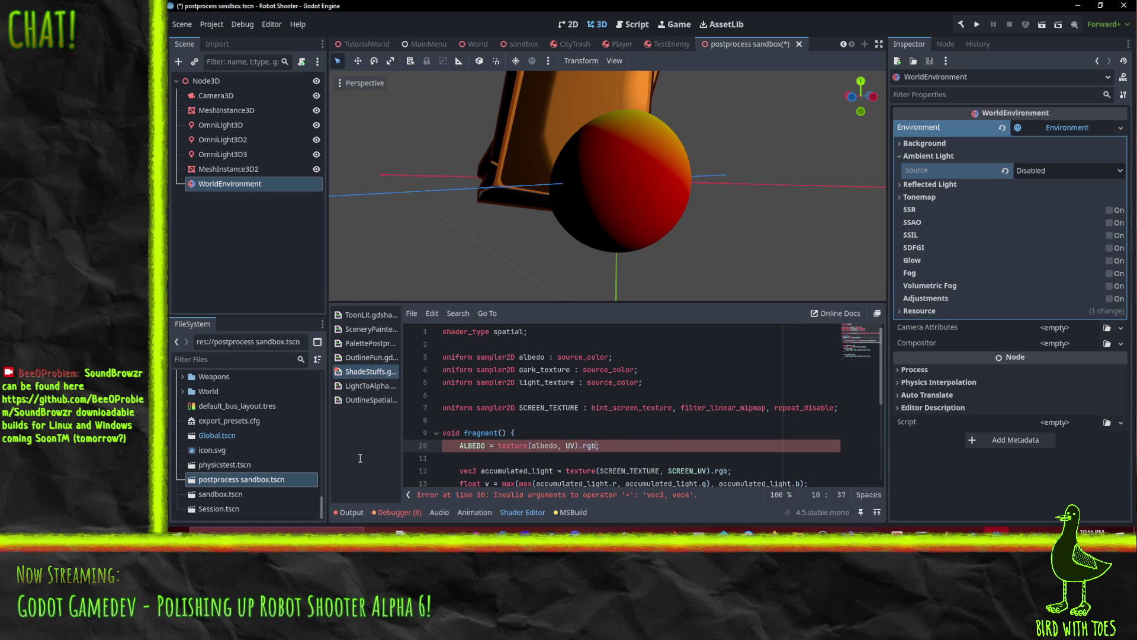
key("Down")
scroll(567, 457, "down", 2)
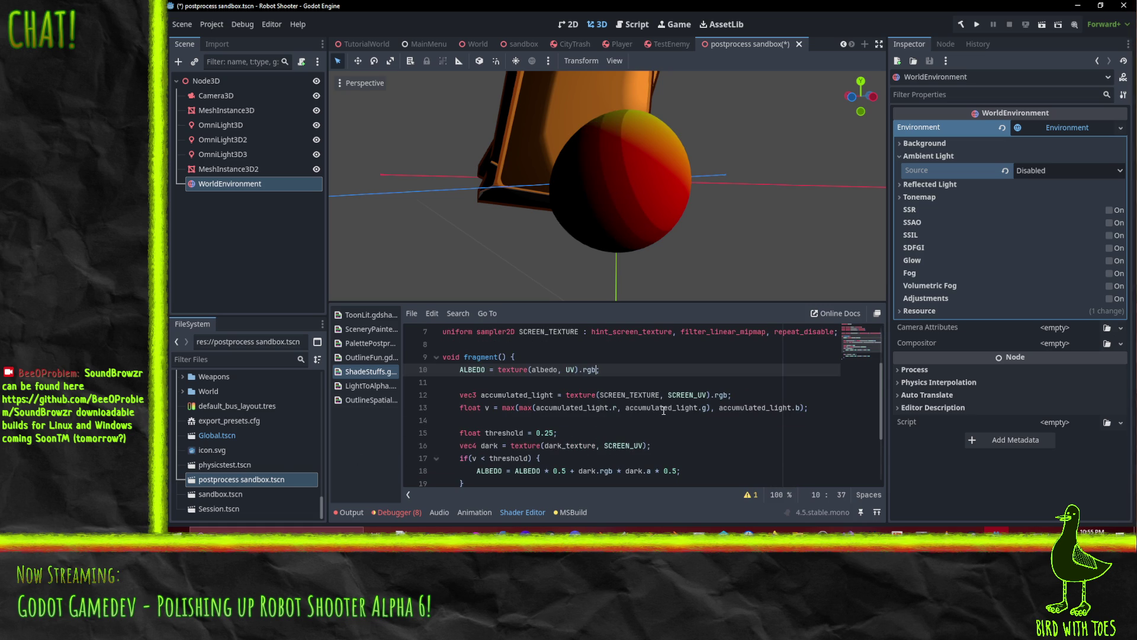
scroll(663, 409, "down", 1)
key("ctrl+s")
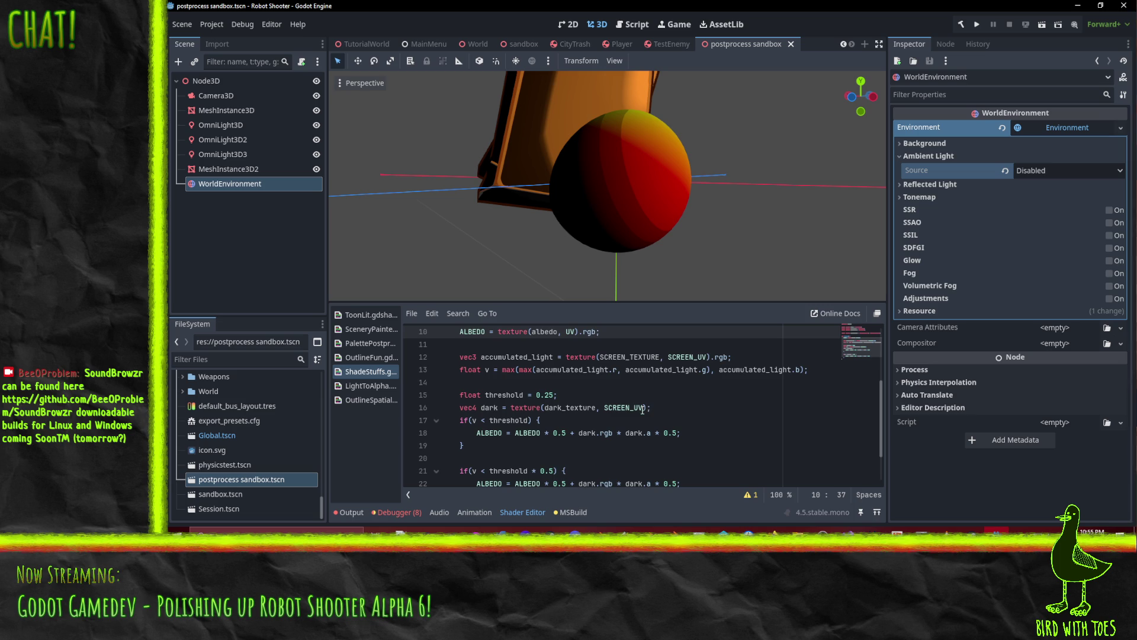
scroll(616, 384, "down", 2)
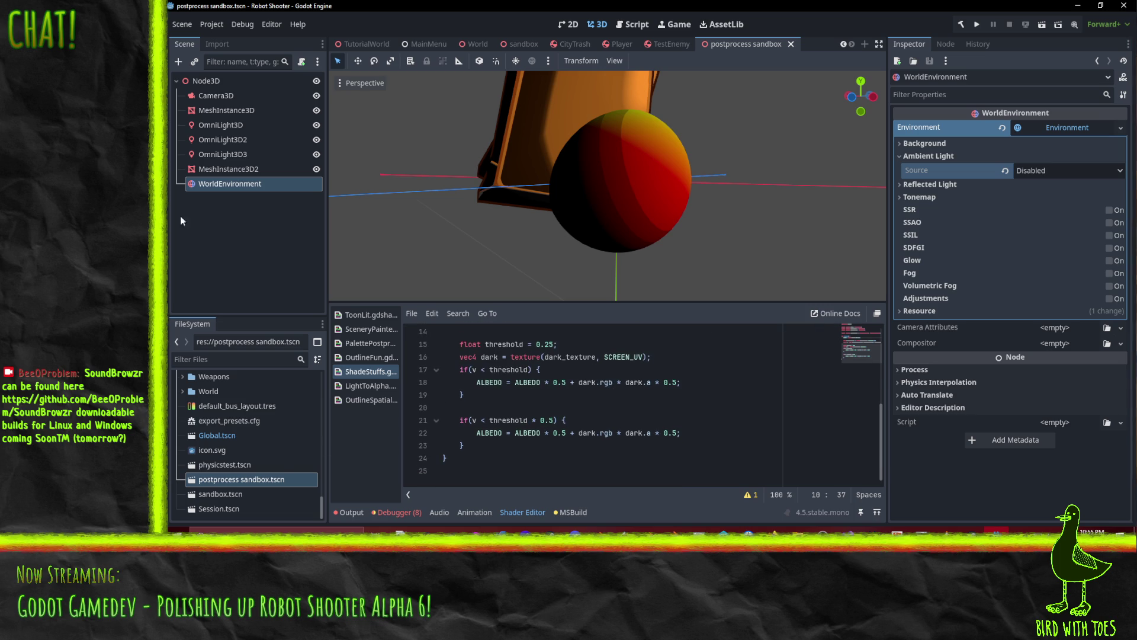
Select the sphere and load grass.png as its material's Albedo texture.
left_click(230, 110)
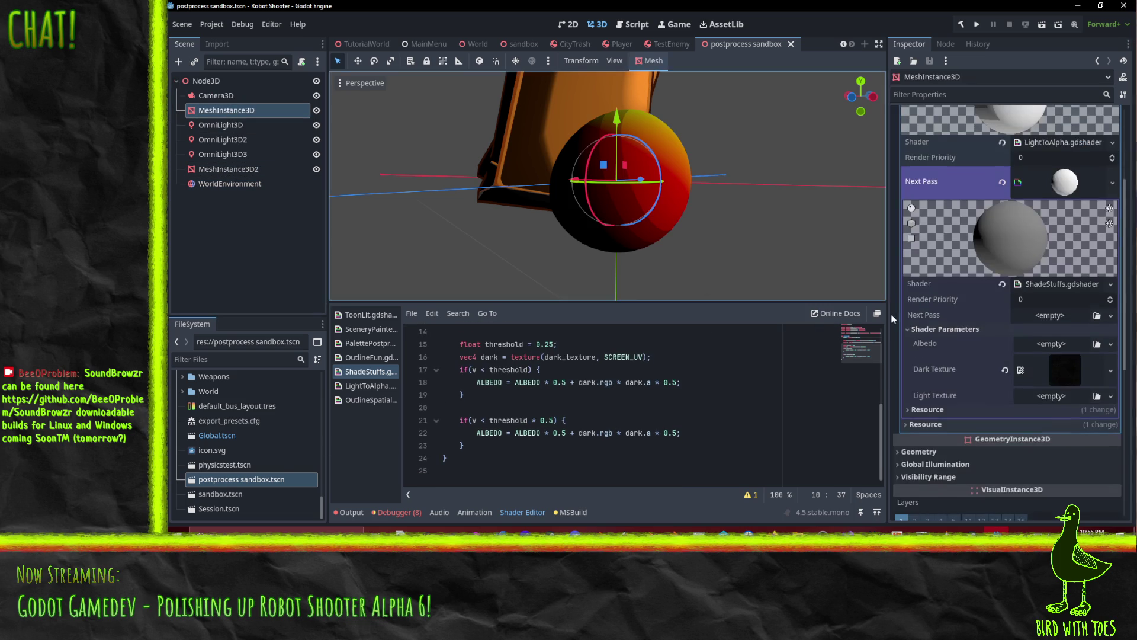
left_click(1110, 343)
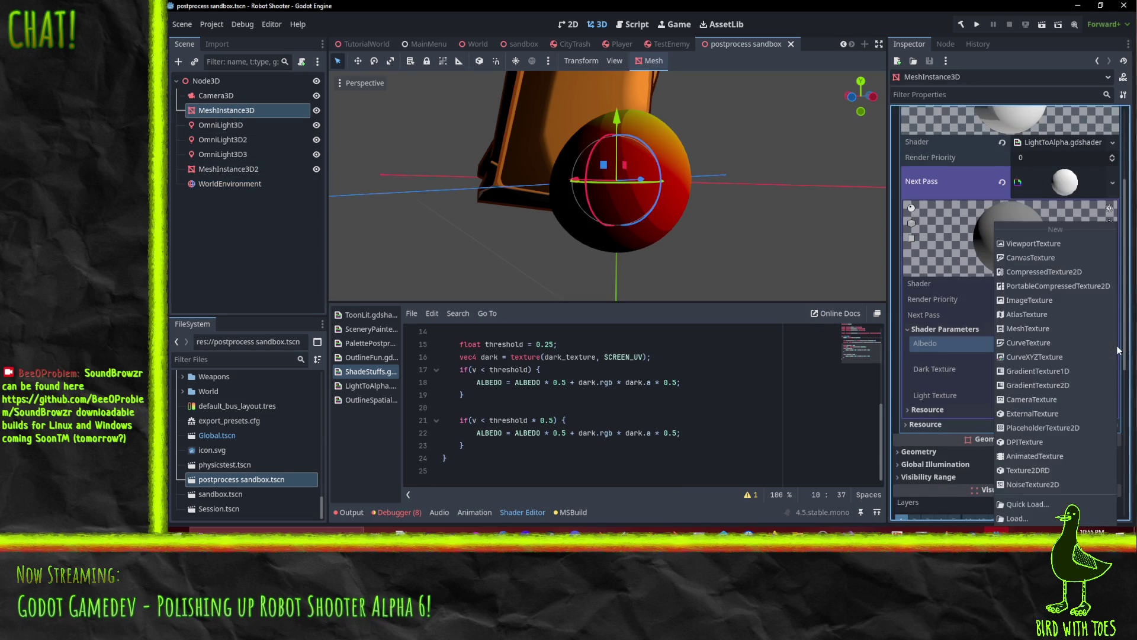
left_click(1013, 504)
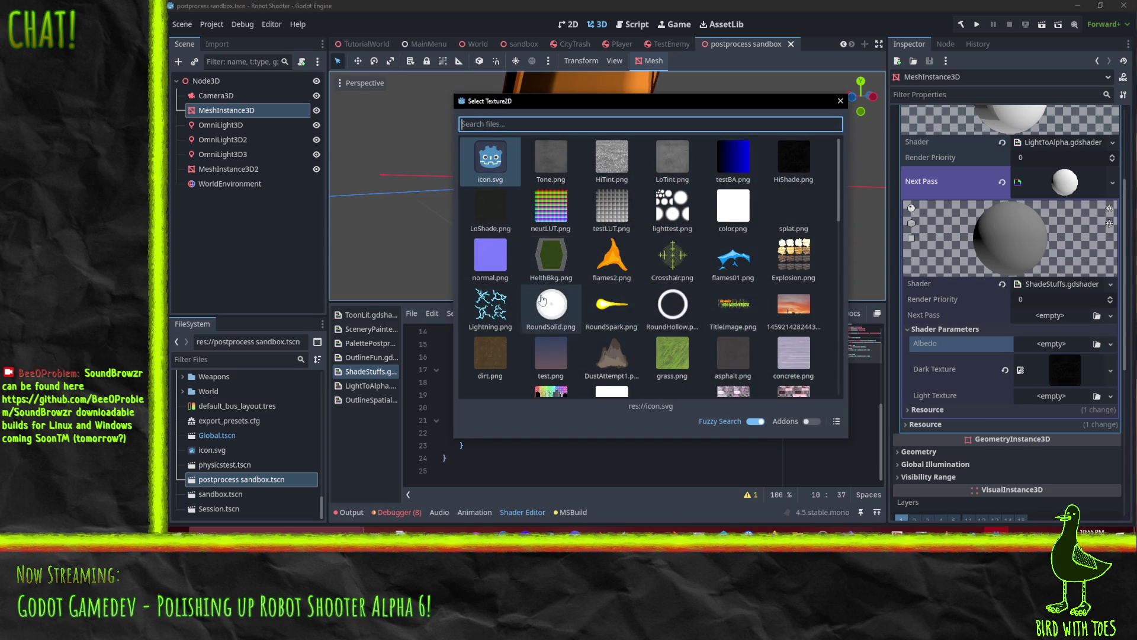
left_click(681, 355)
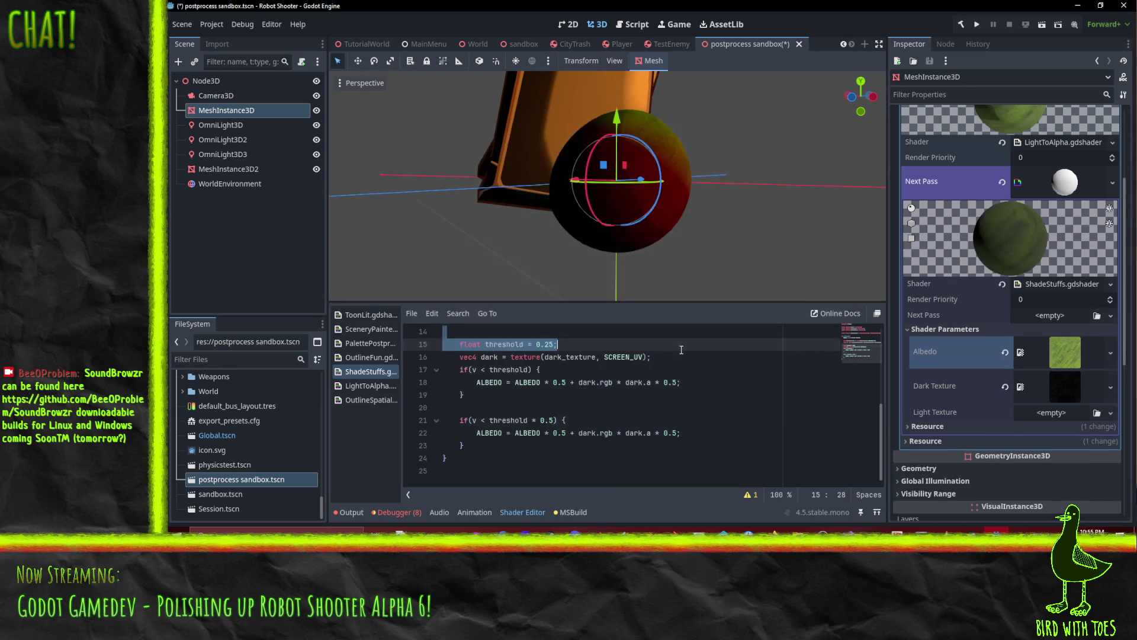
mouse_move(614, 217)
left_mouse_down()
mouse_move(478, 215)
mouse_move(542, 194)
mouse_move(641, 230)
mouse_move(812, 108)
left_mouse_up()
scroll(478, 215, "down", 3)
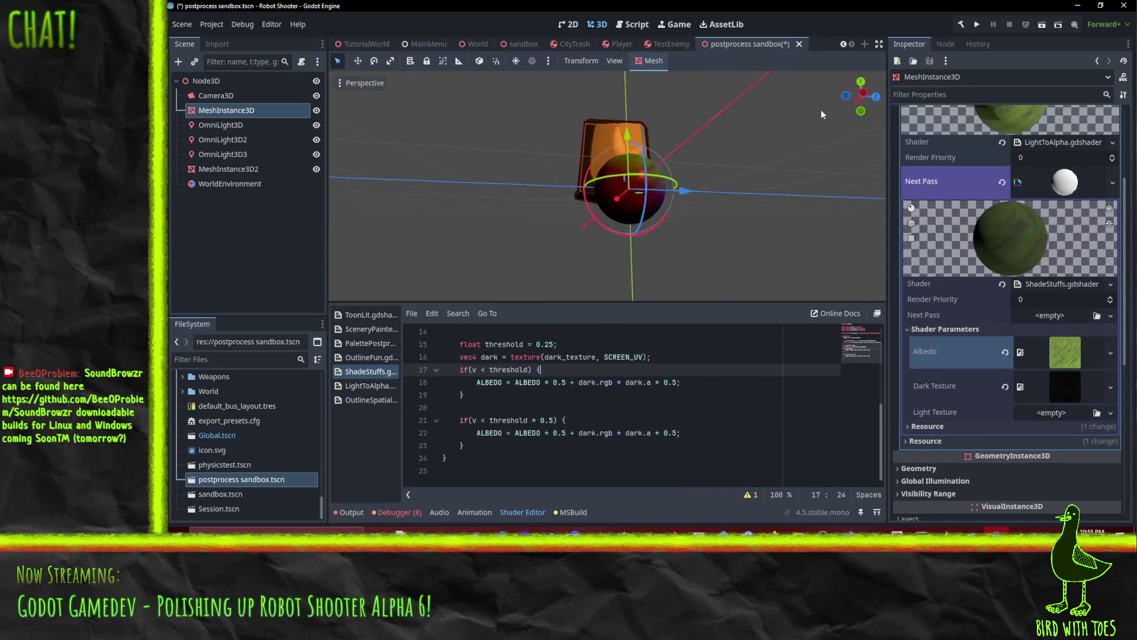
scroll(674, 180, "up", 5)
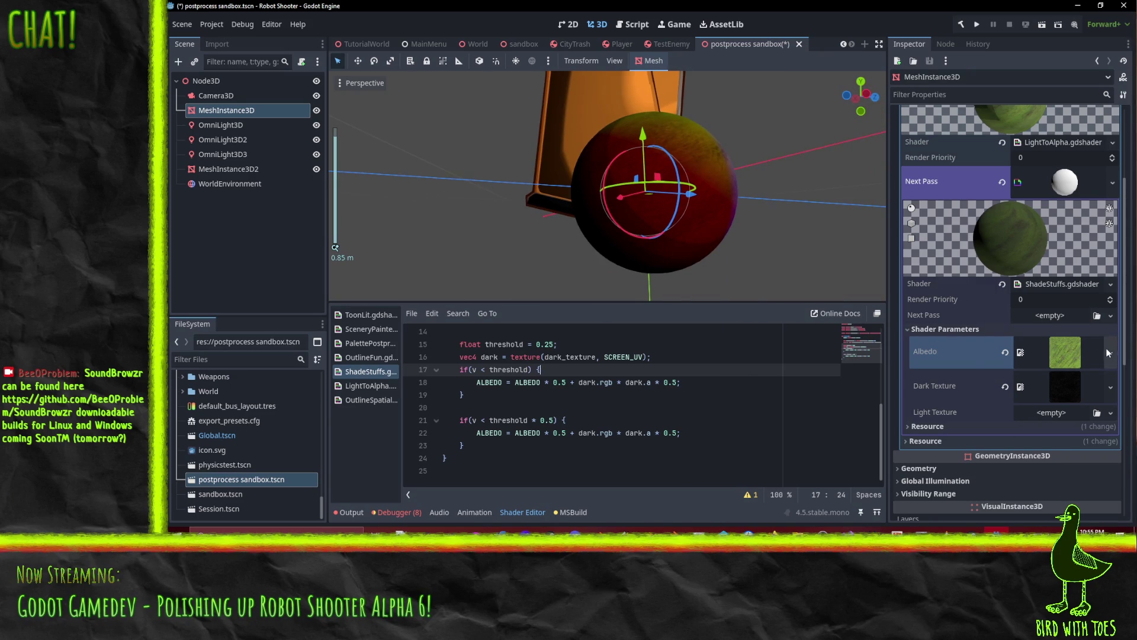
Replace the Albedo texture with a new NoiseTexture2D.
left_click(1107, 352)
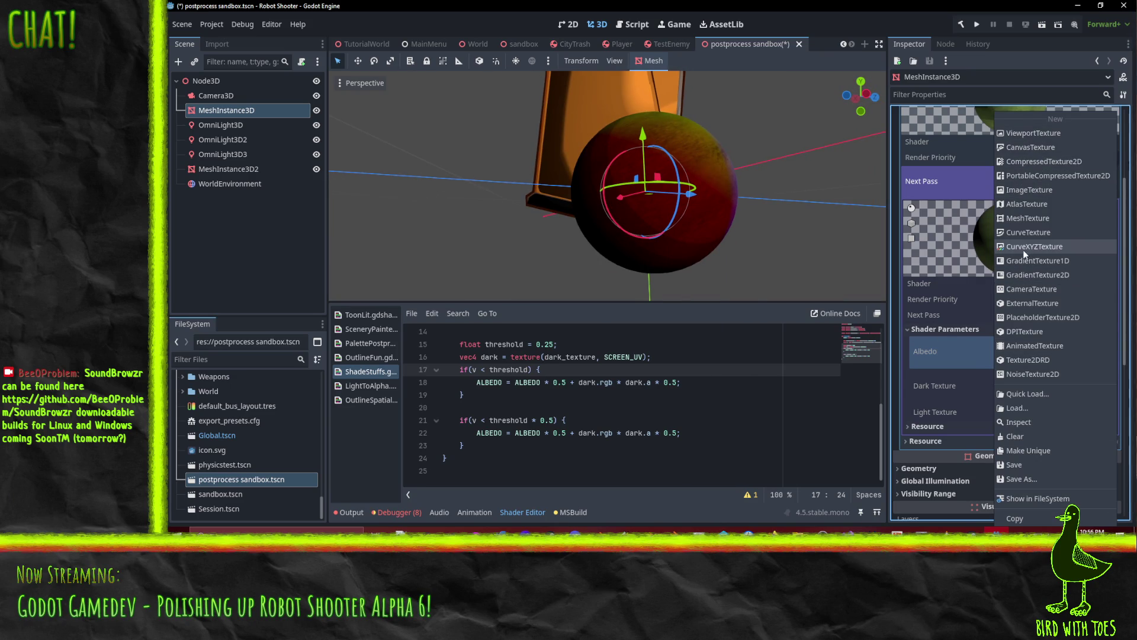
left_click(947, 357)
left_click(1112, 352)
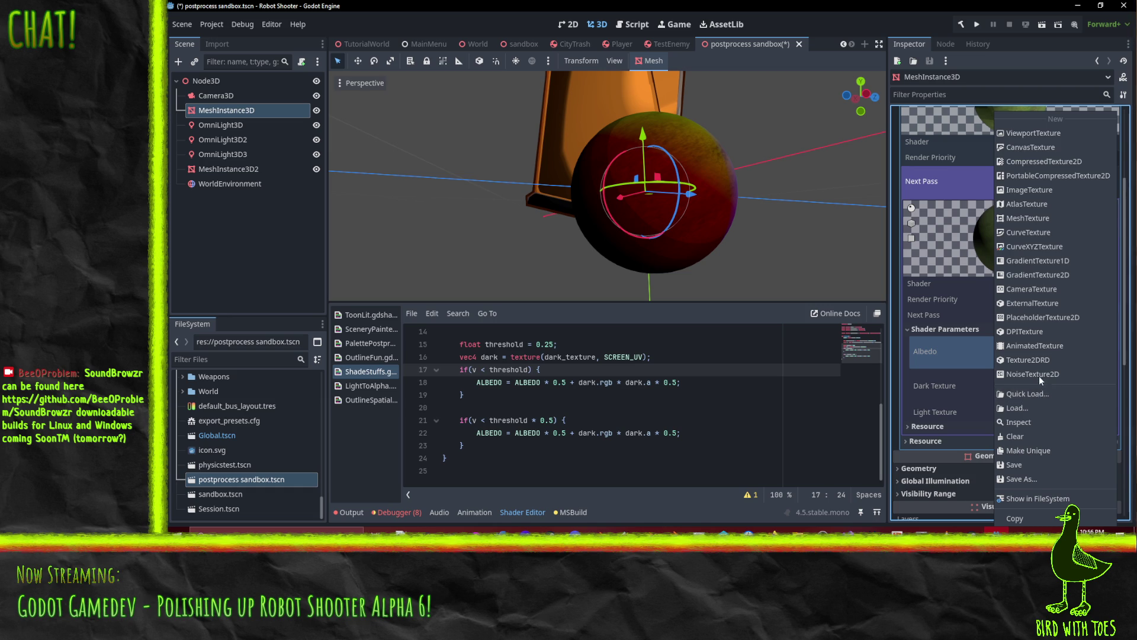
left_click(1039, 375)
scroll(628, 225, "down", 3)
mouse_move(690, 188)
left_mouse_down()
mouse_move(705, 139)
mouse_move(740, 148)
left_mouse_up()
Quick-load LoTint.png from the project as the Albedo texture instead.
left_click(1110, 344)
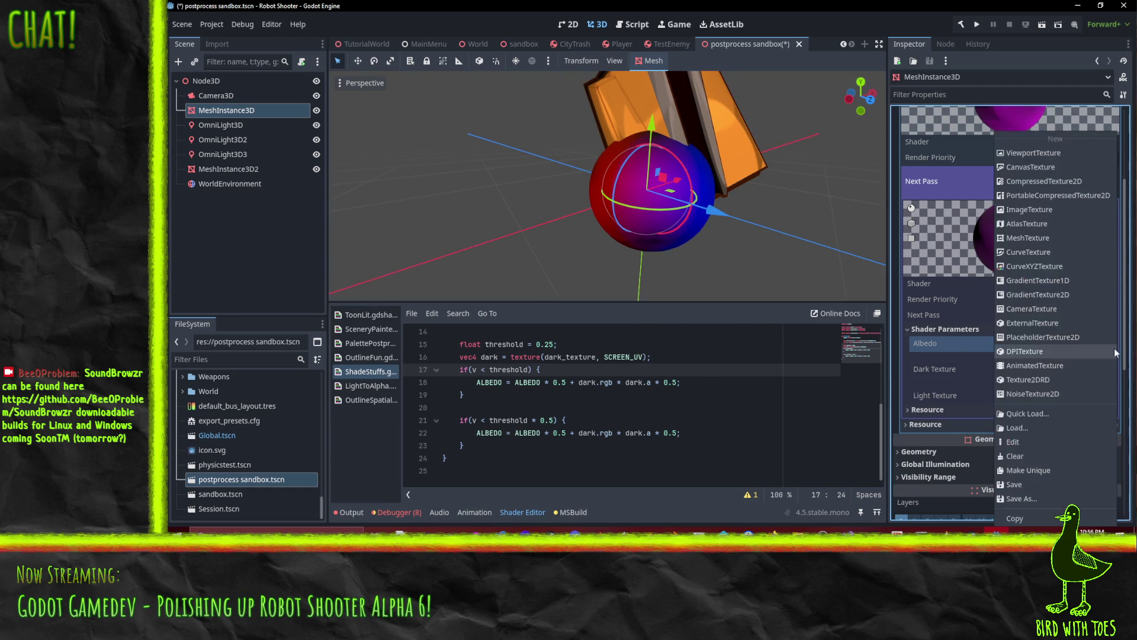
left_click(1044, 413)
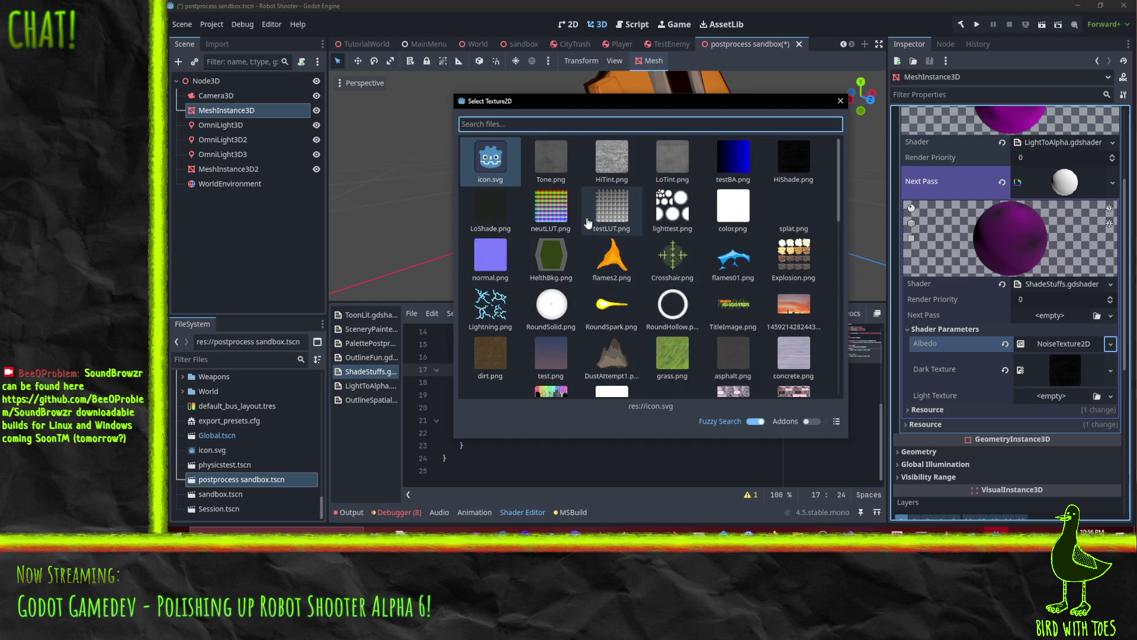
double_click(673, 165)
mouse_move(672, 159)
left_mouse_down()
mouse_move(735, 243)
mouse_move(840, 254)
mouse_move(717, 218)
mouse_move(733, 195)
mouse_move(614, 130)
mouse_move(609, 70)
mouse_move(676, 80)
mouse_move(733, 110)
mouse_move(645, 225)
left_mouse_up()
scroll(705, 155, "up", 3)
scroll(705, 155, "down", 5)
Multiply the dark texture's SCREEN_UV lookup on line 16 by 5. and view the finer tiling.
scroll(602, 413, "up", 1)
left_click(646, 391)
type("* 5.);")
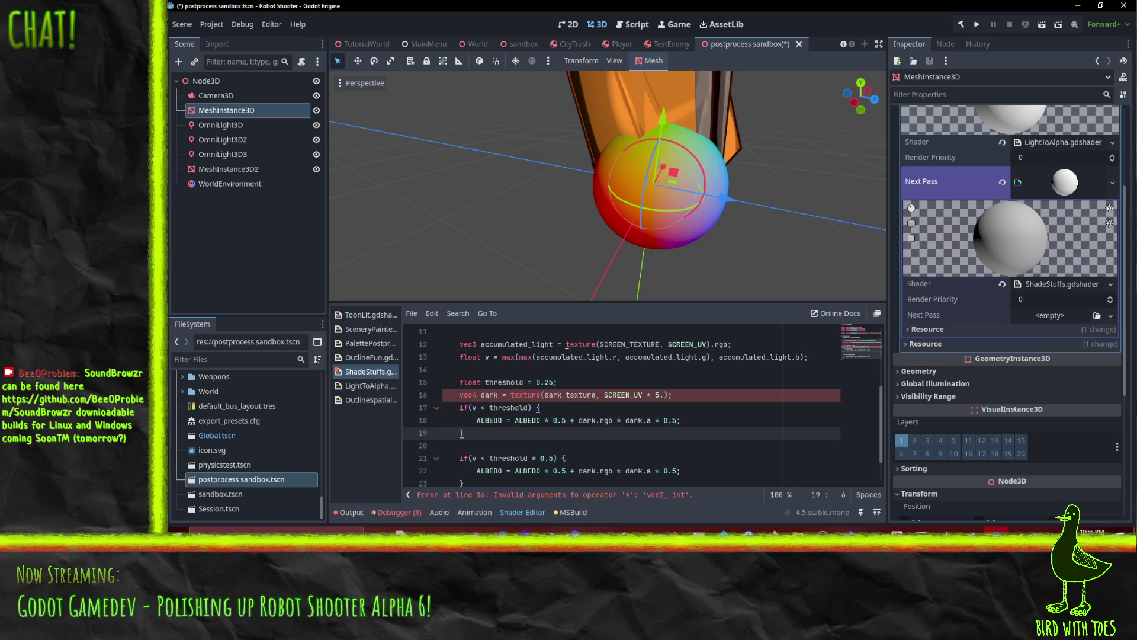
scroll(637, 205, "up", 4)
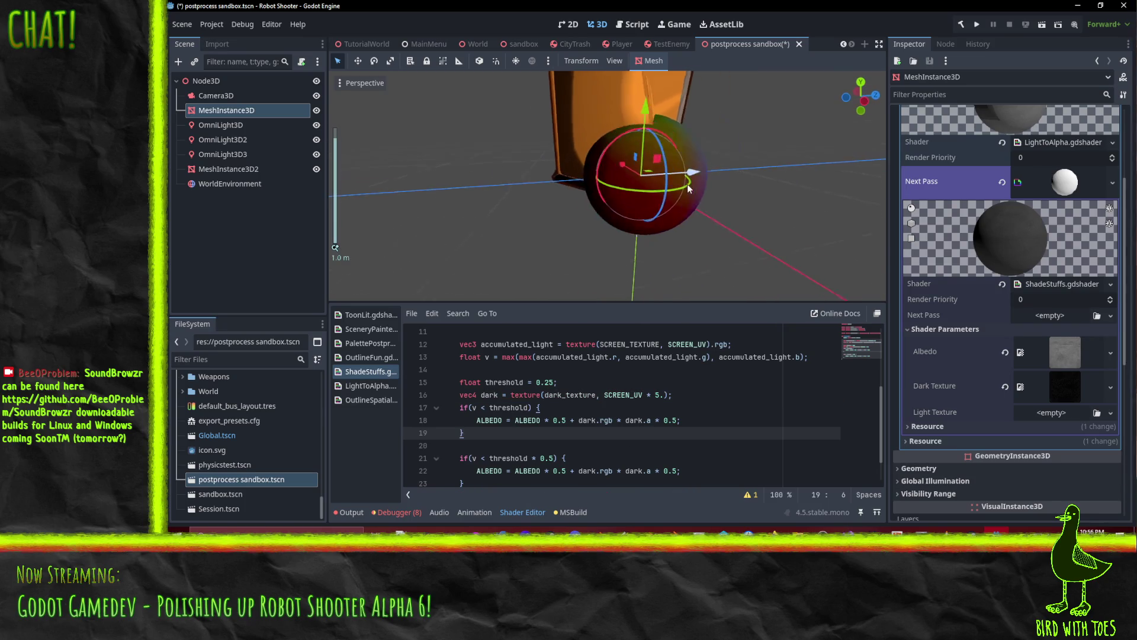
mouse_move(696, 177)
left_mouse_down()
mouse_move(748, 109)
mouse_move(692, 288)
mouse_move(631, 258)
mouse_move(599, 202)
mouse_move(789, 250)
mouse_move(862, 299)
mouse_move(801, 89)
mouse_move(745, 105)
mouse_move(591, 211)
mouse_move(649, 204)
mouse_move(669, 225)
mouse_move(584, 181)
mouse_move(423, 179)
mouse_move(641, 178)
mouse_move(566, 207)
mouse_move(623, 190)
mouse_move(478, 292)
mouse_move(542, 257)
mouse_move(603, 420)
left_mouse_up()
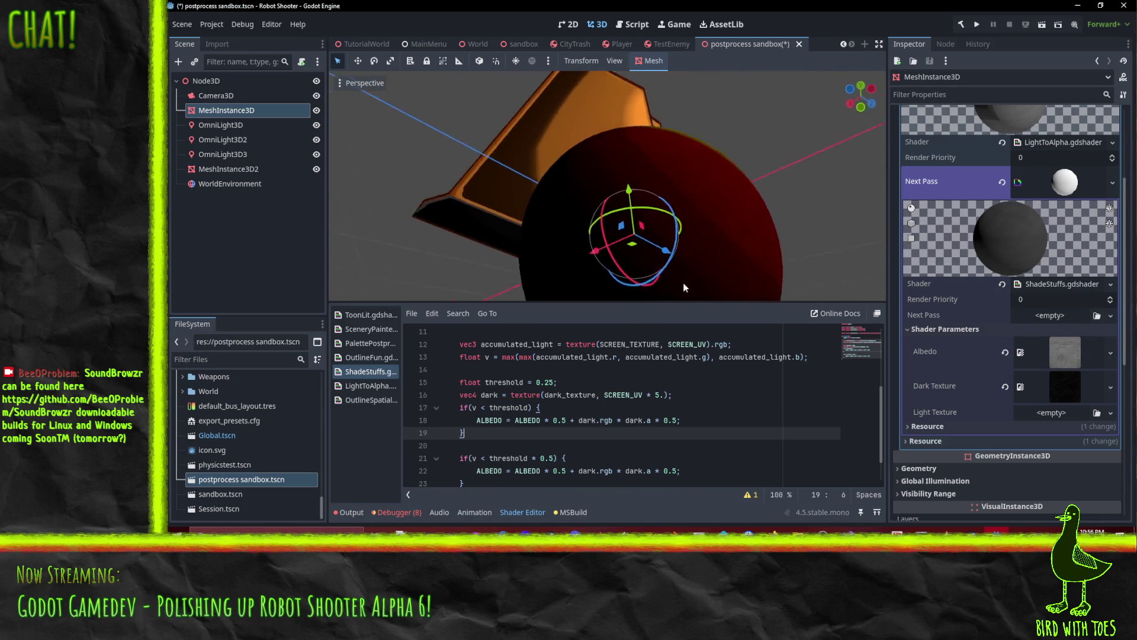
scroll(649, 203, "up", 2)
scroll(535, 254, "down", 2)
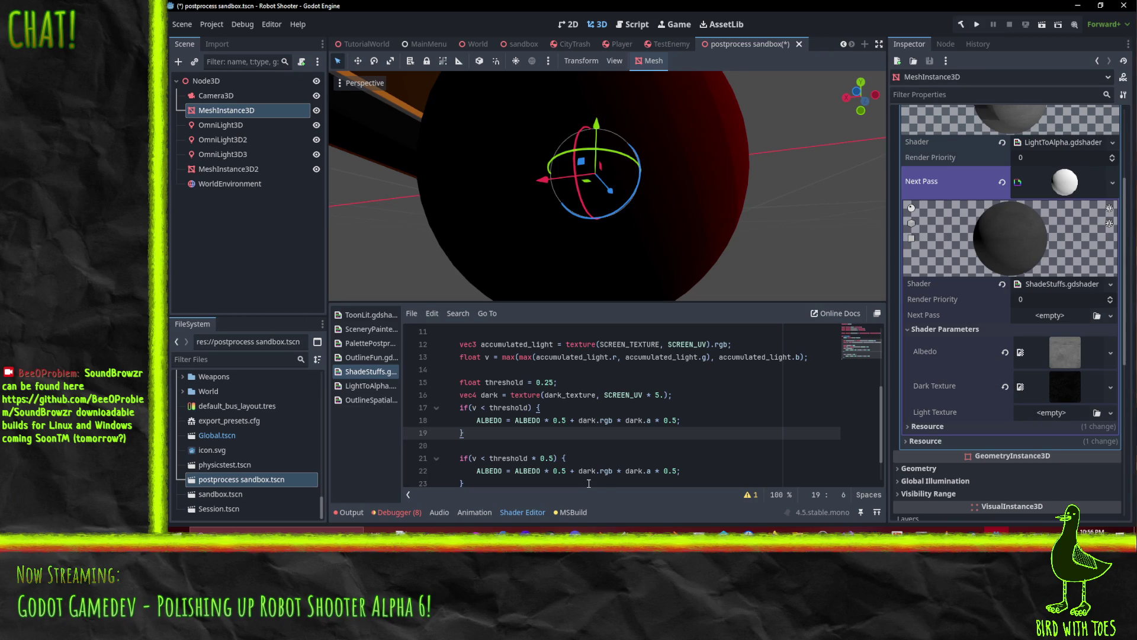
left_click(670, 455)
Comment out 'ALBEDO * 0.5 +' and '* dark.a * 0.5' on line 22, leaving ALBEDO = dark.rgb.
left_click(652, 420)
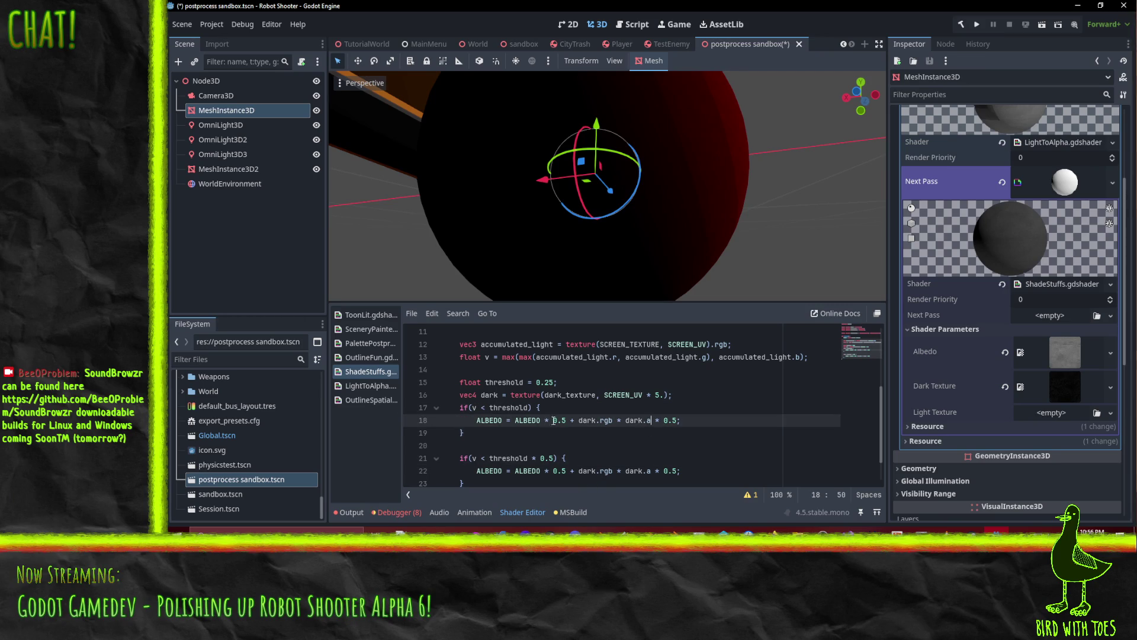
left_click_drag(513, 420, 571, 420)
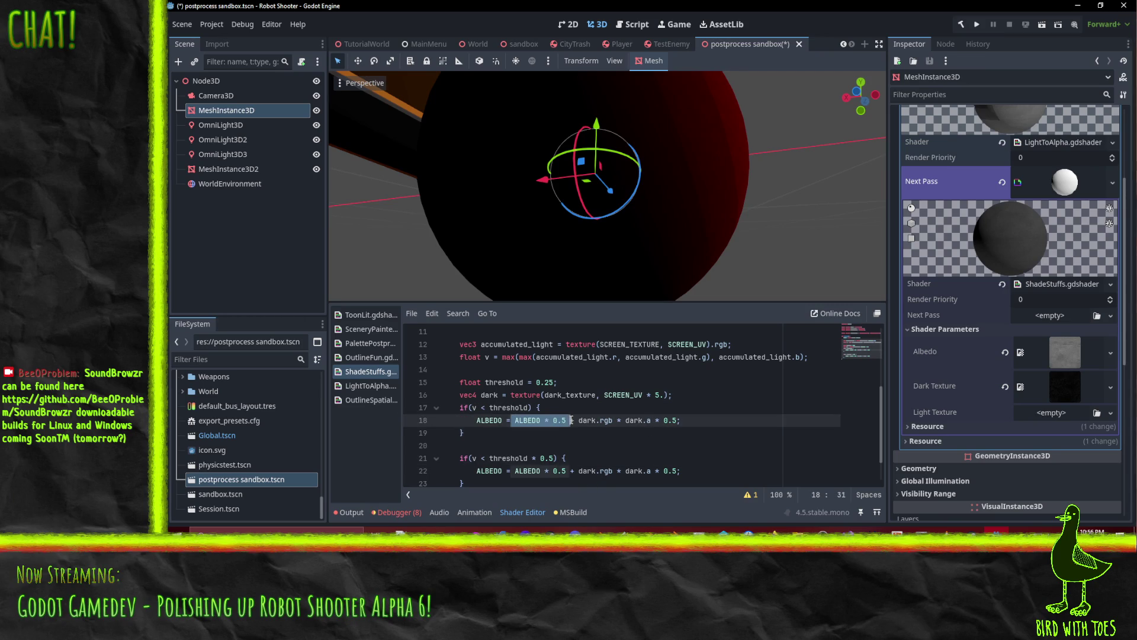
left_click(514, 421)
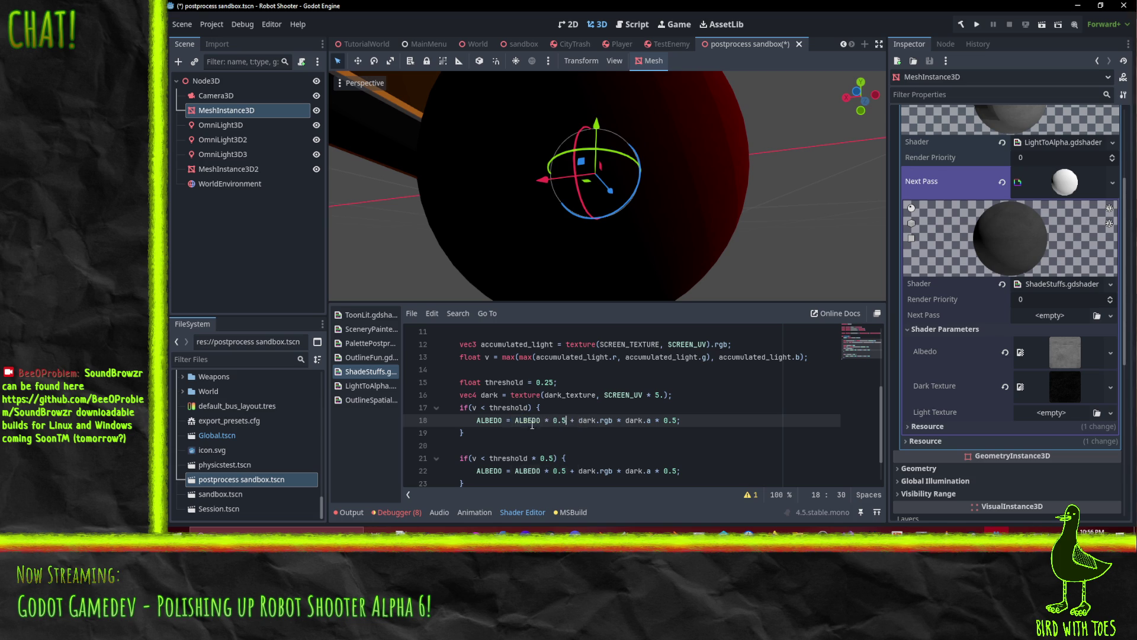
left_click(517, 472)
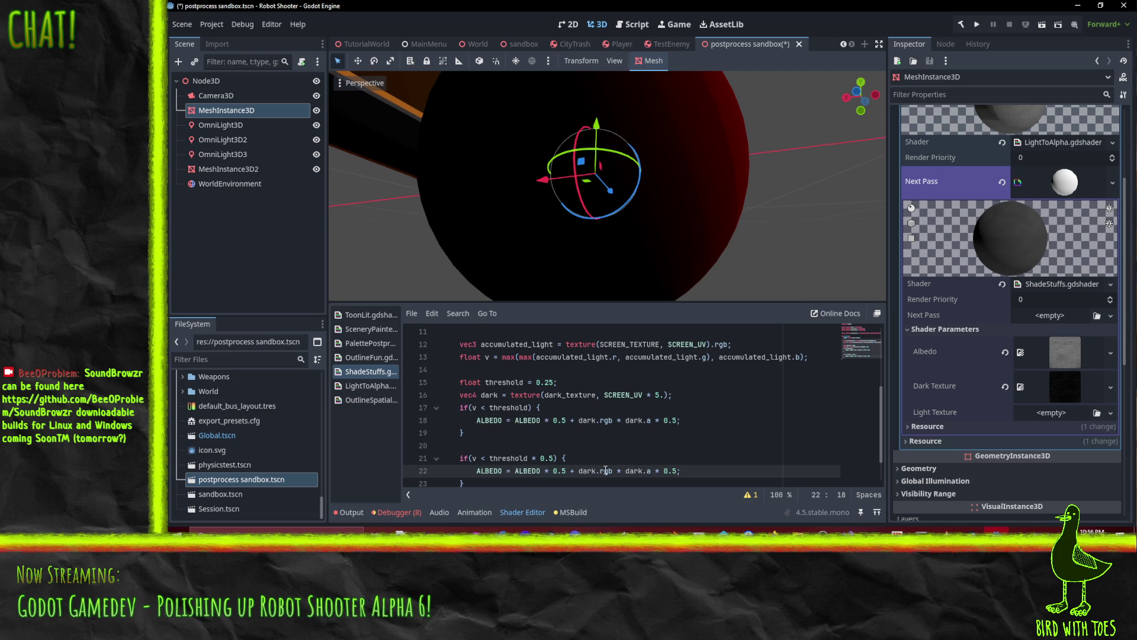
type("/*")
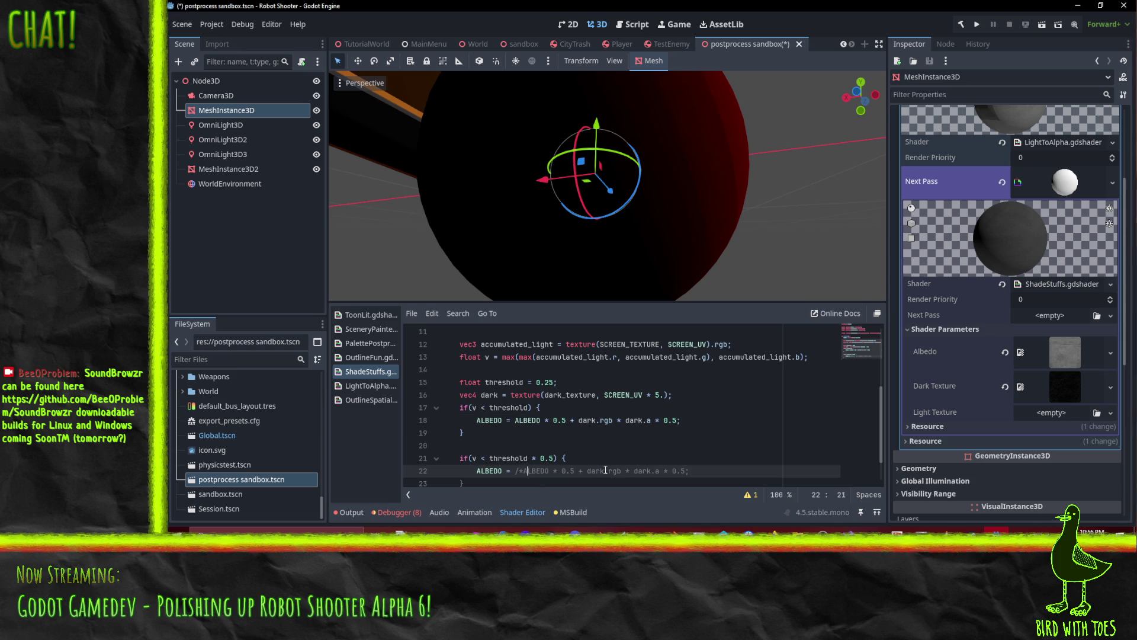
key("Right")
key("Right")
key("Right")
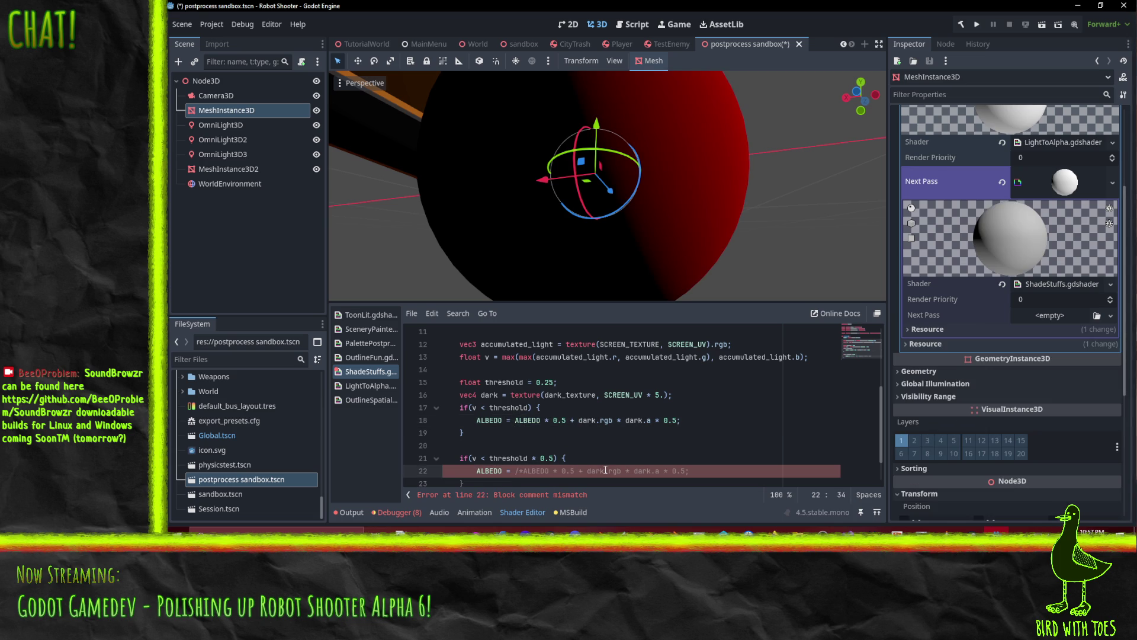
type("/")
key("Right")
key("Right")
key("Right")
type("/")
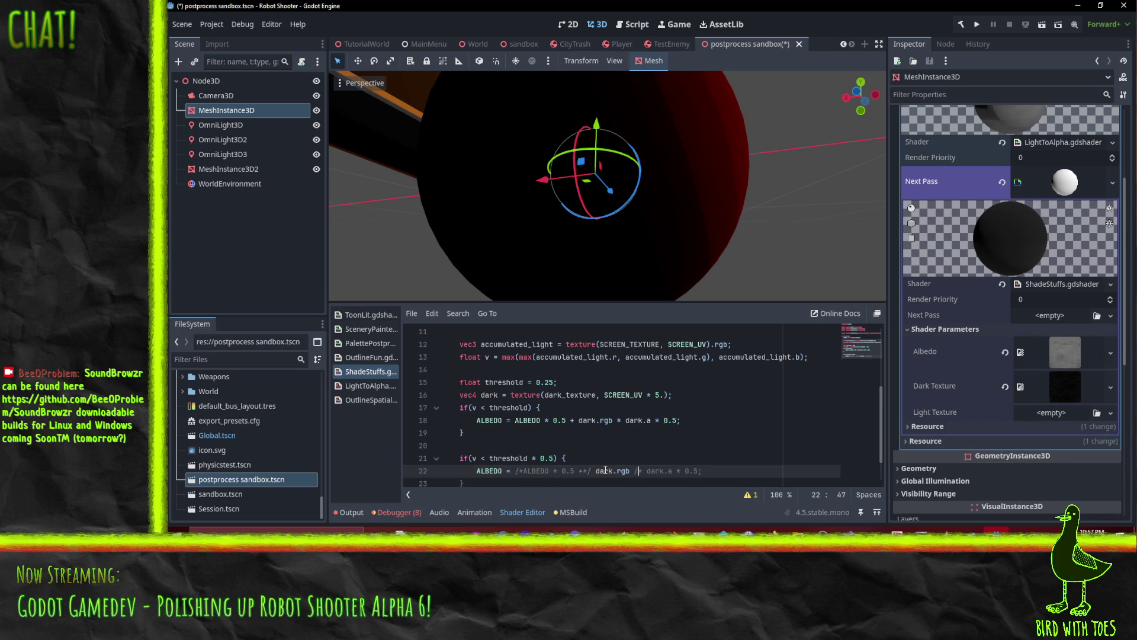
key("End")
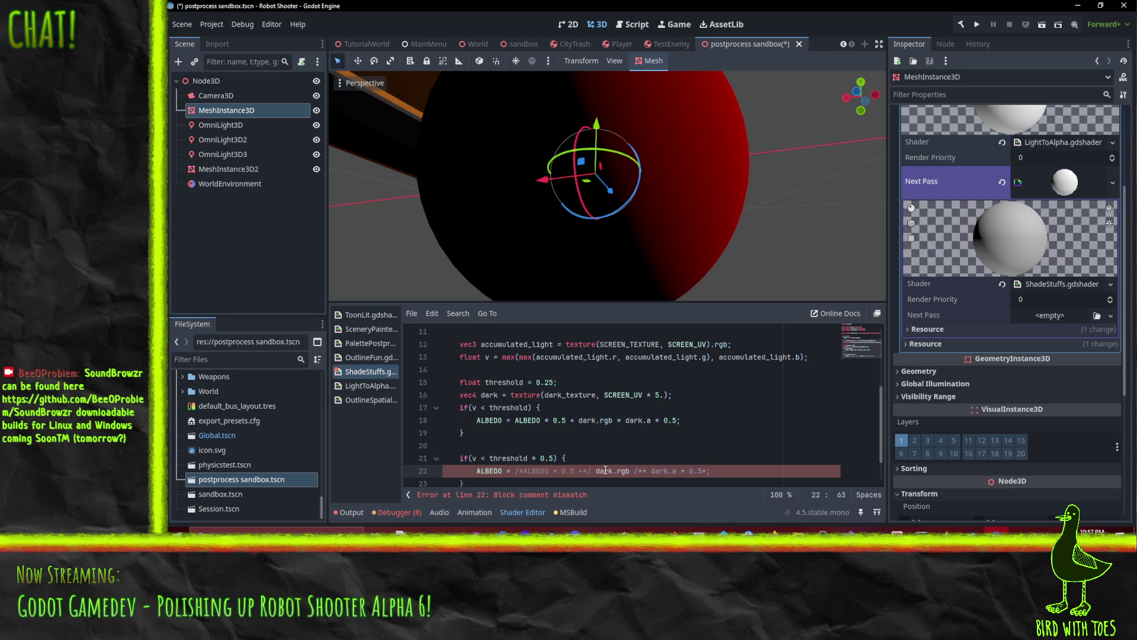
type("/")
key("Up")
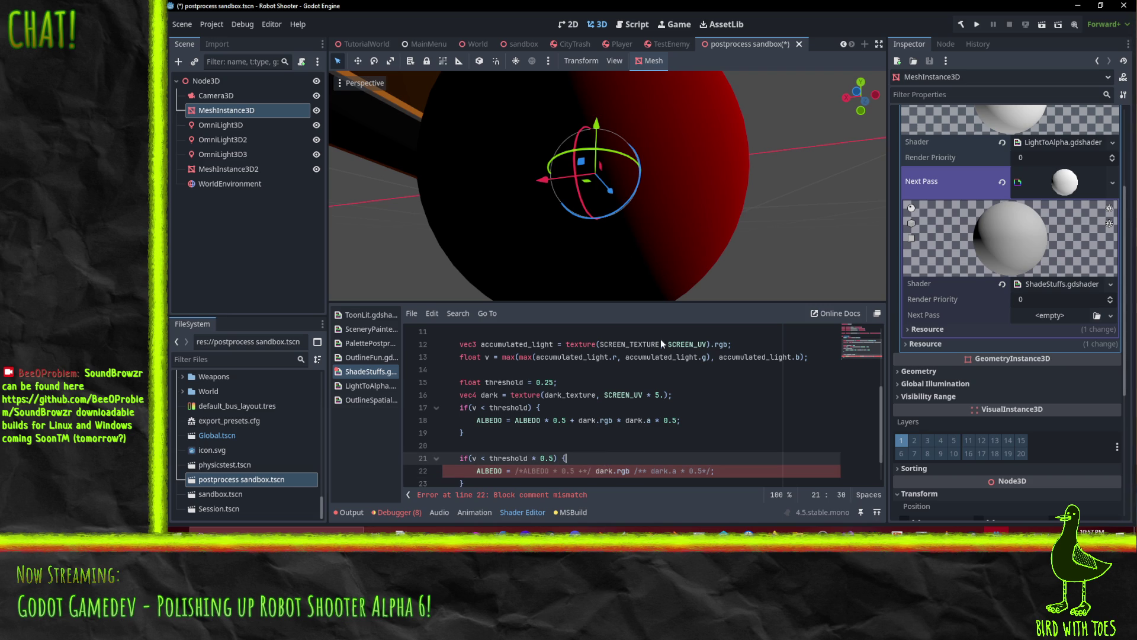
key("Up")
Start a new 'void light()' function below fragment().
scroll(610, 451, "down", 1)
scroll(506, 474, "up", 2)
scroll(515, 468, "down", 2)
left_click(546, 456)
key("Return")
key("Return")
type("void light")
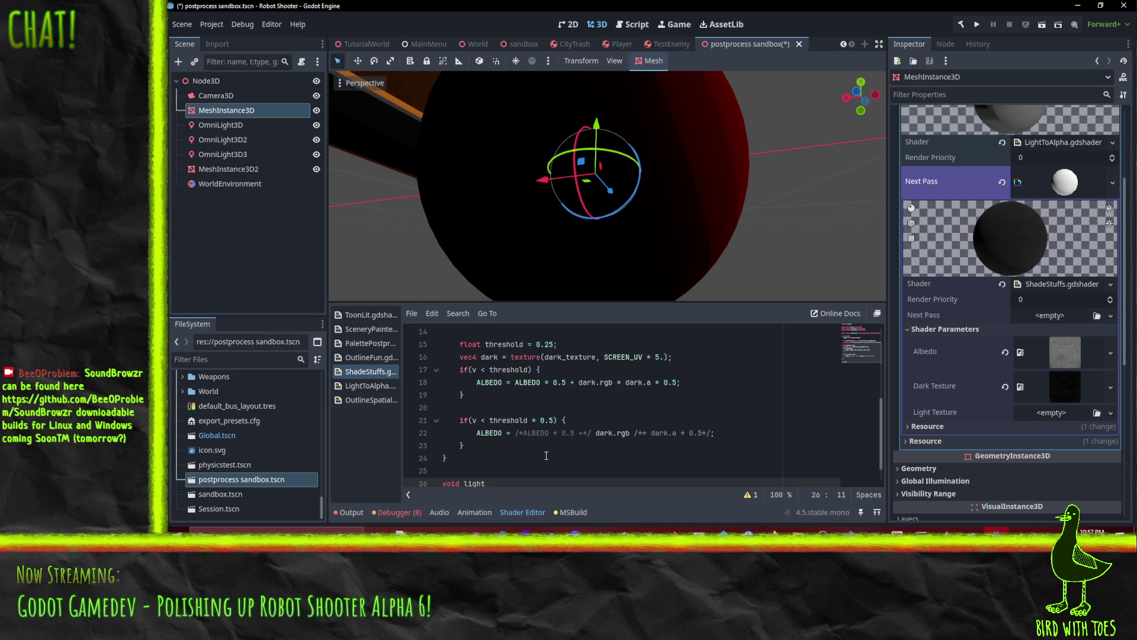
type("()")
key("Return")
type("{")
key("Return")
key("Up")
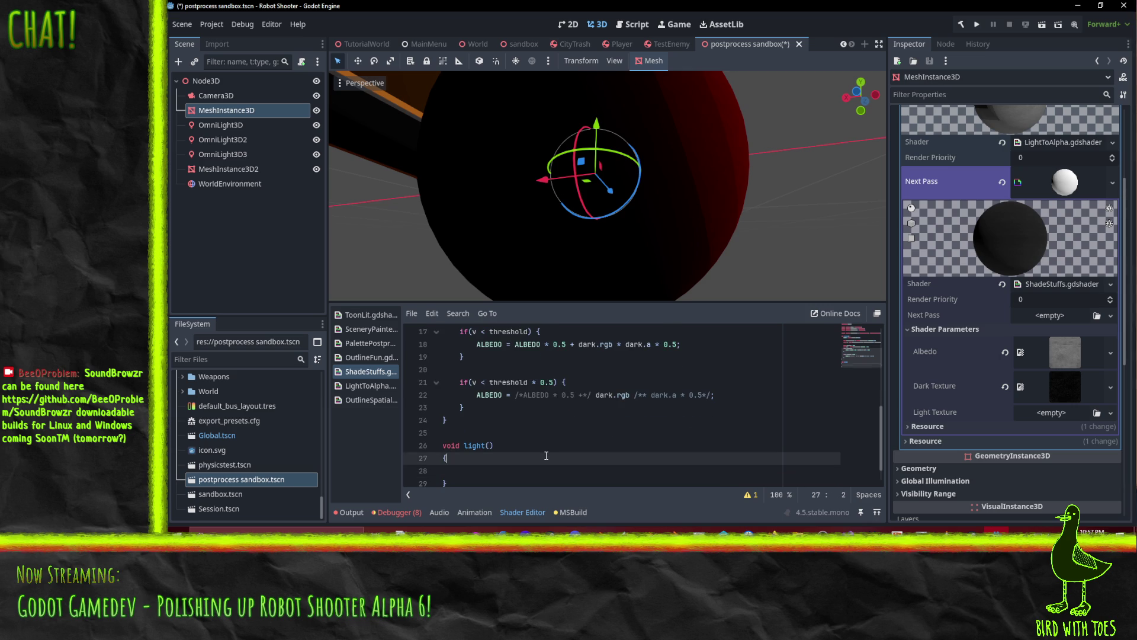
left_click(534, 382)
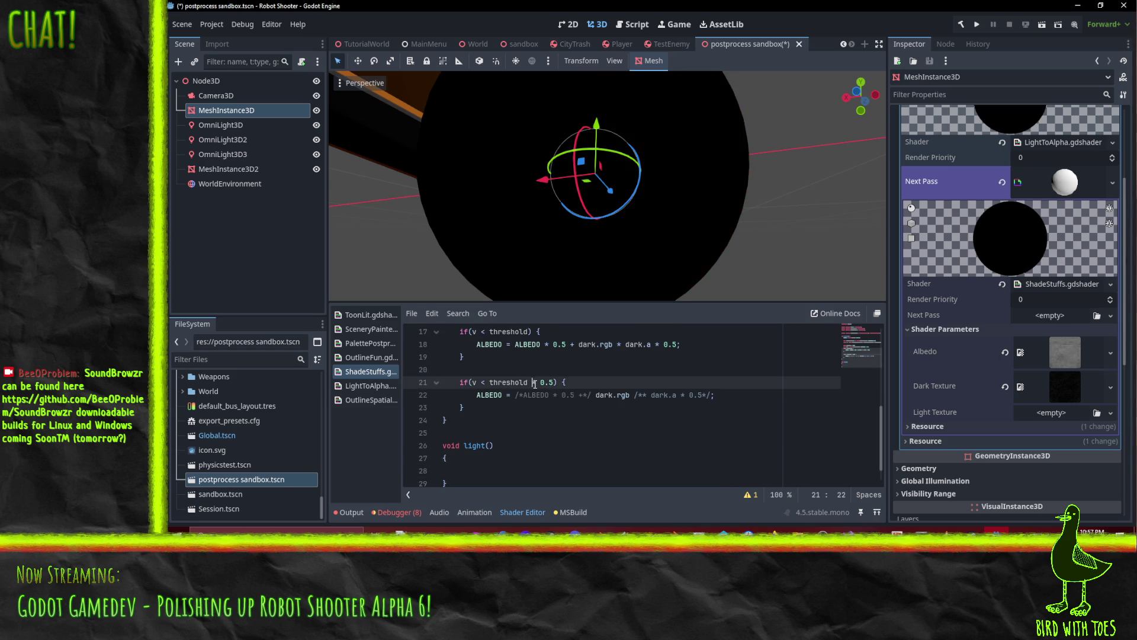
scroll(566, 252, "down", 5)
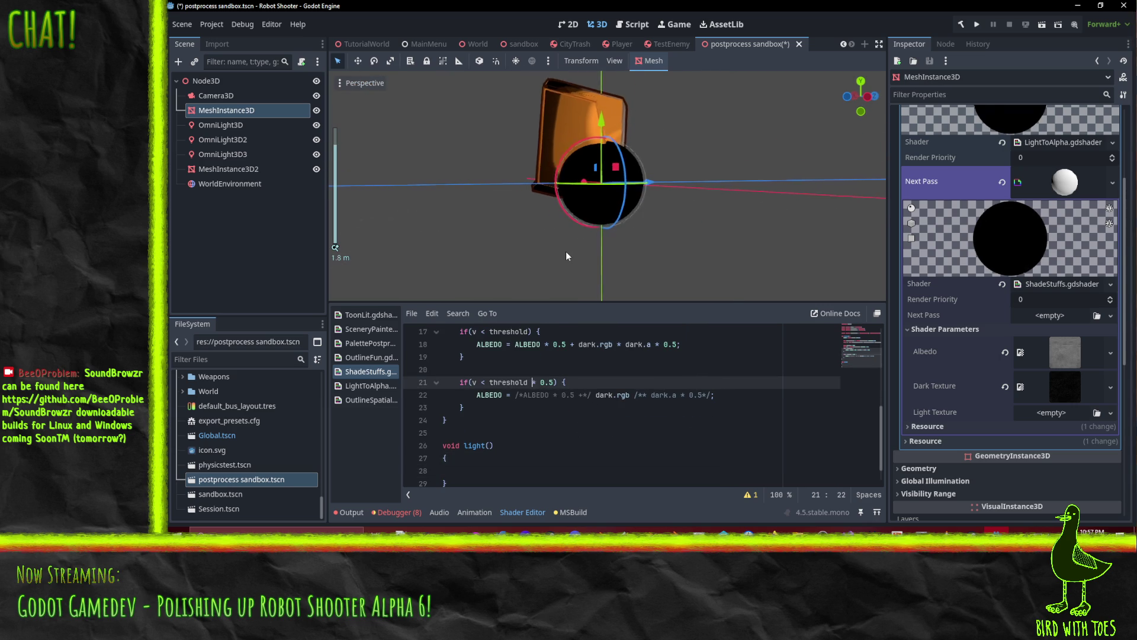
scroll(526, 441, "up", 5)
scroll(509, 445, "down", 6)
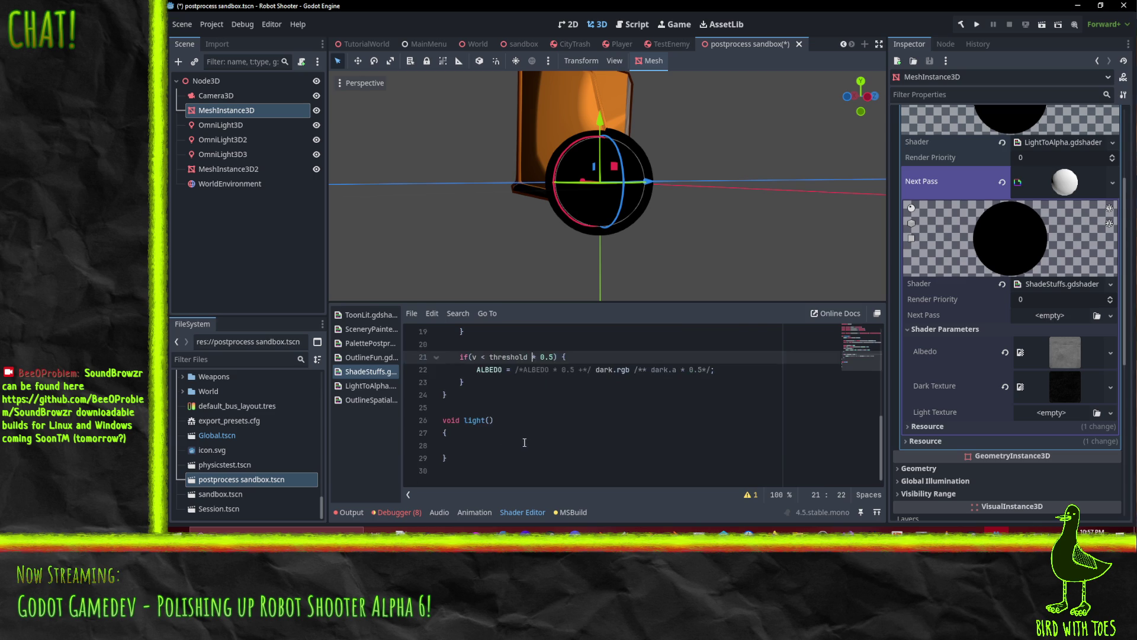
left_click(489, 448)
type("LIGHT =")
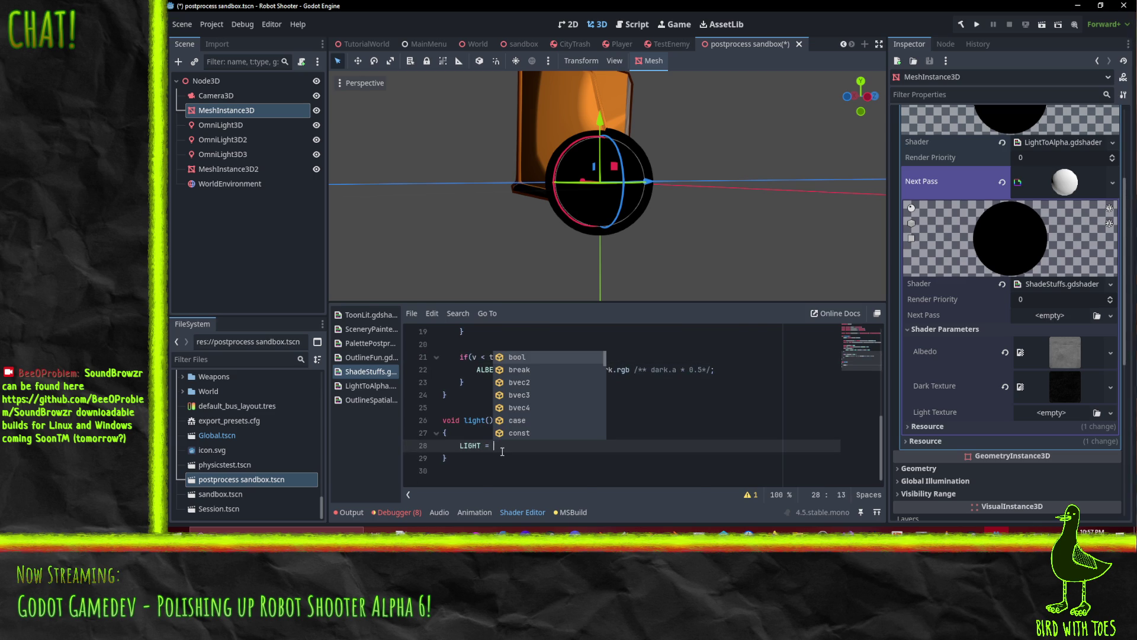
type(" vec3(1,1,1,")
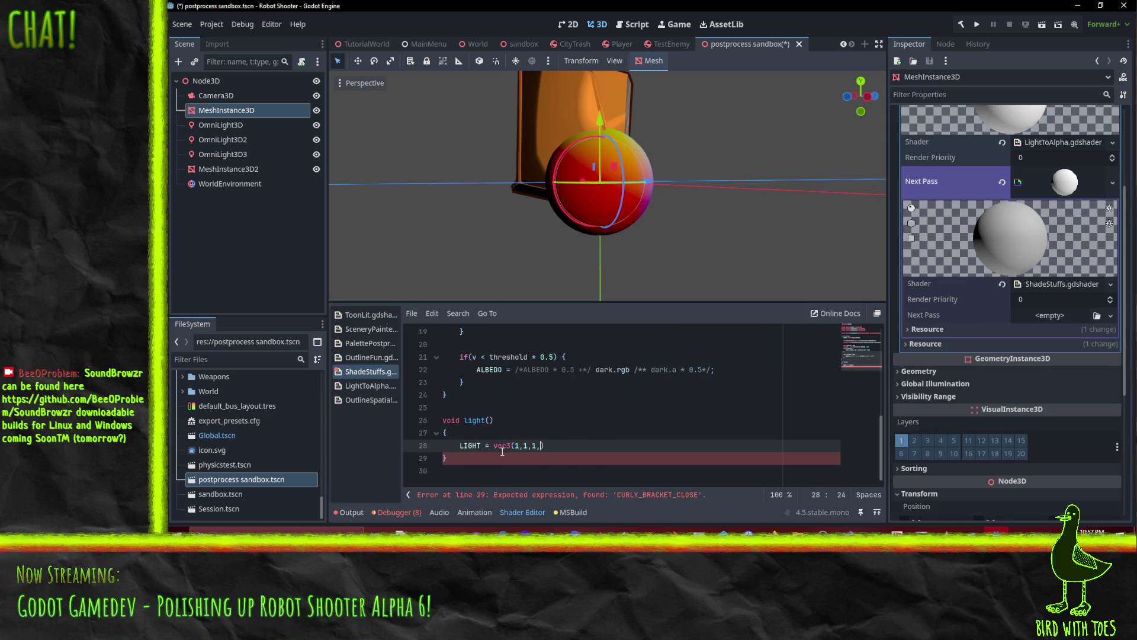
key("BackSpace")
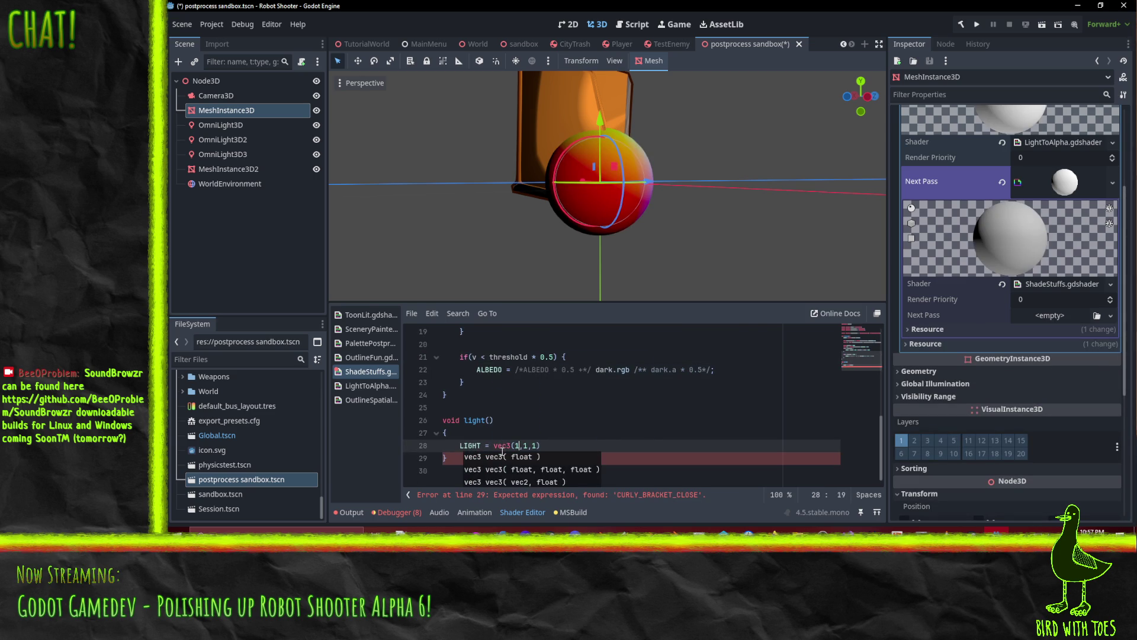
type(".")
key("Right")
key("Right")
type(".")
key("Right")
key("Right")
type(".)")
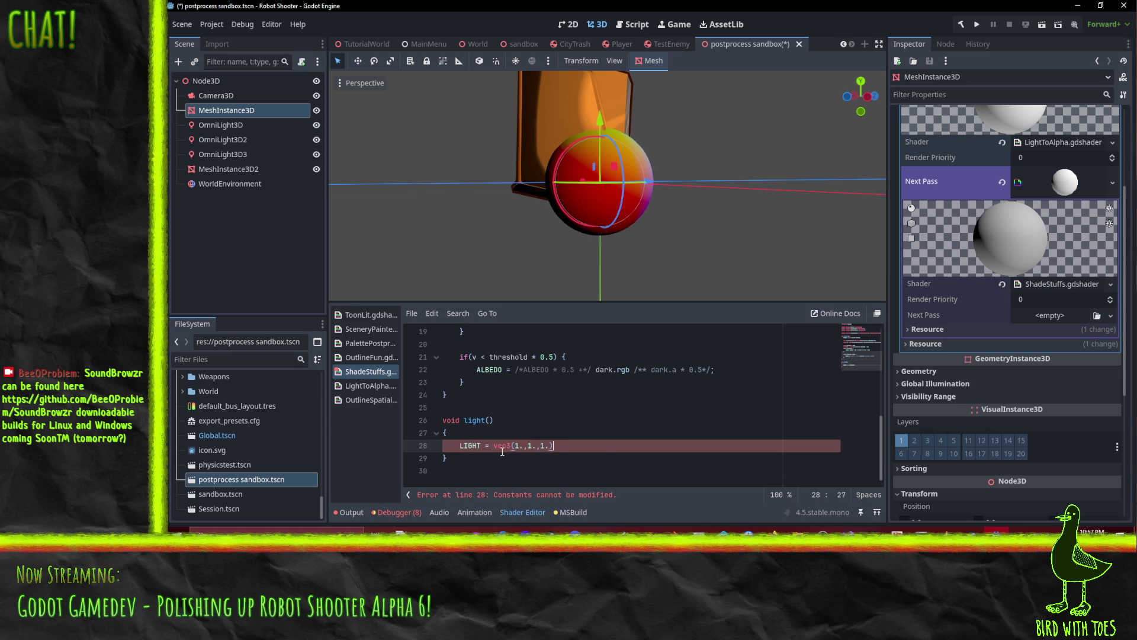
type(";")
key("Up")
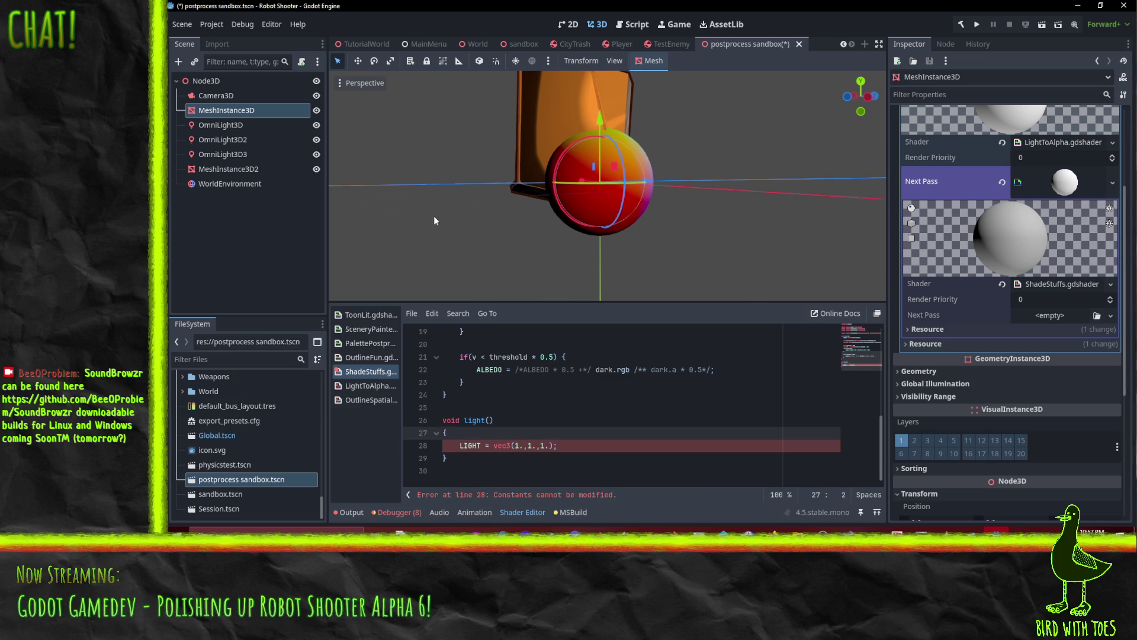
left_click_drag(430, 214, 506, 243)
left_click(532, 455)
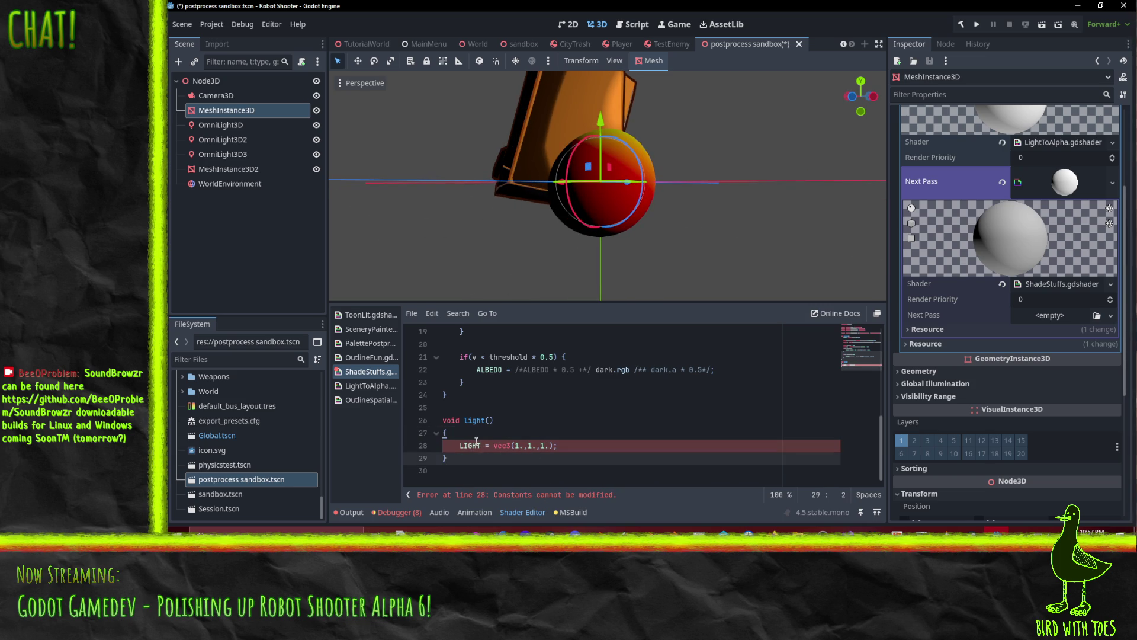
double_click(472, 444)
type("DIFFUSE_LIGHT")
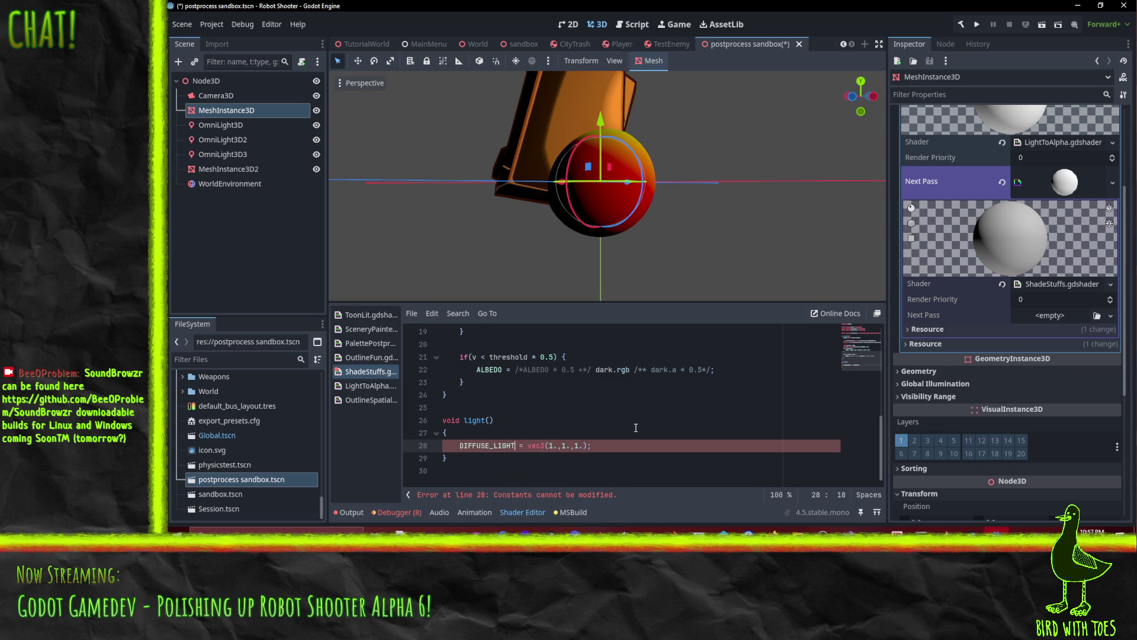
left_click(570, 420)
mouse_move(623, 210)
left_mouse_down()
mouse_move(667, 257)
mouse_move(554, 282)
mouse_move(407, 264)
mouse_move(338, 211)
mouse_move(867, 158)
mouse_move(401, 188)
mouse_move(509, 233)
left_mouse_up()
scroll(509, 233, "up", 4)
scroll(563, 357, "up", 4)
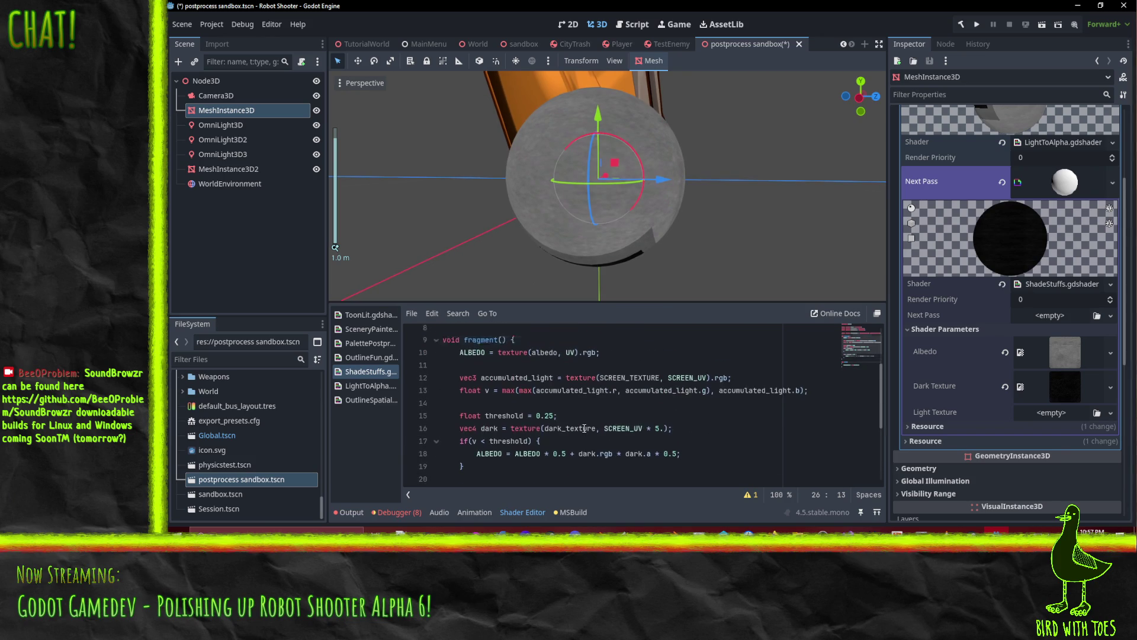
scroll(526, 332, "down", 2)
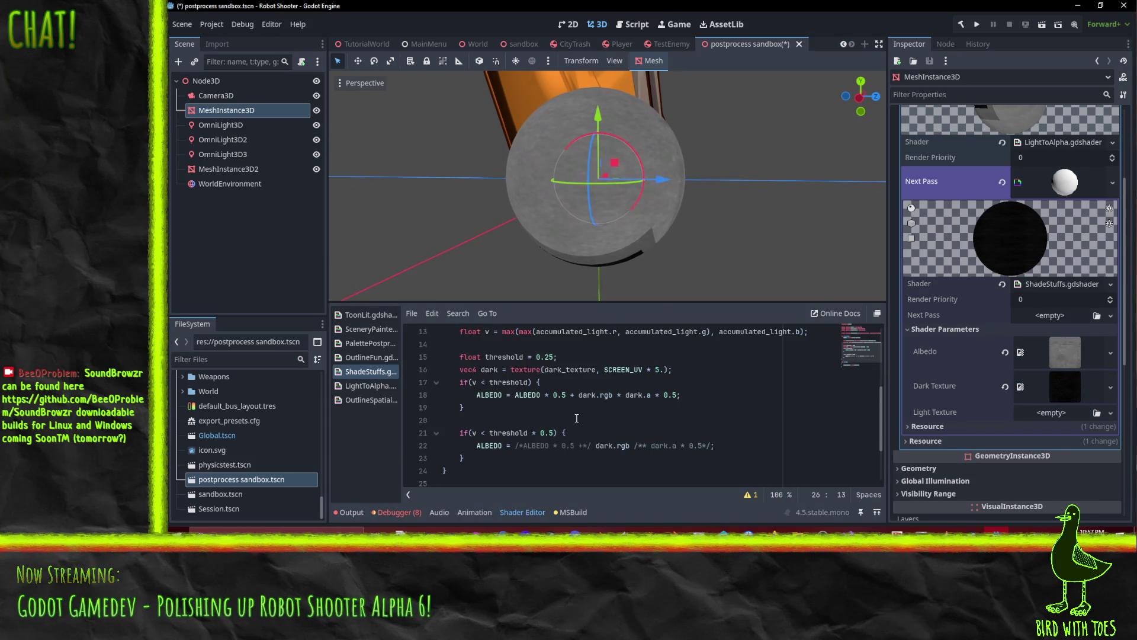
scroll(521, 414, "up", 2)
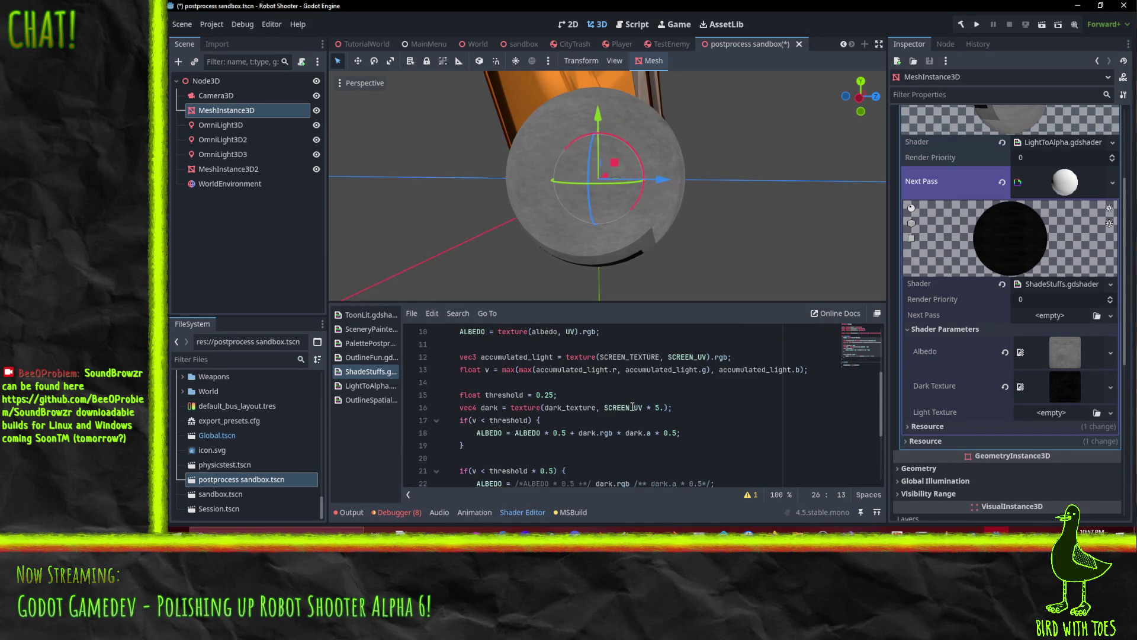
mouse_move(563, 218)
left_mouse_down()
mouse_move(655, 168)
mouse_move(741, 144)
mouse_move(750, 163)
mouse_move(689, 240)
mouse_move(545, 274)
mouse_move(420, 261)
mouse_move(497, 240)
mouse_move(697, 143)
mouse_move(737, 162)
left_mouse_up()
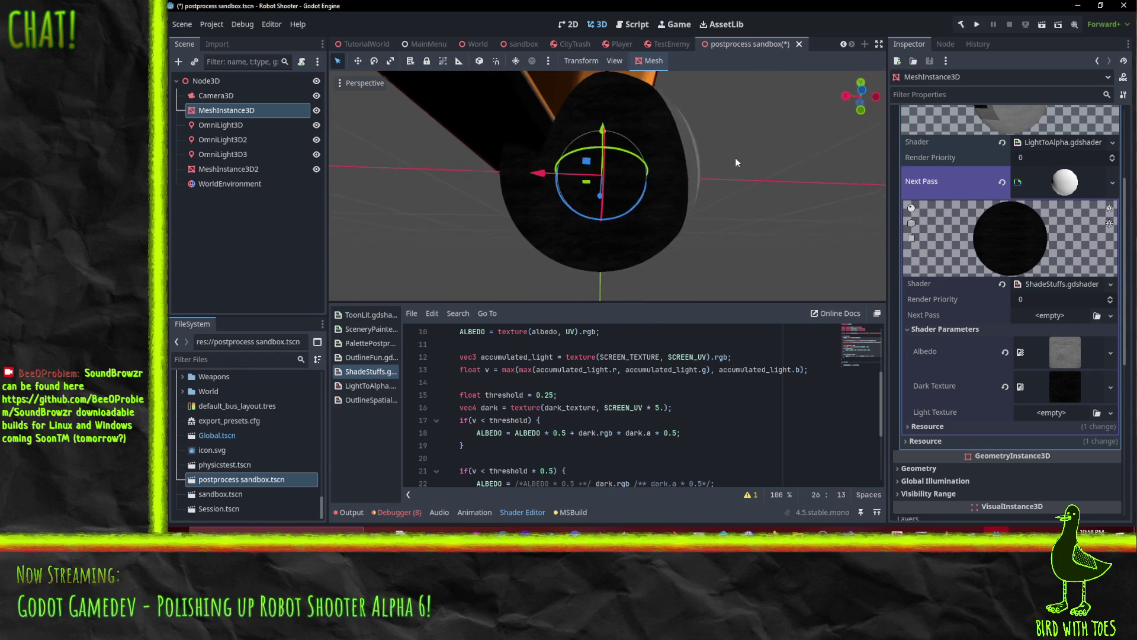
scroll(649, 207, "up", 3)
mouse_move(649, 207)
left_mouse_down()
mouse_move(614, 203)
mouse_move(716, 173)
mouse_move(595, 215)
mouse_move(658, 225)
mouse_move(681, 212)
mouse_move(620, 308)
left_mouse_up()
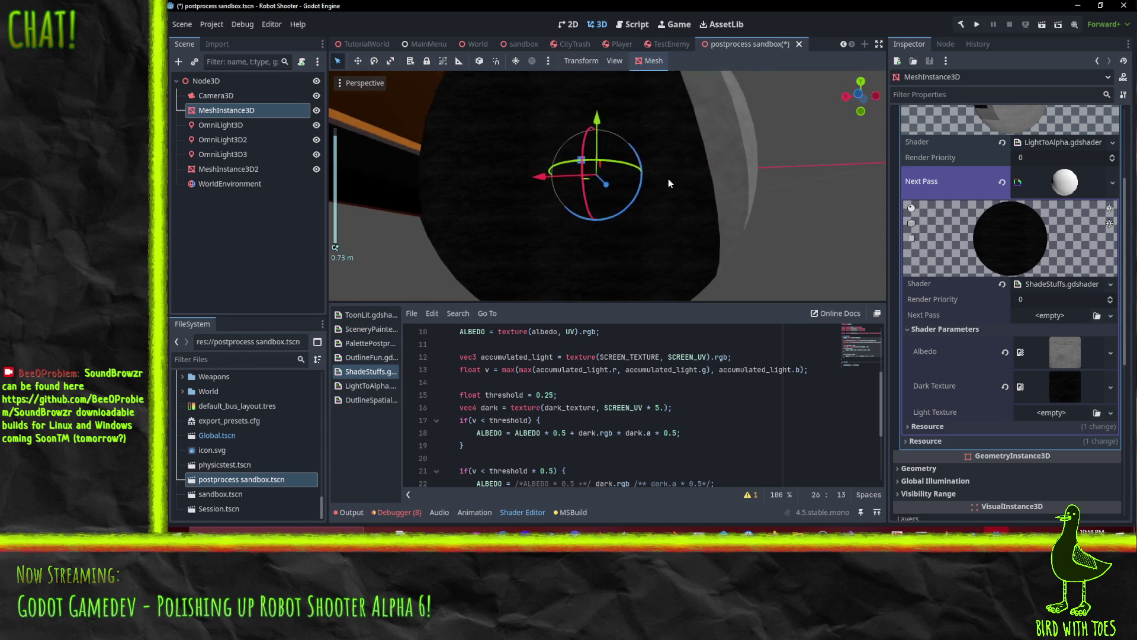
Lower the dark texture's SCREEN_UV multiplier on line 16 from 5 to 2 and check the sphere.
scroll(596, 216, "down", 2)
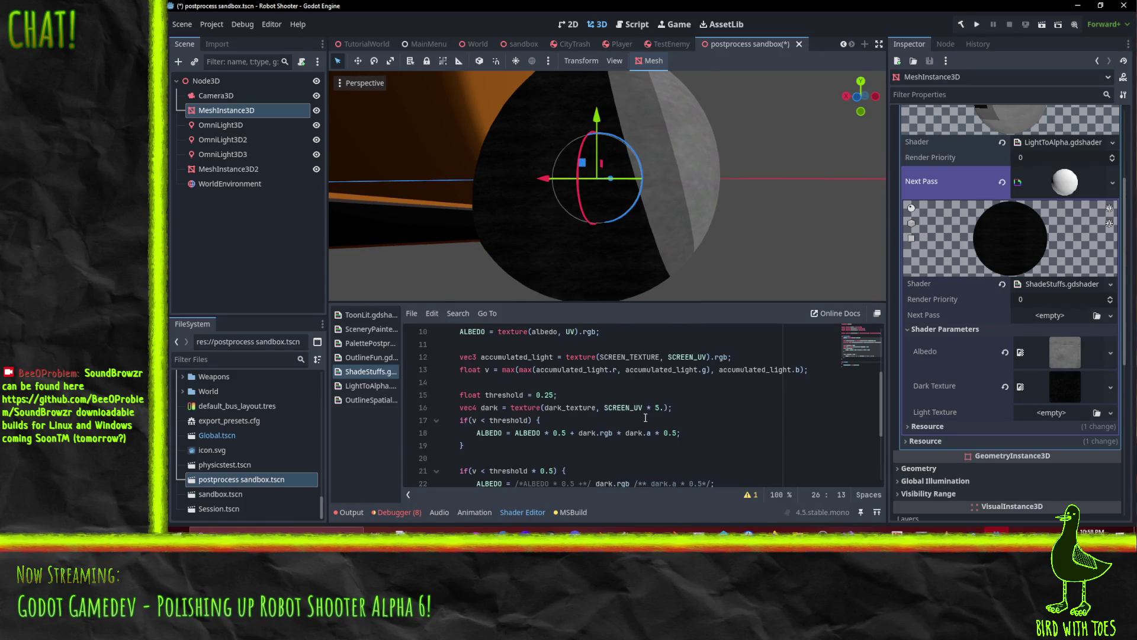
left_click(659, 407)
key("BackSpace")
type("2")
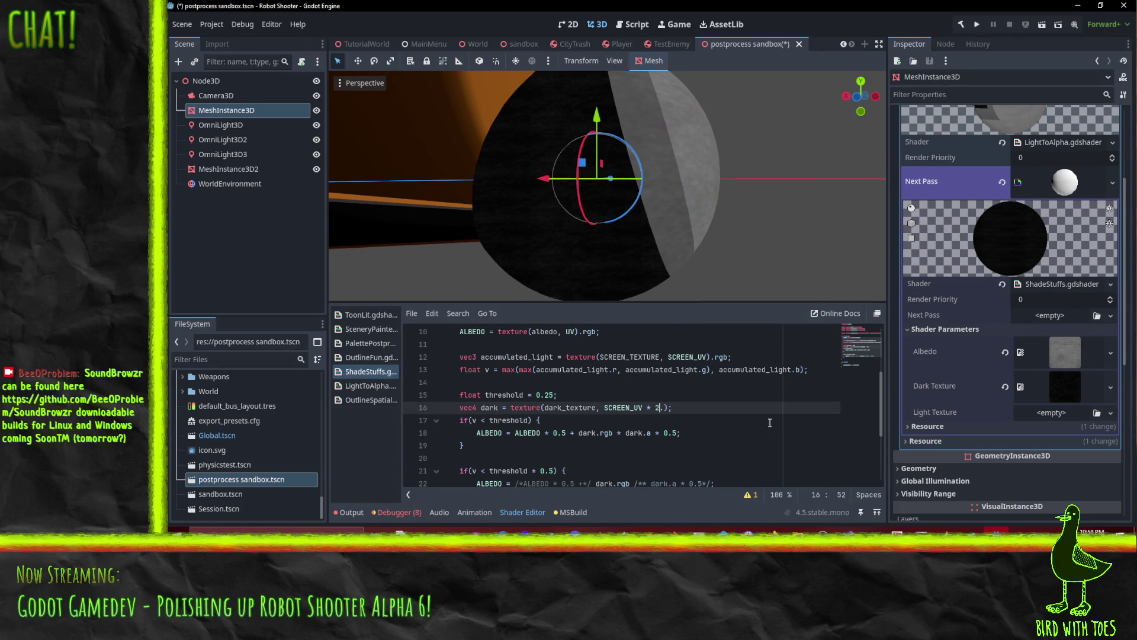
scroll(683, 232, "up", 3)
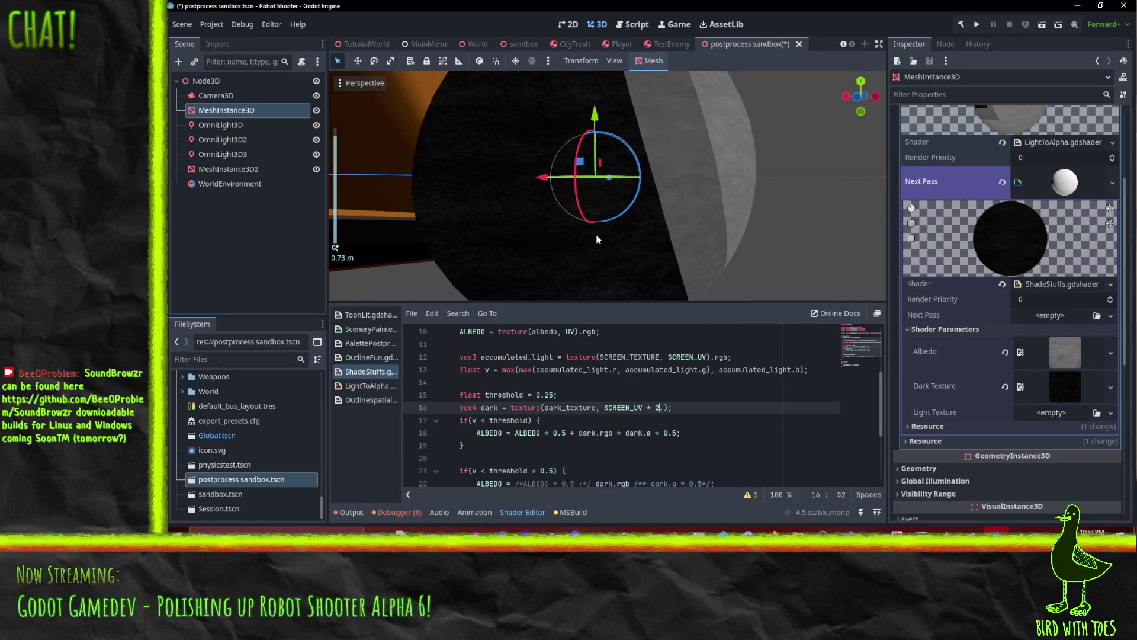
mouse_move(597, 239)
left_mouse_down()
mouse_move(620, 237)
mouse_move(547, 263)
mouse_move(580, 134)
mouse_move(536, 149)
mouse_move(537, 168)
mouse_move(599, 198)
mouse_move(601, 222)
mouse_move(538, 208)
mouse_move(559, 243)
mouse_move(609, 254)
mouse_move(593, 239)
left_mouse_up()
scroll(601, 222, "up", 1)
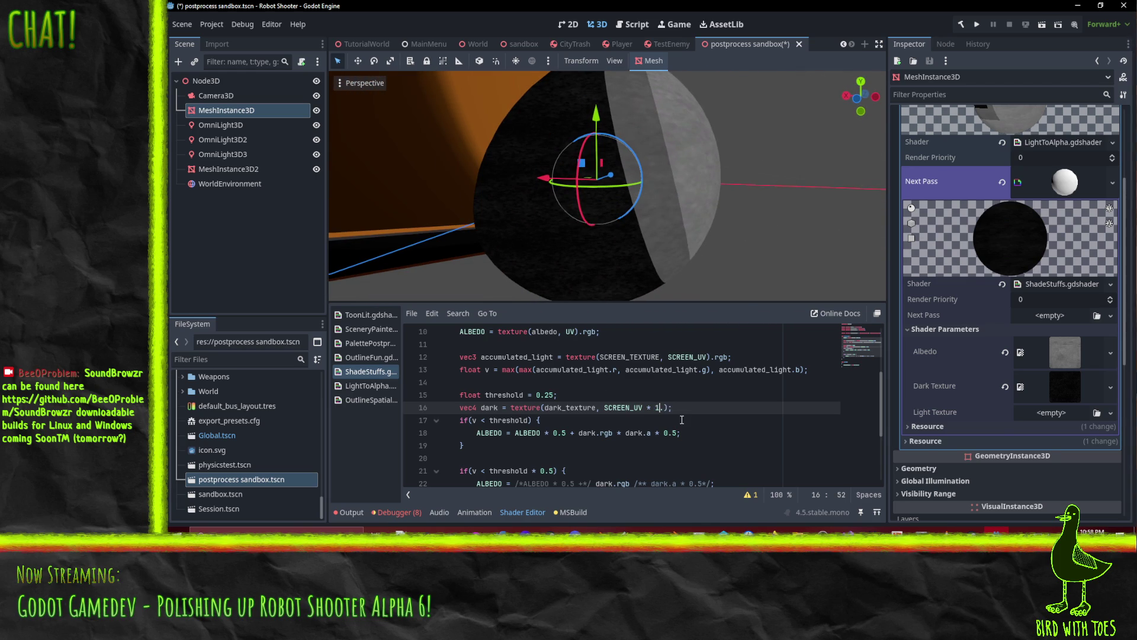
scroll(652, 223, "up", 2)
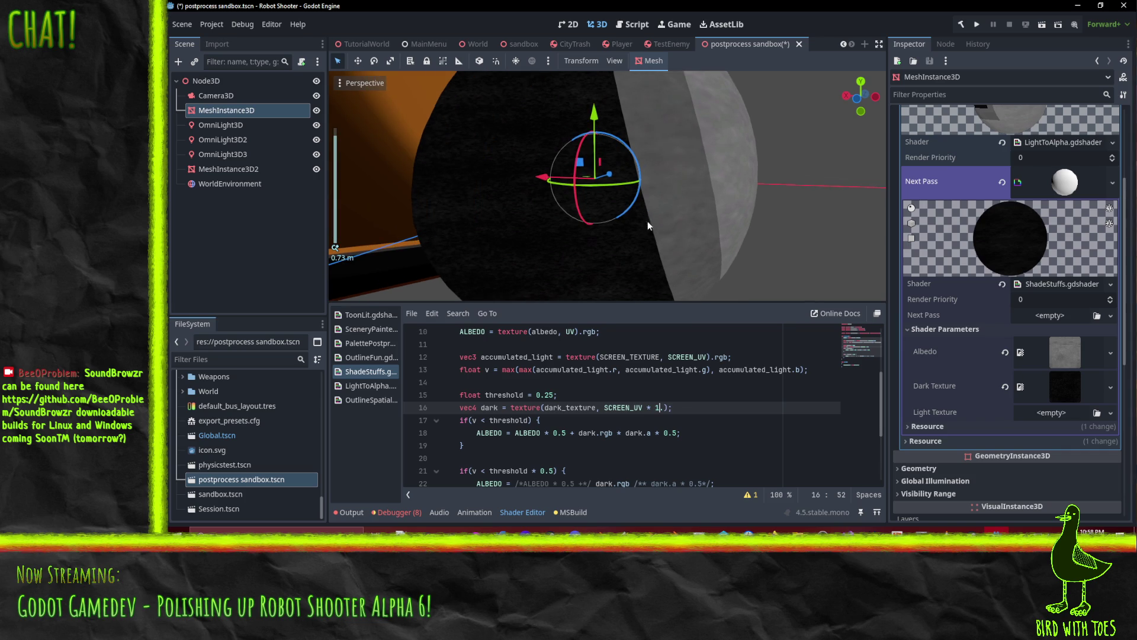
mouse_move(662, 211)
left_mouse_down()
mouse_move(676, 204)
mouse_move(549, 246)
mouse_move(531, 224)
mouse_move(506, 86)
mouse_move(559, 103)
mouse_move(617, 201)
mouse_move(648, 190)
left_mouse_up()
scroll(550, 237, "down", 5)
scroll(617, 200, "up", 3)
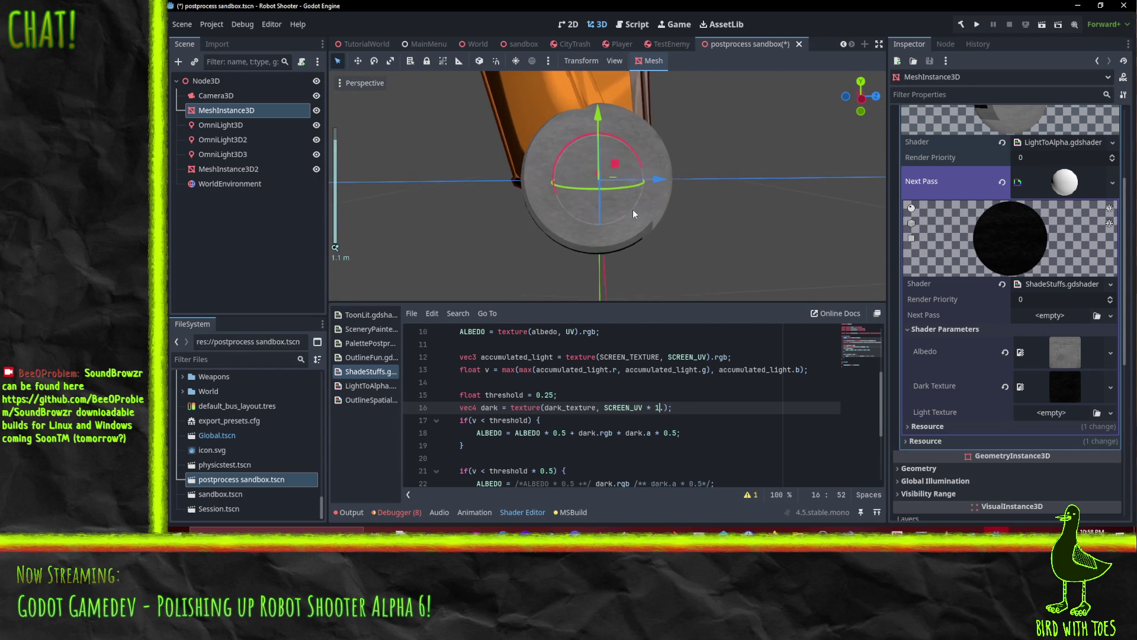
left_click(544, 392)
Change the threshold on line 15 from 0.25 to 0.5 and zoom in on the sphere's surface.
key("BackSpace")
left_click(601, 447)
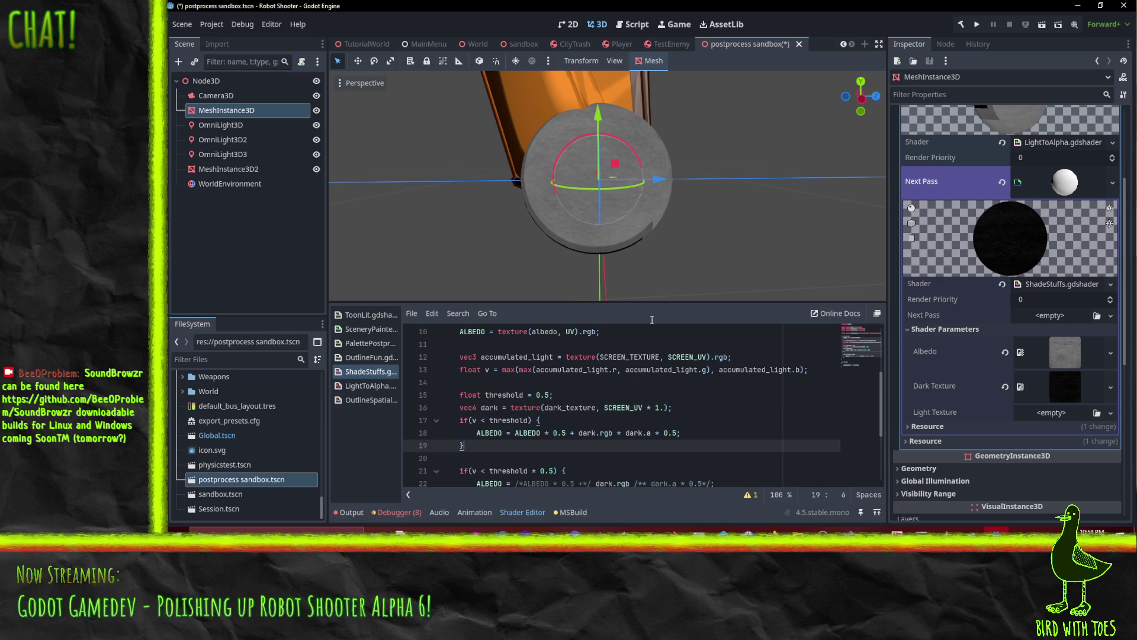
mouse_move(627, 244)
left_mouse_down()
mouse_move(577, 222)
mouse_move(591, 246)
mouse_move(431, 169)
mouse_move(450, 119)
left_mouse_up()
scroll(541, 187, "up", 5)
mouse_move(531, 176)
left_mouse_down()
mouse_move(587, 152)
mouse_move(598, 172)
mouse_move(592, 201)
left_mouse_up()
scroll(595, 376, "down", 2)
scroll(595, 376, "up", 1)
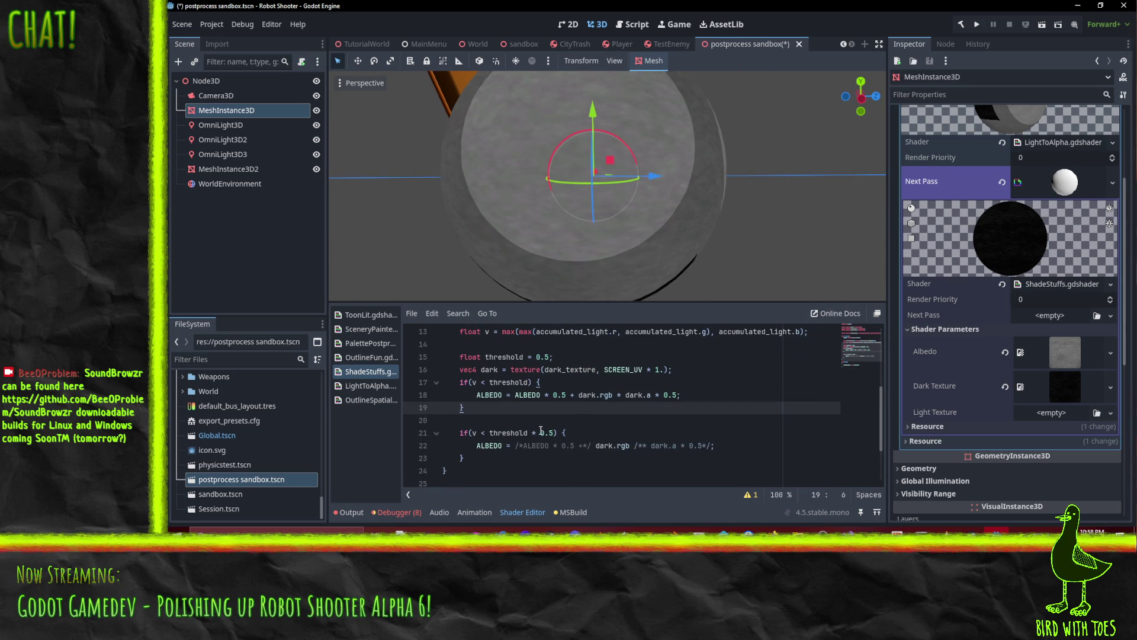
scroll(573, 410, "up", 1)
scroll(626, 158, "down", 3)
mouse_move(631, 205)
left_mouse_down()
mouse_move(516, 246)
mouse_move(581, 235)
left_mouse_up()
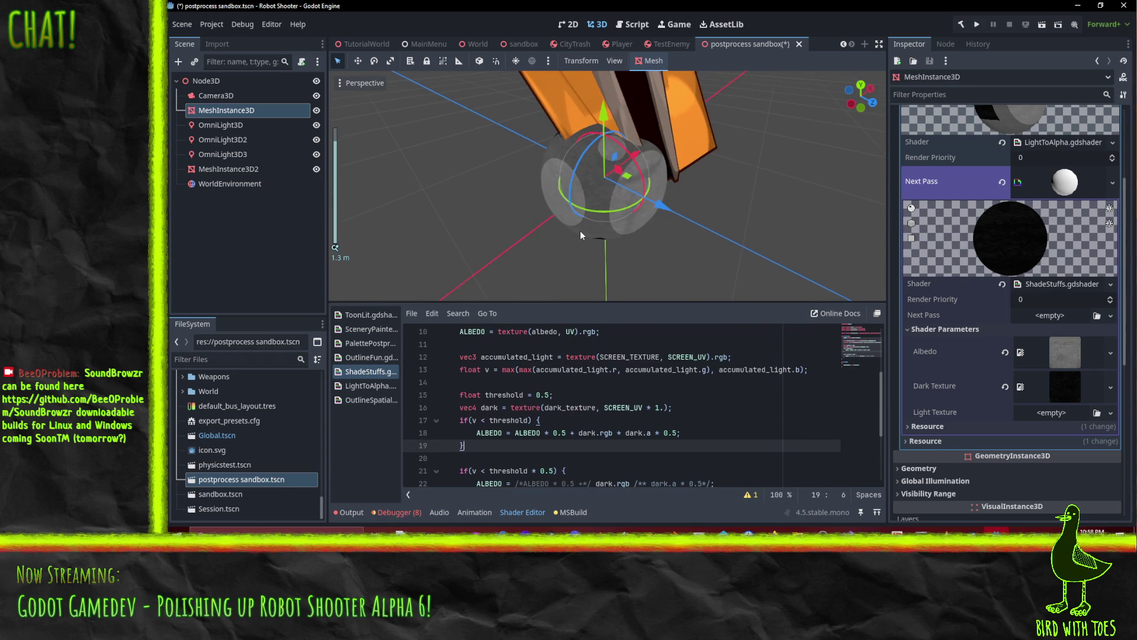
scroll(634, 218, "up", 3)
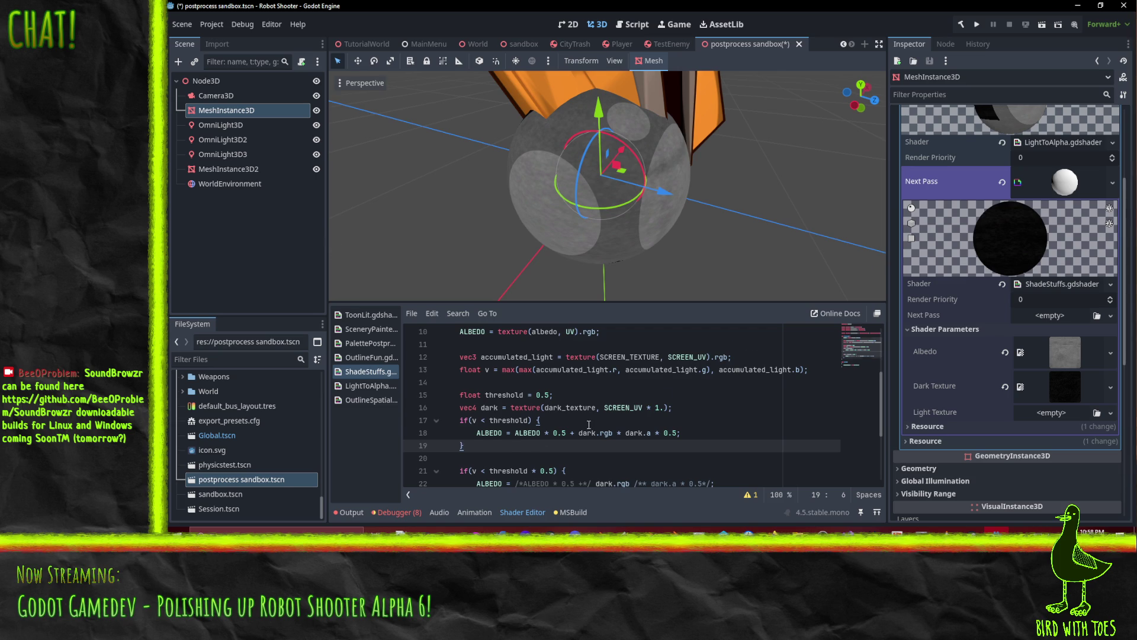
scroll(536, 415, "down", 1)
Orbit around the sphere to inspect the softer dark patches at threshold 0.5.
left_click(547, 385)
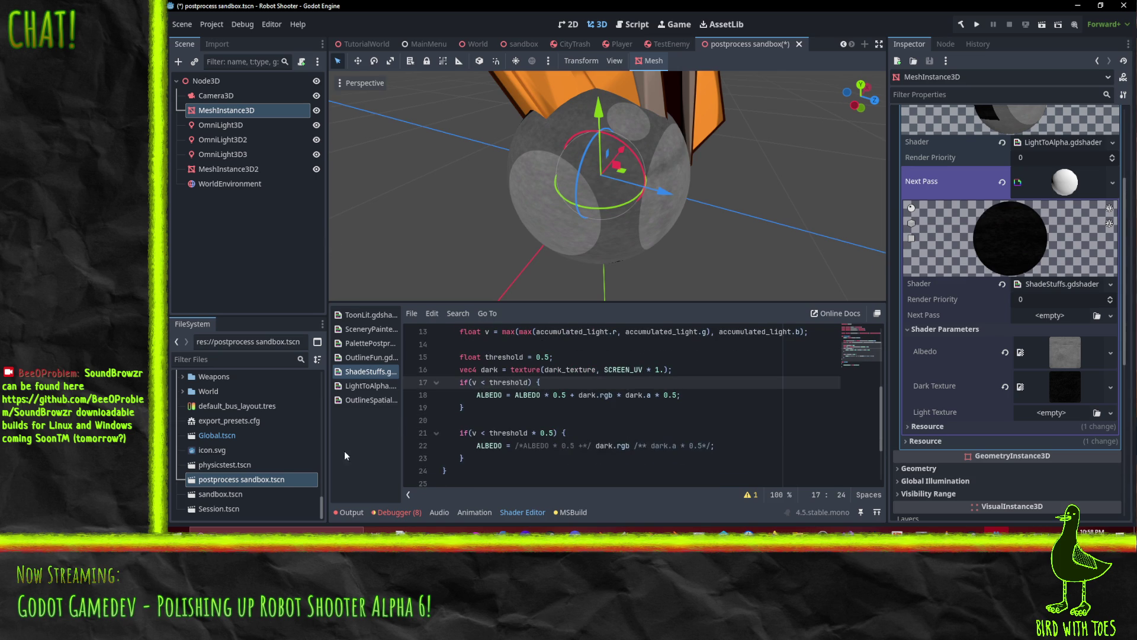
mouse_move(605, 228)
left_mouse_down()
mouse_move(570, 208)
mouse_move(481, 208)
mouse_move(506, 189)
mouse_move(587, 167)
mouse_move(627, 202)
mouse_move(623, 235)
mouse_move(637, 195)
mouse_move(628, 140)
mouse_move(664, 146)
mouse_move(655, 265)
left_mouse_up()
scroll(619, 232, "up", 2)
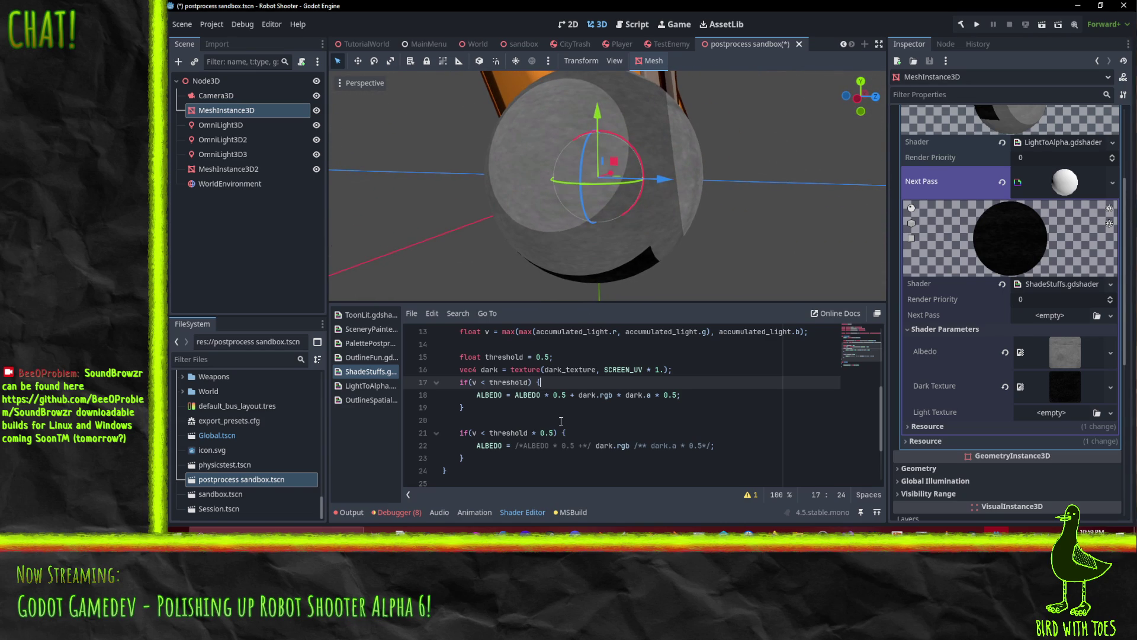
left_click(568, 357)
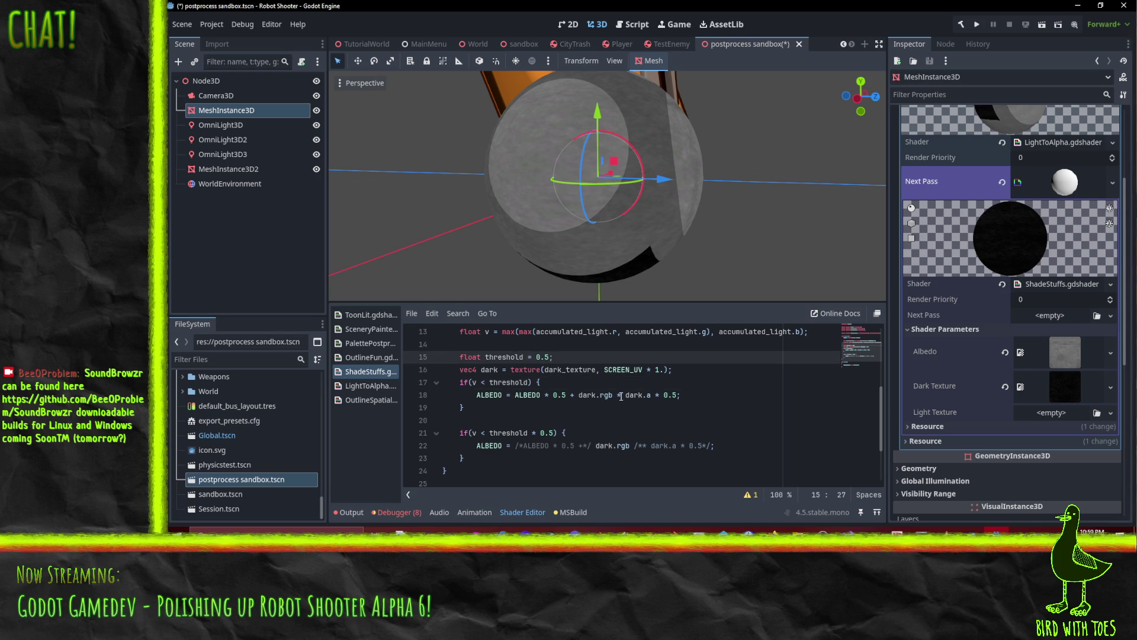
left_click(643, 395)
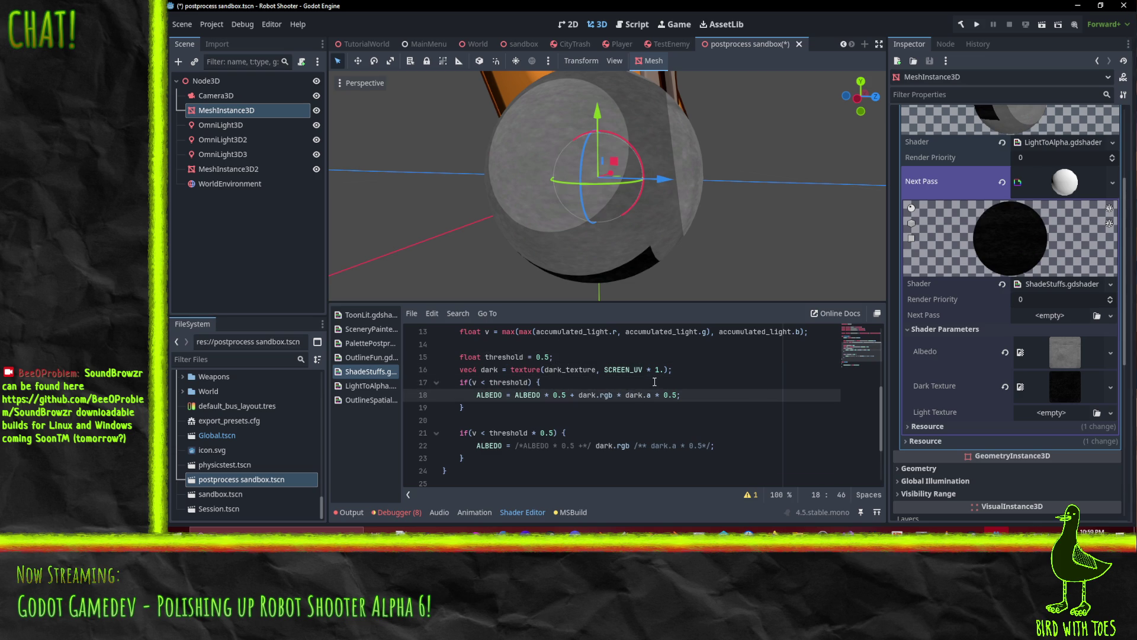
left_click_drag(613, 108, 540, 175)
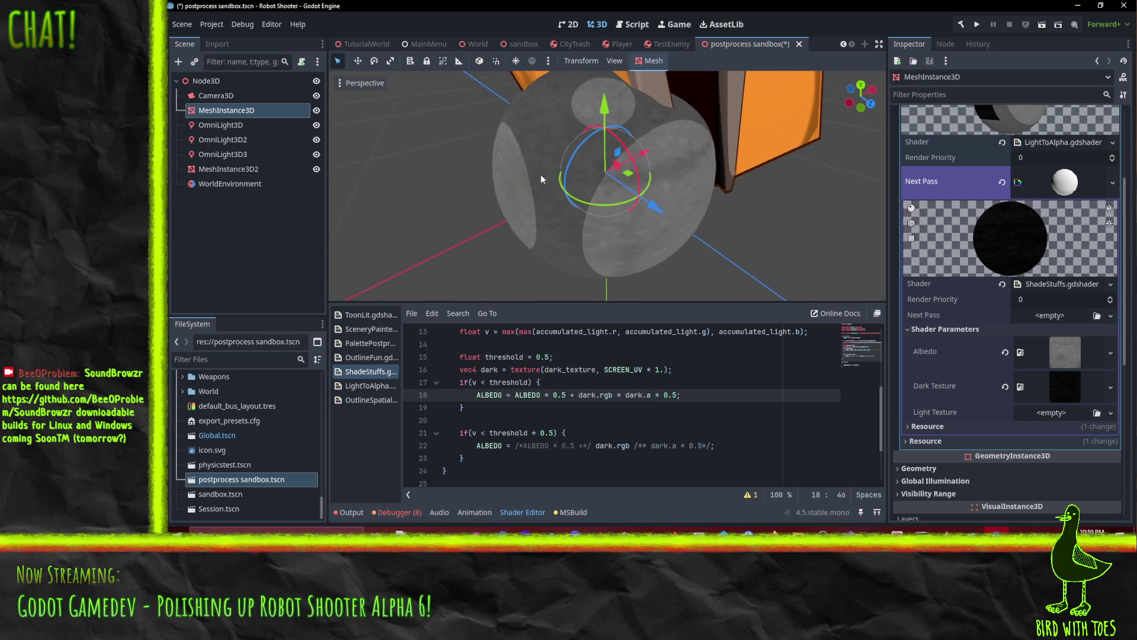
mouse_move(457, 268)
left_mouse_down()
mouse_move(522, 243)
mouse_move(550, 205)
mouse_move(623, 191)
mouse_move(574, 210)
mouse_move(587, 207)
mouse_move(581, 266)
left_mouse_up()
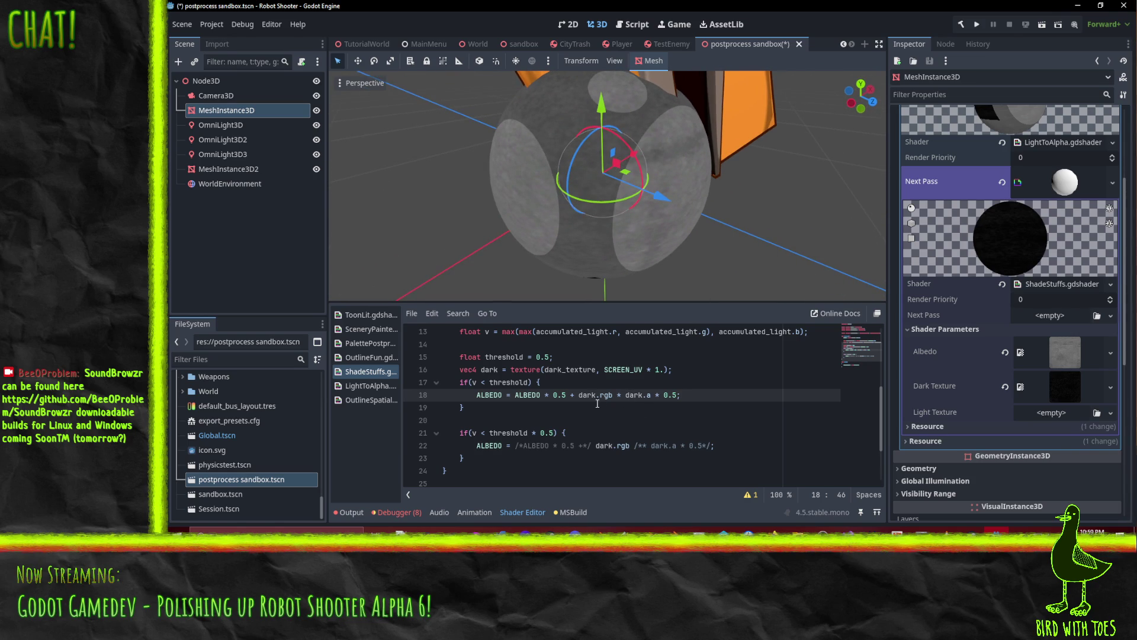
left_click_drag(662, 213, 651, 225)
scroll(538, 406, "up", 1)
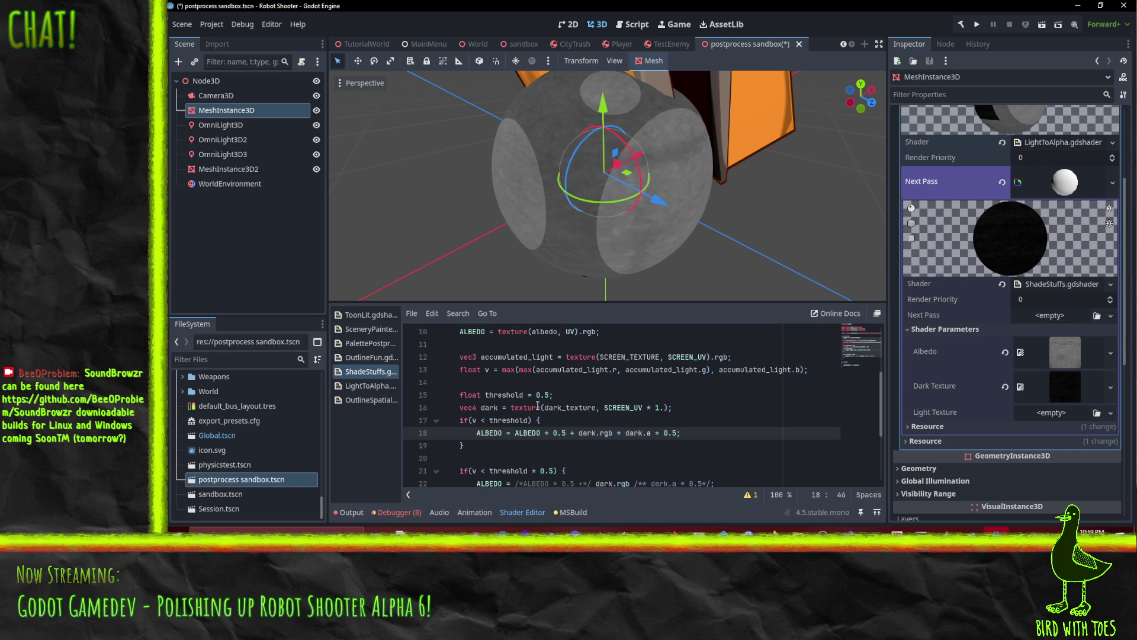
left_click(817, 370)
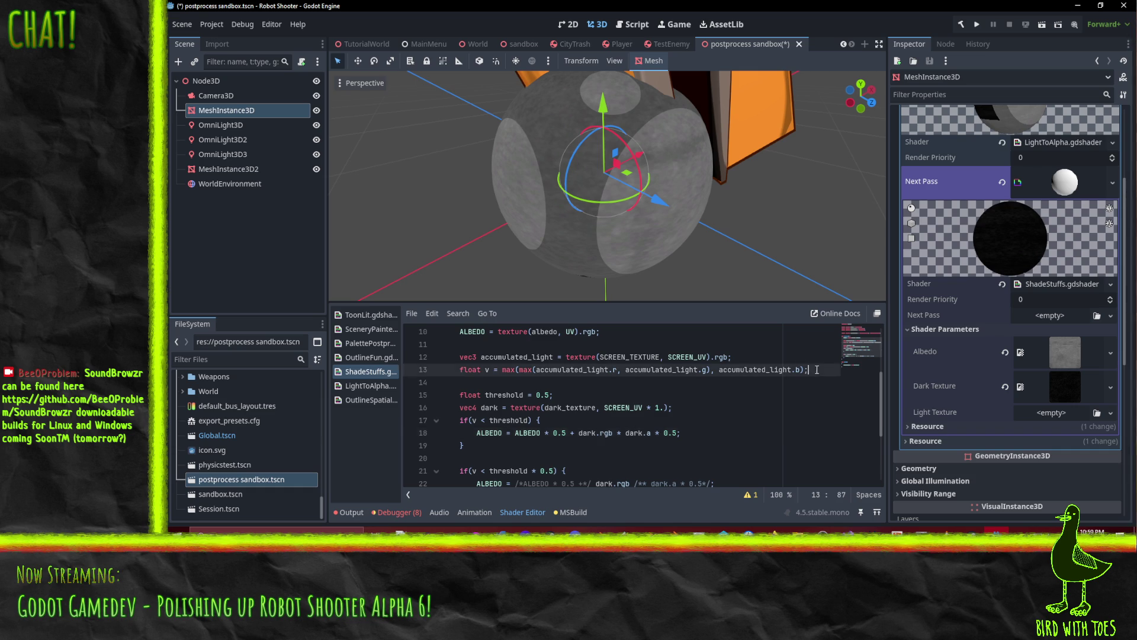
scroll(697, 406, "up", 1)
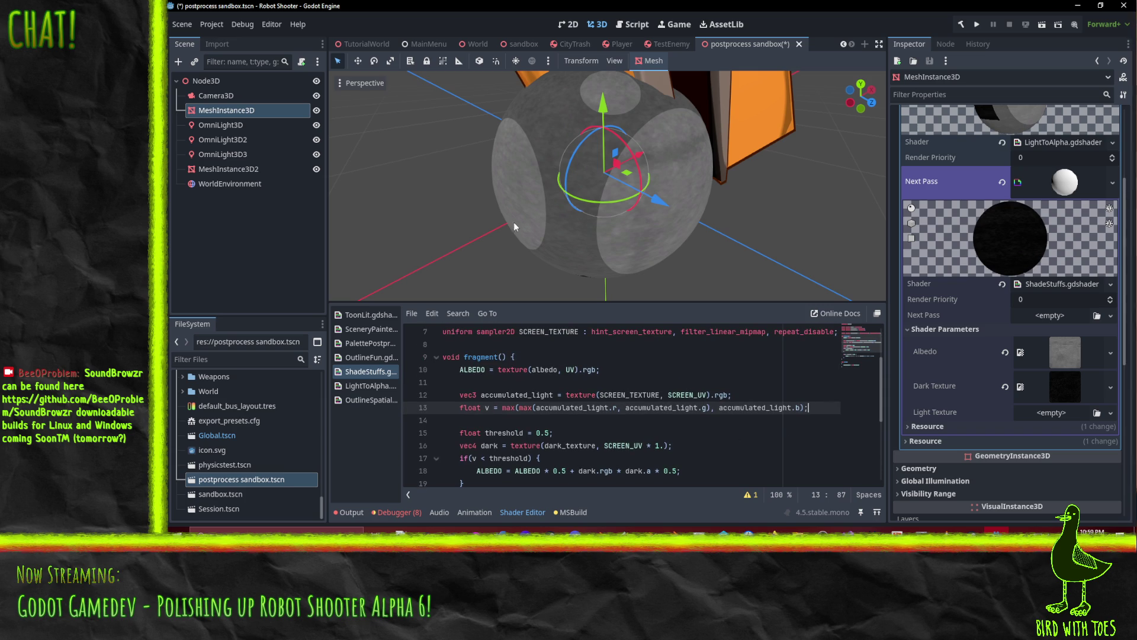
mouse_move(536, 205)
left_mouse_down()
mouse_move(658, 175)
mouse_move(670, 146)
left_mouse_up()
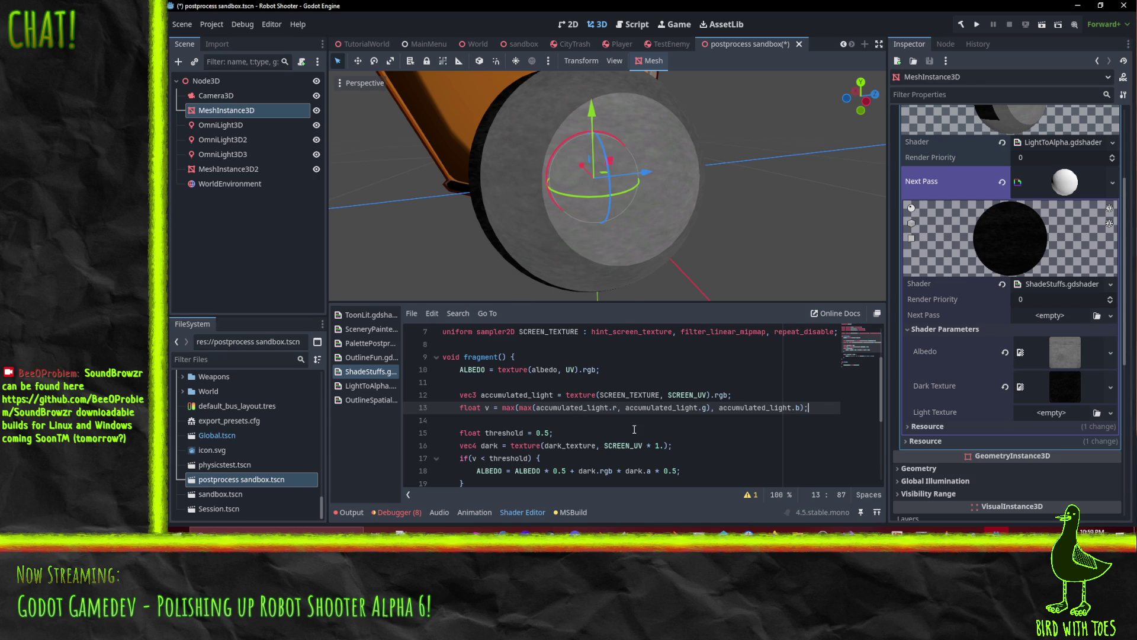
mouse_move(674, 178)
left_mouse_down()
mouse_move(549, 211)
mouse_move(890, 236)
left_mouse_up()
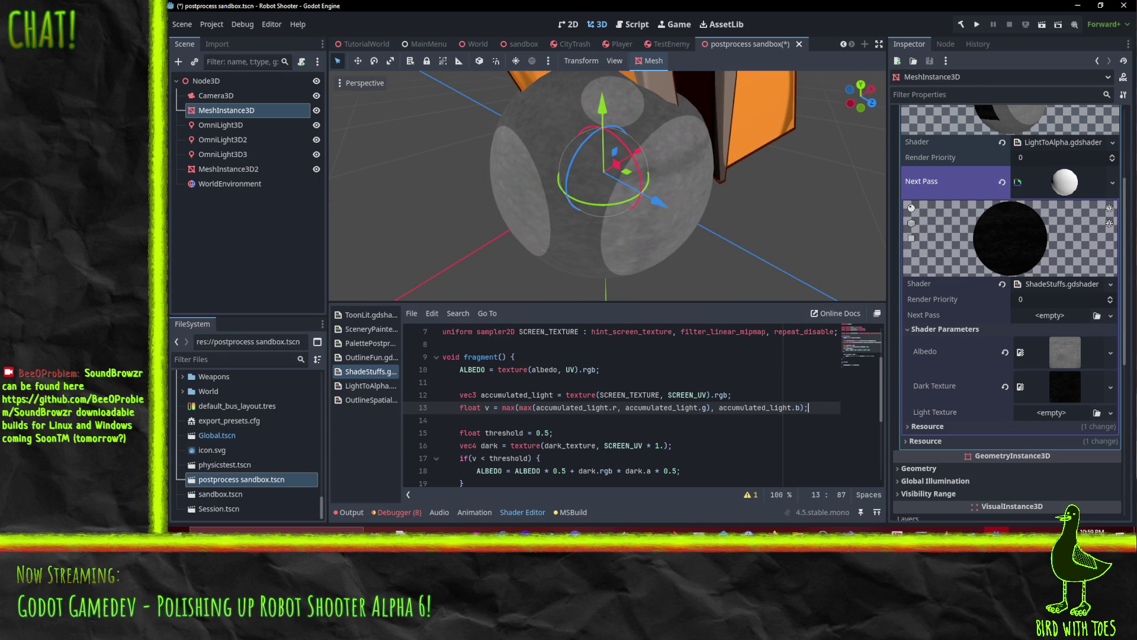
scroll(586, 457, "down", 2)
scroll(586, 456, "up", 1)
mouse_move(628, 237)
left_mouse_down()
mouse_move(580, 208)
mouse_move(667, 143)
mouse_move(652, 178)
left_mouse_up()
scroll(573, 392, "up", 1)
scroll(572, 392, "down", 2)
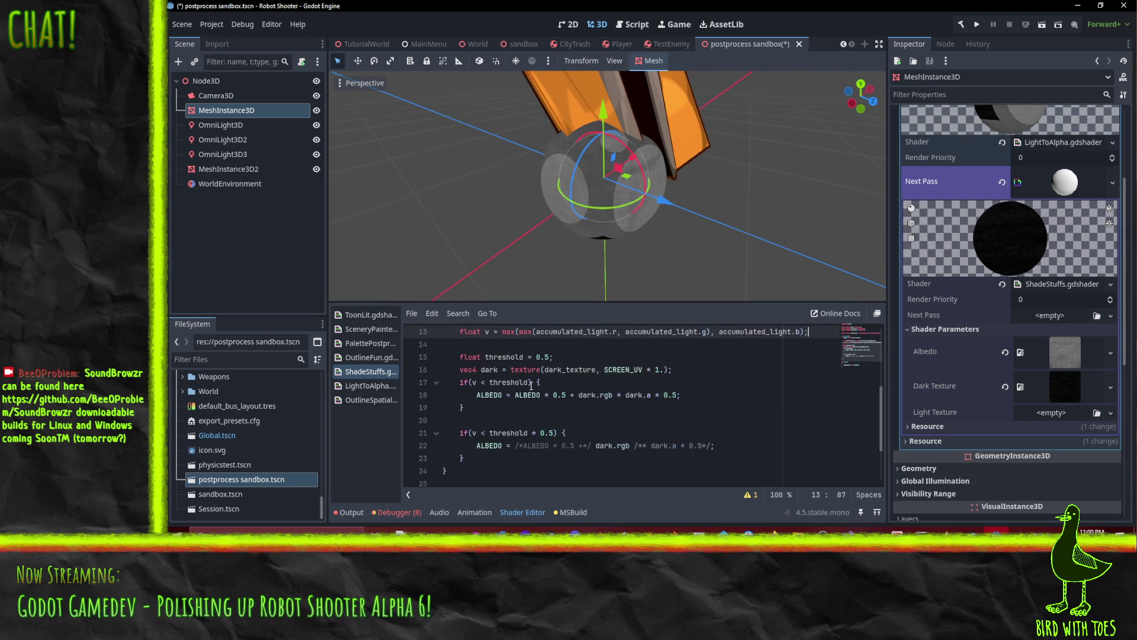
left_click(716, 394)
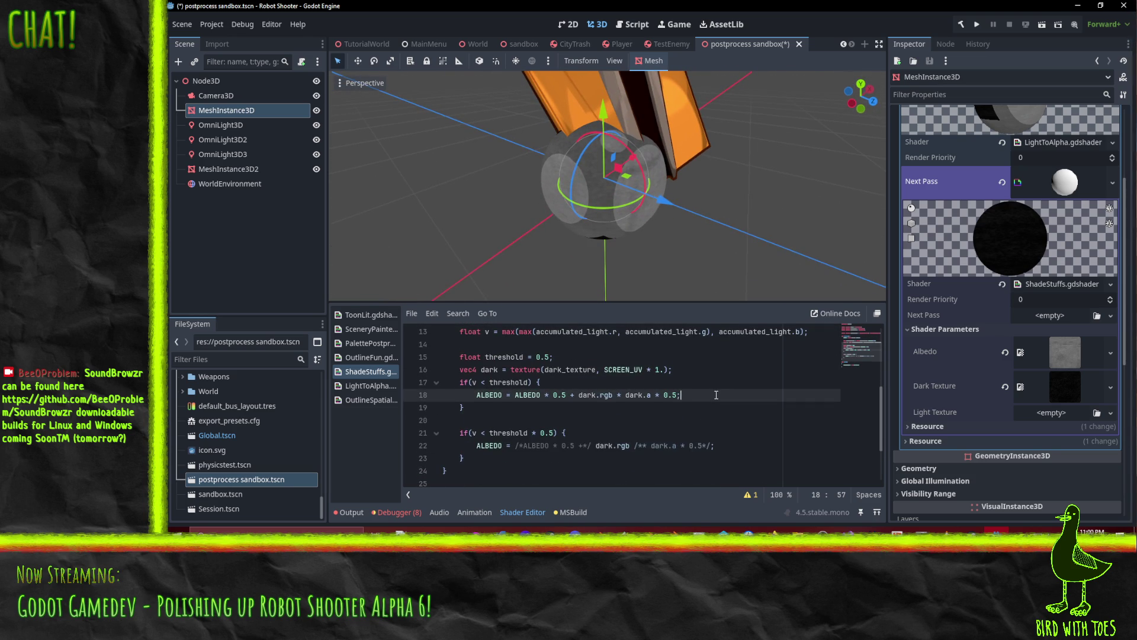
scroll(716, 394, "up", 1)
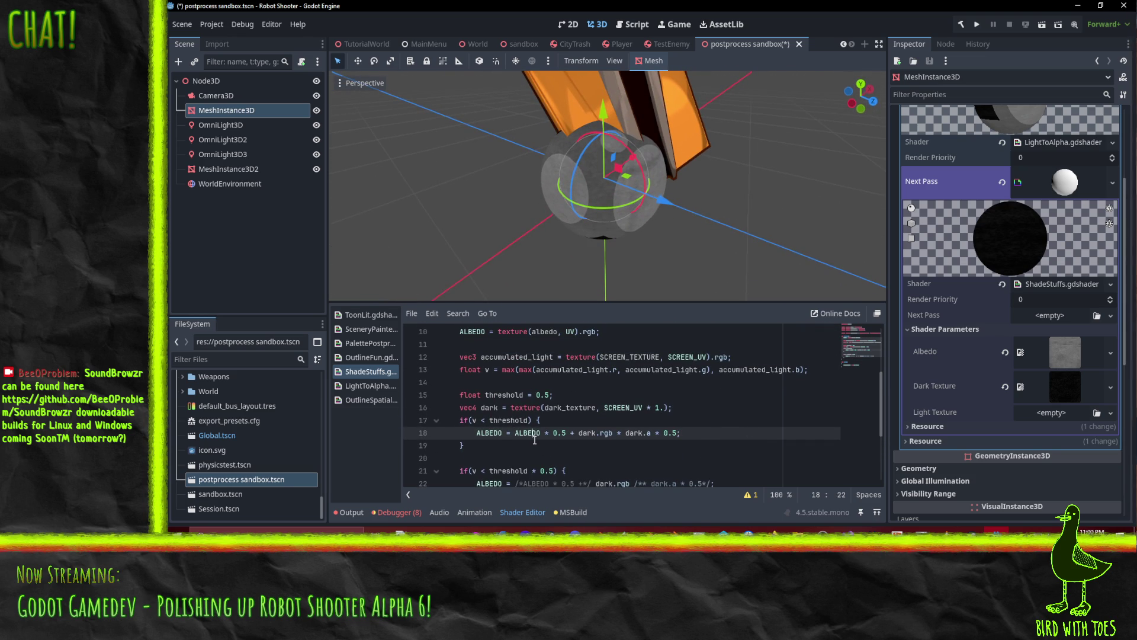
scroll(706, 415, "up", 1)
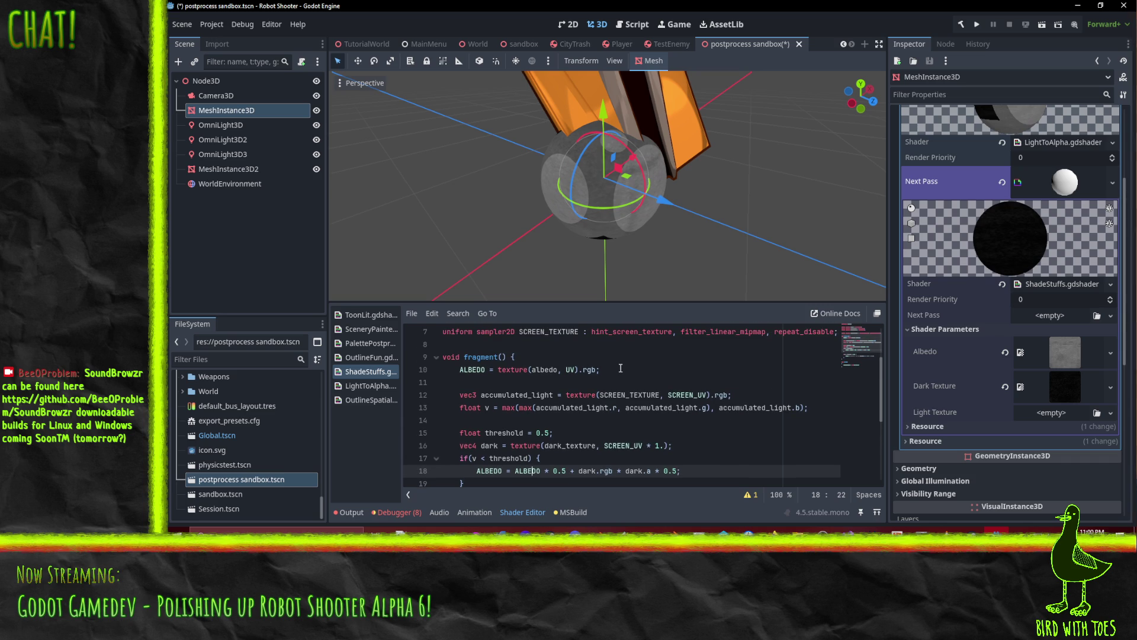
scroll(620, 368, "down", 1)
left_click(600, 331)
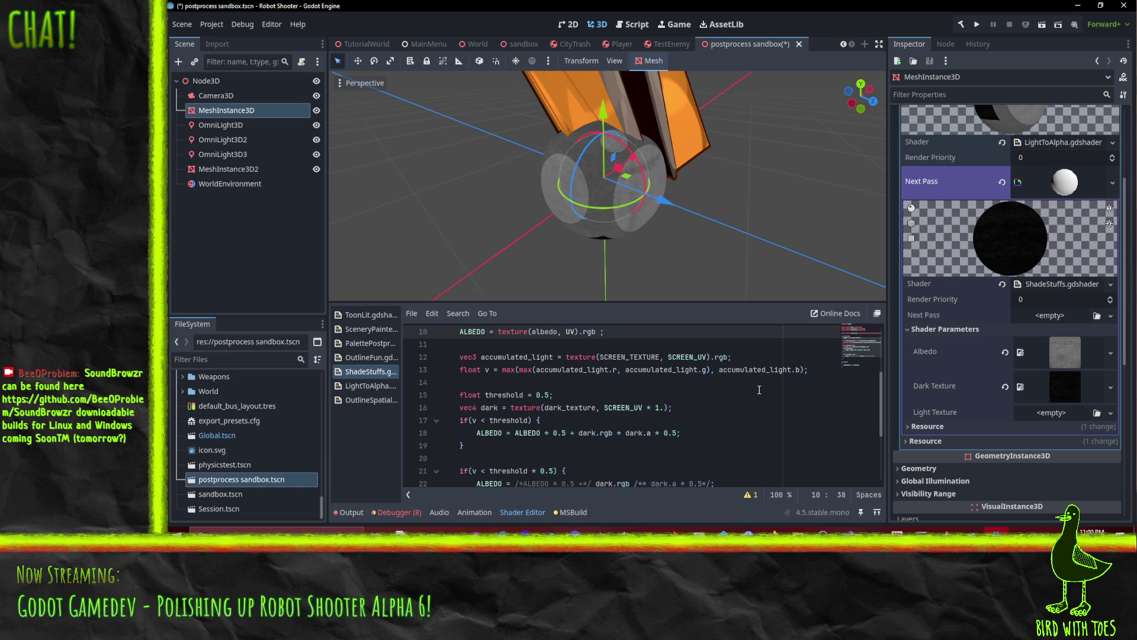
Move the albedo sampling line below accumulated_light and multiply it by accumulated_light.
key("ctrl+shift+k")
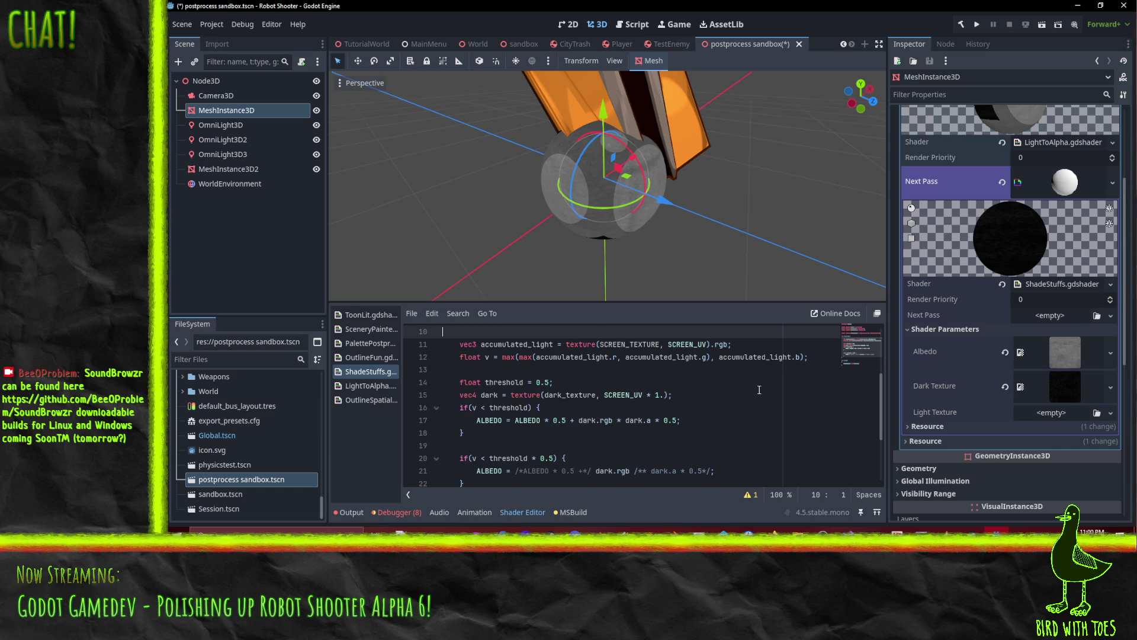
key("alt+Down")
key("ctrl+v")
type("* a")
type("ccum")
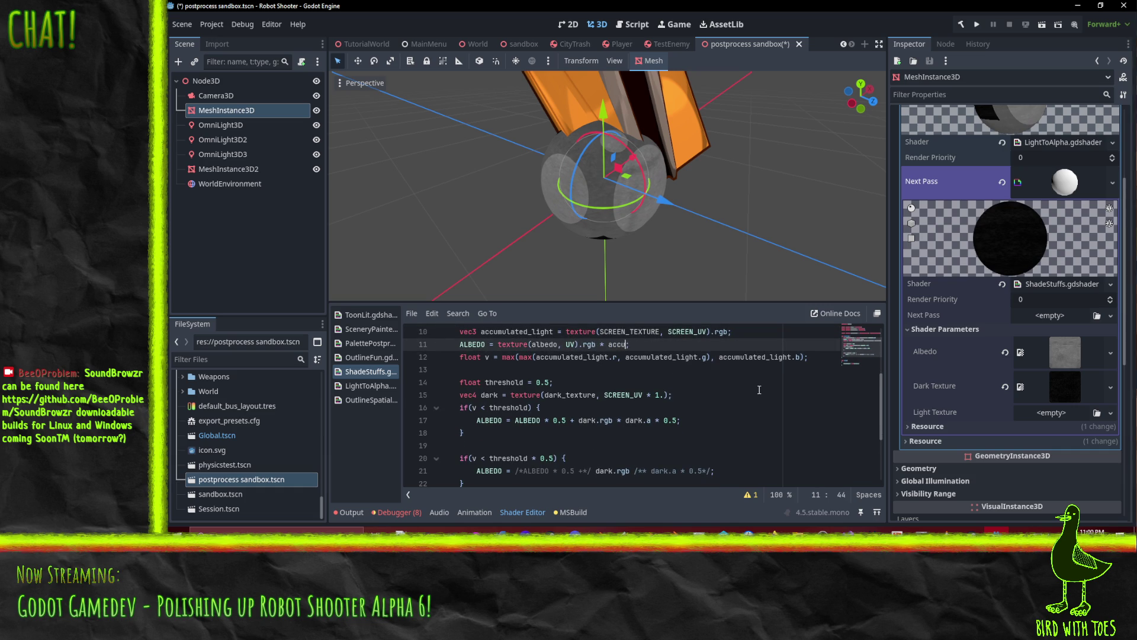
key("Return")
key("Down")
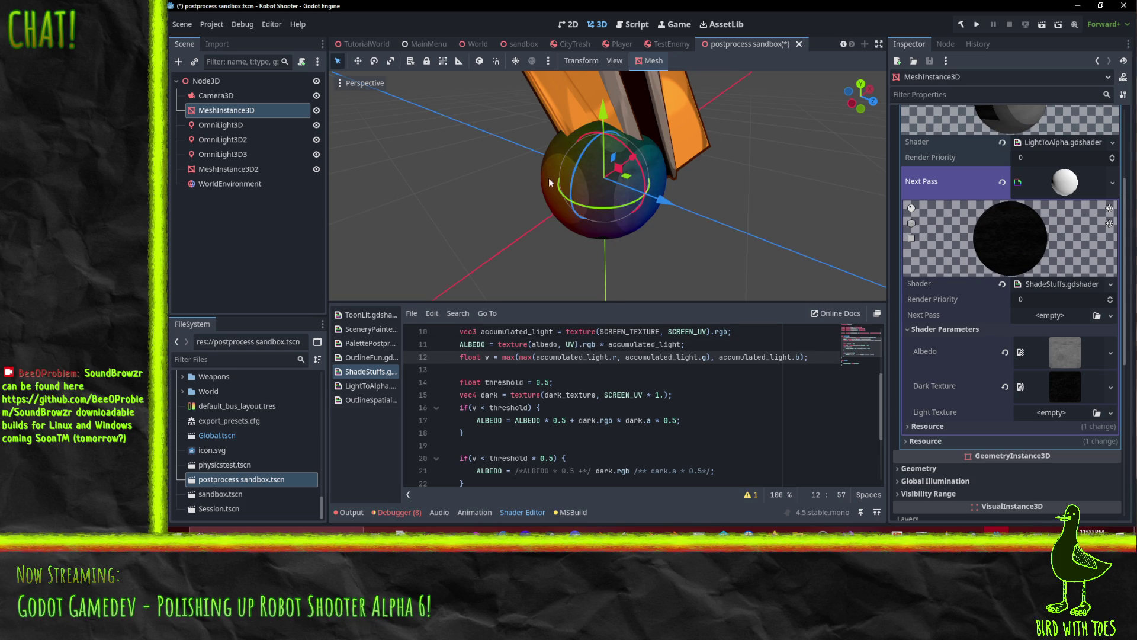
Cut the albedo-times-accumulated_light line, then undo the cut with Ctrl+Z.
scroll(609, 179, "up", 5)
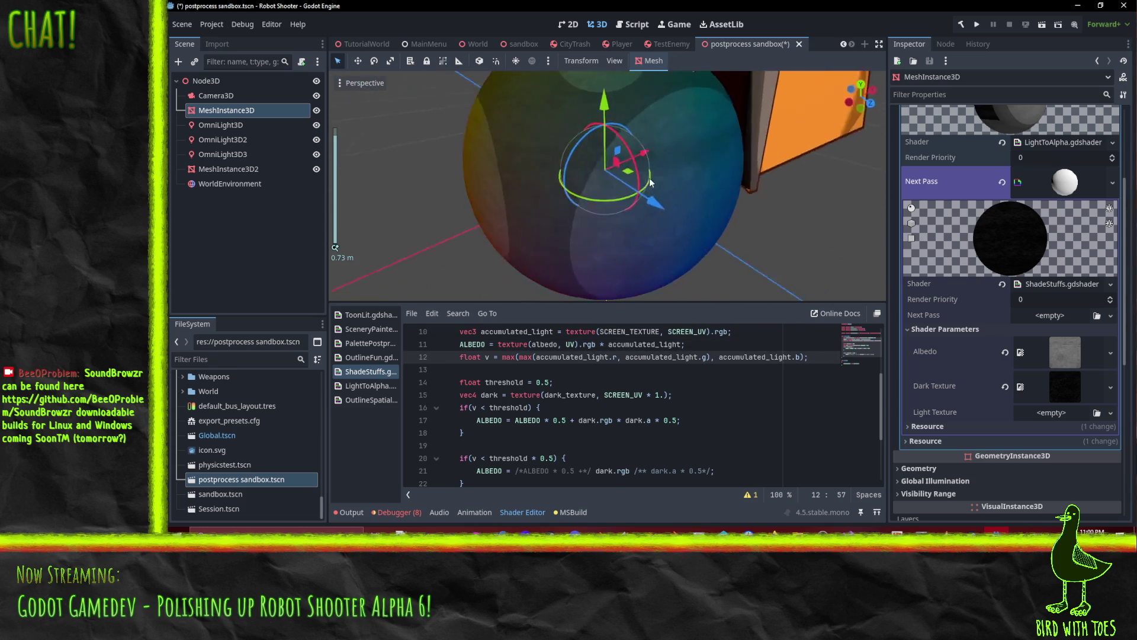
scroll(612, 180, "down", 5)
mouse_move(600, 167)
left_mouse_down()
mouse_move(759, 207)
mouse_move(808, 205)
mouse_move(609, 238)
mouse_move(522, 222)
mouse_move(599, 220)
mouse_move(697, 192)
mouse_move(754, 122)
mouse_move(752, 174)
mouse_move(659, 217)
mouse_move(615, 296)
left_mouse_up()
scroll(677, 218, "up", 3)
left_click_drag(644, 217, 614, 228)
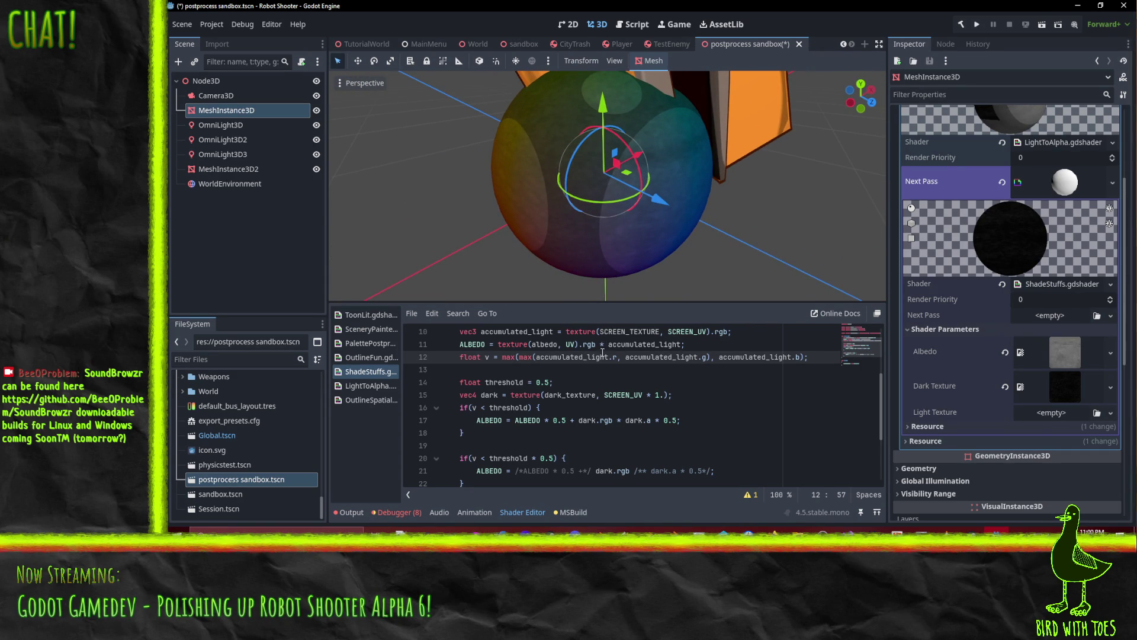
scroll(710, 364, "up", 1)
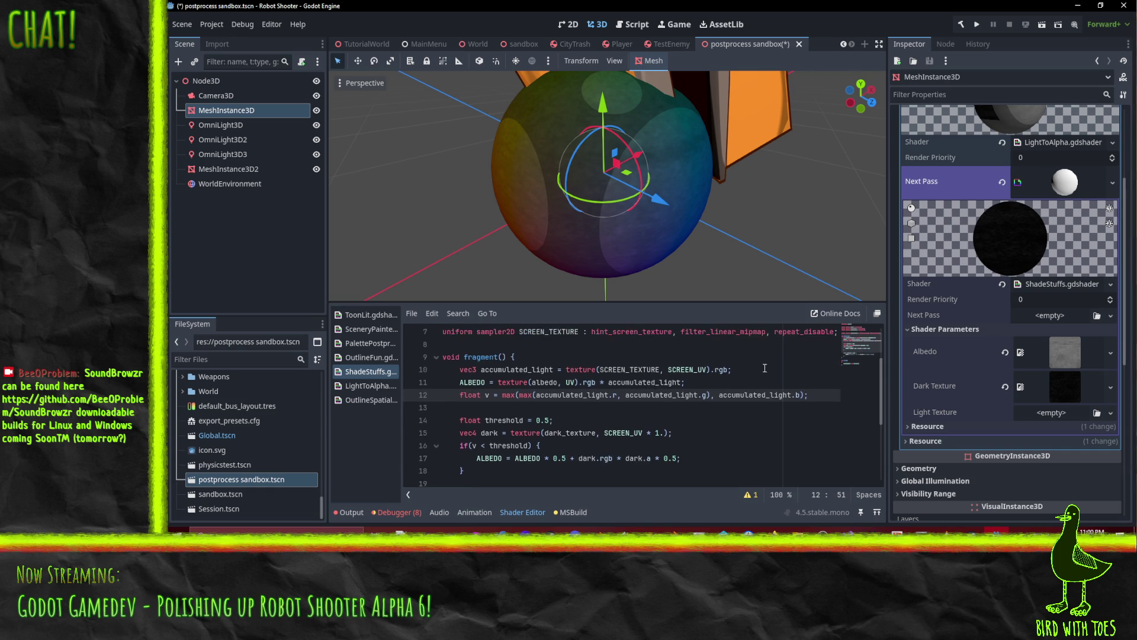
left_click(767, 379)
key("BackSpace")
key("BackSpace")
key("BackSpace")
key("ctrl+x")
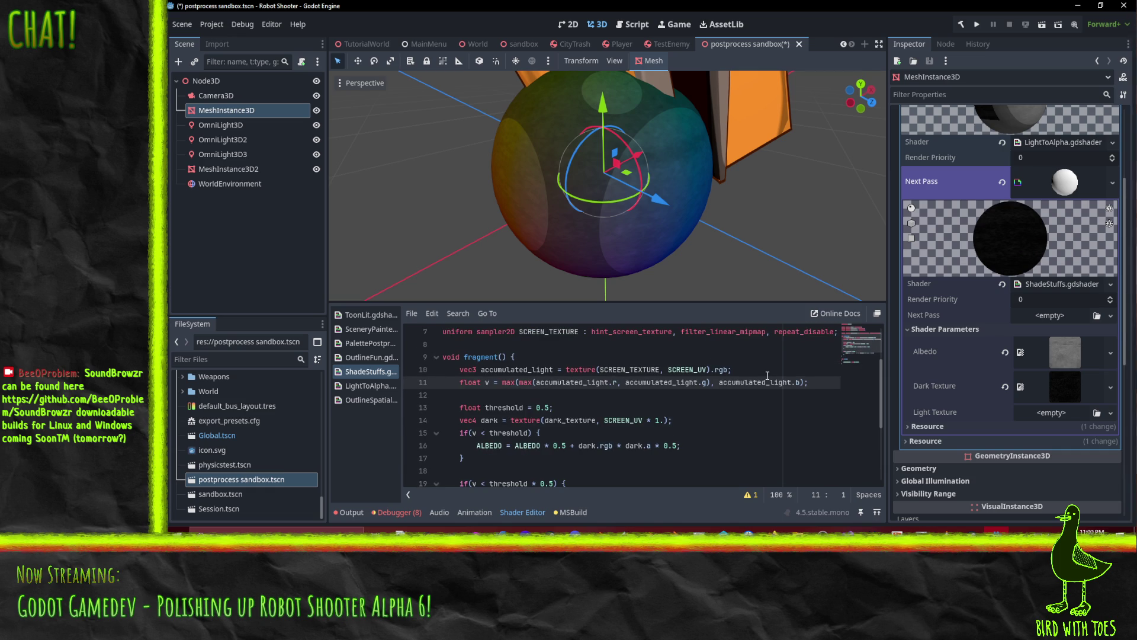
key("ctrl+z")
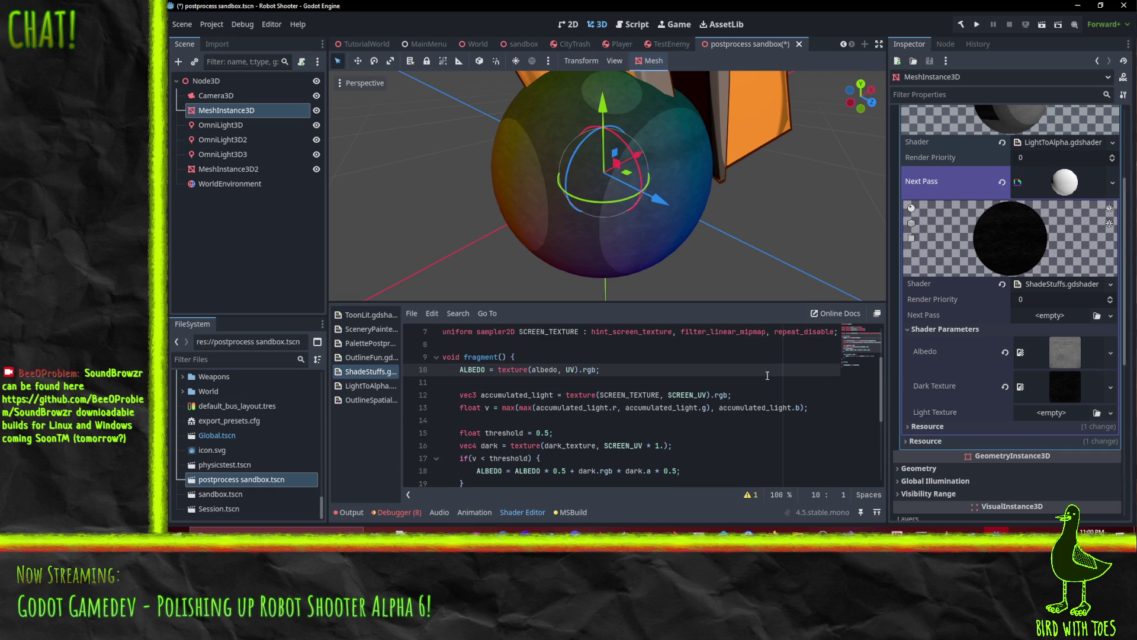
Remove the stray empty line, add a blank line after 'float v', and minimize Godot.
key("Down")
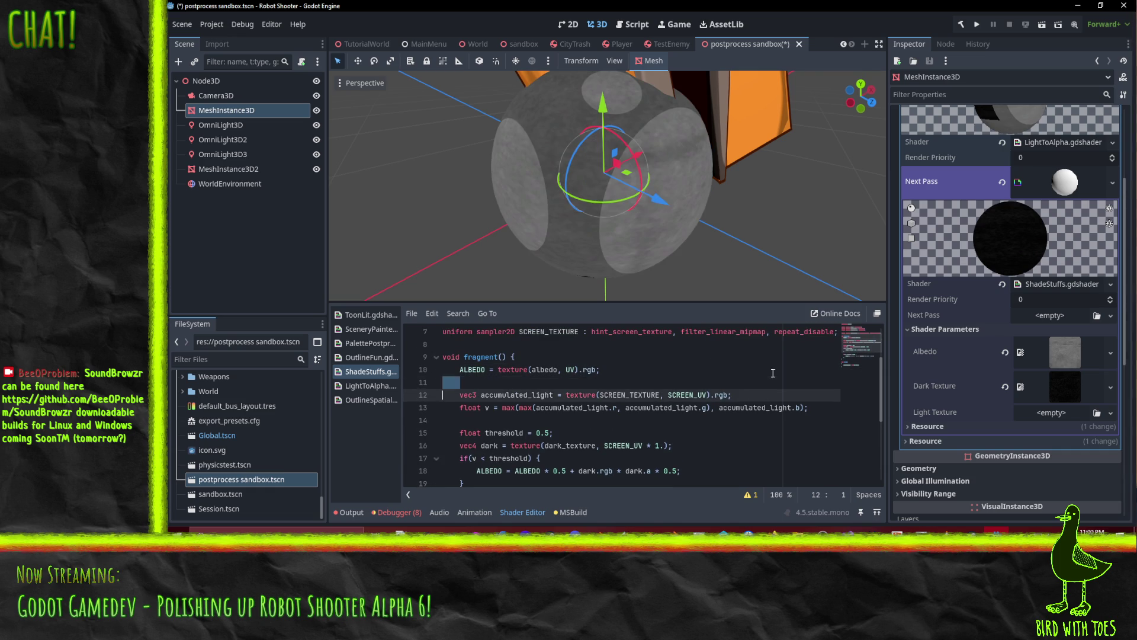
key("Delete")
key("Up")
key("Down")
key("Return")
key("Down")
key("End")
key("Return")
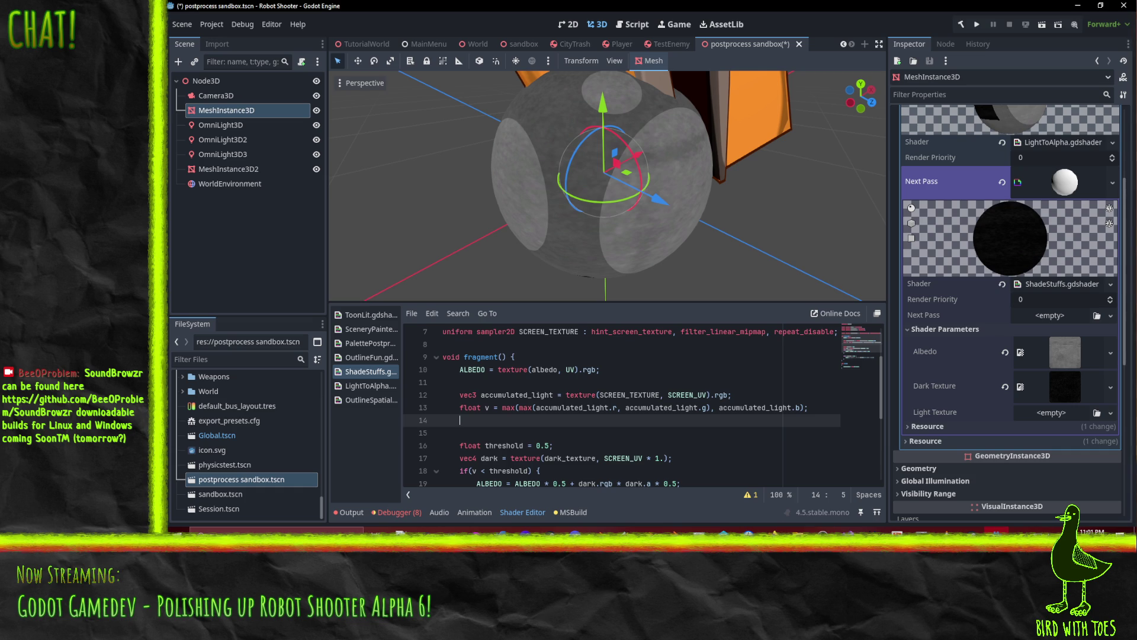
key("super+d")
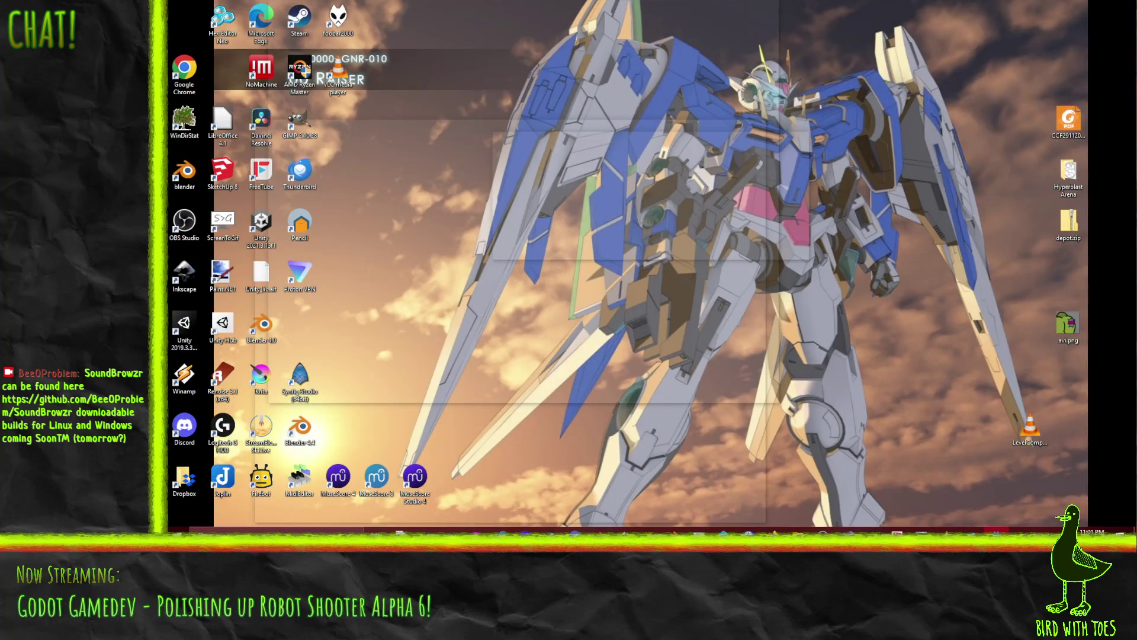
In a new Firefox tab, search DuckDuckGo for 'hsv formula' and open the Math StackExchange RGB-to-HSV question.
key("alt+Tab")
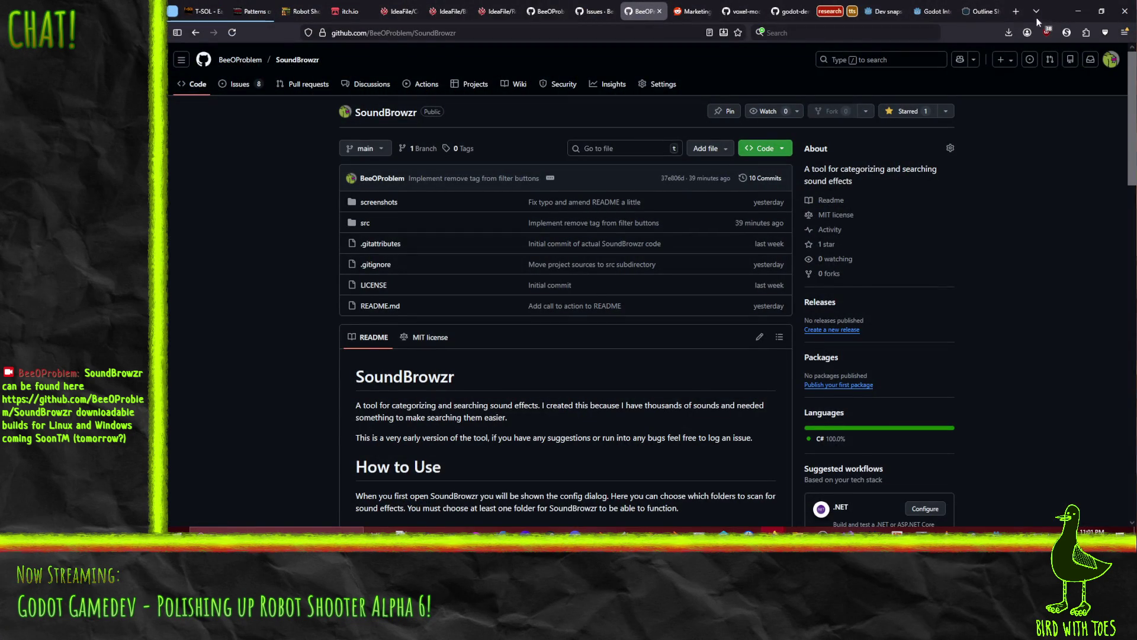
left_click(1015, 13)
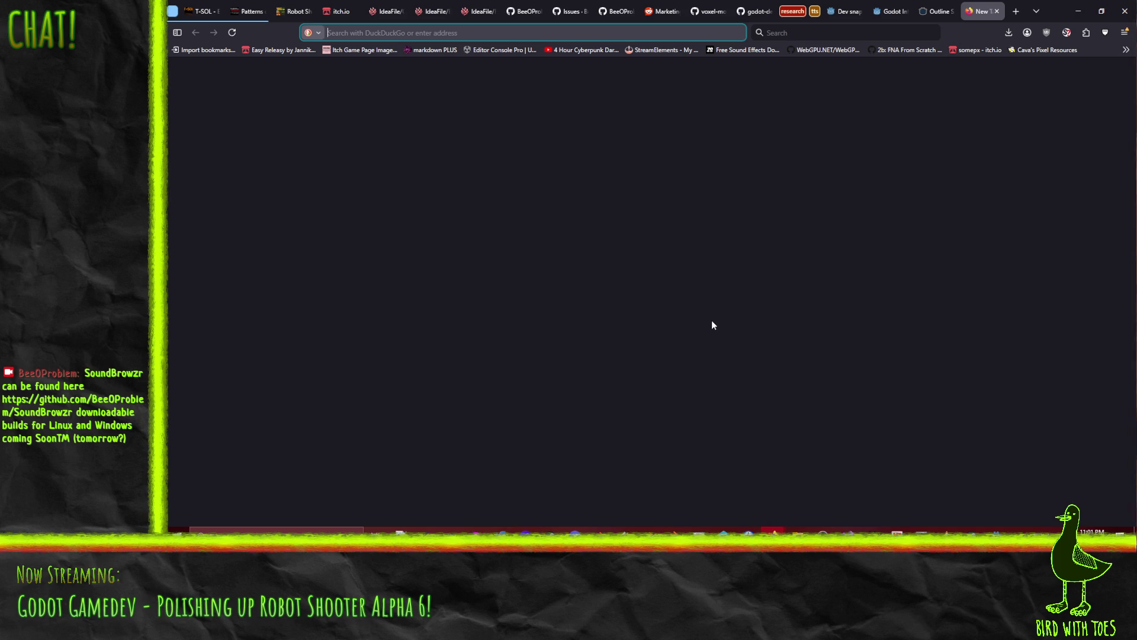
type("hsv formula")
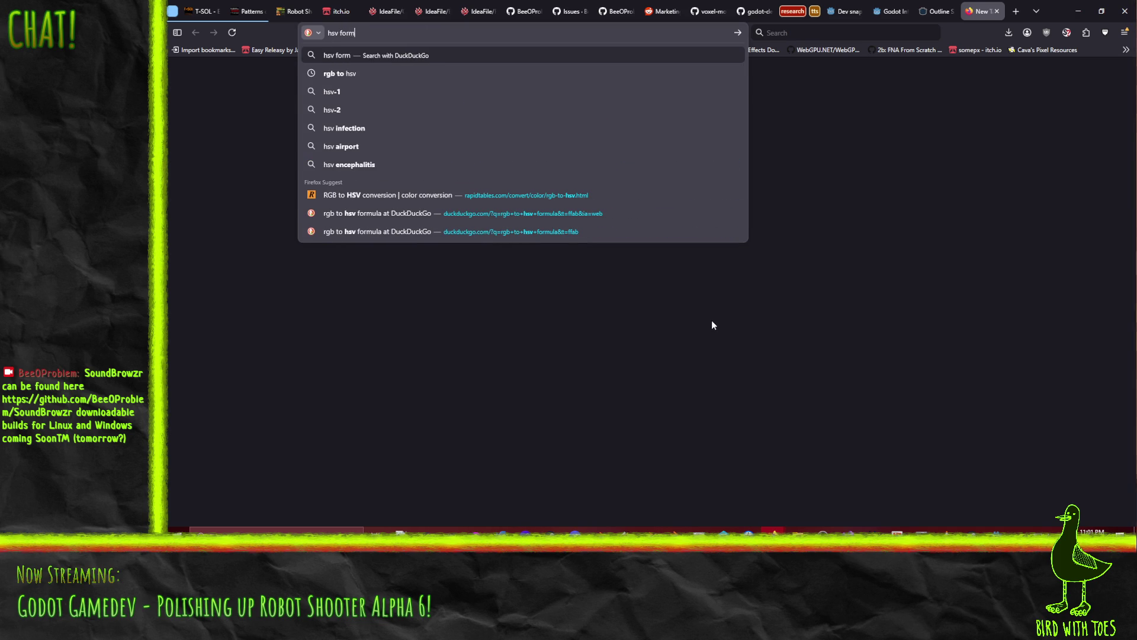
key("Return")
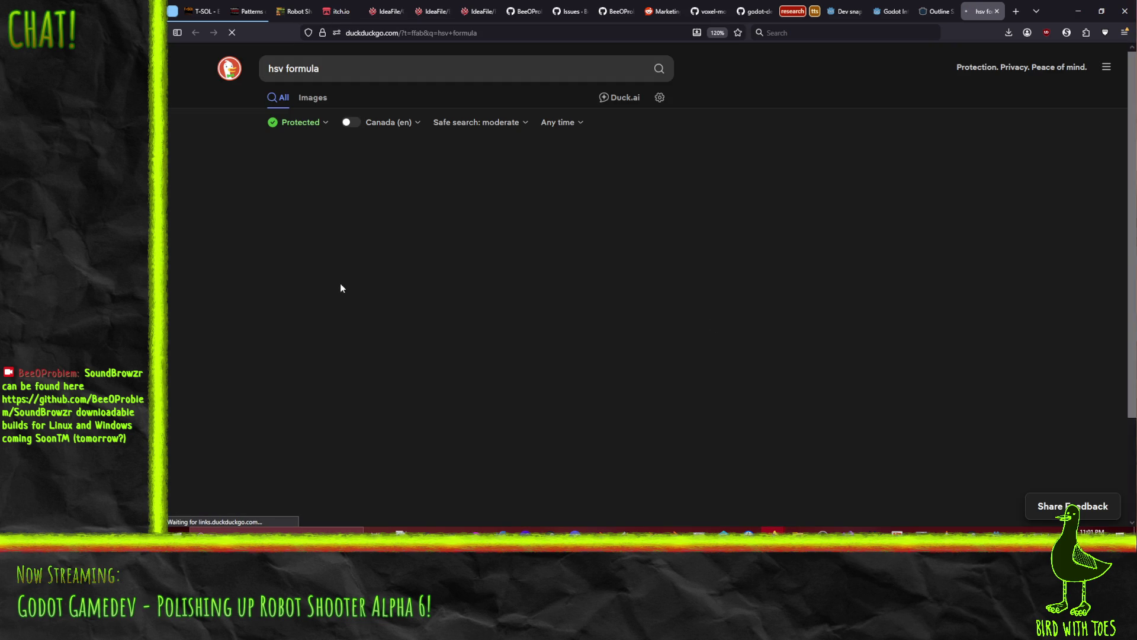
scroll(186, 288, "down", 3)
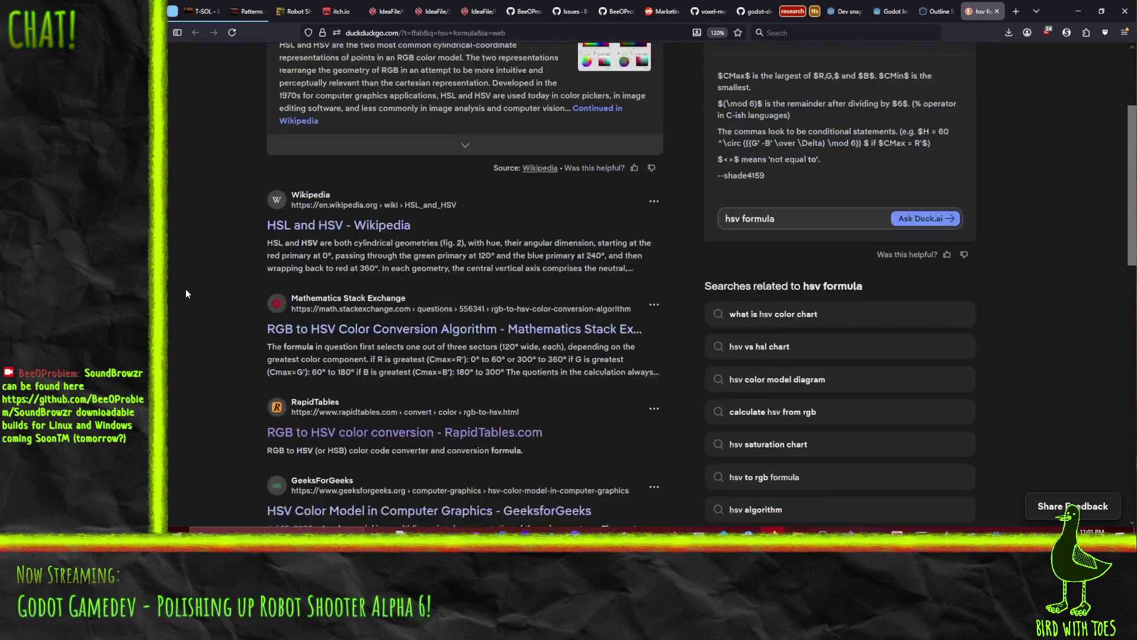
left_click(442, 290)
Read through the question's hue, saturation and value formulas.
scroll(491, 184, "down", 2)
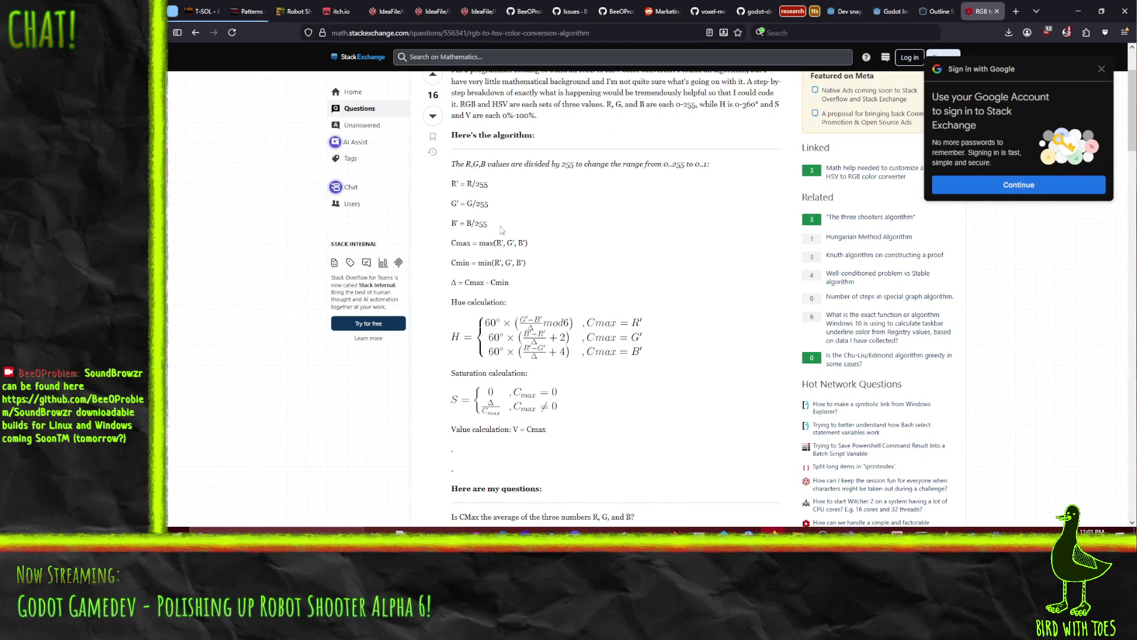
scroll(454, 237, "down", 1)
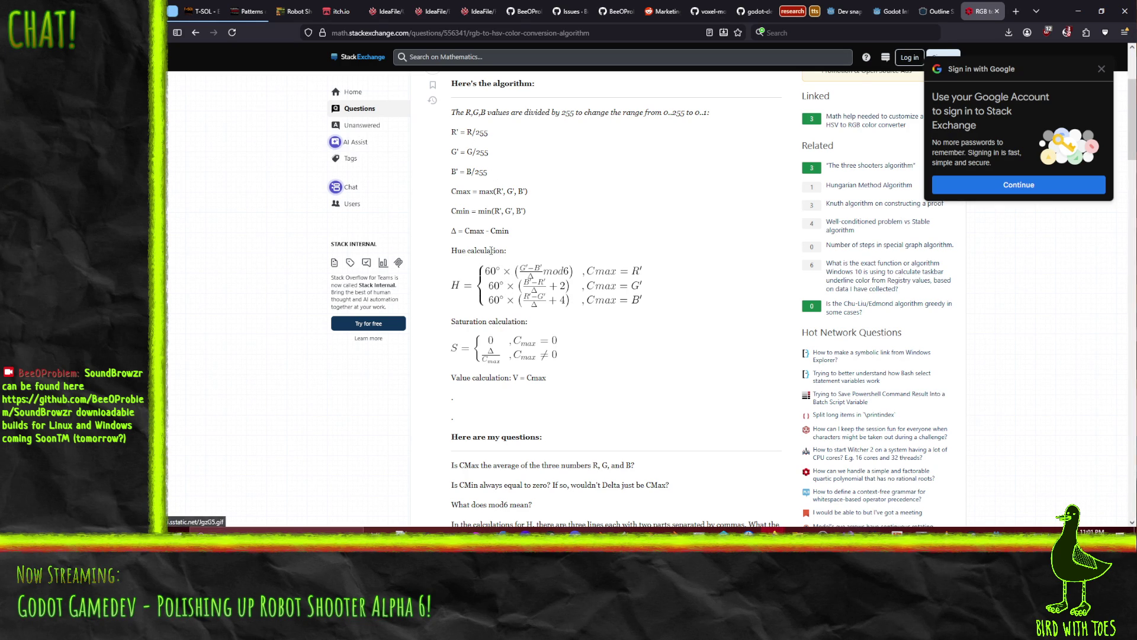
scroll(578, 290, "down", 3)
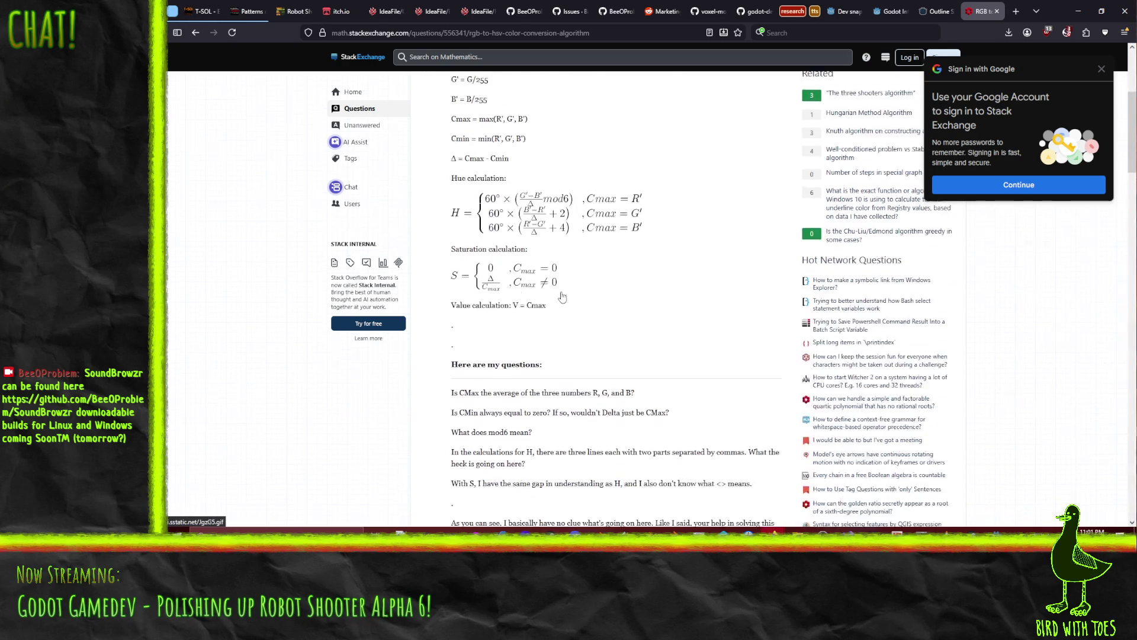
scroll(614, 265, "down", 2)
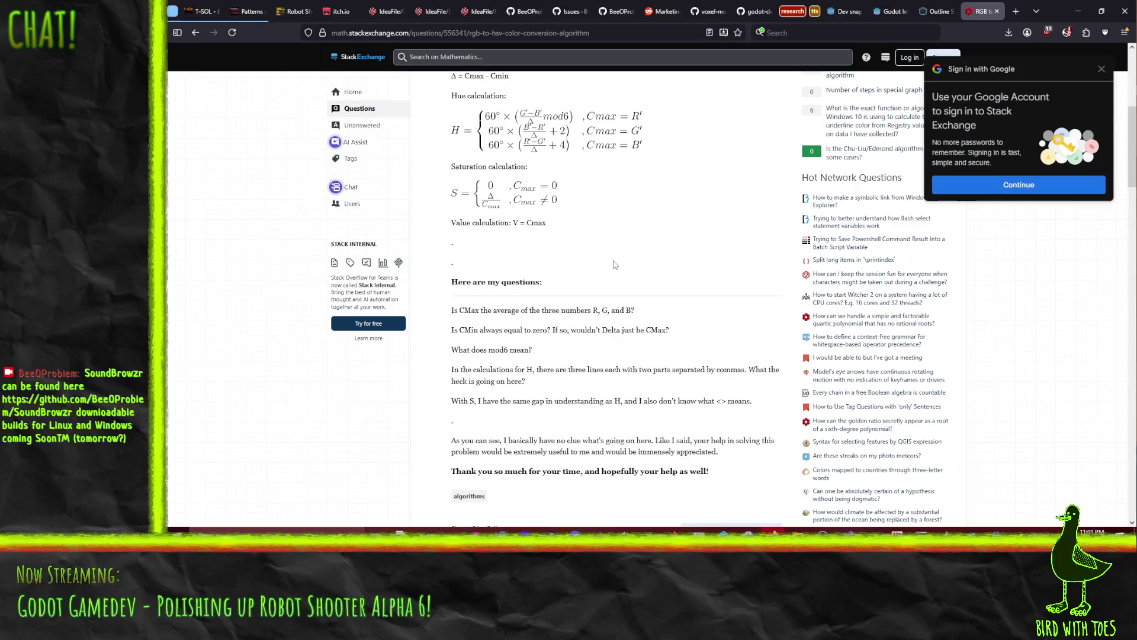
scroll(615, 265, "down", 3)
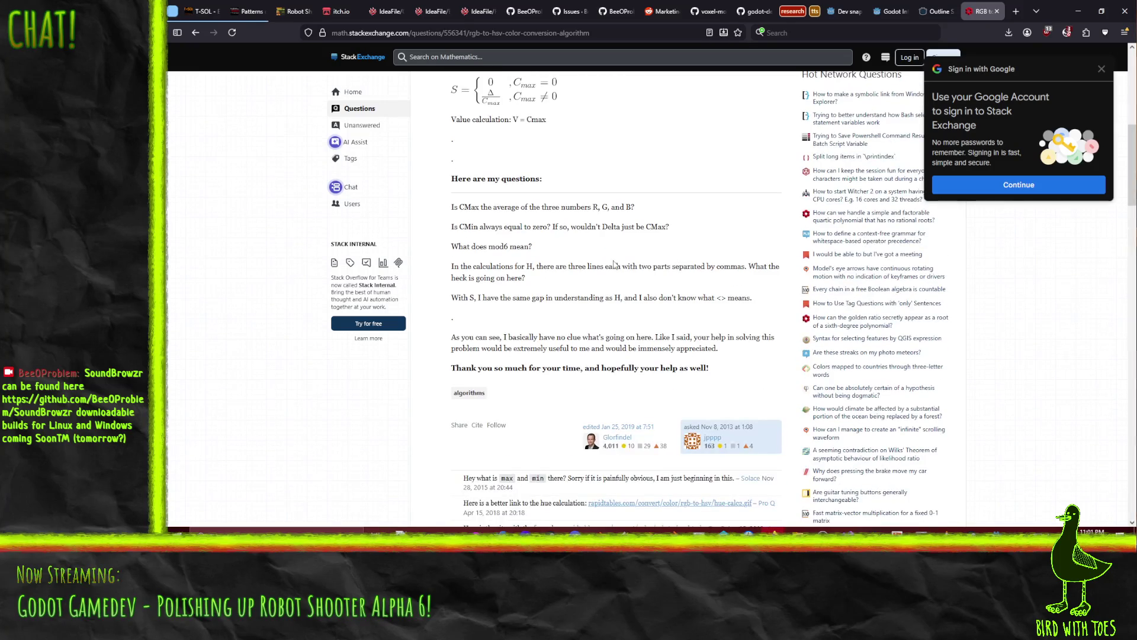
scroll(615, 265, "down", 9)
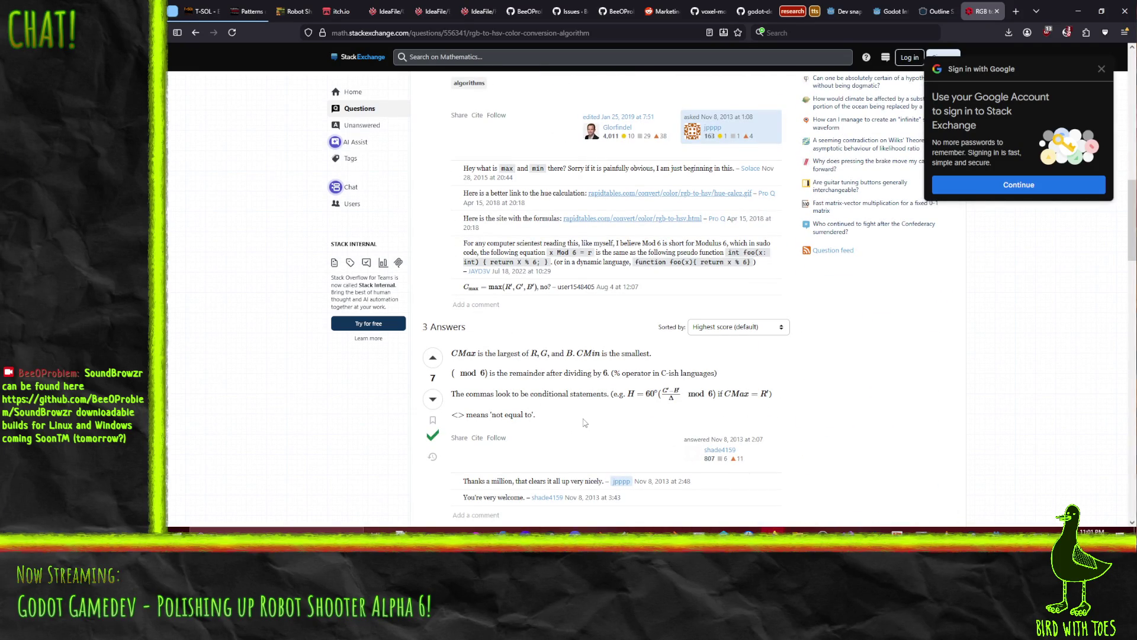
scroll(584, 422, "down", 6)
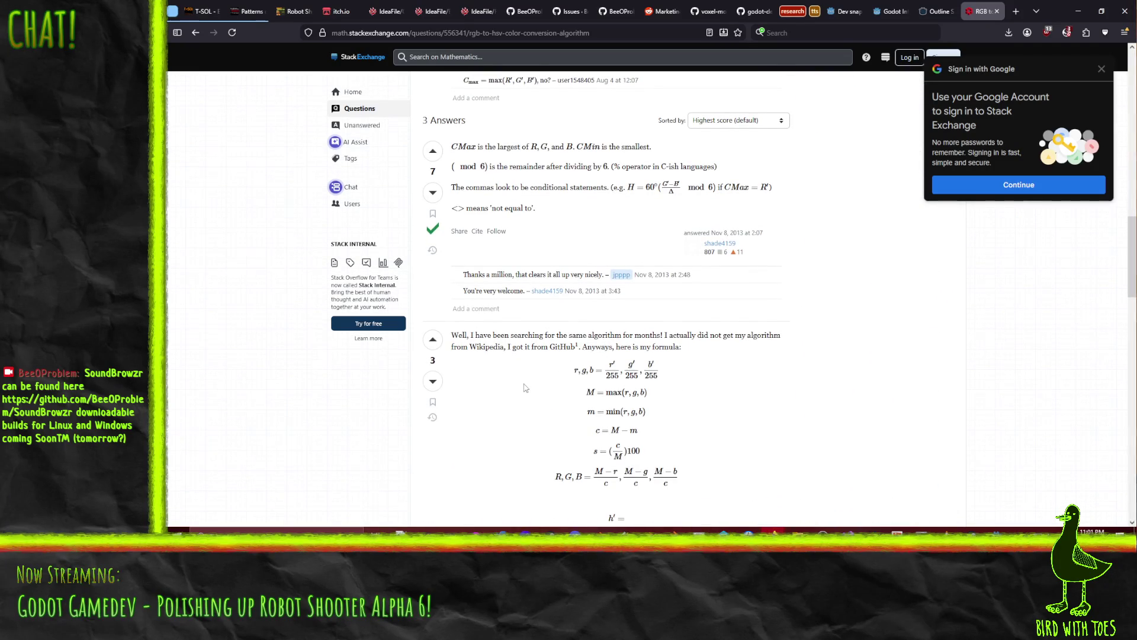
scroll(524, 388, "up", 20)
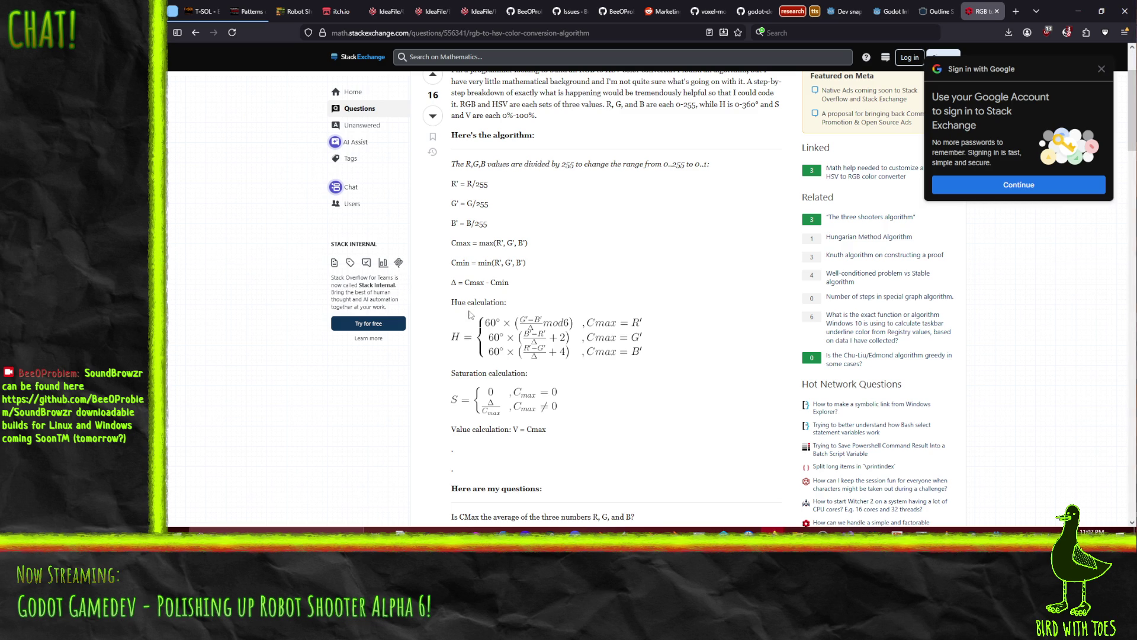
scroll(510, 305, "down", 7)
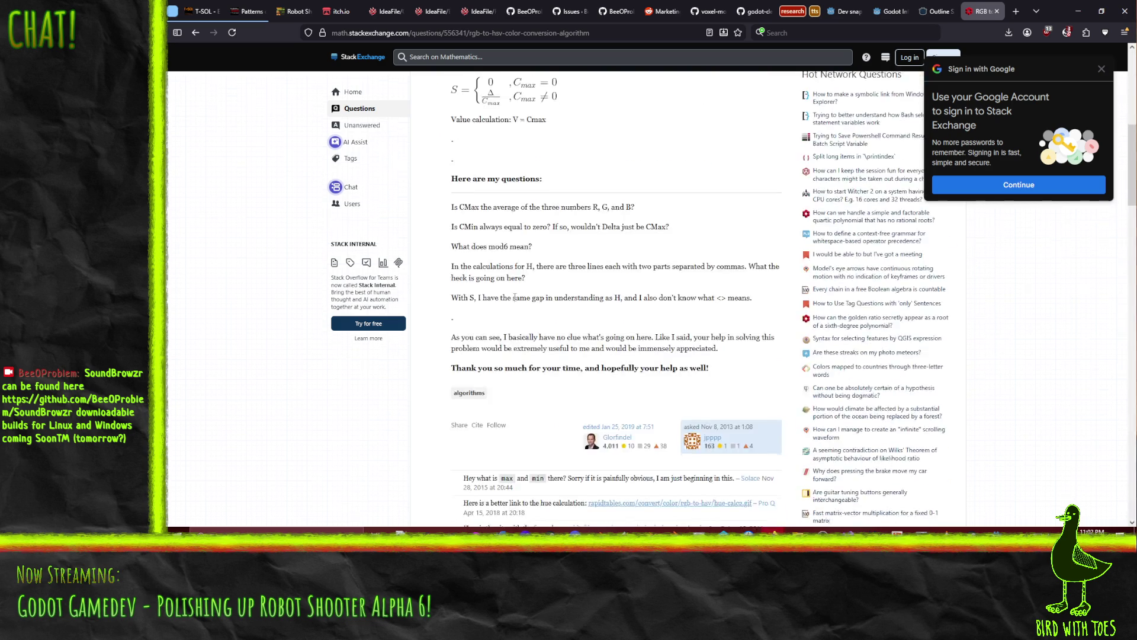
scroll(511, 305, "down", 5)
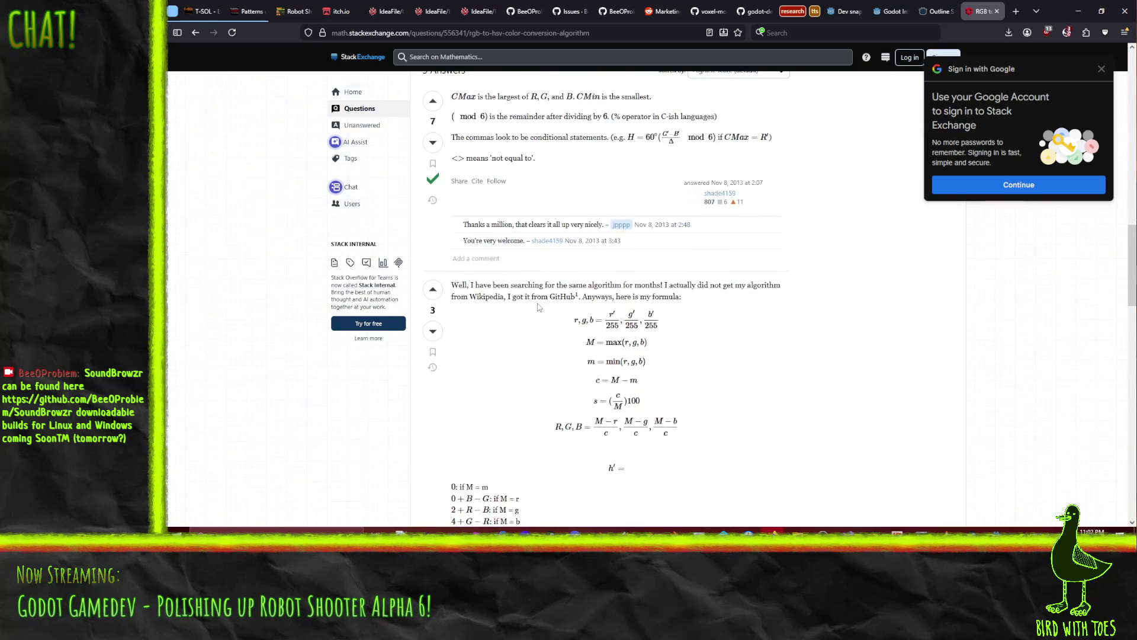
scroll(524, 349, "up", 2)
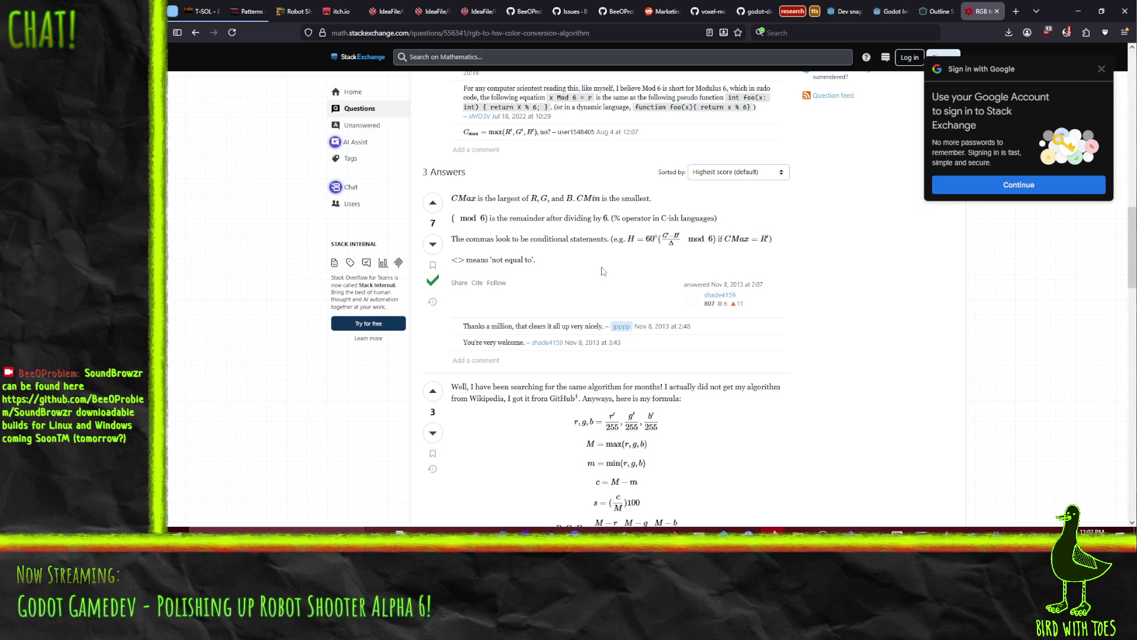
scroll(603, 271, "up", 7)
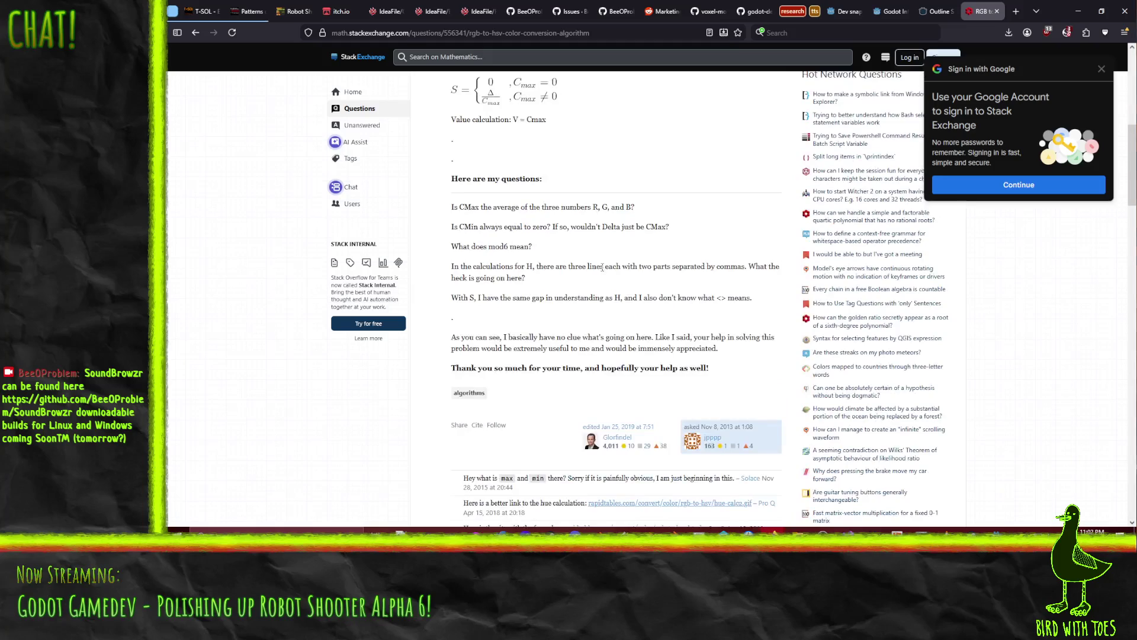
scroll(602, 268, "up", 3)
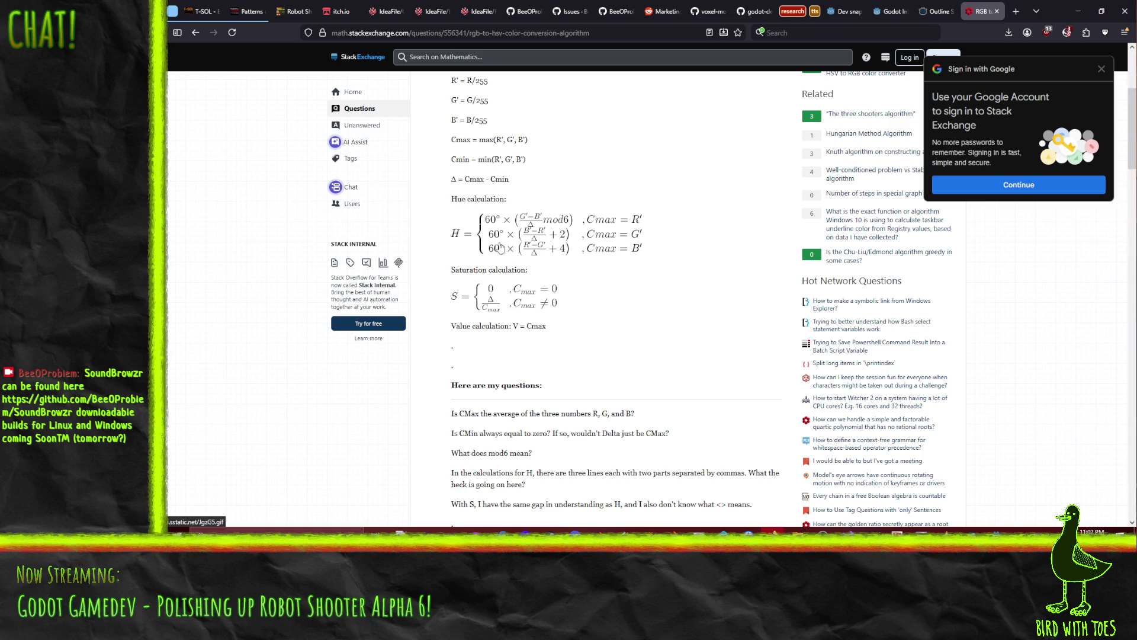
scroll(608, 267, "up", 1)
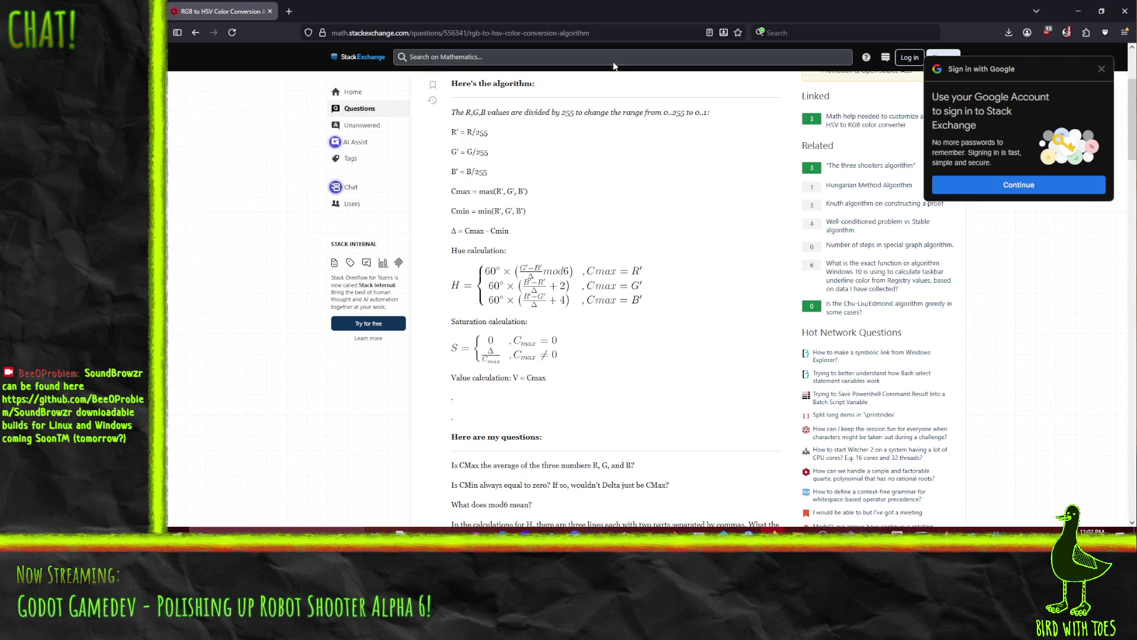
Snap Firefox to the left half of the screen and the Godot editor to the right half.
key("super+Left")
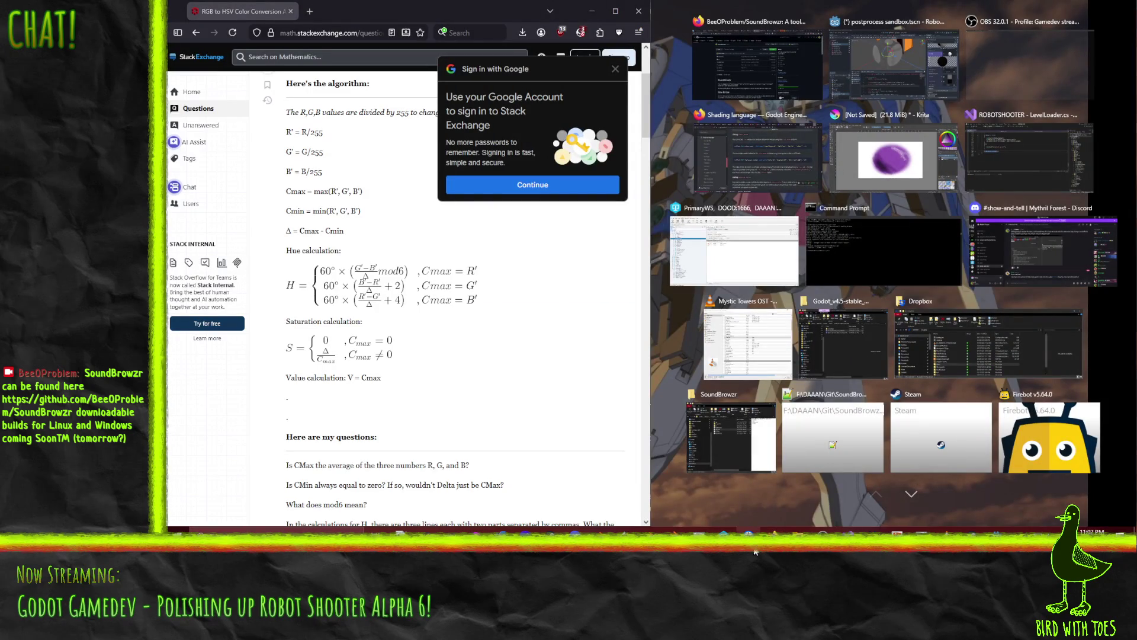
left_click(985, 530)
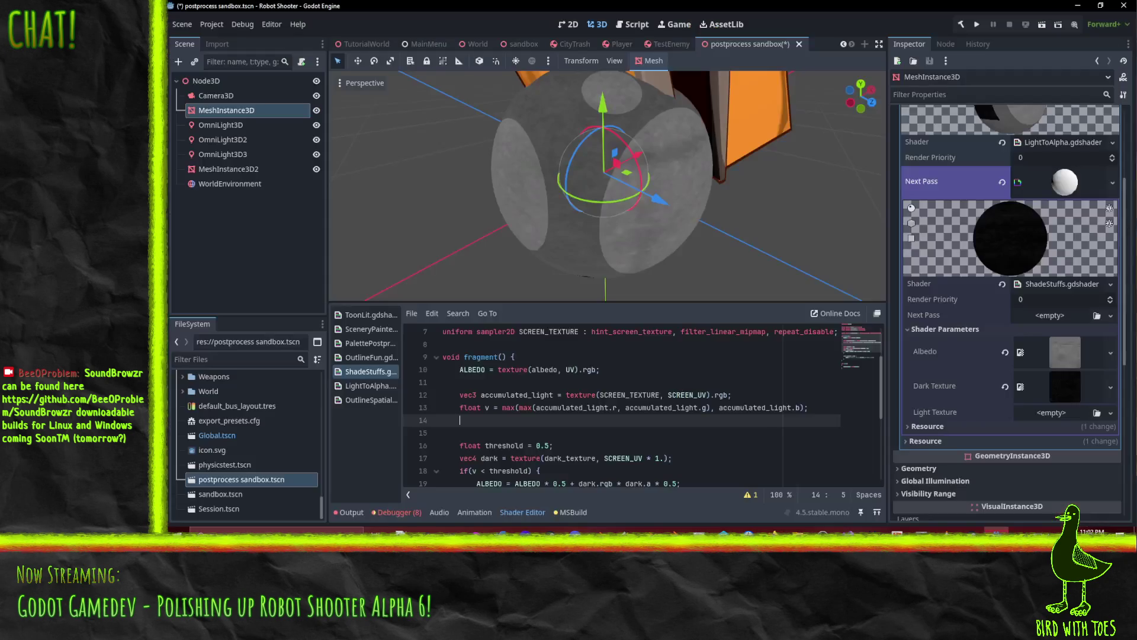
key("super+Right")
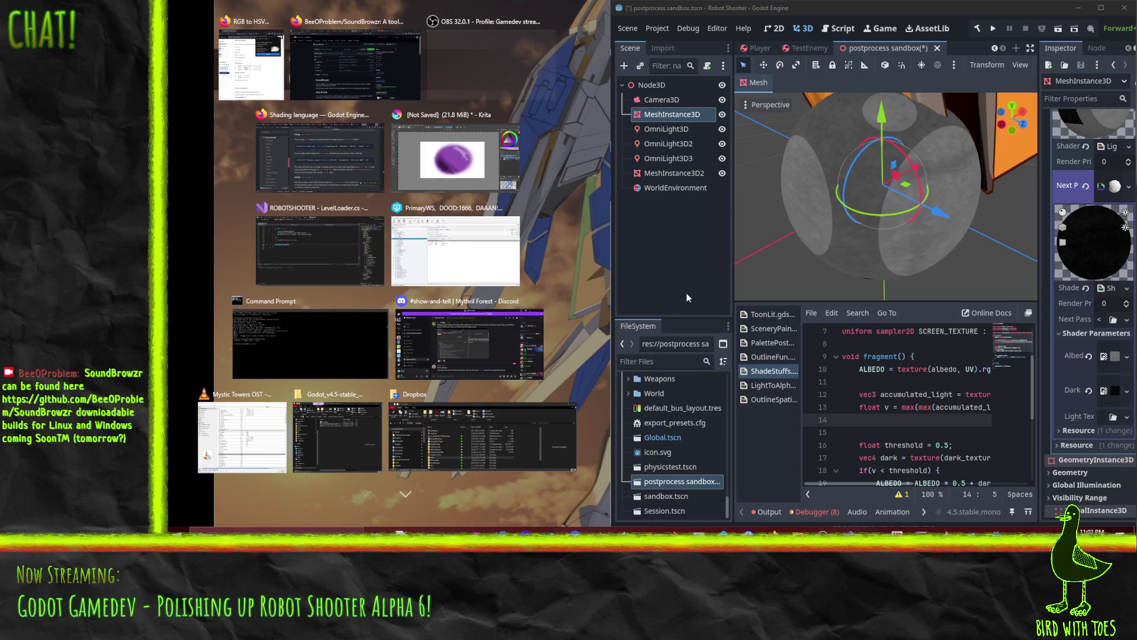
left_click(686, 292)
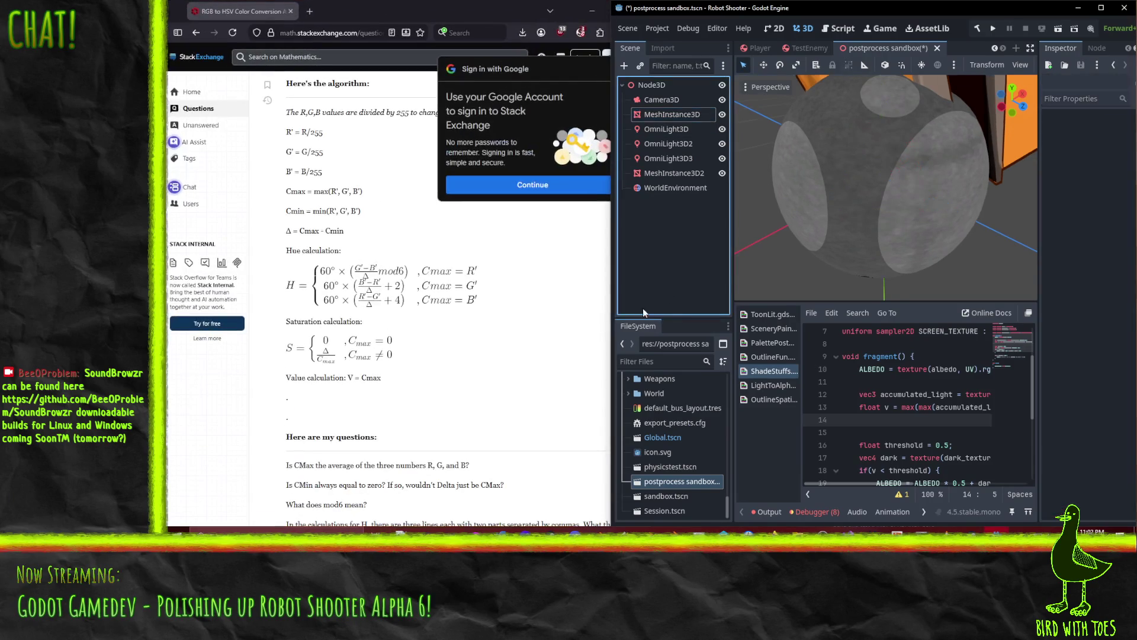
Add a blank line below the float v line in the shader script.
scroll(908, 422, "down", 1)
scroll(907, 422, "down", 1)
left_click(924, 386)
scroll(930, 391, "up", 1)
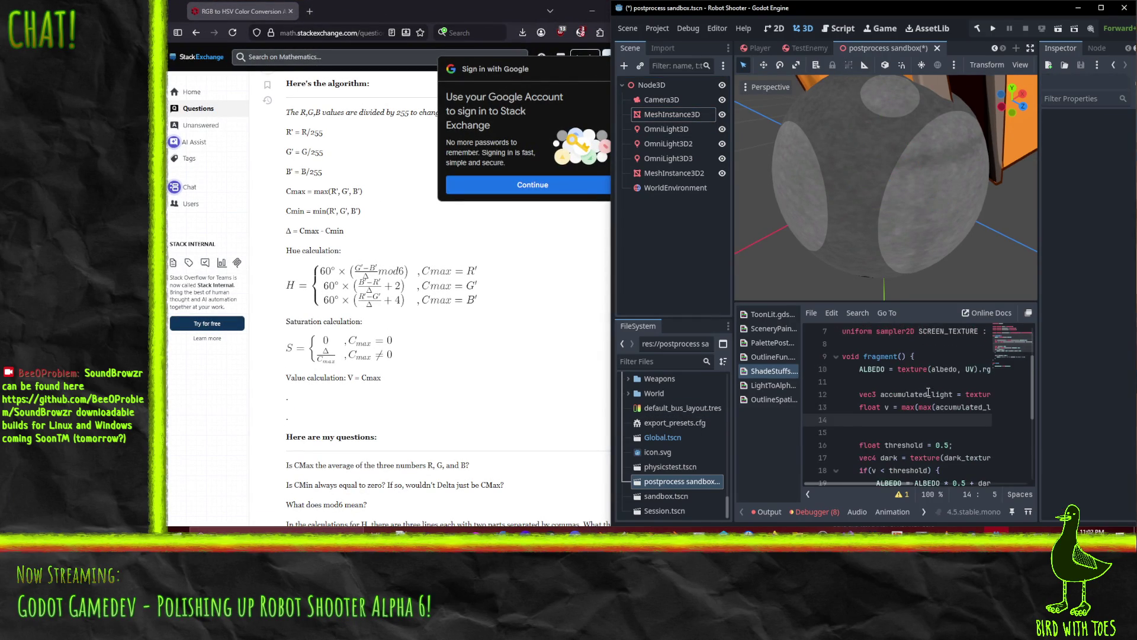
key("Return")
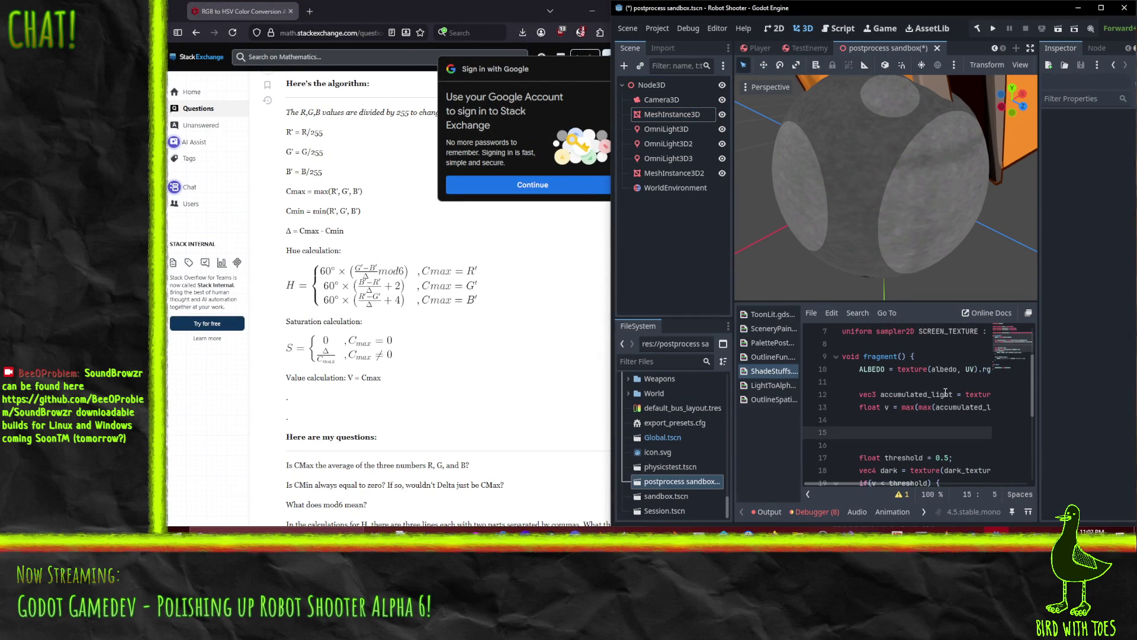
Start an if( line and change v to 'float v = 0.;//' with its max expression commented out.
key("ctrl+z")
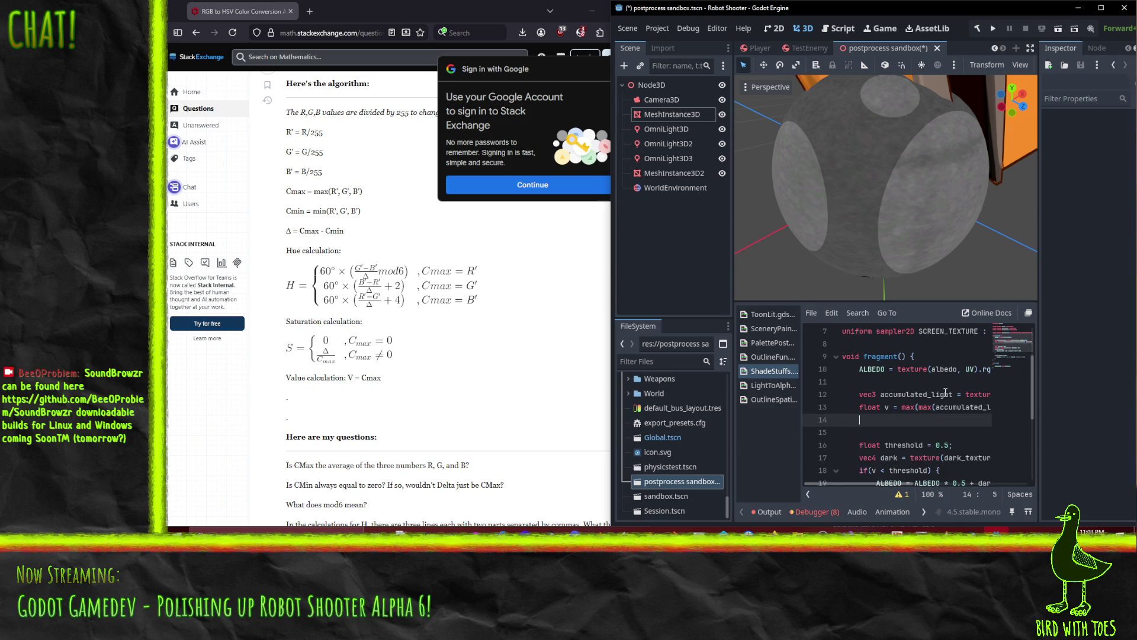
key("Return")
type("if(")
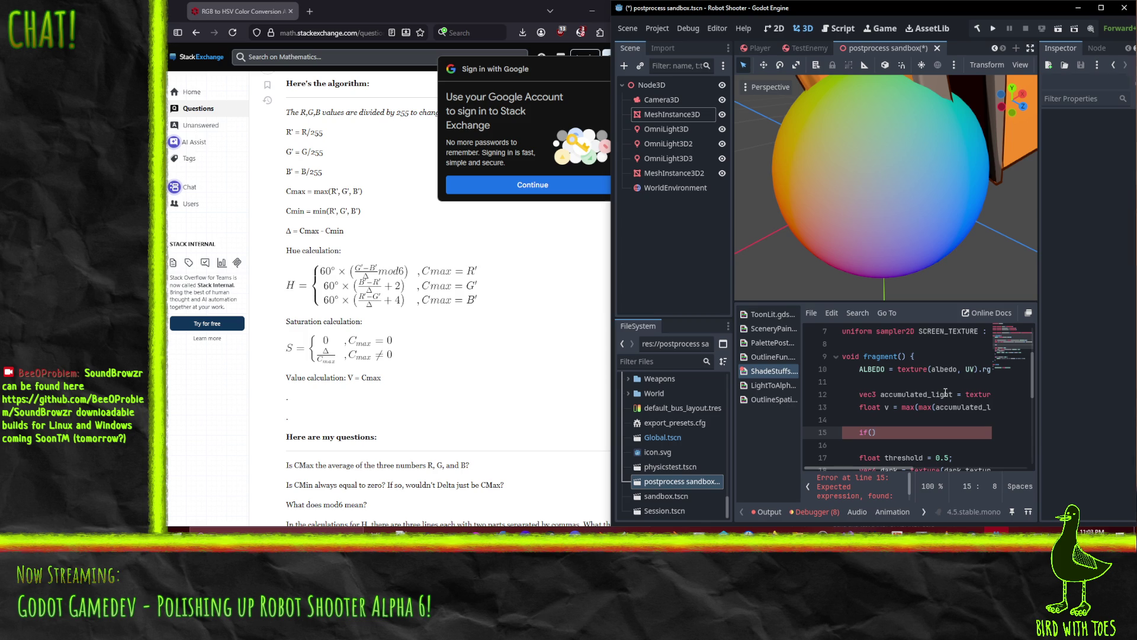
key("Up")
key("Up")
key("Right")
key("Right")
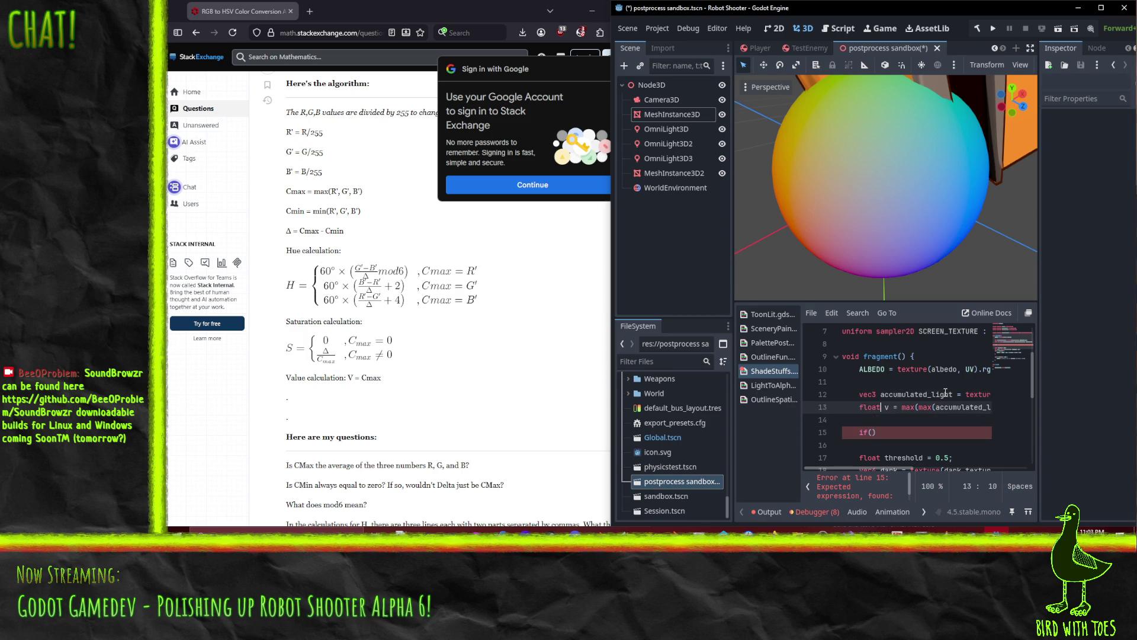
key("ctrl+Right")
key("ctrl+Right")
type(";//")
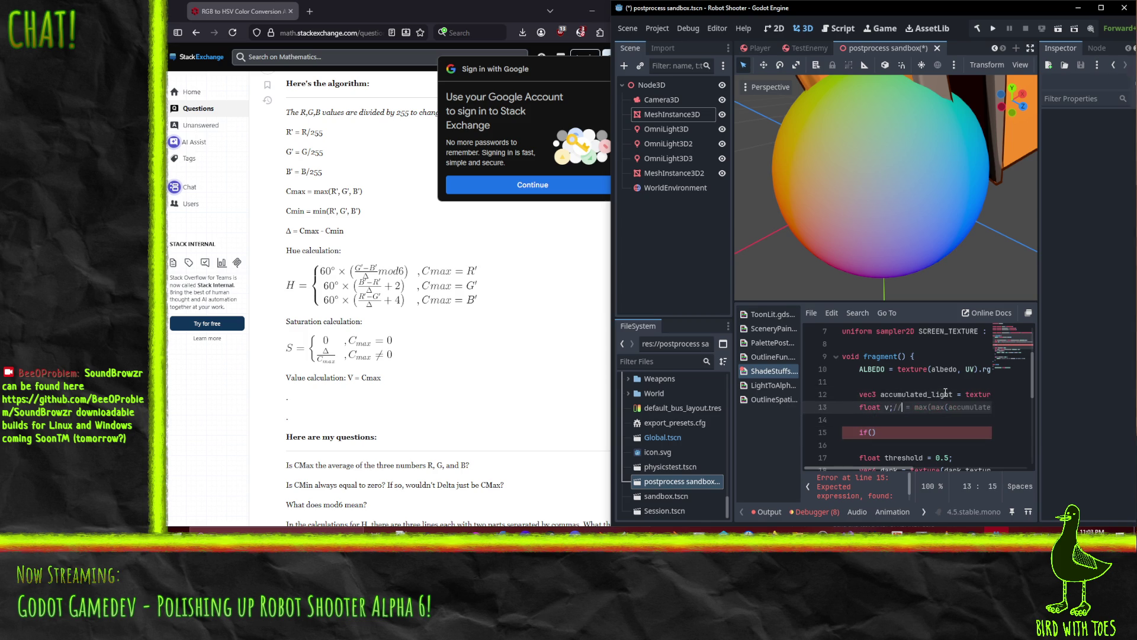
type(" = 0")
key("Down")
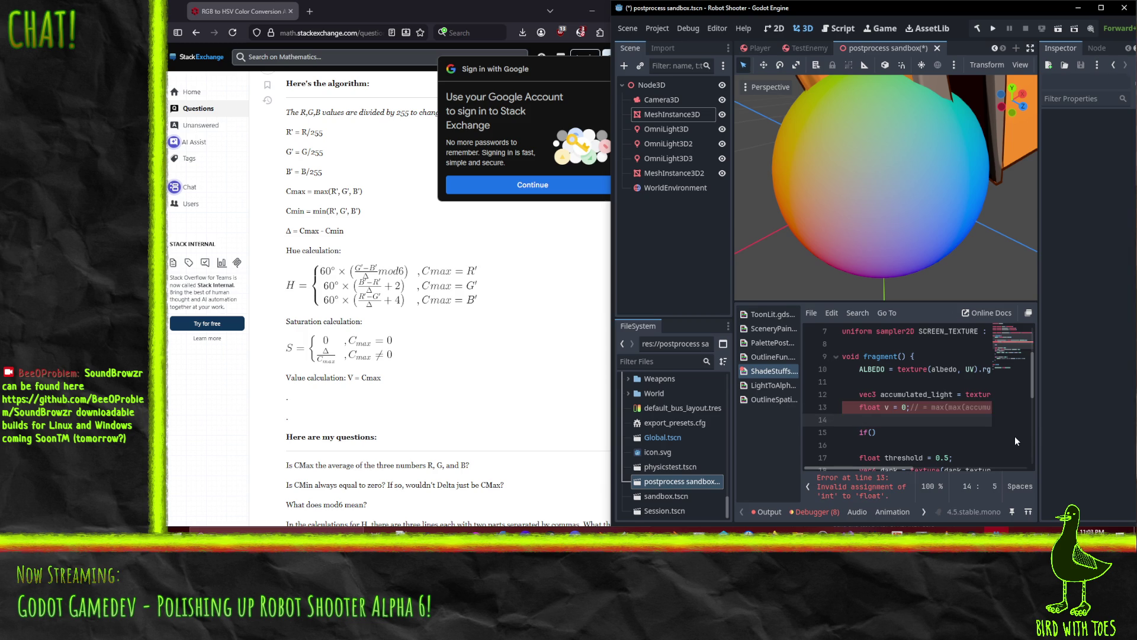
key("BackSpace")
key("BackSpace")
key("Home")
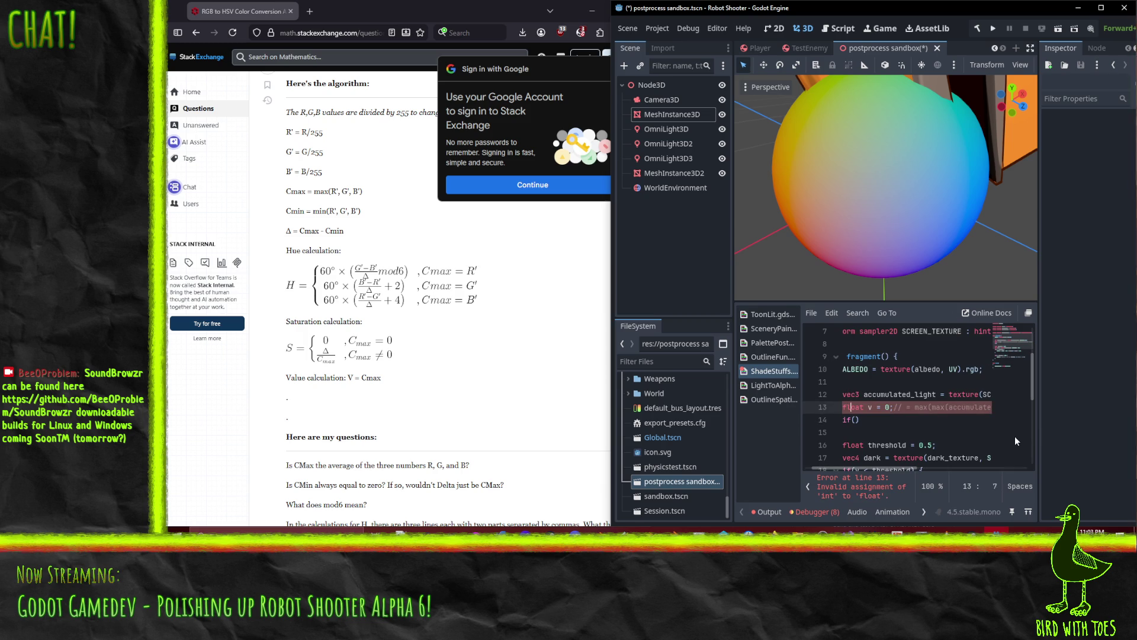
type(".")
Fill the if condition comparing accumulated_light.r against accumulated_light.g and accumulated_light.b.
key("Down")
key("Left")
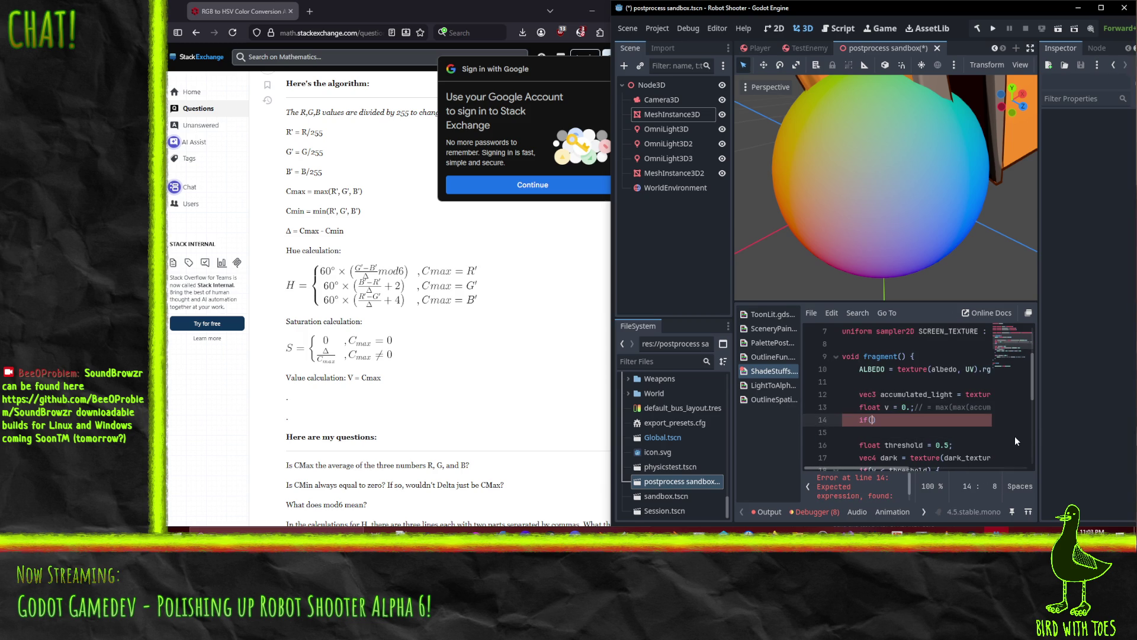
type("accum")
key("Return")
type(".r > ")
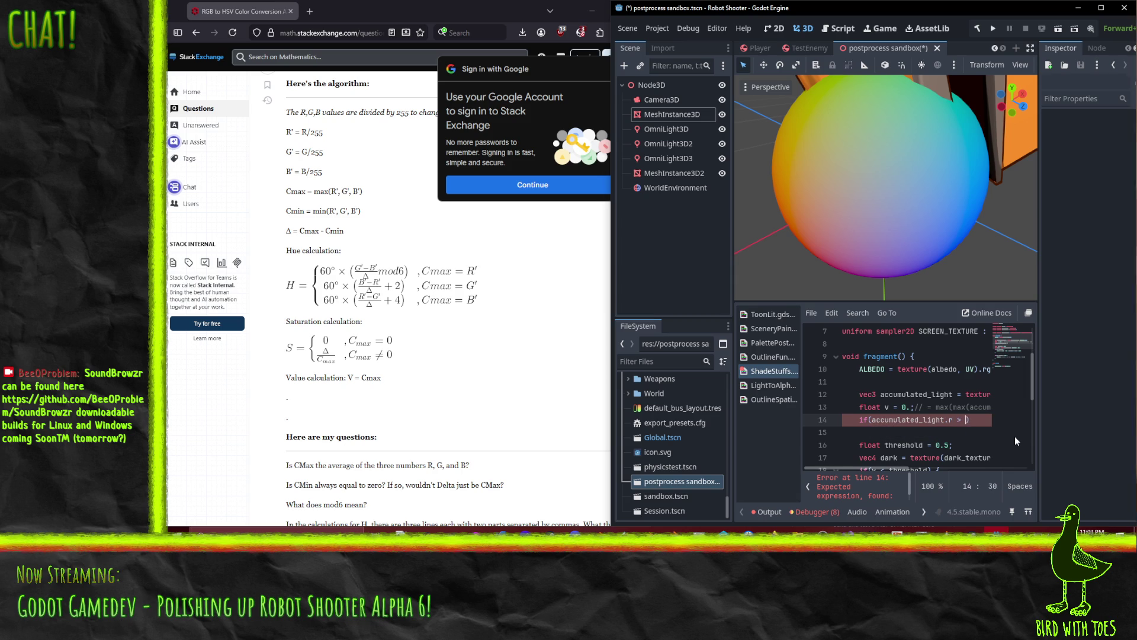
type("accu")
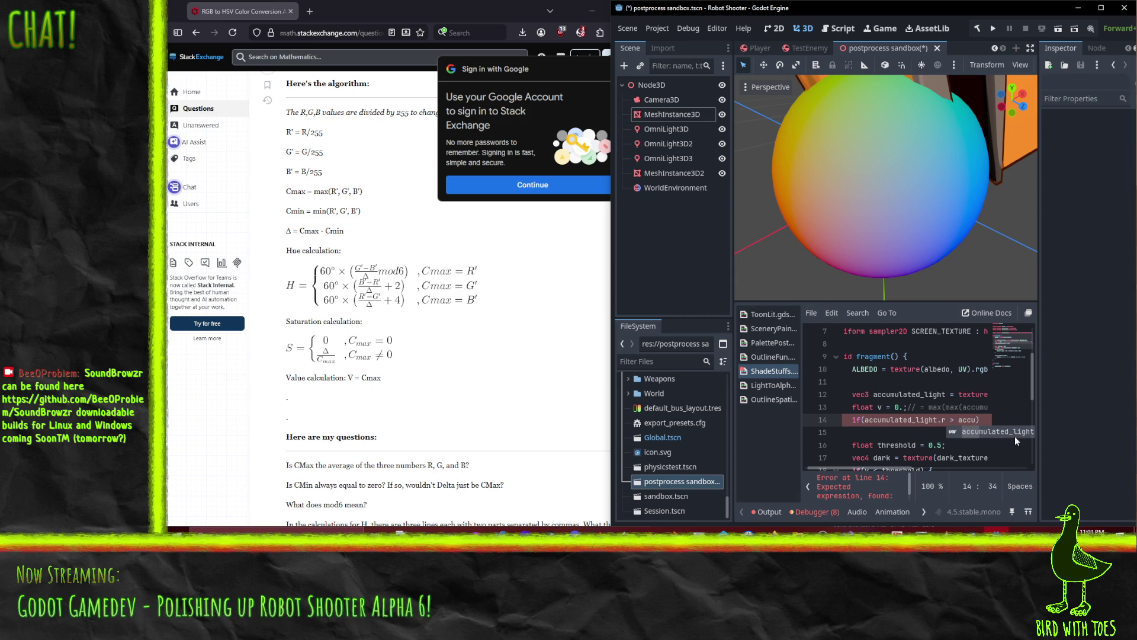
key("Return")
type(".g ")
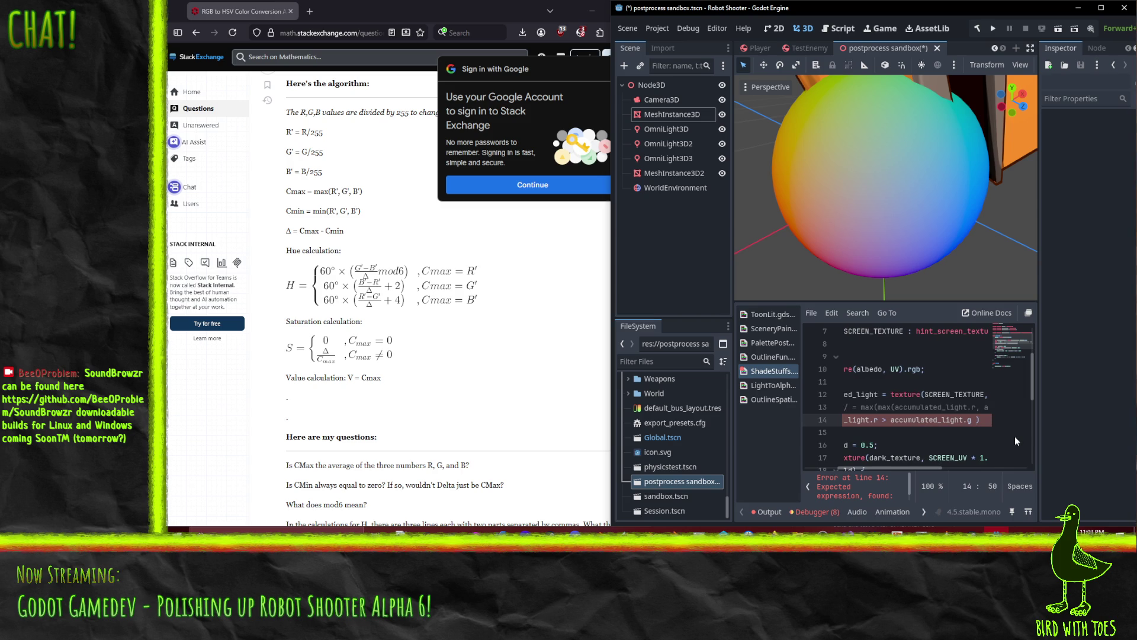
type("&& ac")
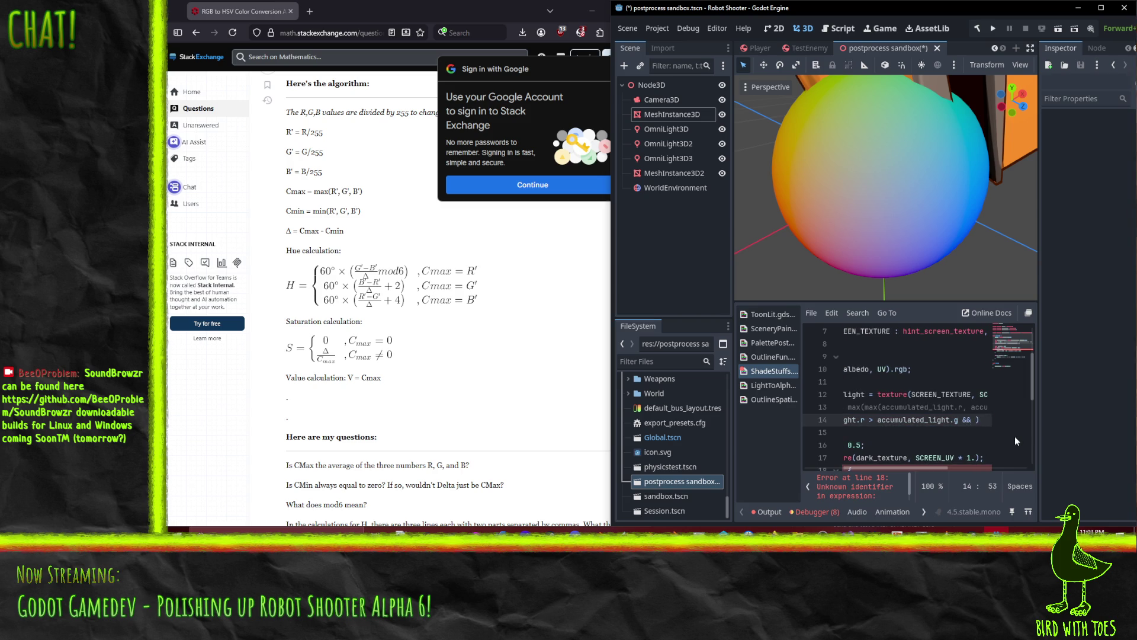
type("cu")
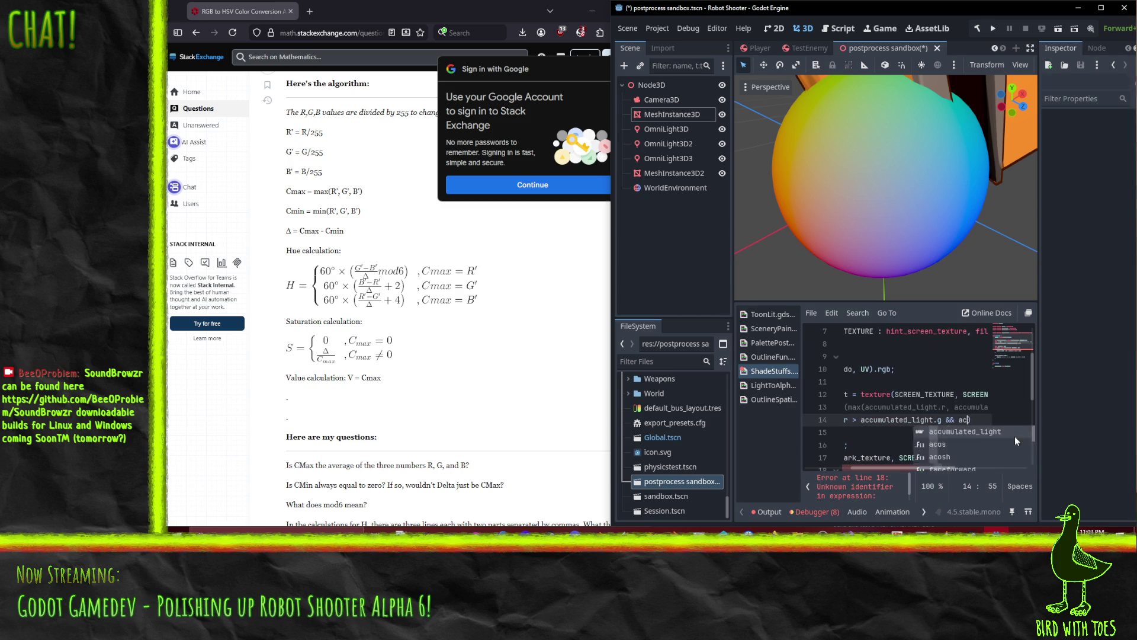
key("Return")
type(".b")
key("BackSpace")
type("r > accumulated_light.b")
Turn the comparison into >= and open the if-block with a brace and new indented line.
key("Home")
key("ctrl+Right")
key("ctrl+Right")
key("ctrl+Right")
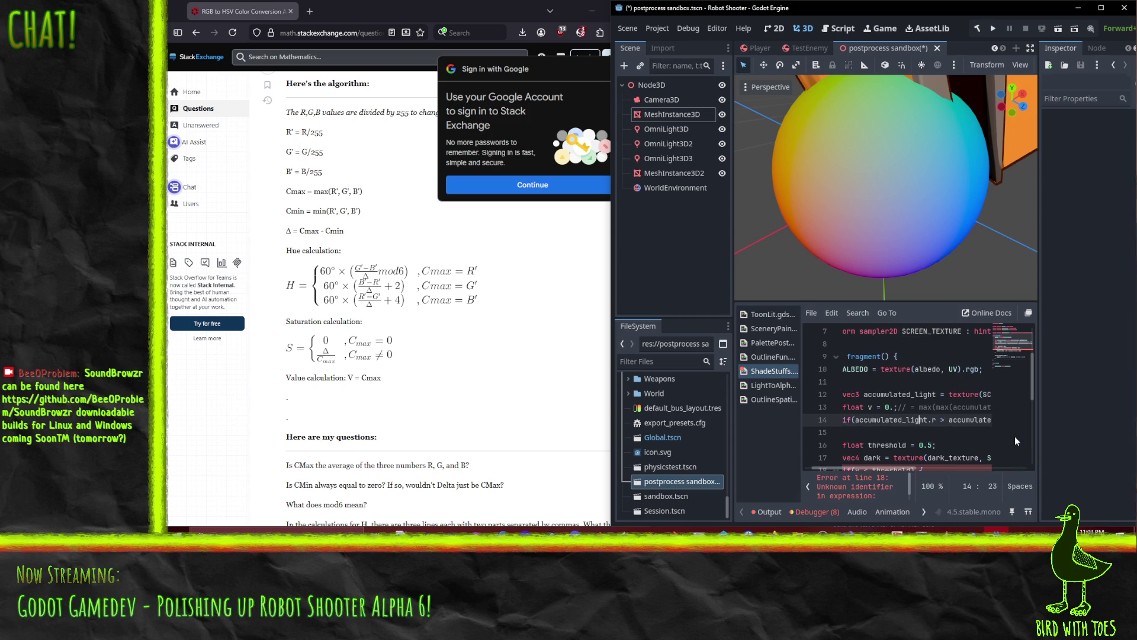
type("=")
key("End")
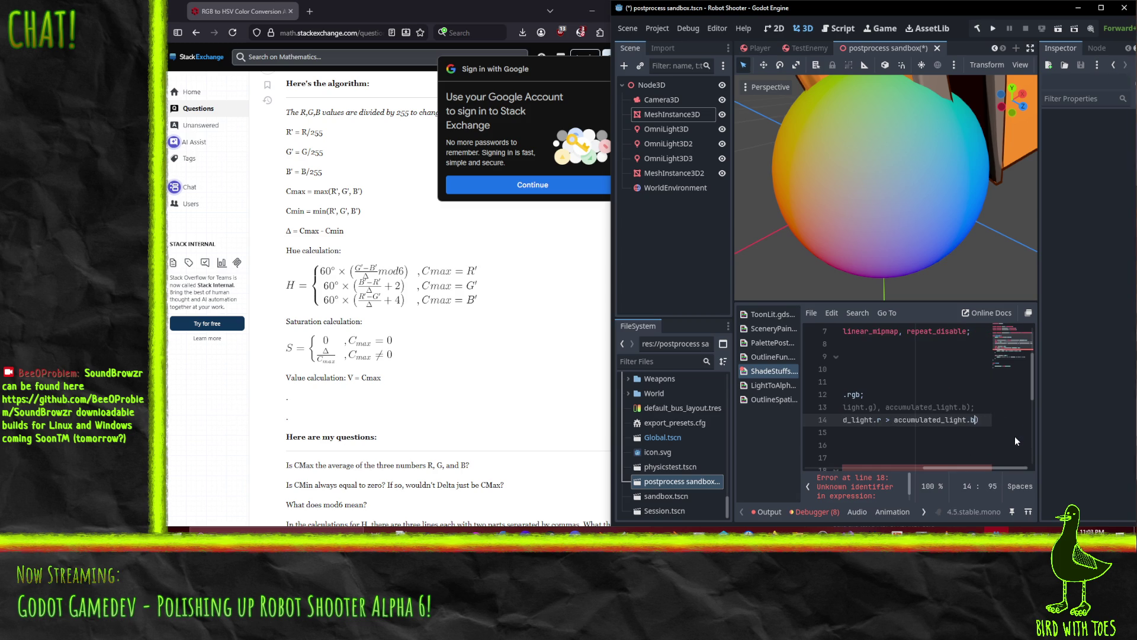
type("{")
key("Return")
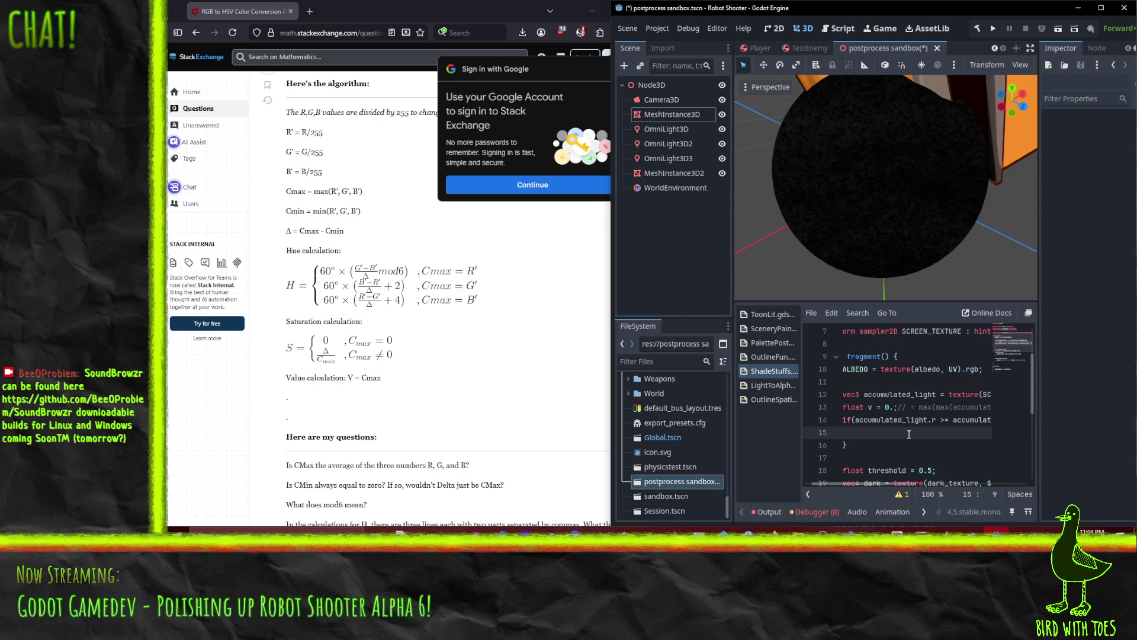
Scroll to the answer with the RGB-to-HSV formulas and open its linked colorsys.py source on GitHub.
scroll(482, 325, "down", 3)
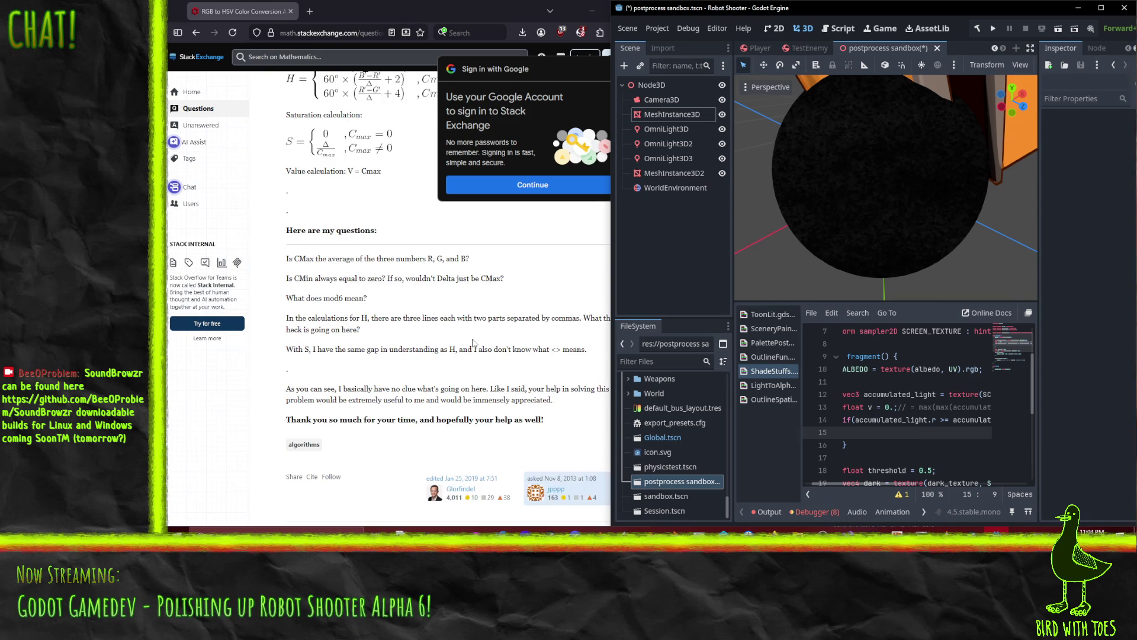
scroll(450, 295, "down", 7)
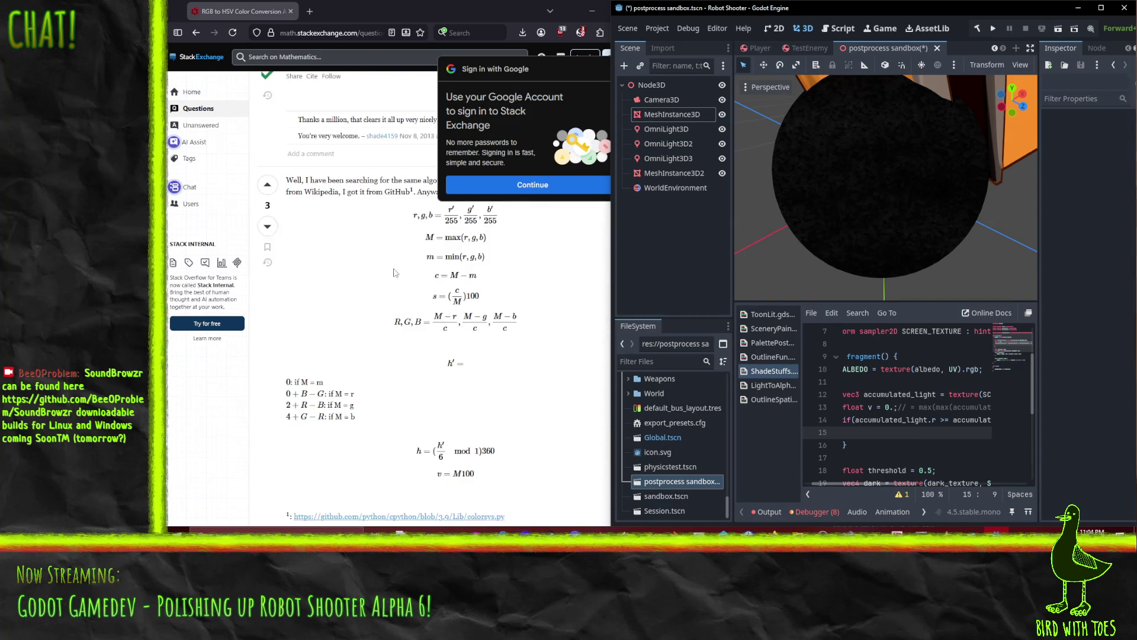
scroll(377, 300, "up", 1)
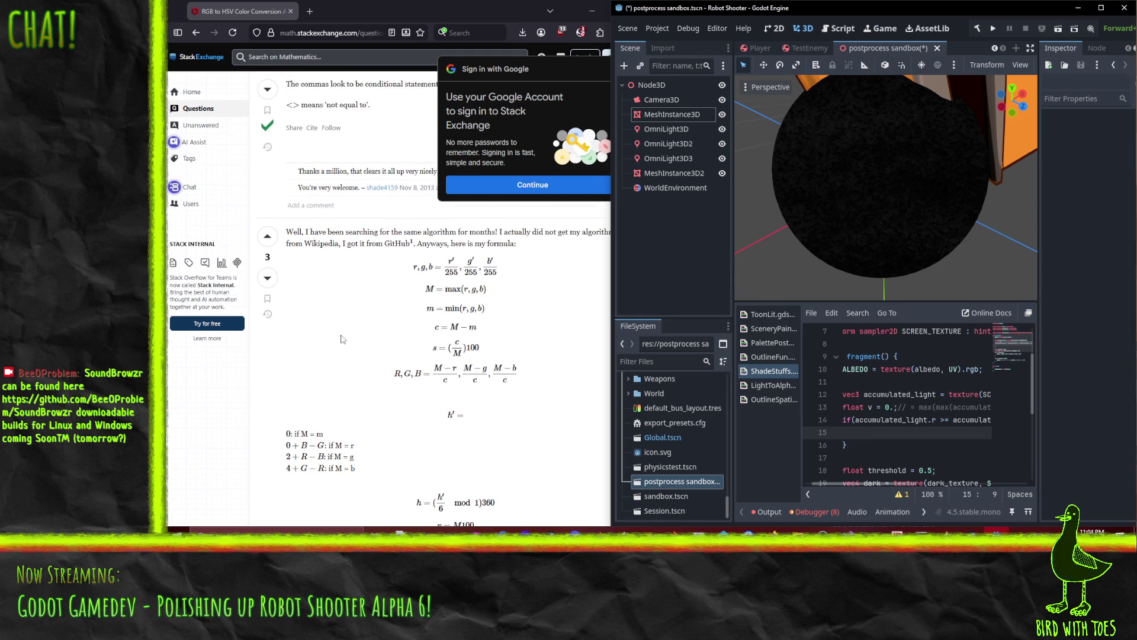
scroll(374, 326, "down", 1)
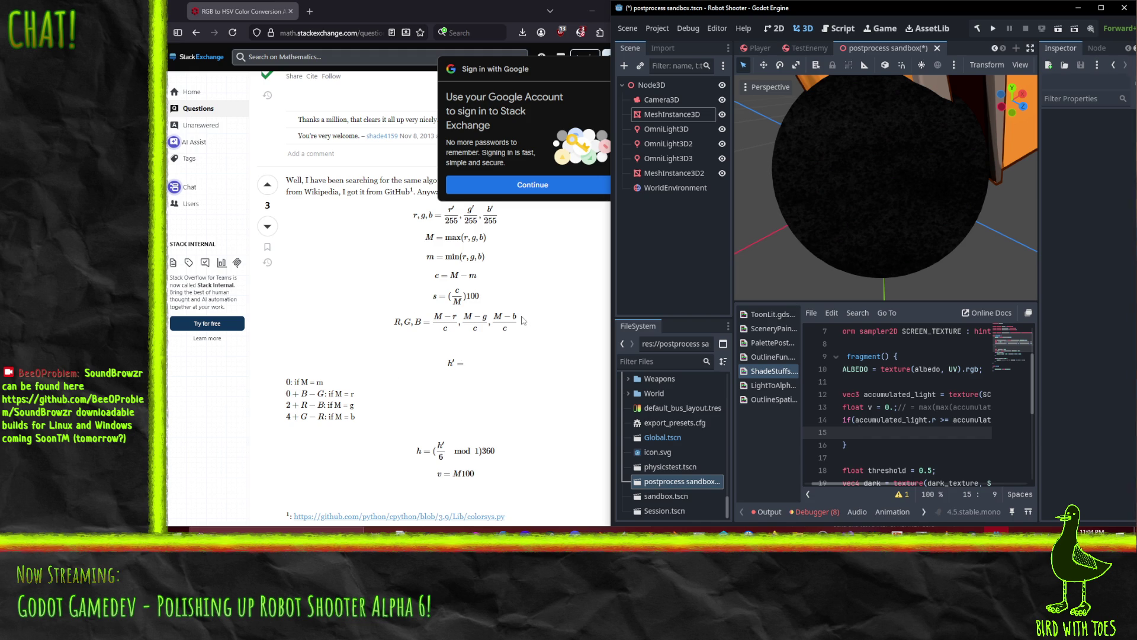
scroll(521, 320, "up", 1)
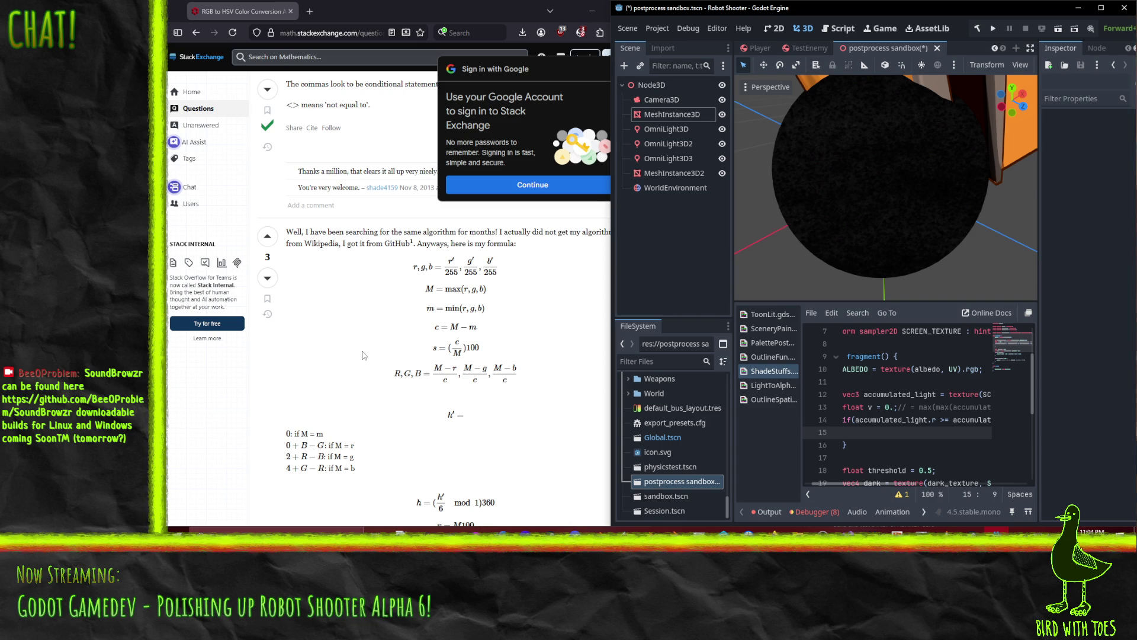
scroll(337, 324, "down", 5)
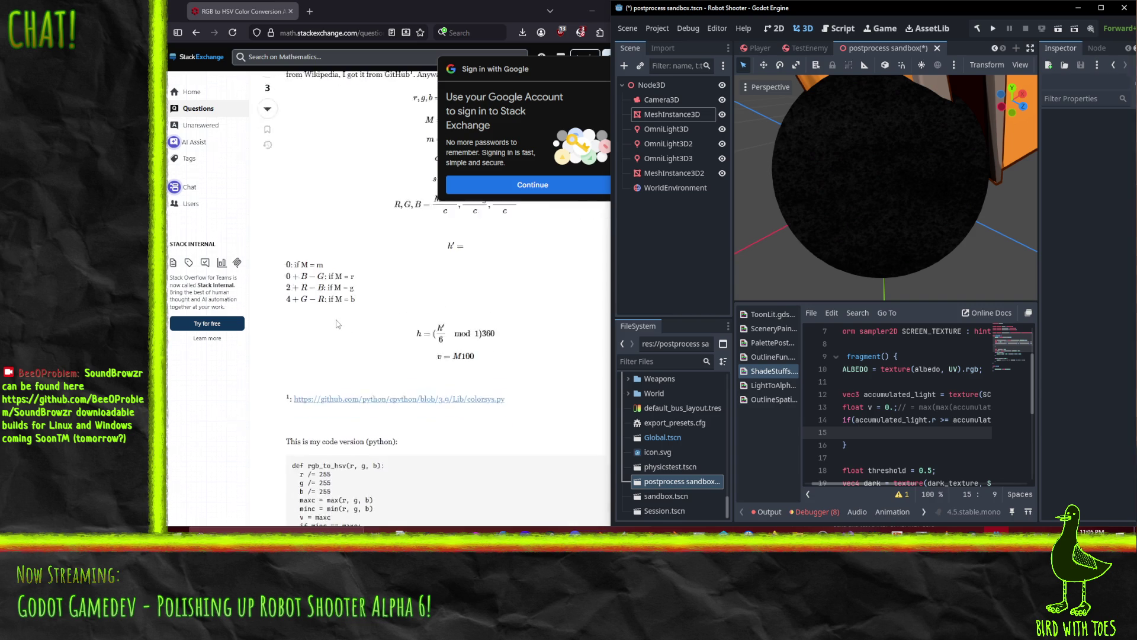
left_click(386, 317)
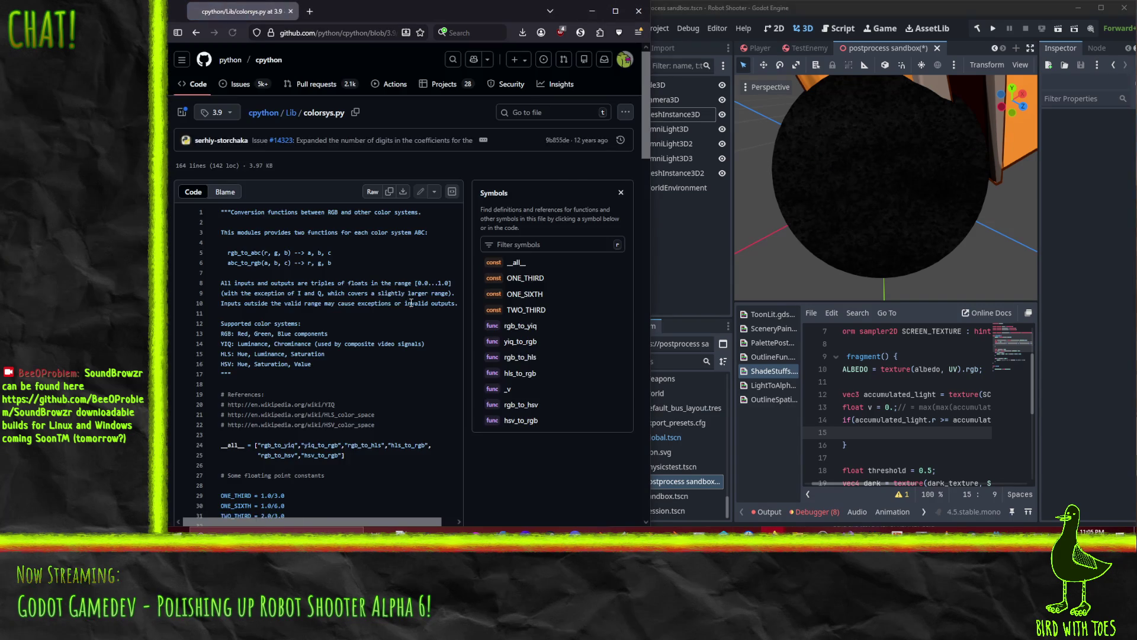
Scroll colorsys.py down until the whole rgb_to_hsv function with maxc, minc, rc, gc, bc is visible.
scroll(409, 304, "down", 4)
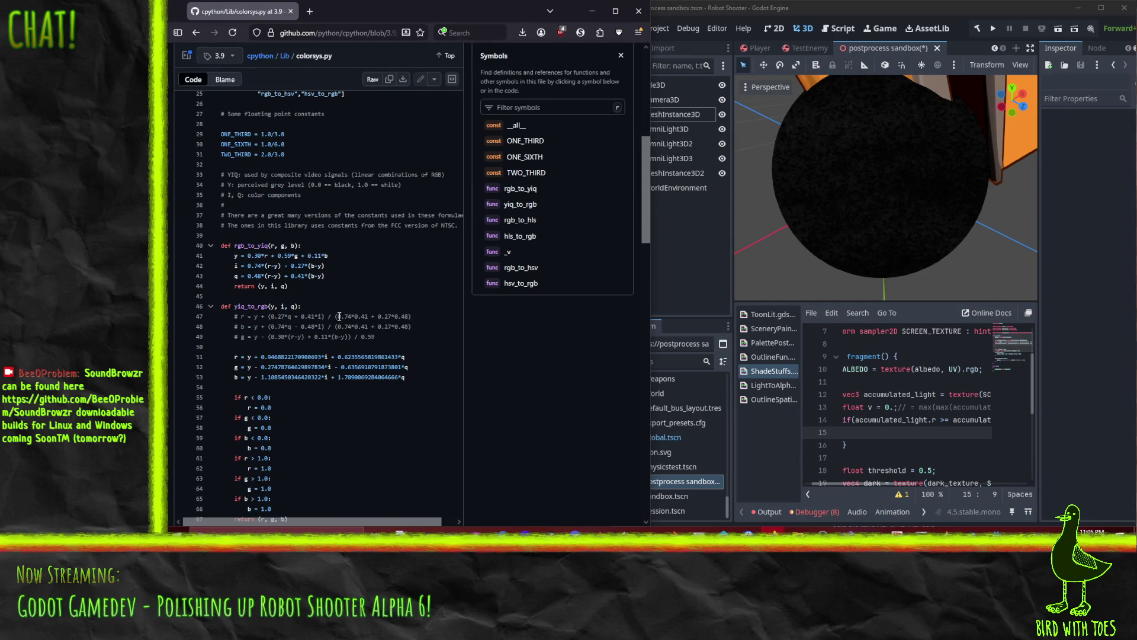
scroll(374, 297, "down", 3)
scroll(373, 296, "down", 3)
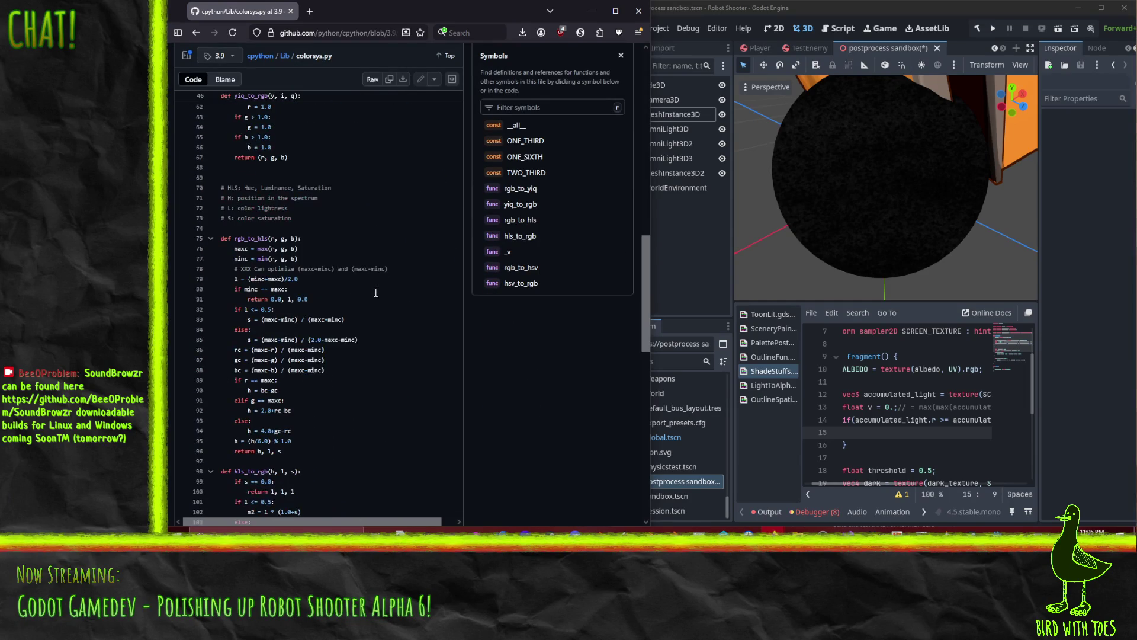
scroll(388, 244, "down", 7)
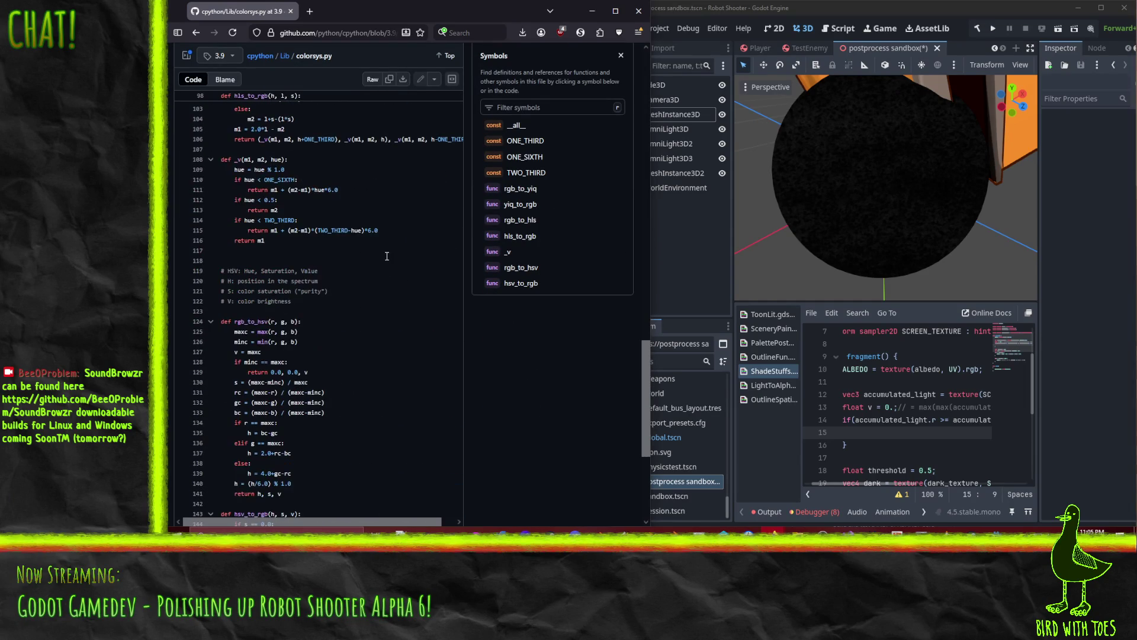
scroll(402, 265, "down", 3)
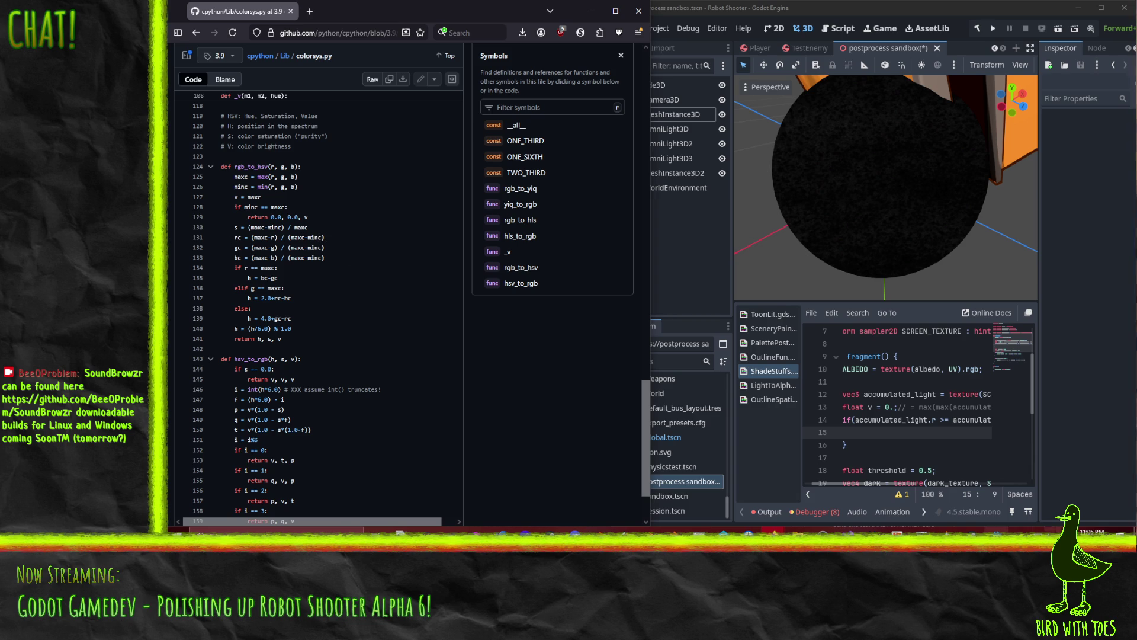
Restore float v to its max() formula and delete the unfinished if-block.
left_click(863, 436)
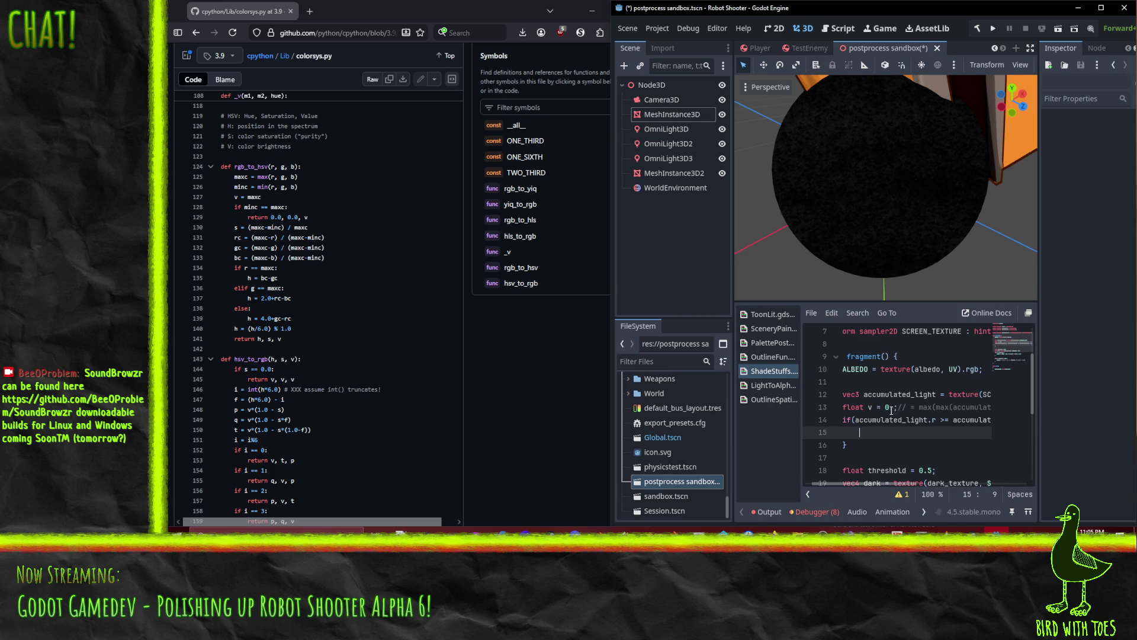
left_click(920, 407)
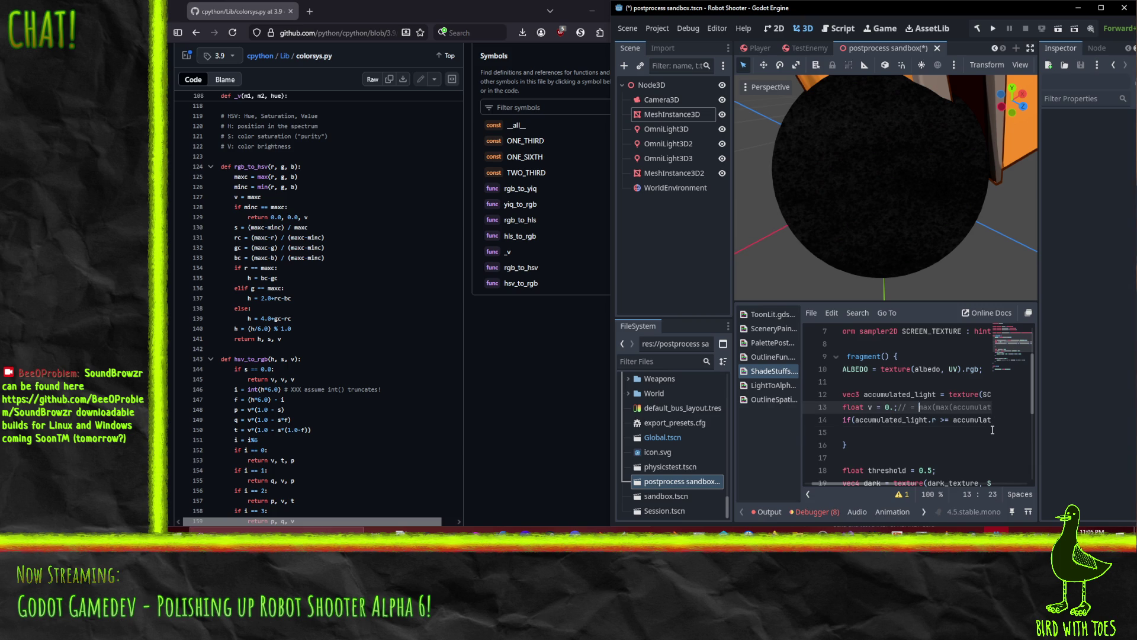
key("BackSpace")
key("BackSpace")
key("BackSpace")
key("Home")
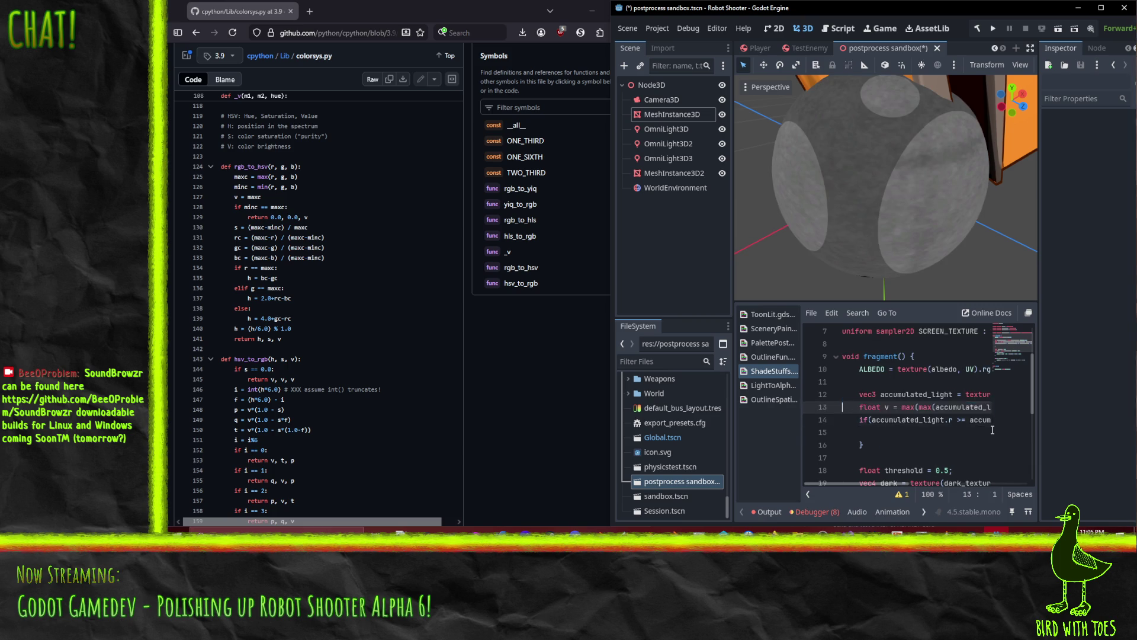
key("Down")
key("ctrl+shift+k")
key("ctrl+shift+k")
key("ctrl+shift+k")
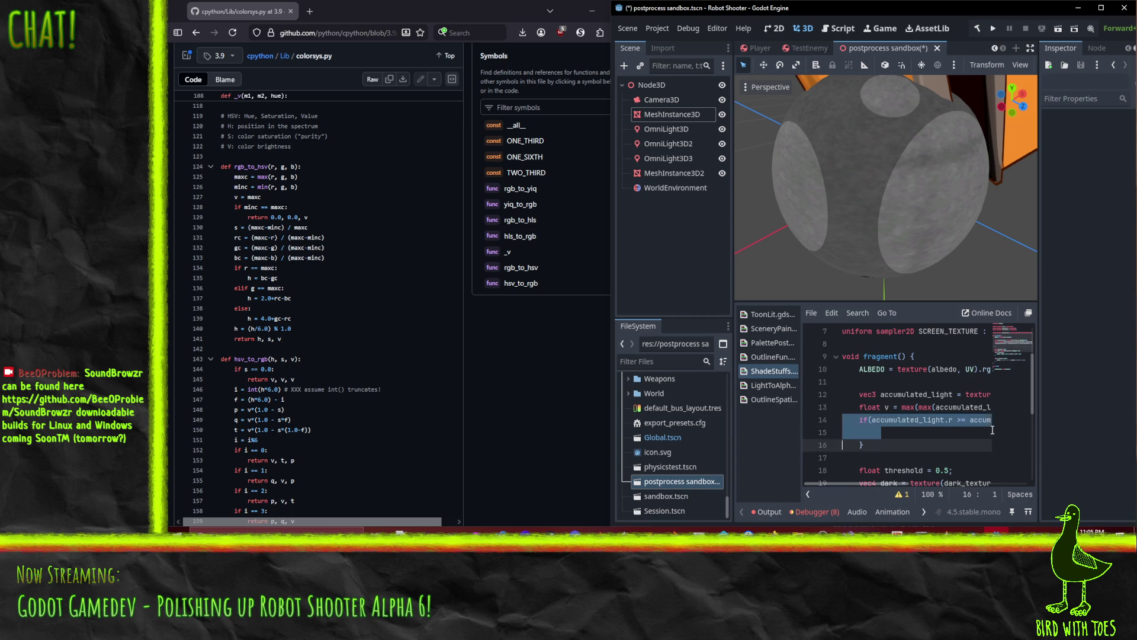
Duplicate the v declaration and rename the copy to minc.
key("Up")
key("ctrl+shift+d")
key("ctrl+Right")
key("ctrl+Right")
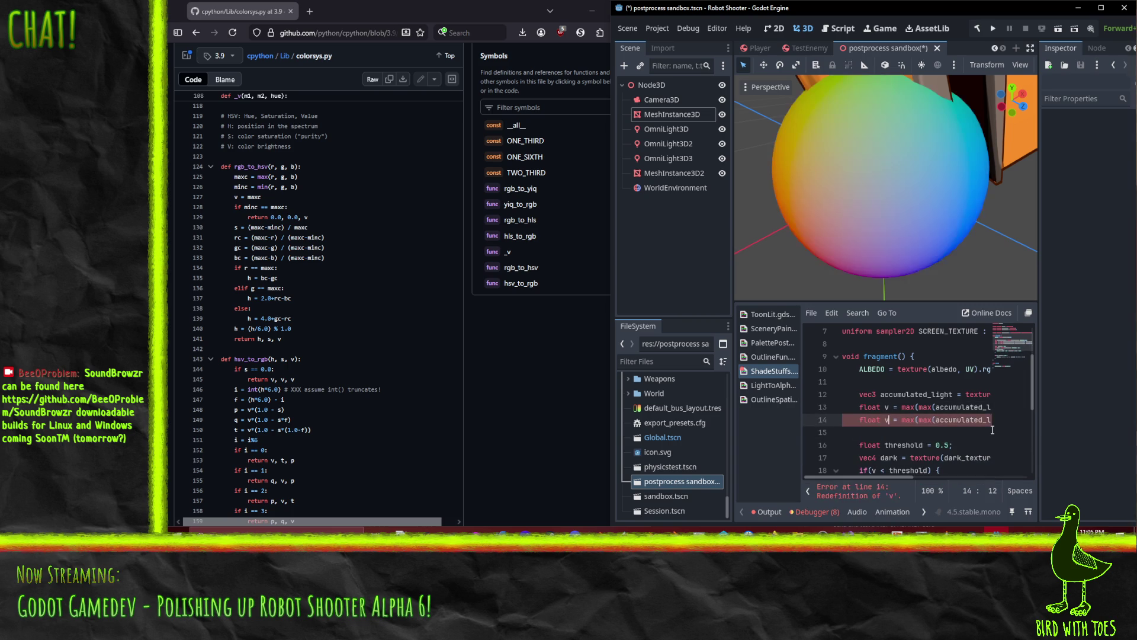
key("BackSpace")
type("minc")
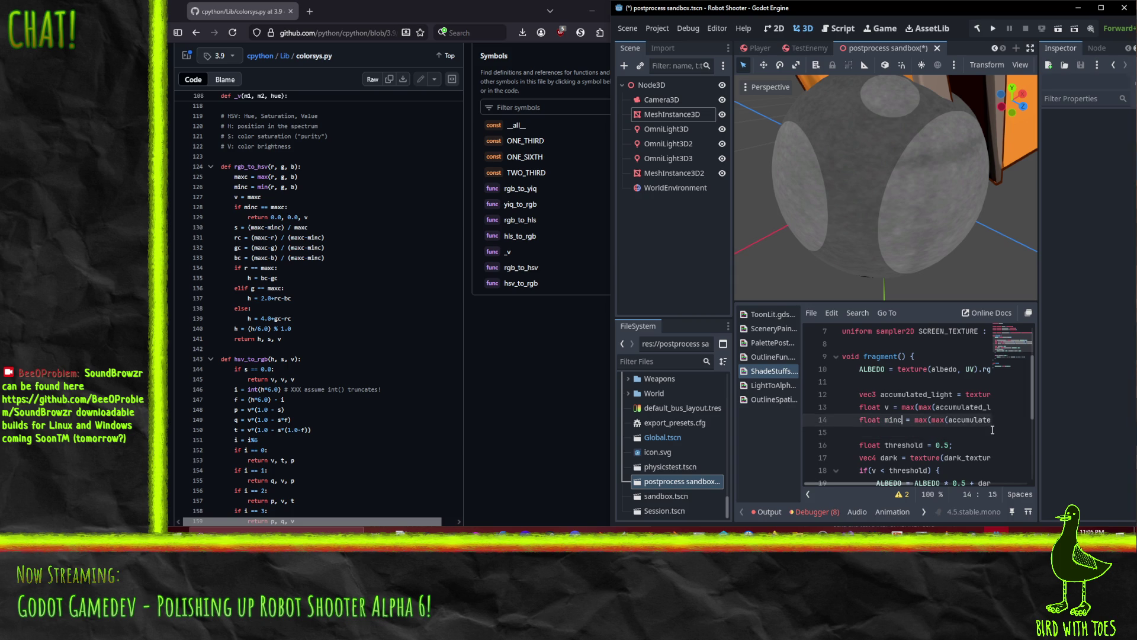
Add a line 'rc = (maxc - r)/ (delta)c;' after the min declaration.
key("End")
key("Return")
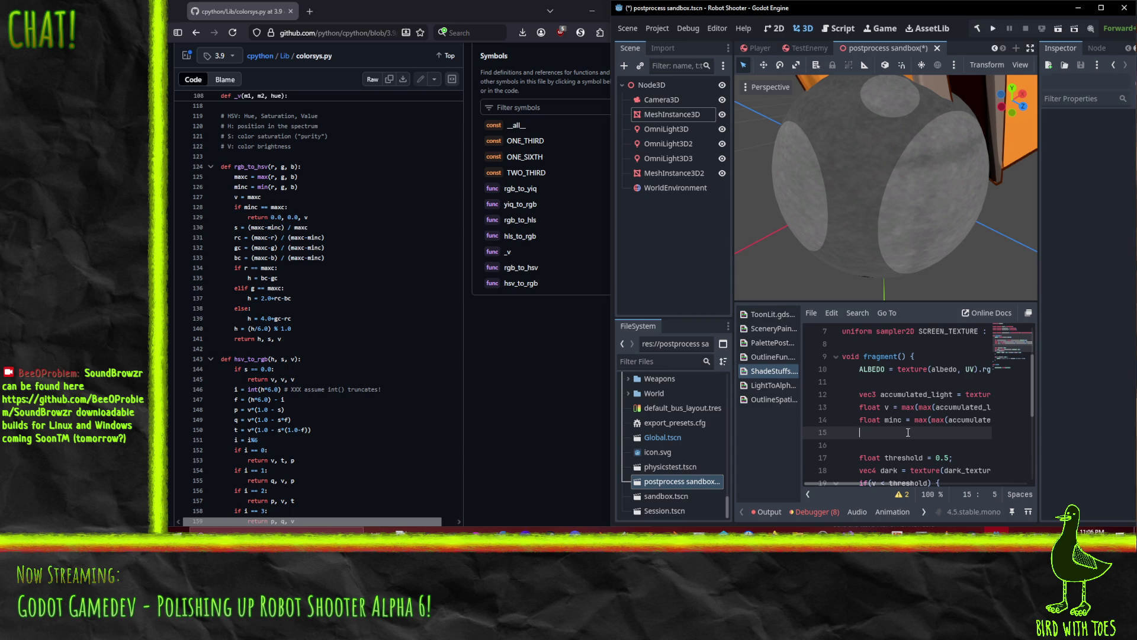
type("rc -=")
key("BackSpace")
key("BackSpace")
type("= ")
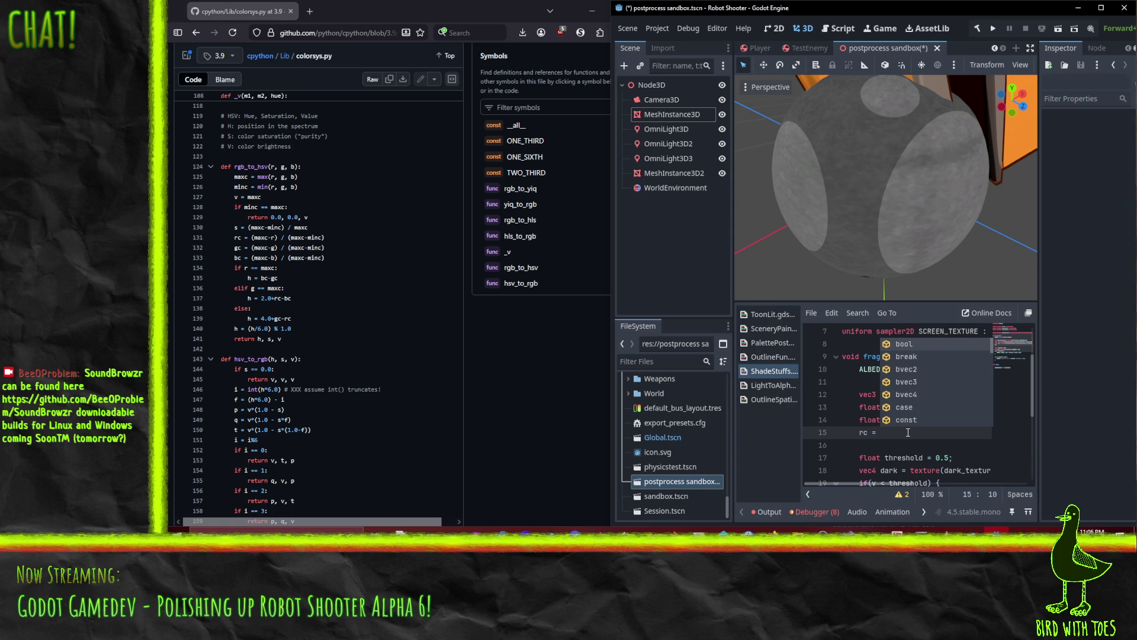
type("(max")
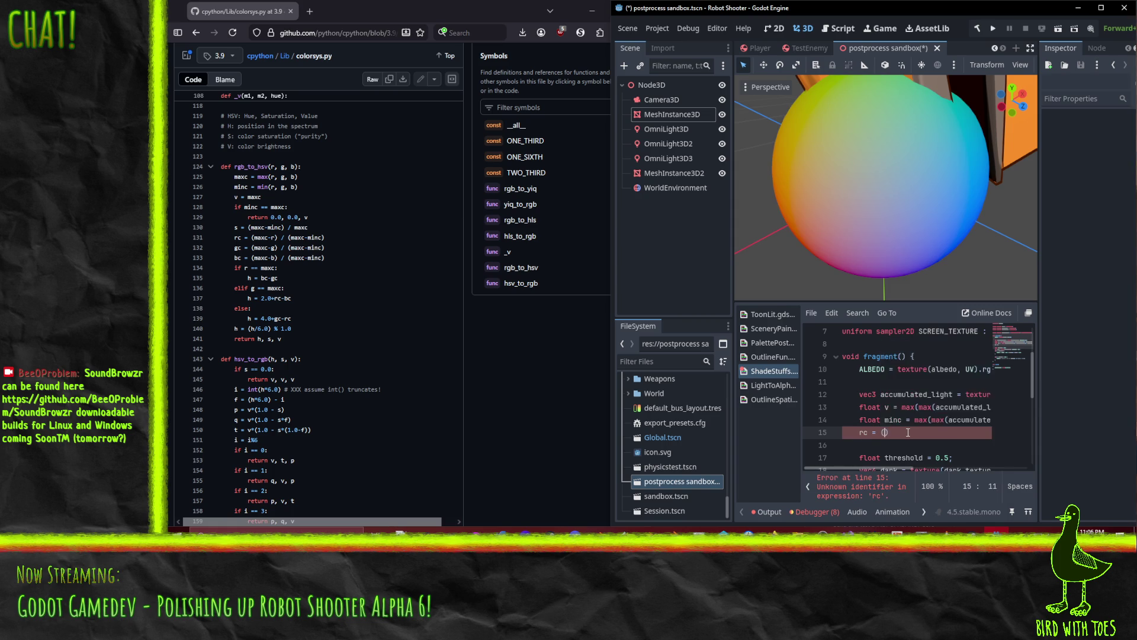
type("c - ")
type("r)")
type("/ (d")
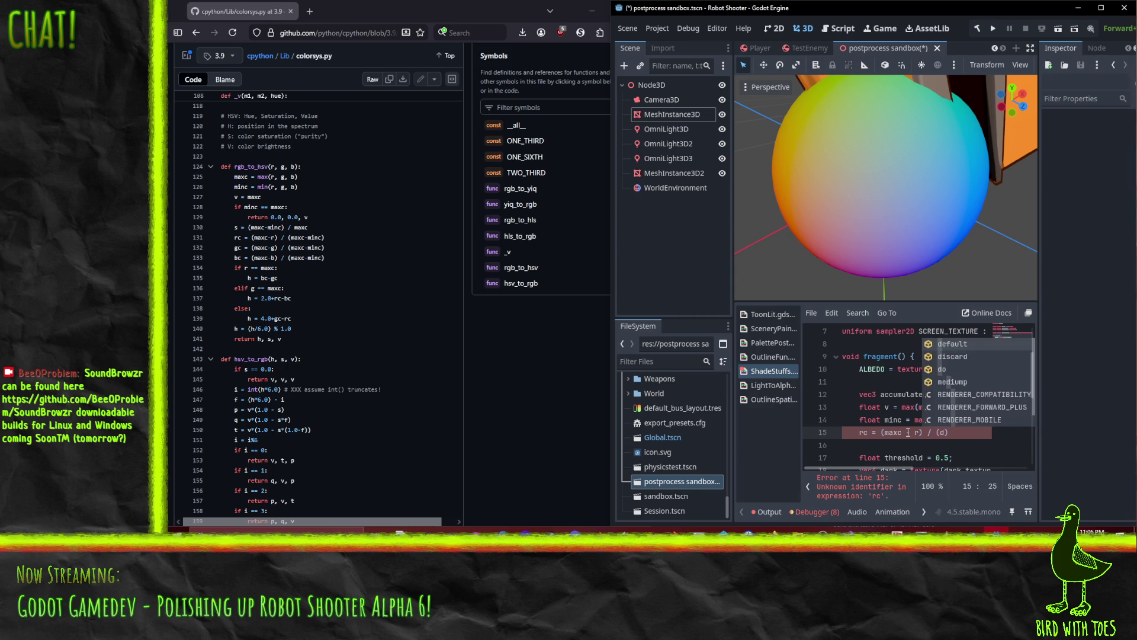
type("elta)")
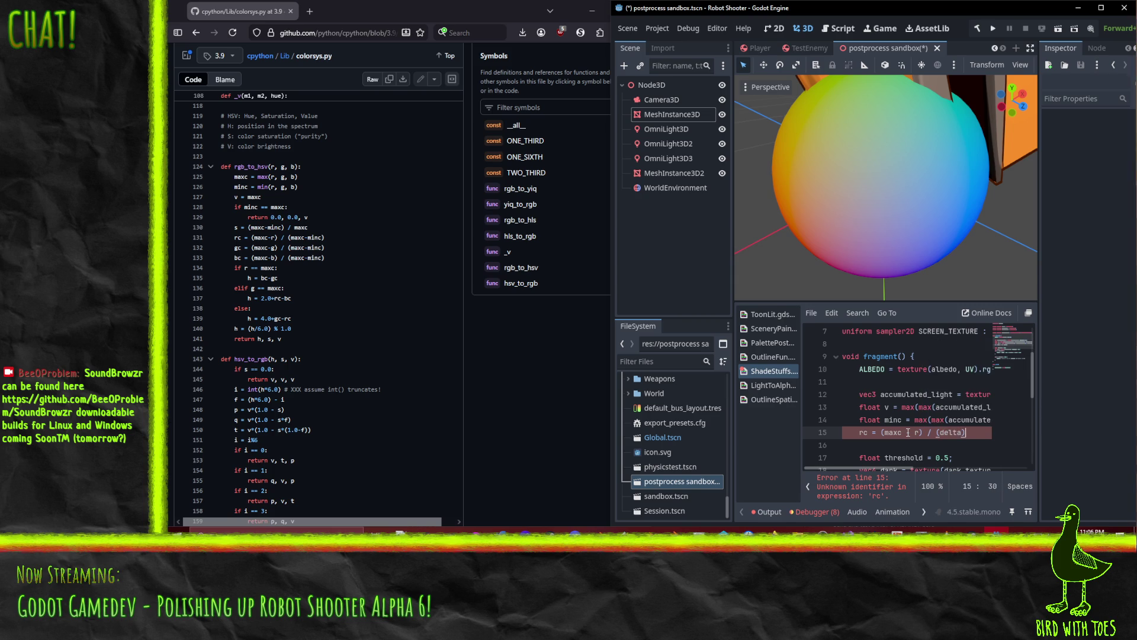
type("c")
key("End")
type(";")
Insert 'float deltac = v - minc' above rc and remove the parentheses around deltac in rc.
key("Home")
key("Return")
key("Up")
type("float deltac = ")
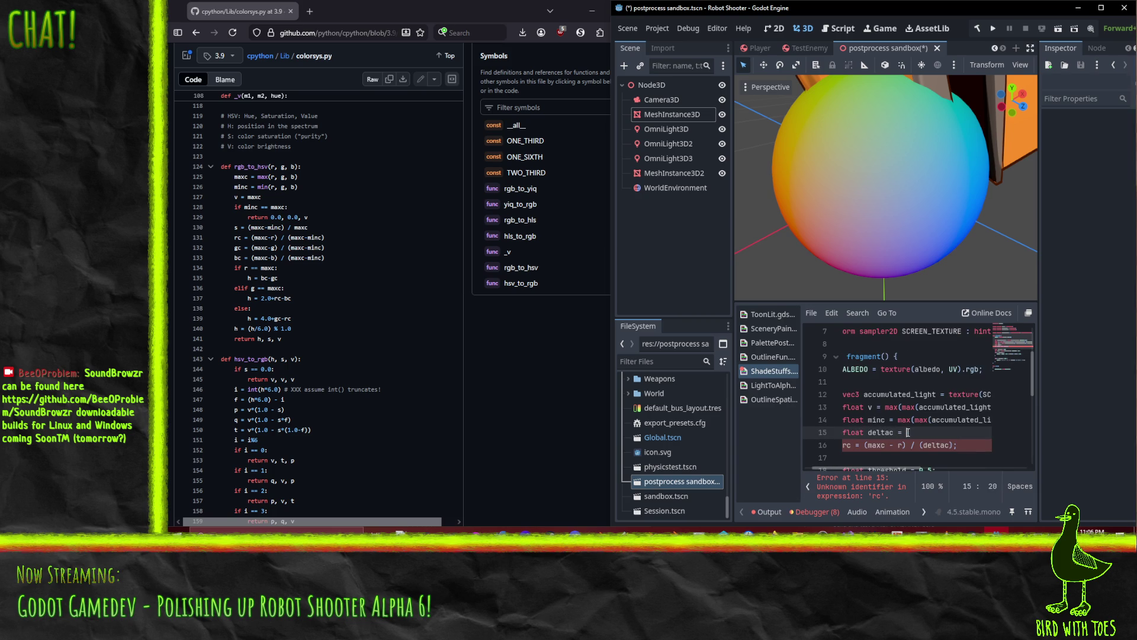
type("maxc - minc")
double_click(908, 432)
type("v")
key("Home")
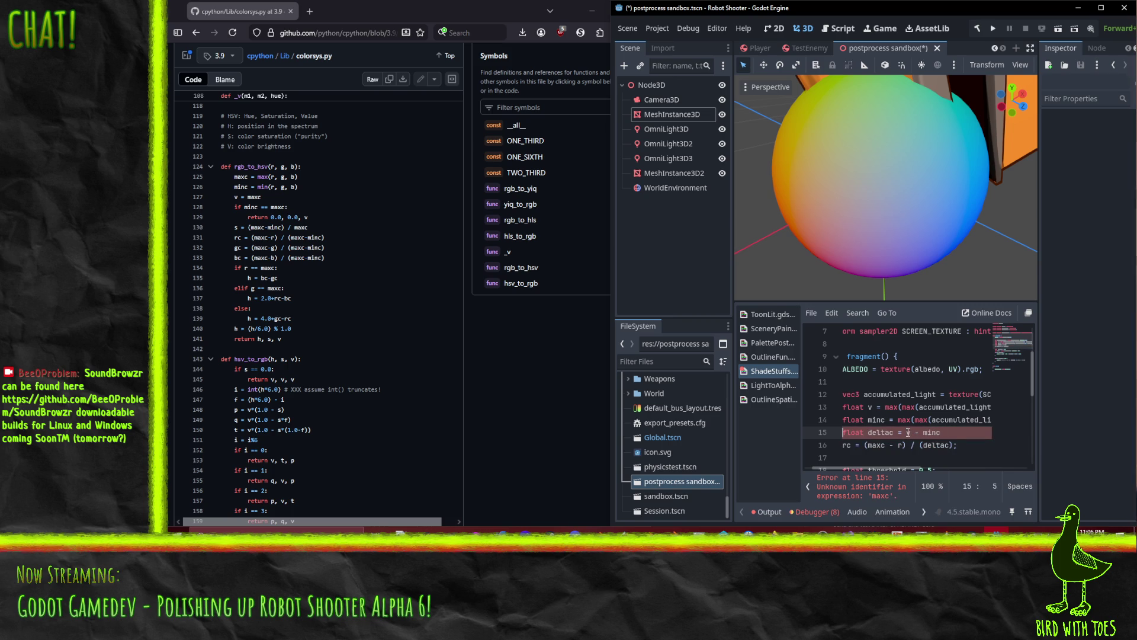
type("l")
key("Down")
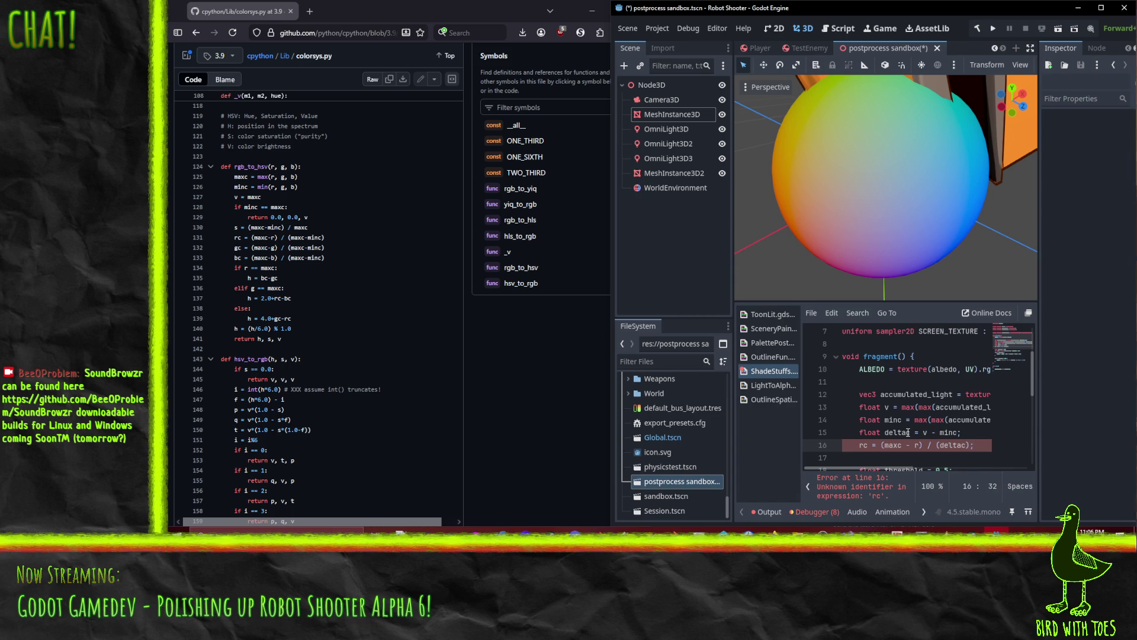
key("BackSpace")
key("BackSpace")
Make the rc line use accumulated_light.r and declare it as float.
key("Right")
key("Right")
key("Right")
key("BackSpace")
type("acc")
key("Return")
type(".")
key("Home")
key("End")
key("Home")
key("Home")
type("float")
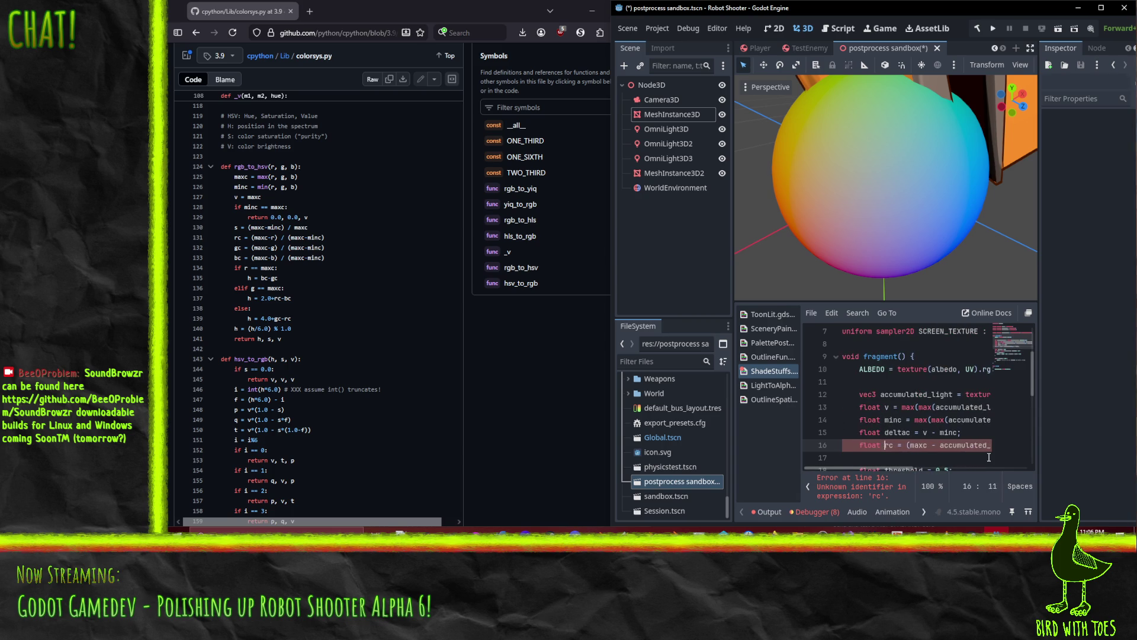
Paste two copies of the rc line and rename them gc and bc.
key("Down")
key("ctrl+v")
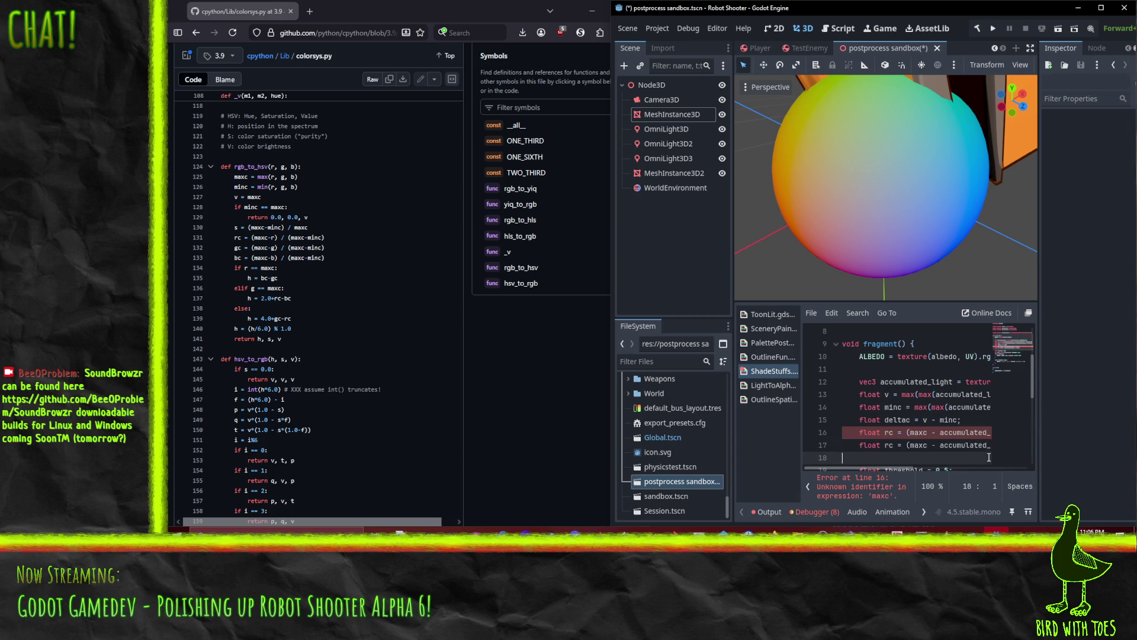
key("ctrl+v")
key("Up")
key("Up")
key("BackSpace")
type("g")
key("Down")
key("BackSpace")
type("b")
Switch the gc and bc lines to the accumulated_light .g and .b channels.
key("Up")
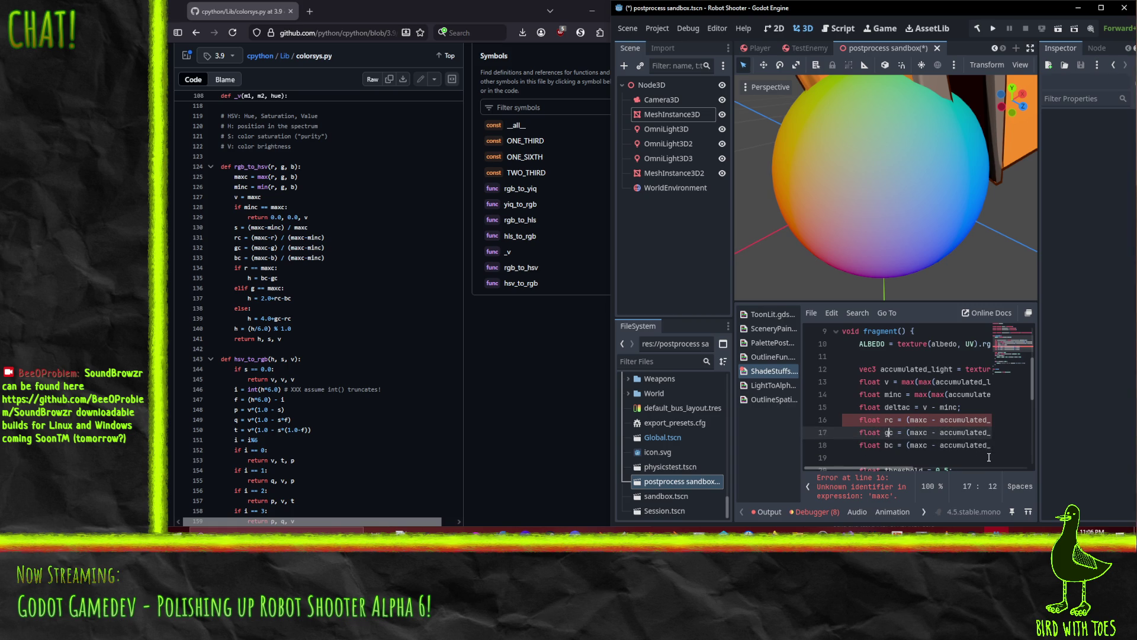
key("Right")
key("Right")
key("Right")
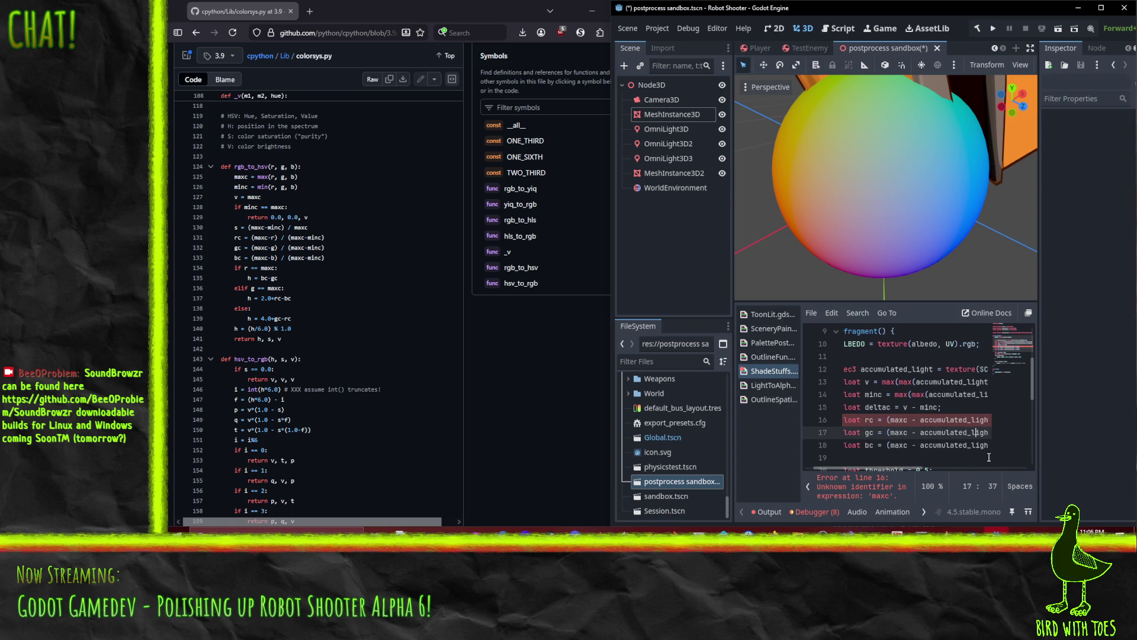
key("BackSpace")
type("g")
key("Down")
key("BackSpace")
type("b")
Insert a blank line above the rc line.
key("Up")
key("Up")
key("End")
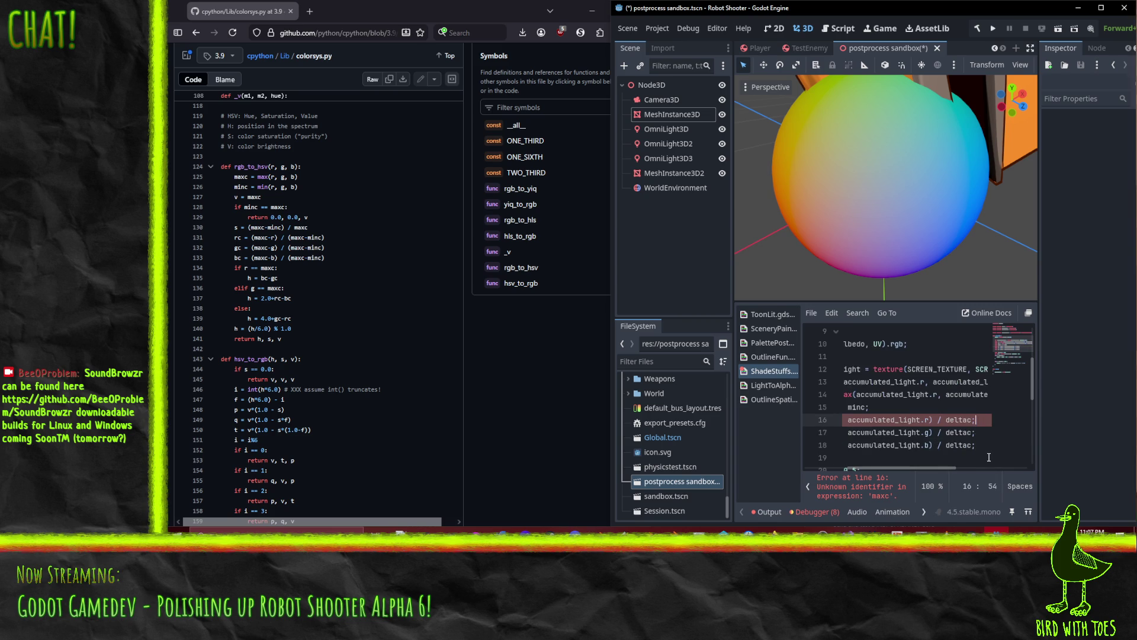
key("Home")
key("Home")
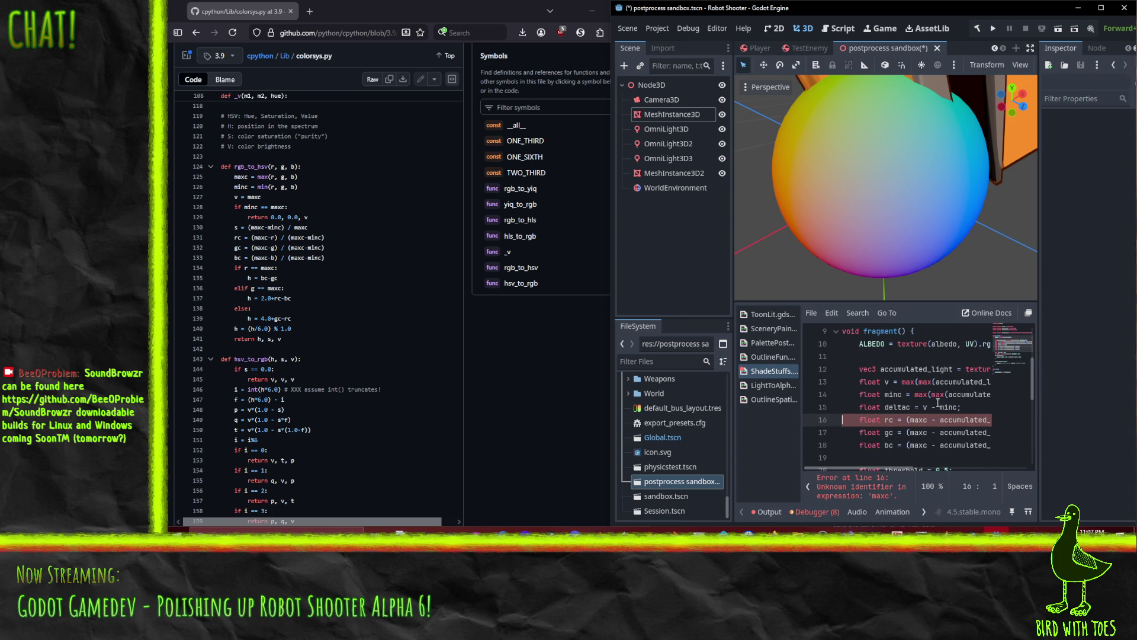
key("Return")
key("End")
key("Home")
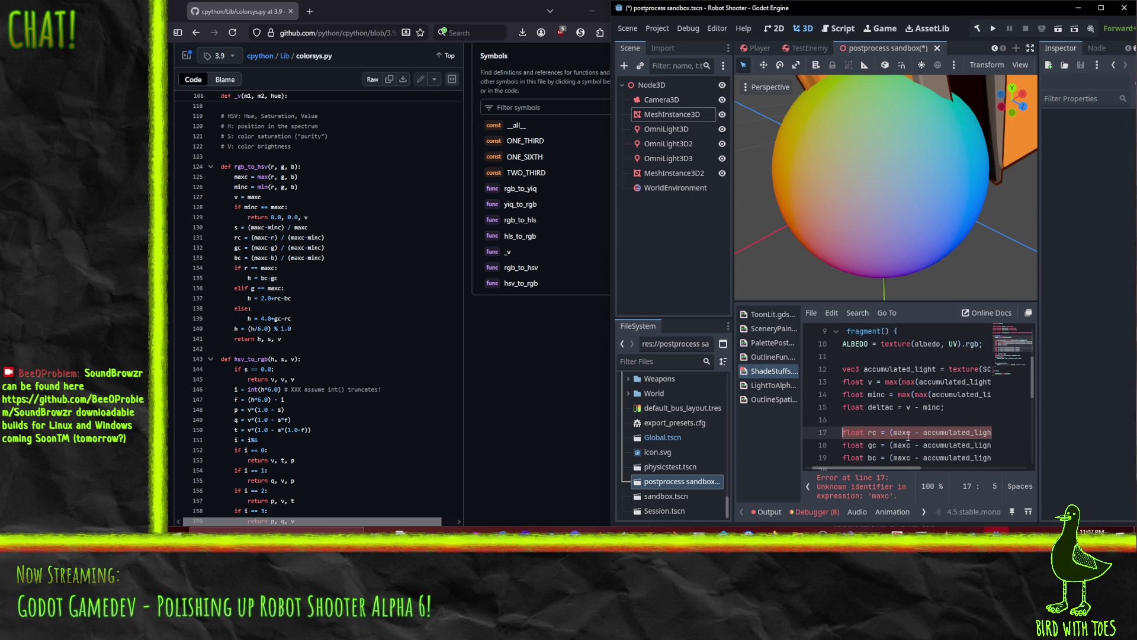
Replace maxc with v in the rc, gc and bc lines to clear the compile error.
double_click(906, 432)
key("ctrl+d")
type("v")
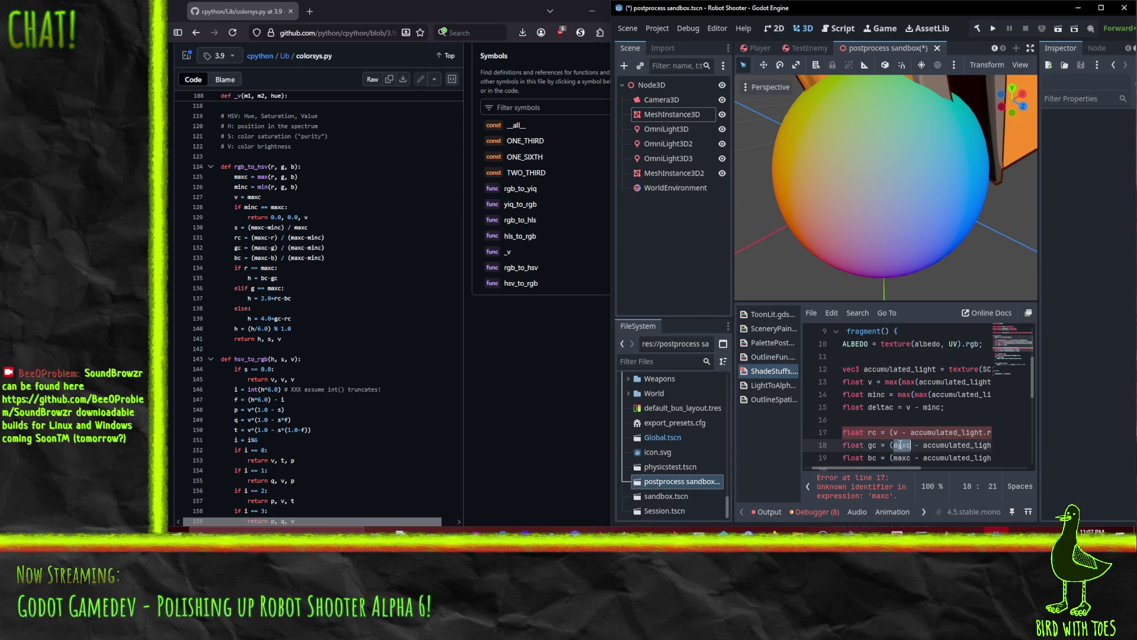
double_click(899, 457)
type("v")
left_click(936, 421)
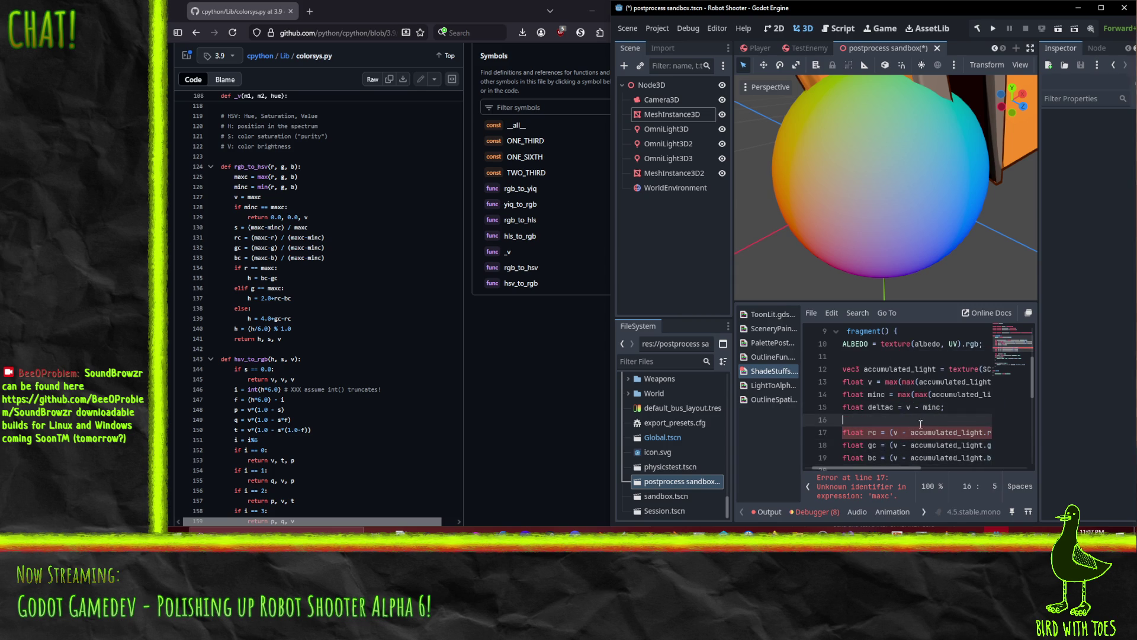
scroll(935, 427, "down", 2)
left_click(896, 381)
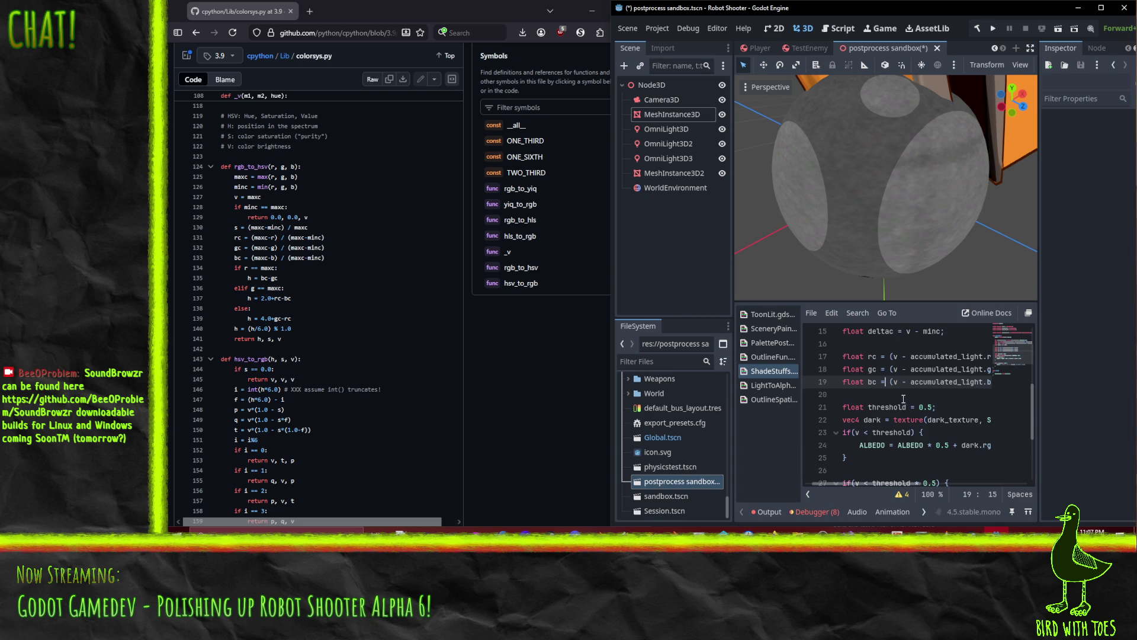
key("End")
Below the bc line, write the opening condition 'if(accumulated_light.r == v) {'.
key("Return")
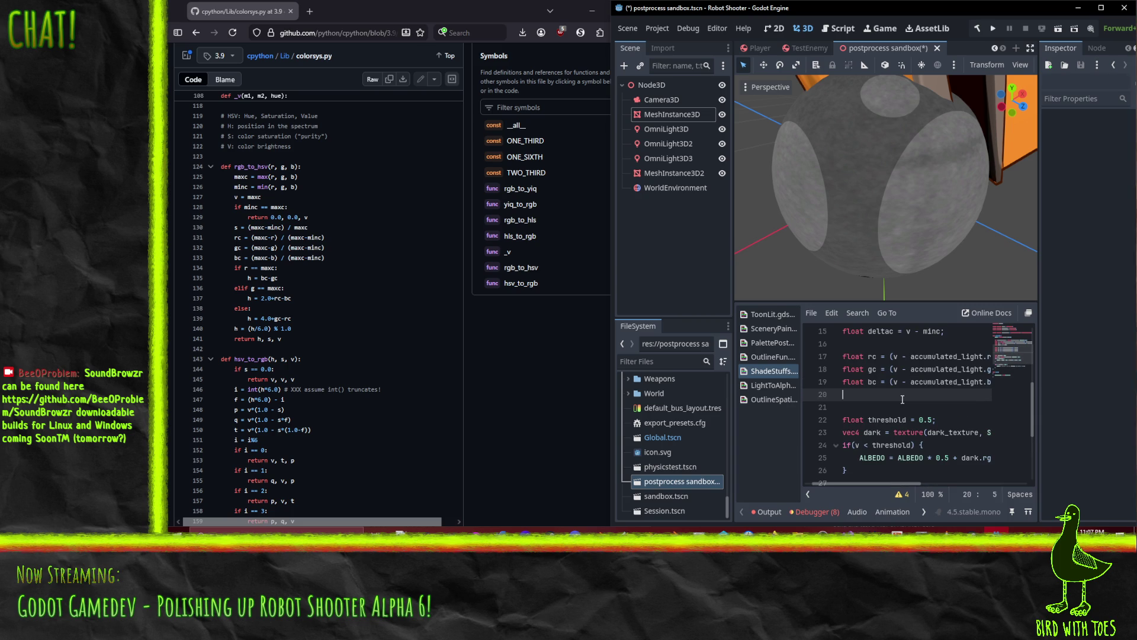
type("if r == ")
type("v:")
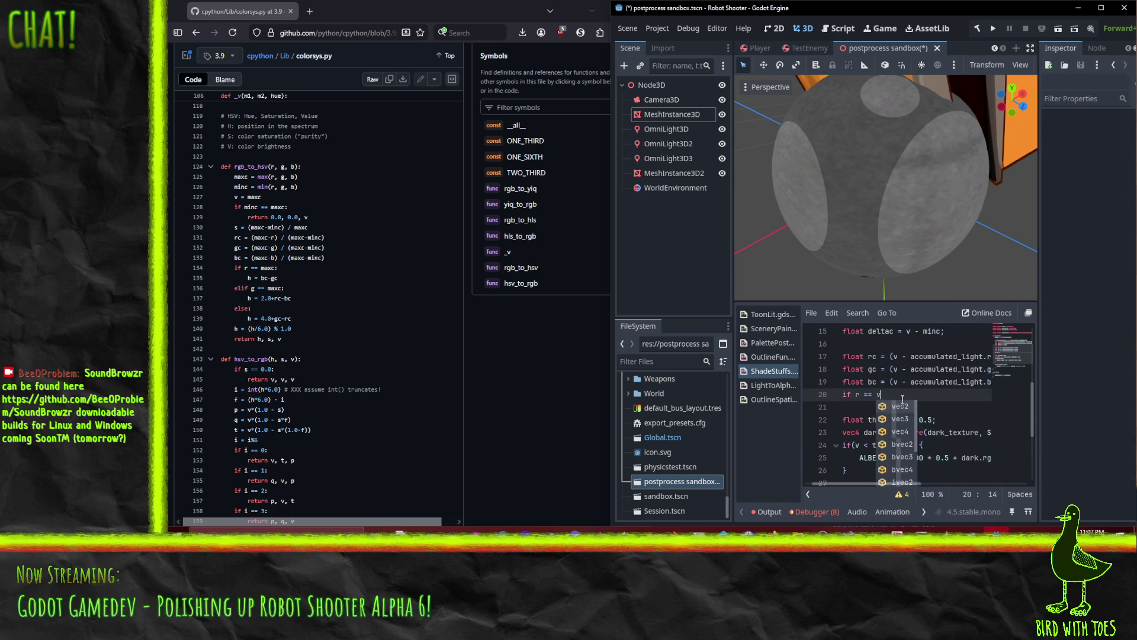
left_click_drag(912, 357, 984, 356)
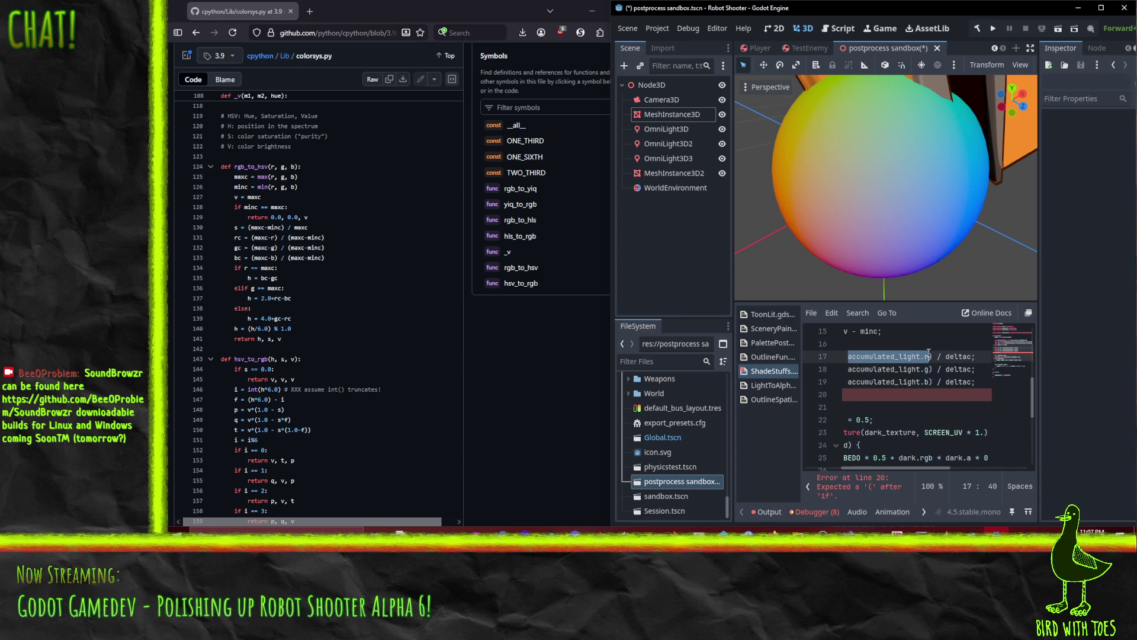
left_click(874, 405)
double_click(875, 395)
type("accumulated_light.r")
key("Home")
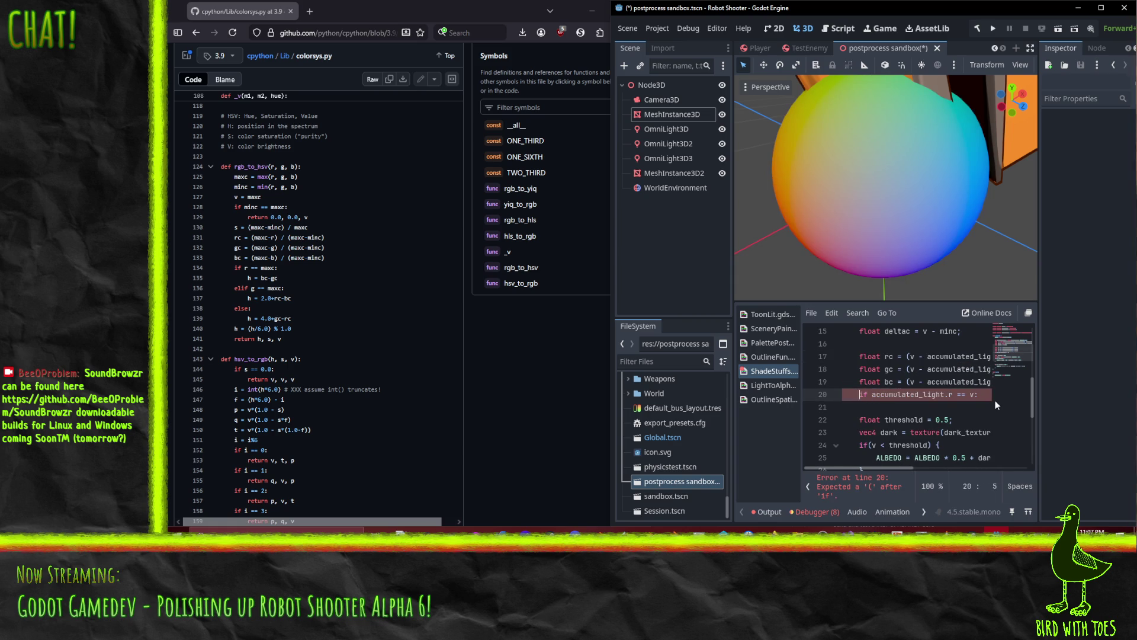
key("Delete")
type("(")
key("End")
key("BackSpace")
type(") {")
Add a '} else if(accumulated_light.r ==' branch and duplicate it for a second else-if.
key("Return")
key("Return")
type("} else if(")
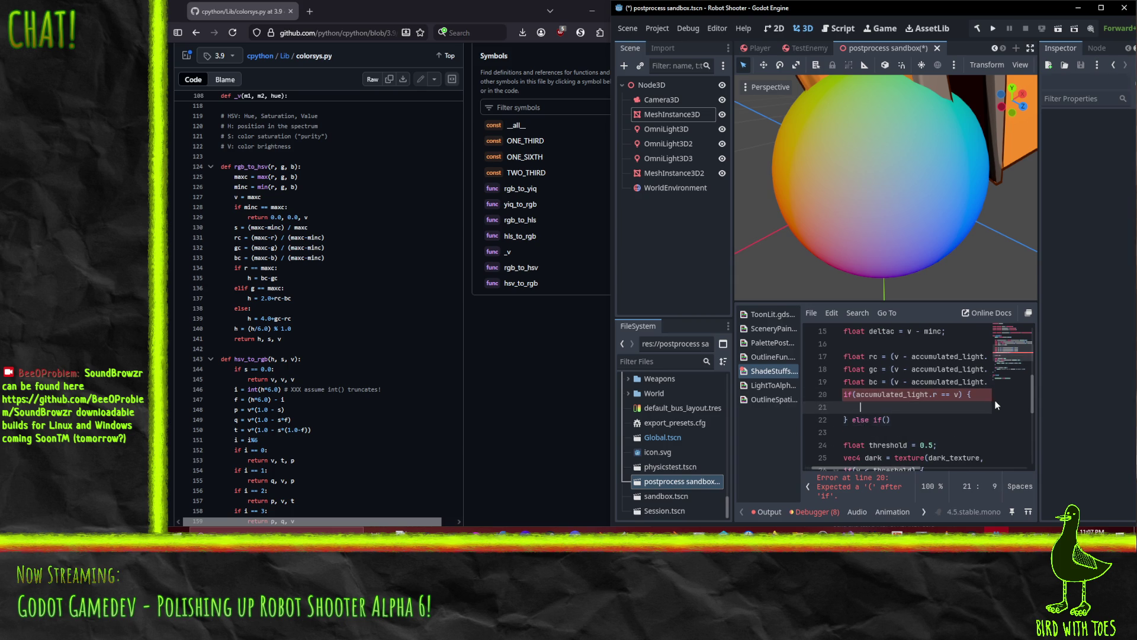
key("Up")
key("Down")
key("End")
key("Left")
type("accumulated_light.r =")
key("Home")
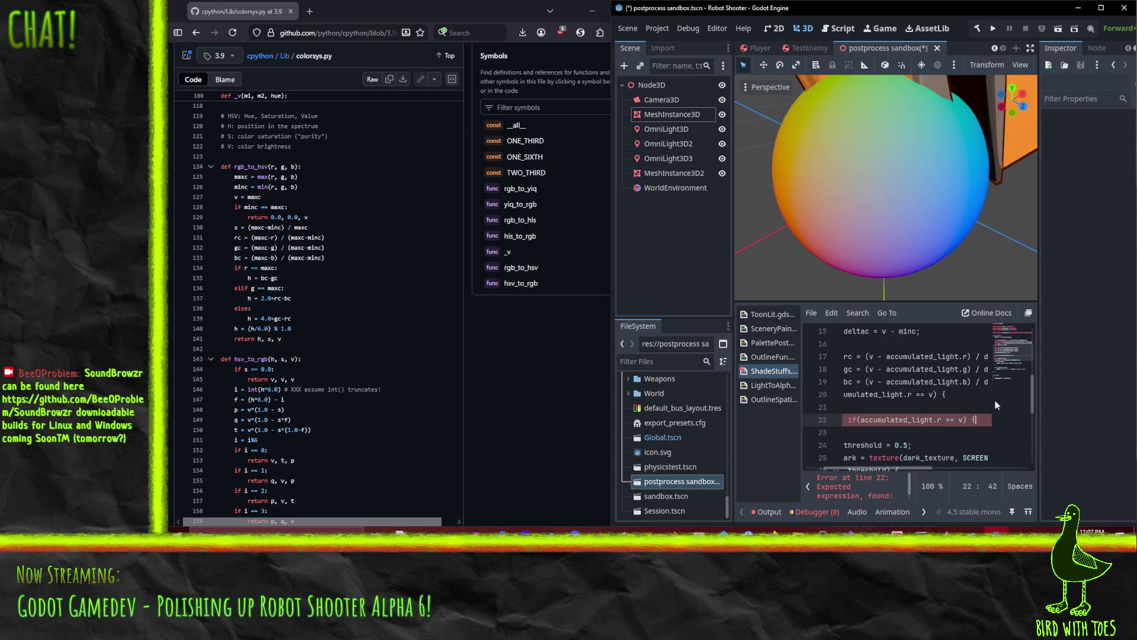
key("shift+Down")
key("ctrl+c")
key("ctrl+v")
key("ctrl+v")
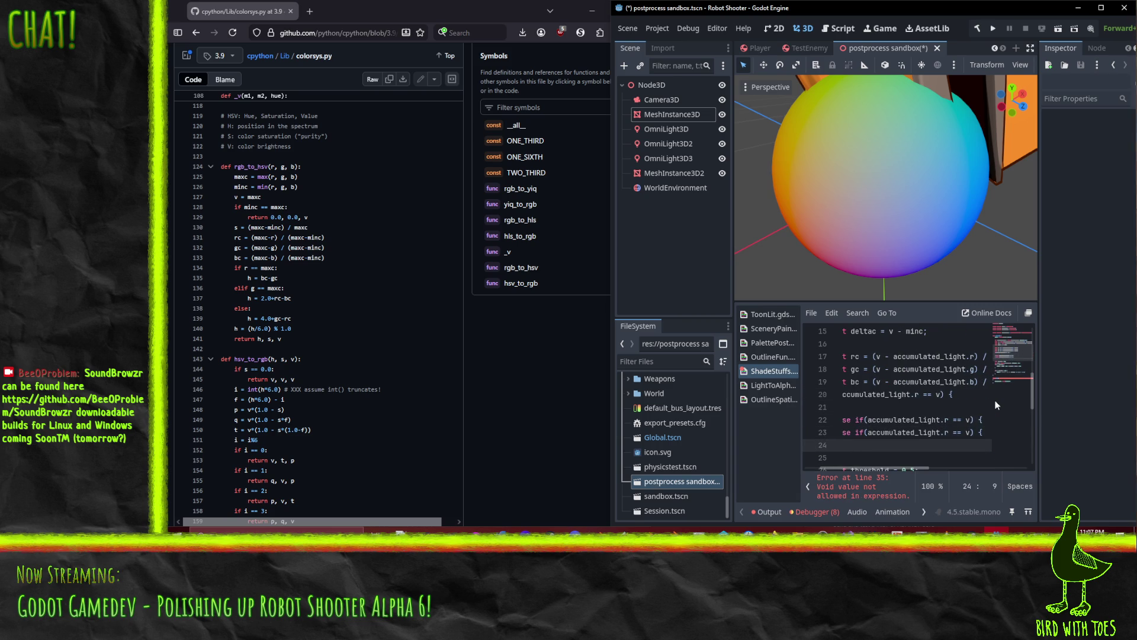
Close the last else-if with a brace and add a final 'else {' block.
type("}")
key("Up")
key("Up")
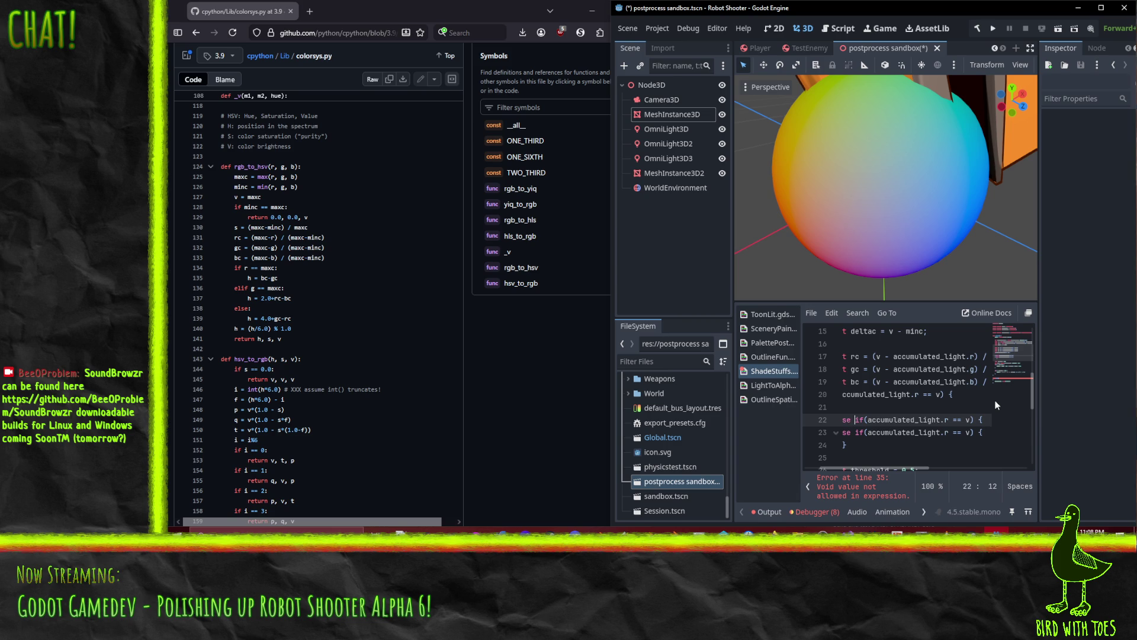
key("Down")
key("Down")
type("else {")
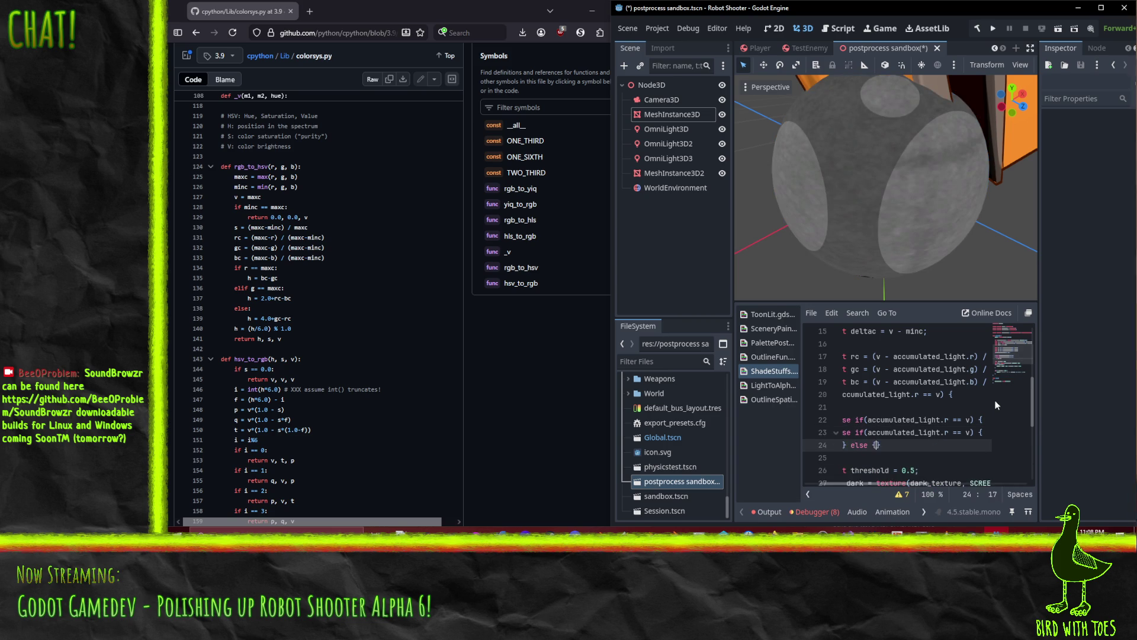
key("Return")
Change the channels in the two else-if conditions so they test green and blue.
key("Up")
key("Up")
key("Up")
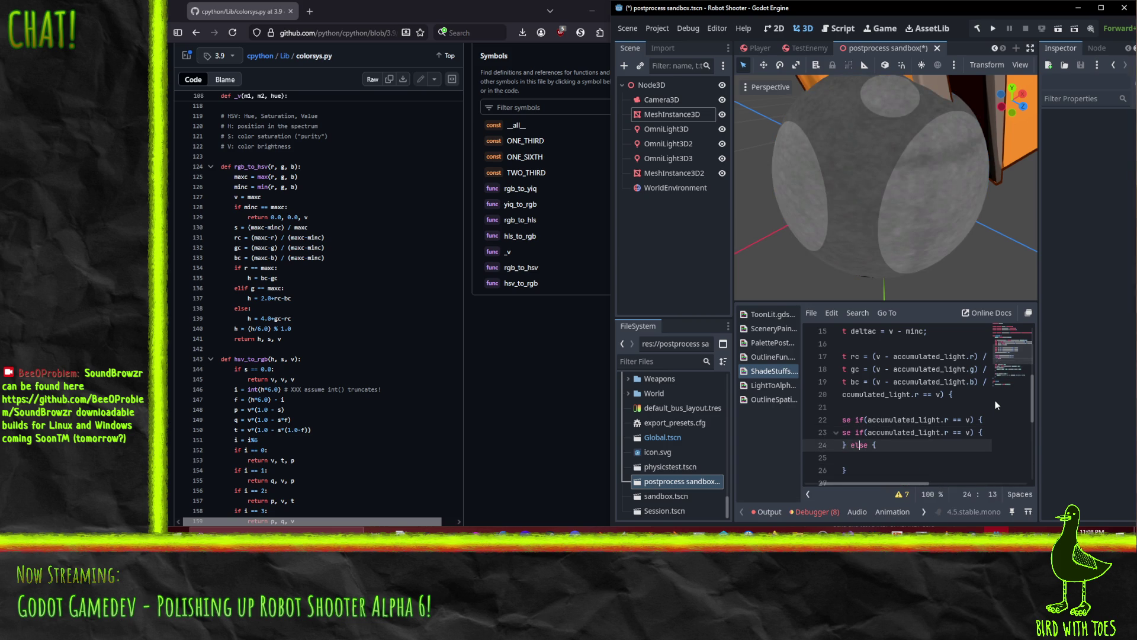
key("Home")
key("Down")
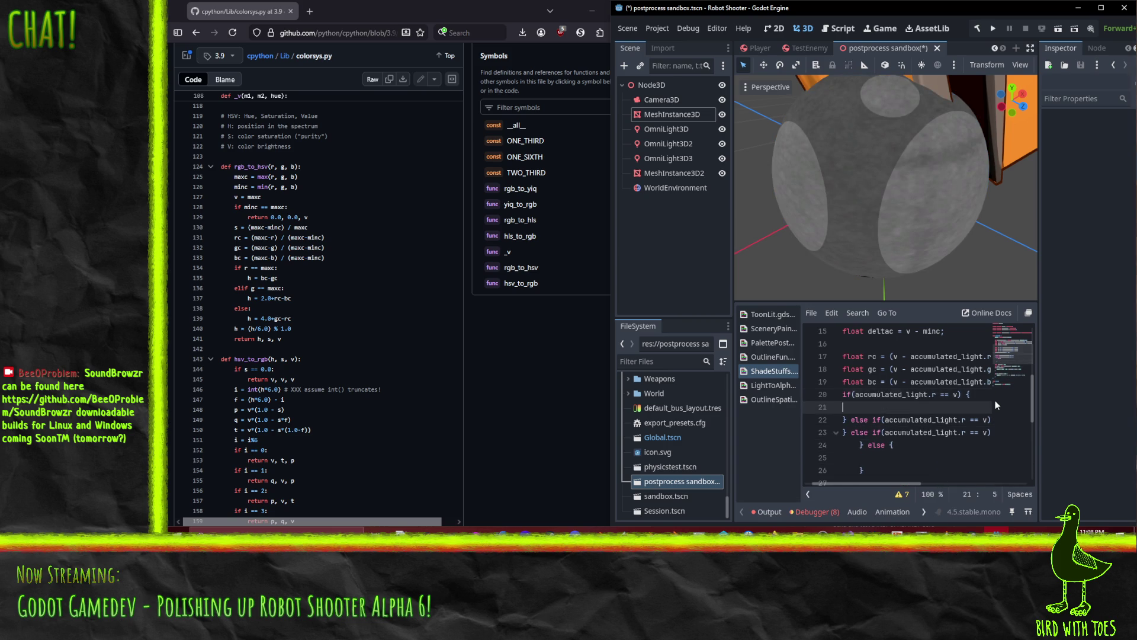
double_click(964, 419)
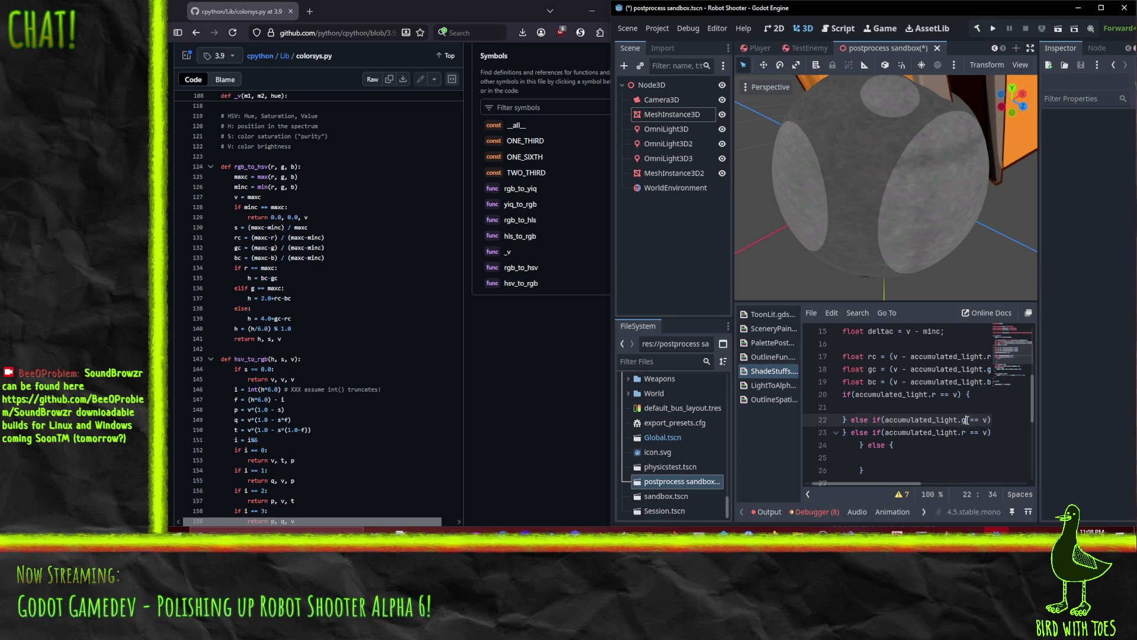
type("b")
key("Escape")
key("Down")
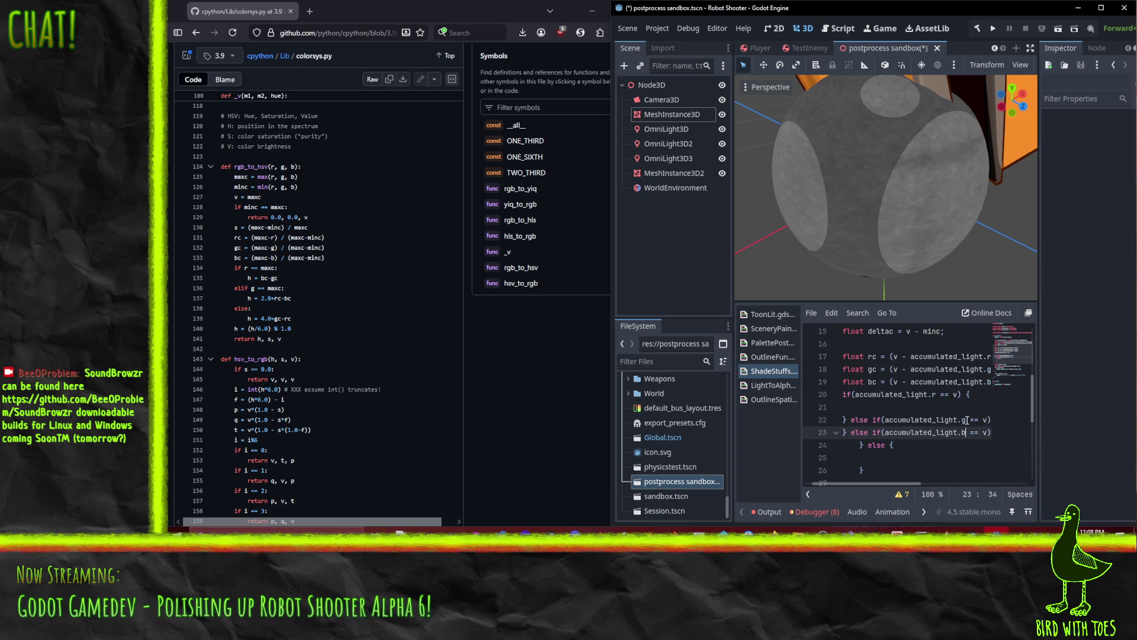
key("BackSpace")
type("b")
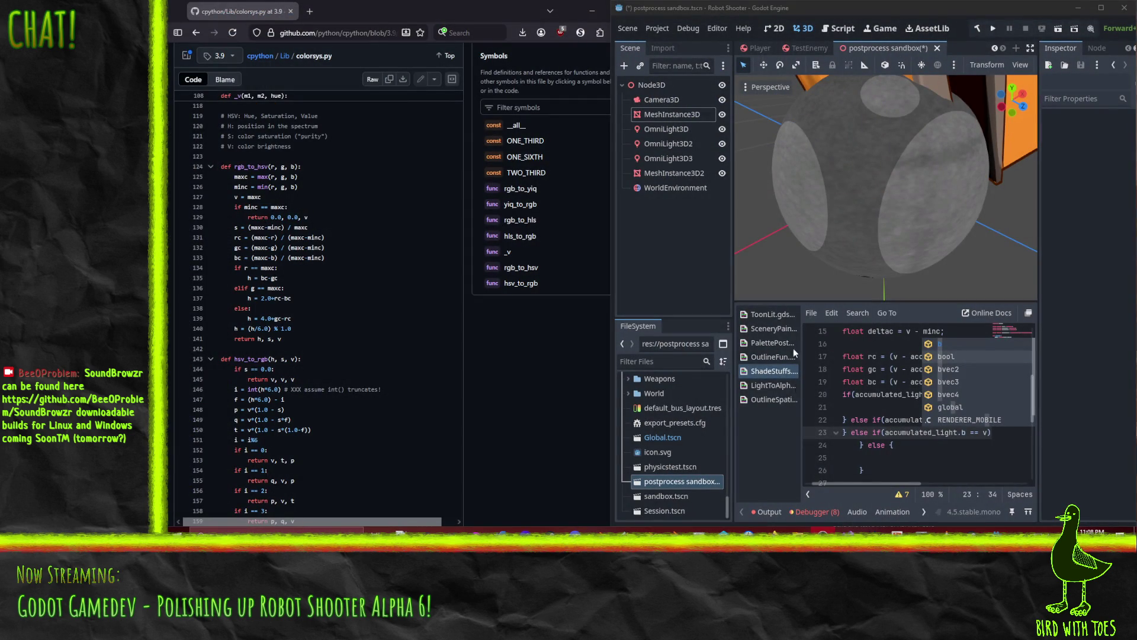
left_click(879, 407)
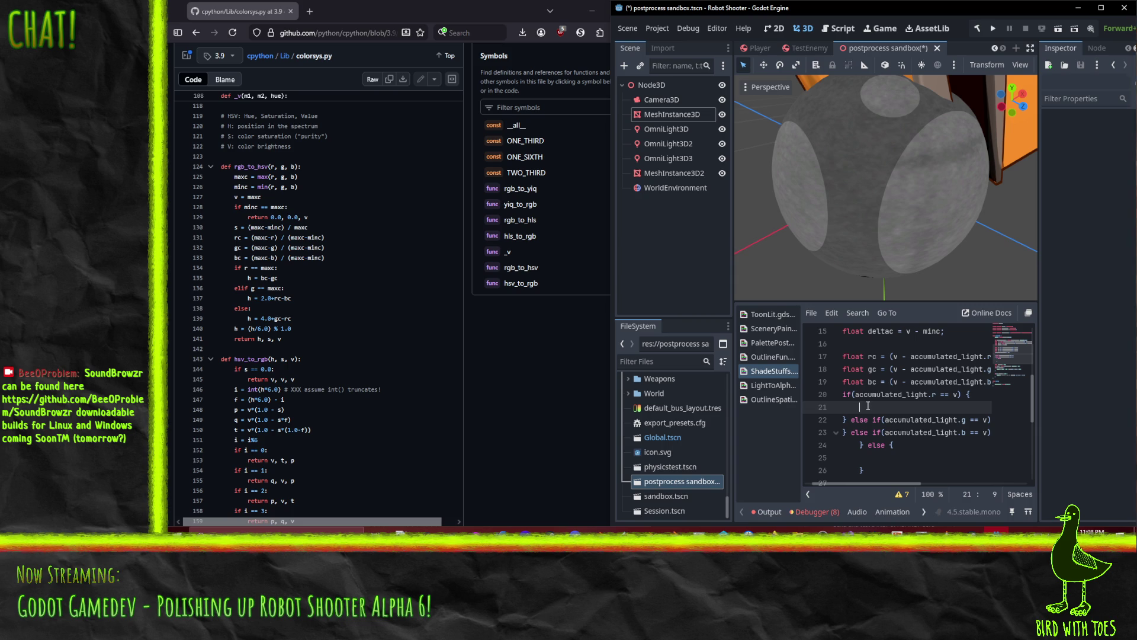
Declare 'float h;' with the variables and write 'h = bc - gc;' in the red branch.
type("h")
key("Escape")
key("Up")
key("Up")
key("Up")
key("Up")
key("Up")
type("float h;")
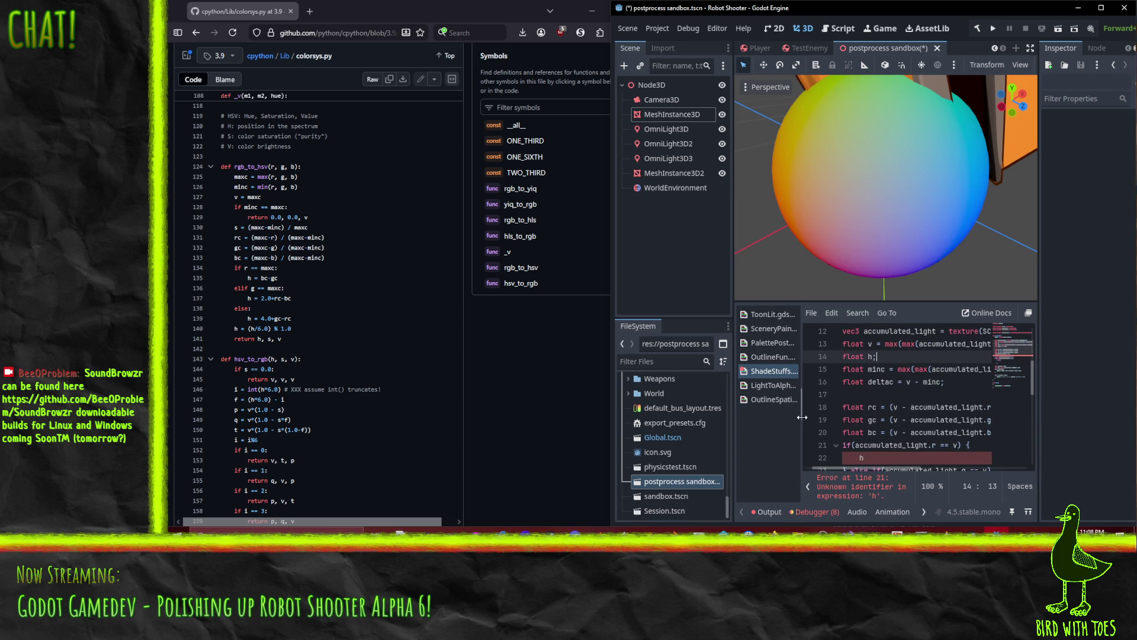
scroll(871, 406, "down", 2)
left_click(877, 407)
type("= ")
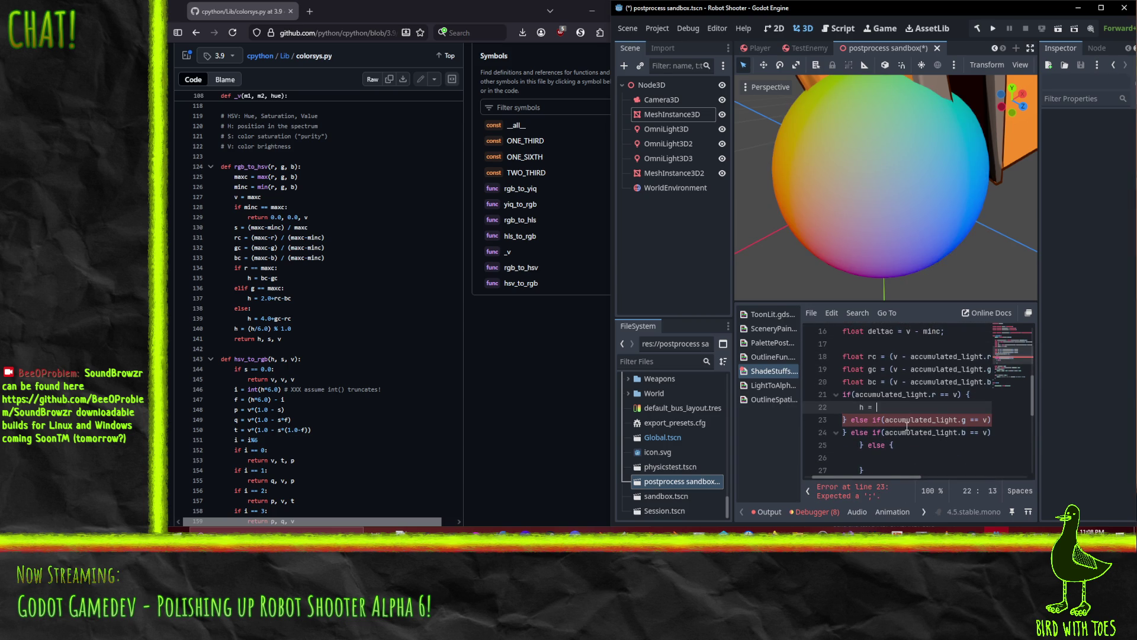
type("b")
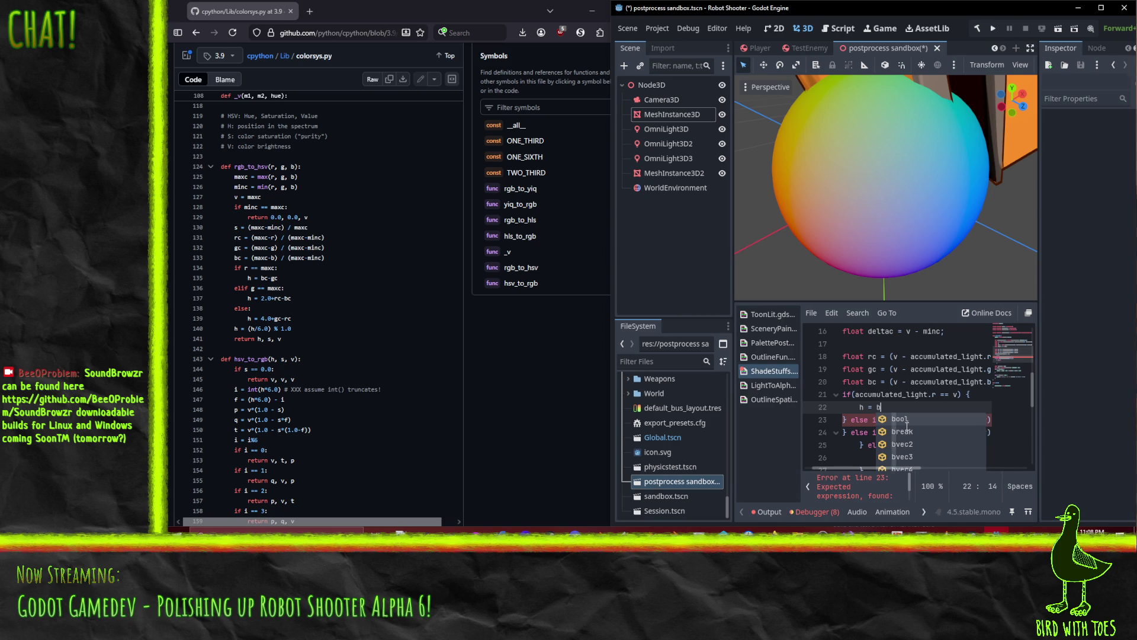
type("c - gc;")
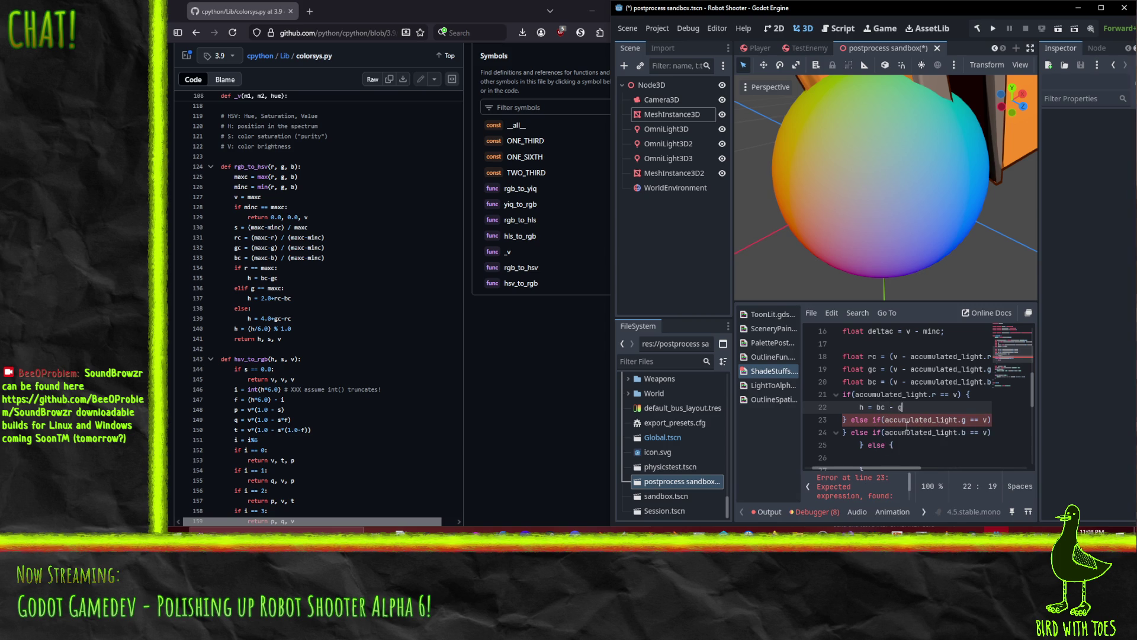
Copy the 'h = bc - gc;' line into the green, blue and else branches.
key("Home")
key("Home")
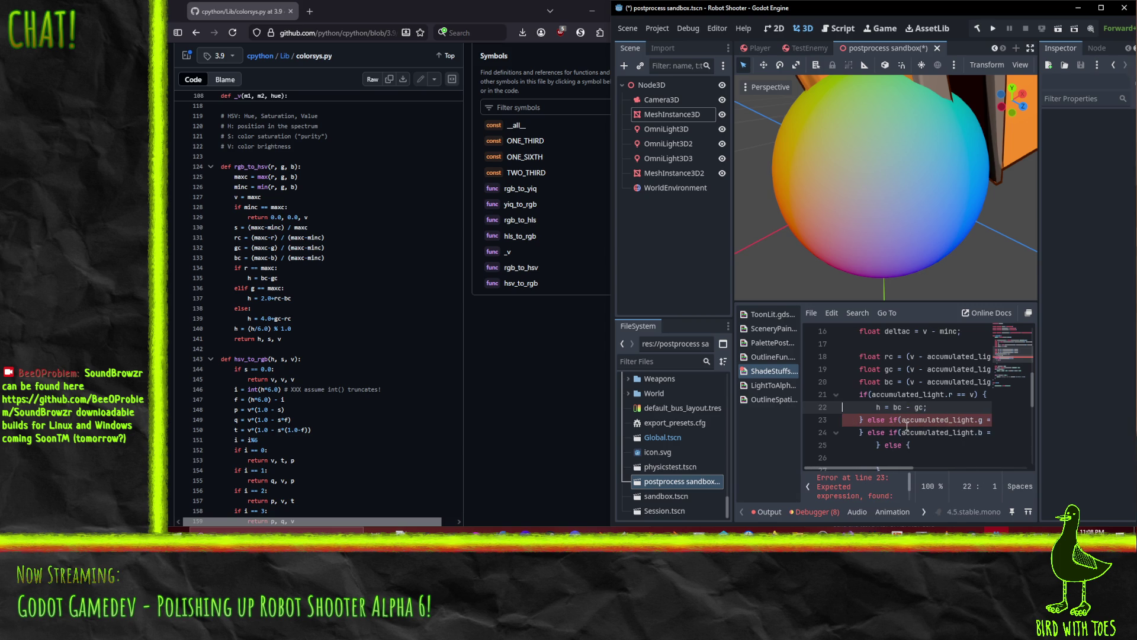
key("ctrl+c")
key("Down")
key("Down")
key("ctrl+v")
key("Down")
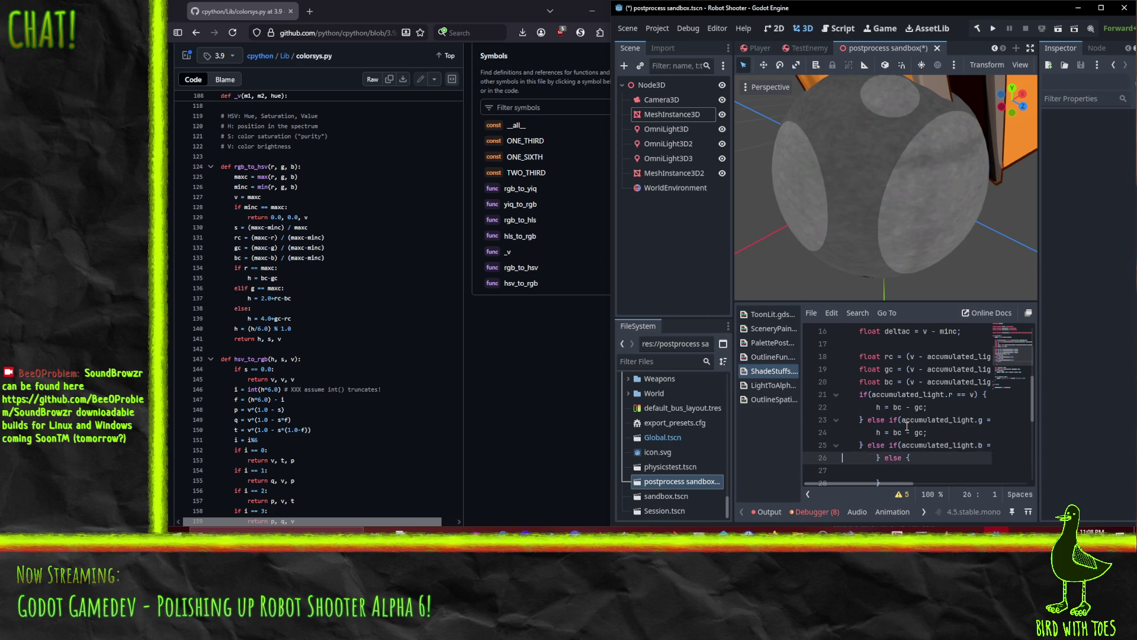
key("shift+Down")
key("shift+Down")
key("shift+Down")
key("Up")
key("Up")
key("Up")
key("ctrl+v")
key("Down")
key("ctrl+v")
key("Up")
key("Up")
key("Up")
key("Up")
key("Up")
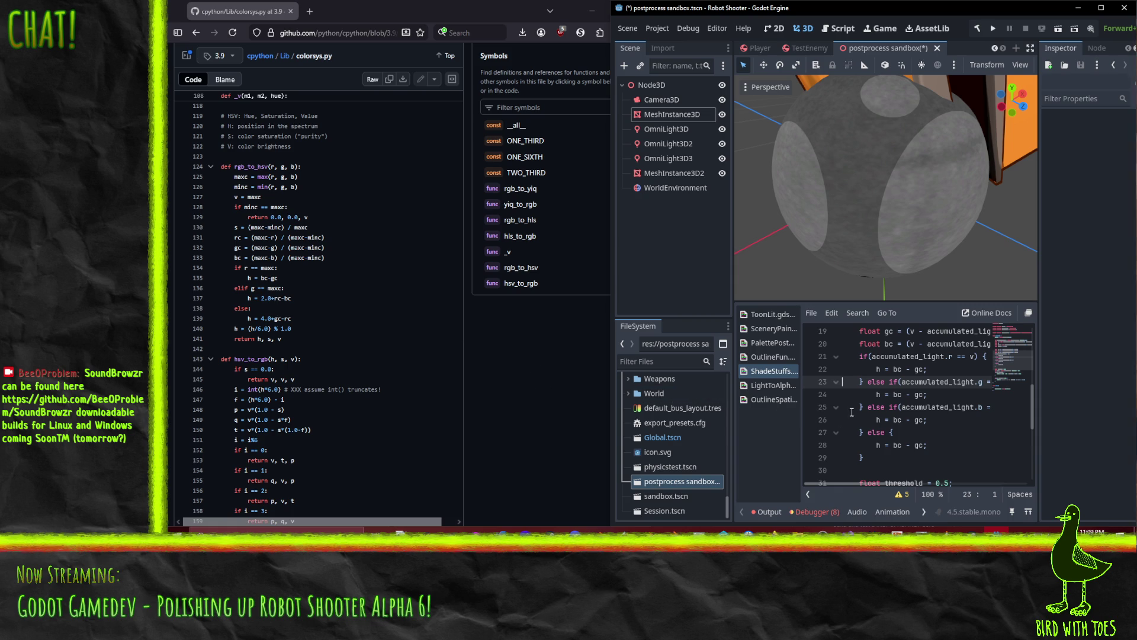
left_click(893, 394)
Change the green branch formula to 'h = 2. + rc - bc;'.
type("2. + r")
key("Right")
key("Right")
key("Right")
key("Delete")
type("b")
Change the blue branch formula to 'h = 4. + gc - rc;'.
key("Escape")
key("Down")
key("Down")
key("Left")
key("Left")
key("Left")
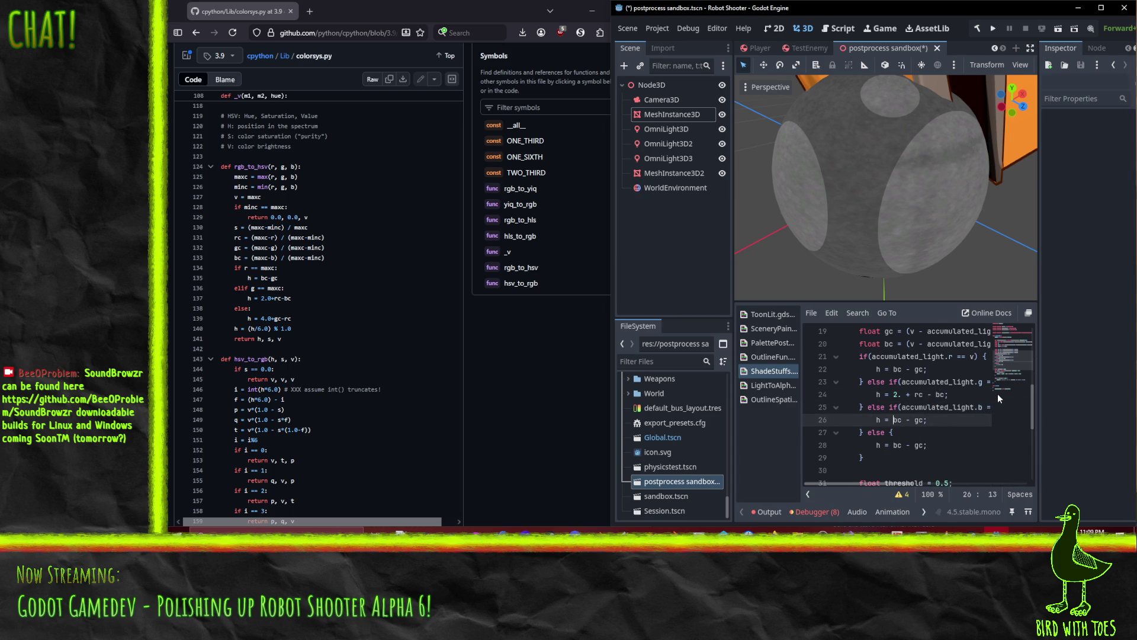
type("4.")
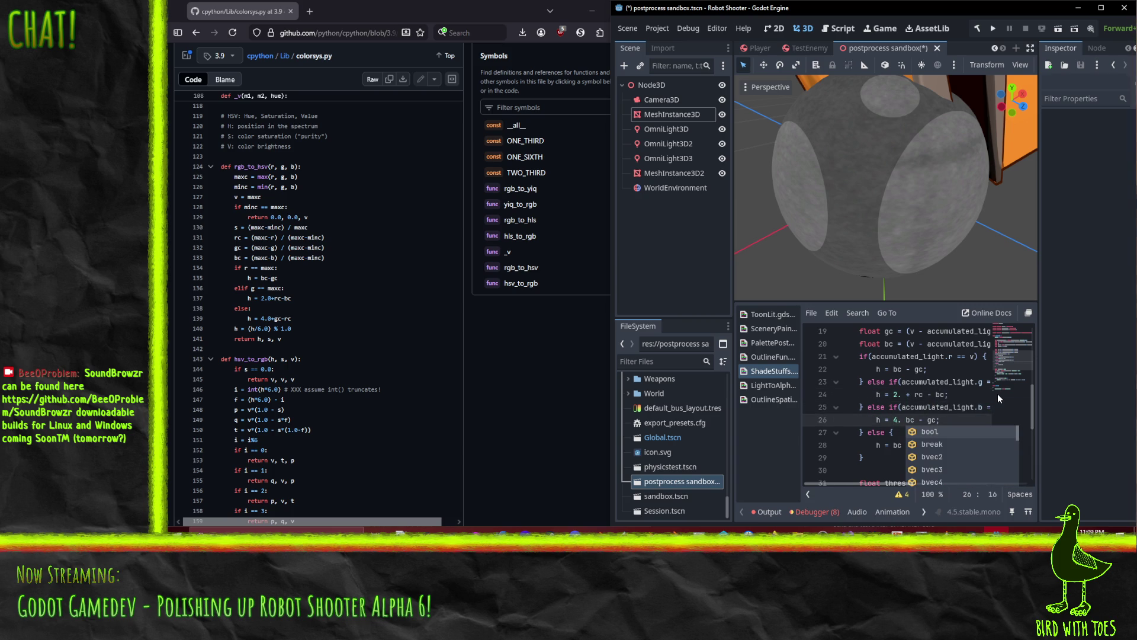
type(" -")
key("Delete")
type("g")
key("Right")
key("Right")
key("Right")
key("Delete")
type("r")
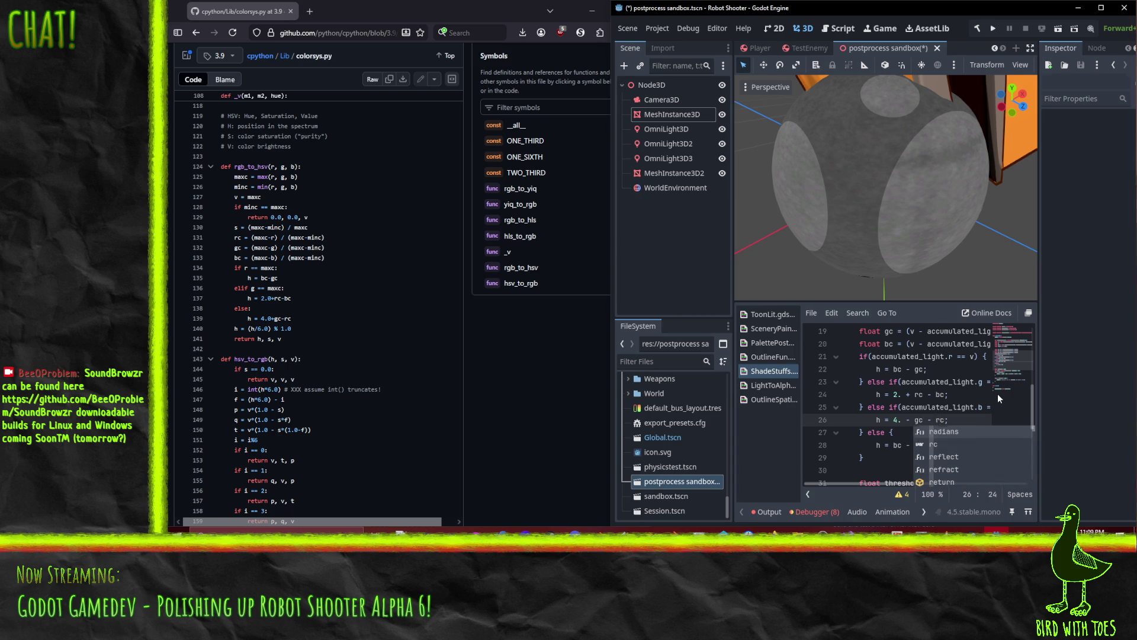
key("Left")
key("Left")
key("Left")
key("Delete")
type("+")
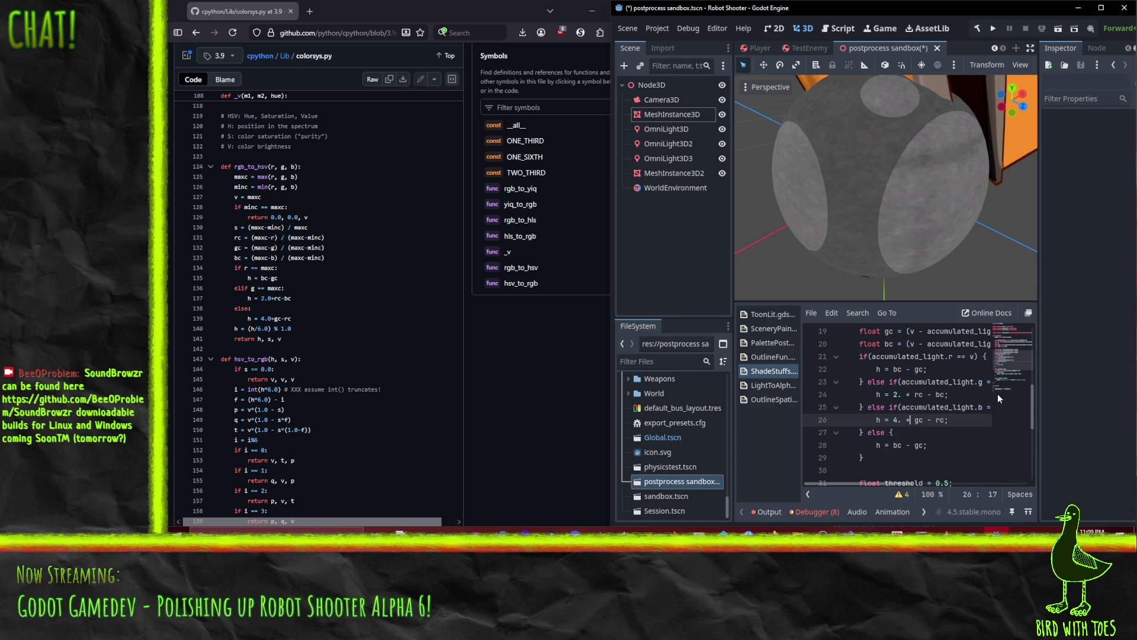
Drop the blue if-condition to make it the final else, delete the extra else block, close the brace.
key("Up")
key("Home")
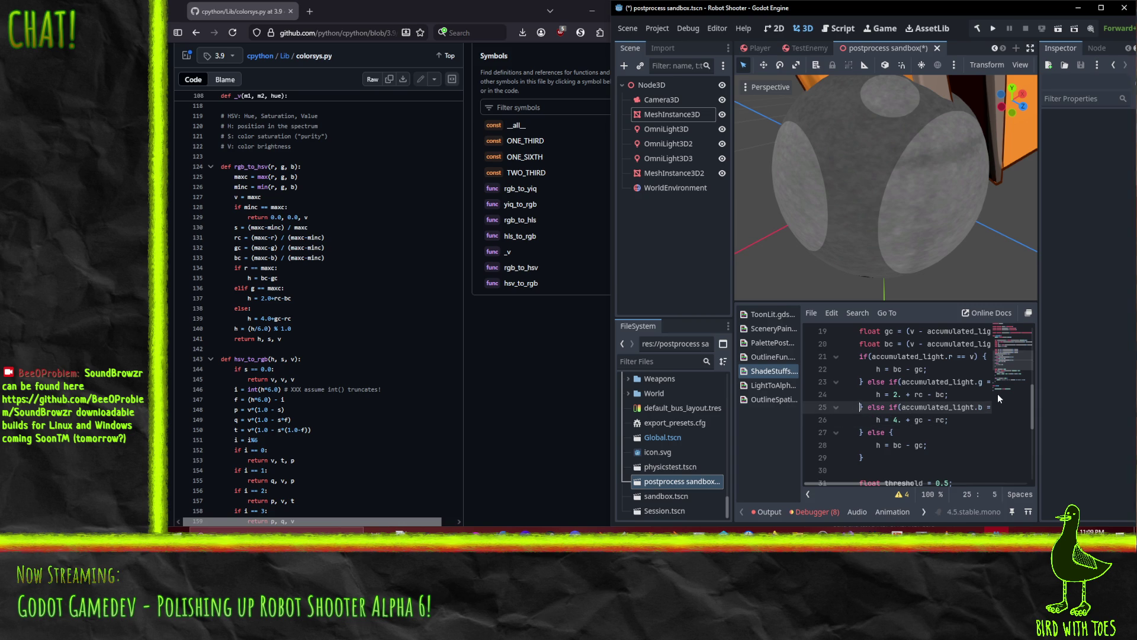
key("Left")
key("shift+End")
key("shift+Left")
key("shift+Left")
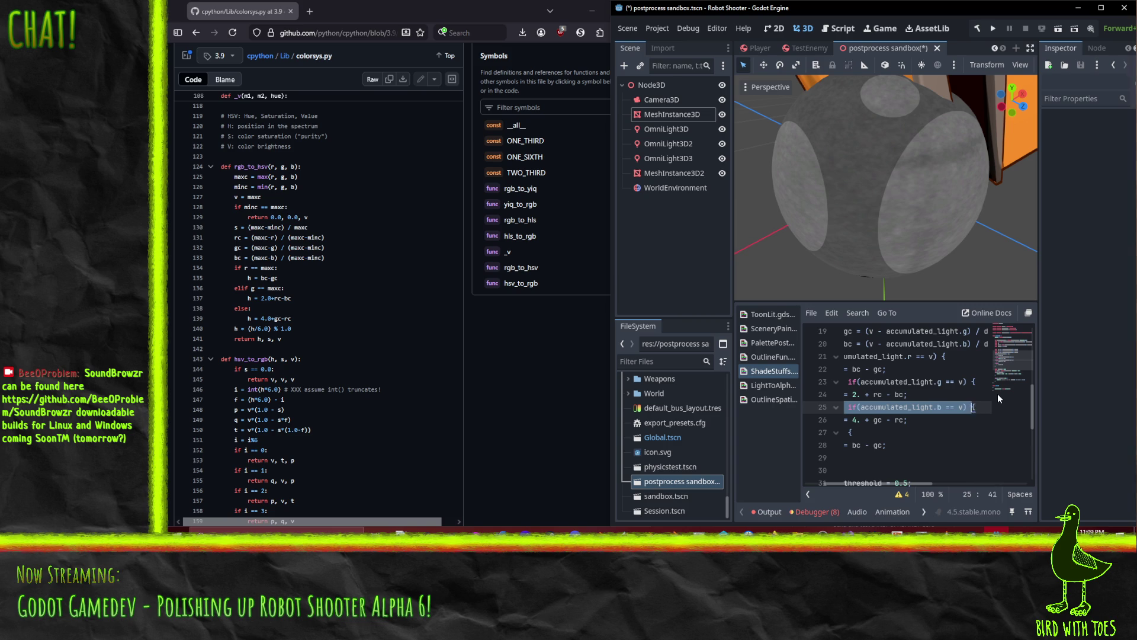
key("Delete")
key("Down")
key("Down")
key("ctrl+shift+k")
key("ctrl+shift+k")
key("ctrl+shift+k")
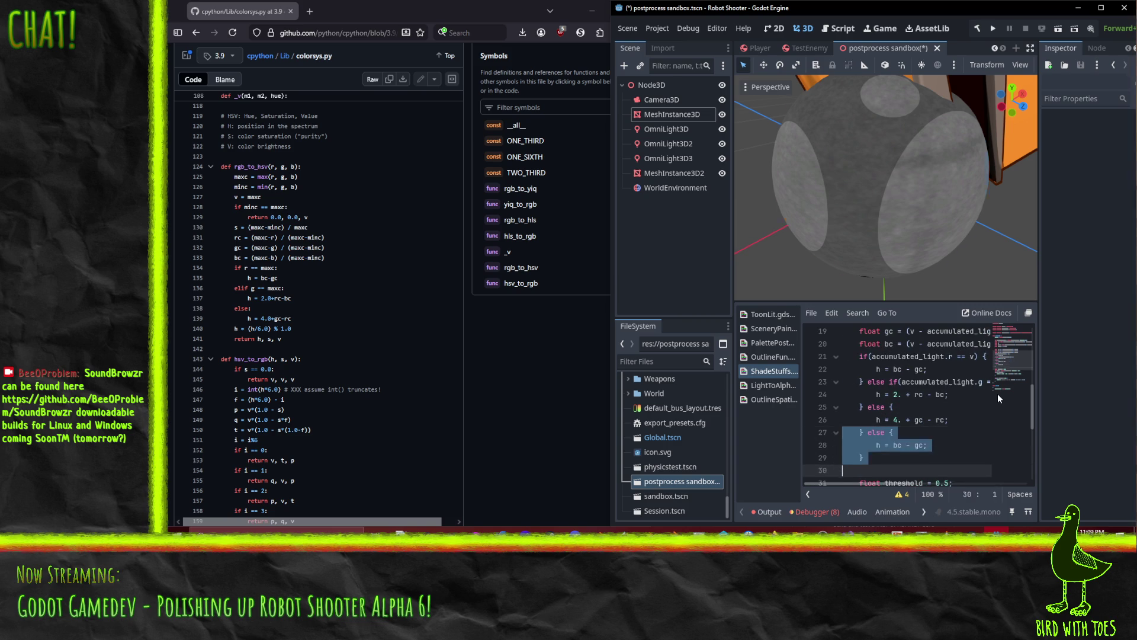
key("Tab")
type("}")
key("Return")
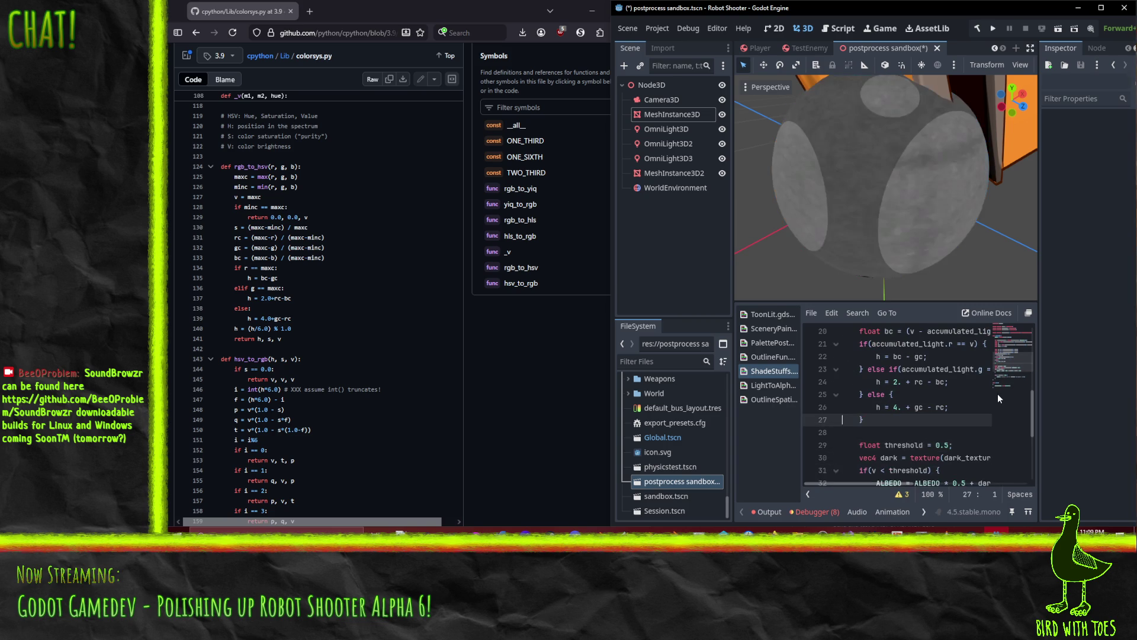
key("Tab")
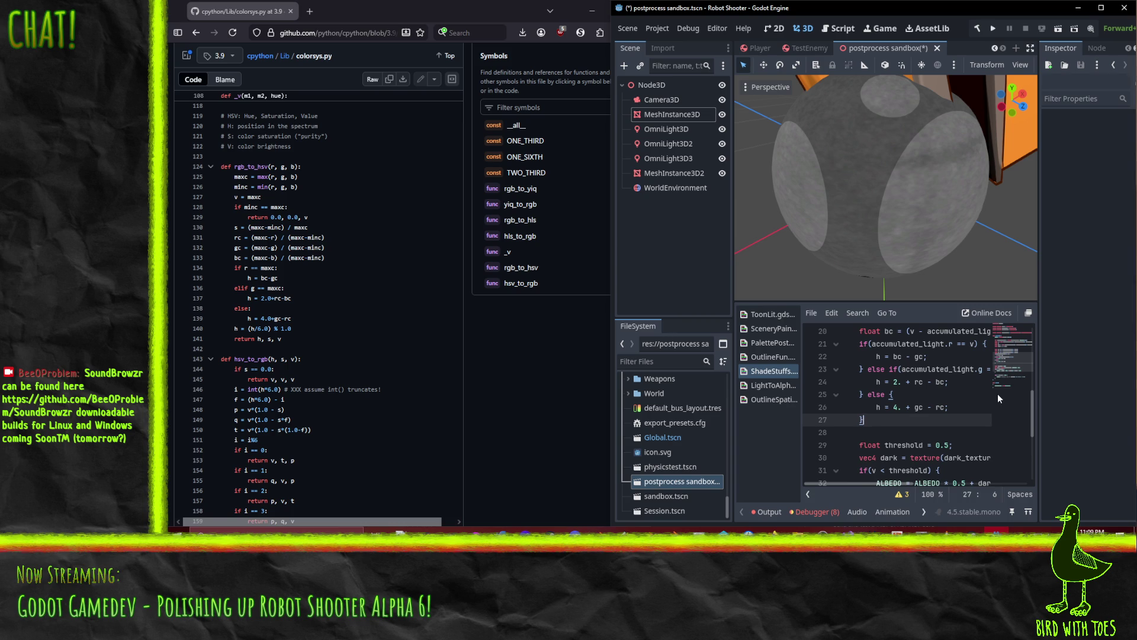
key("Return")
key("Up")
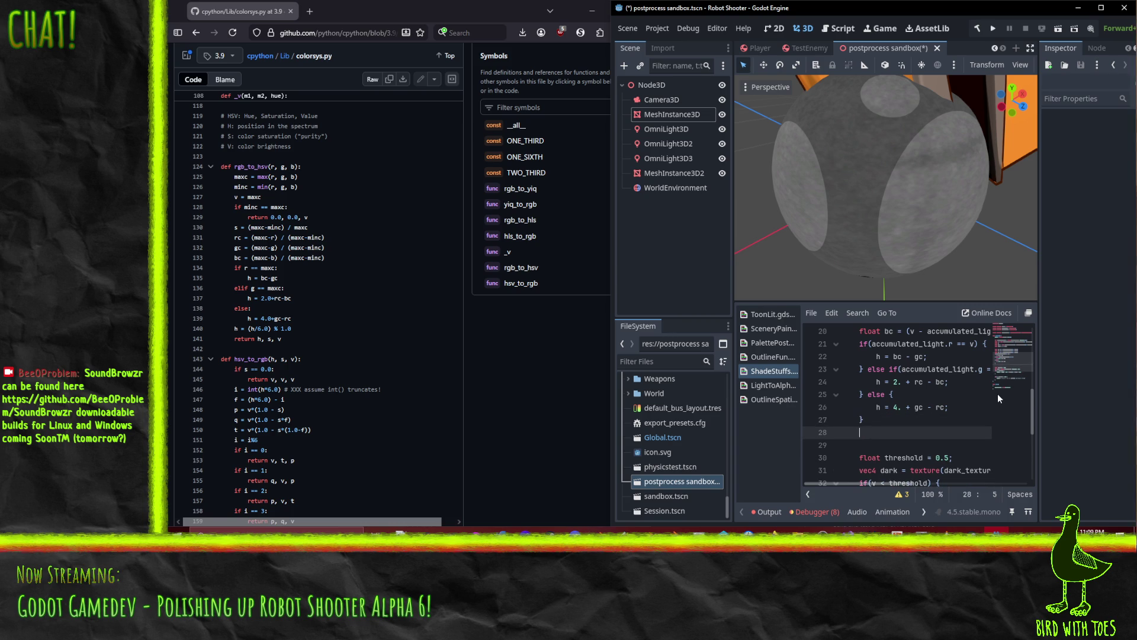
Add 'h = h / 6. mod 1.;' after the hue branches, replacing % with mod.
type("h = ")
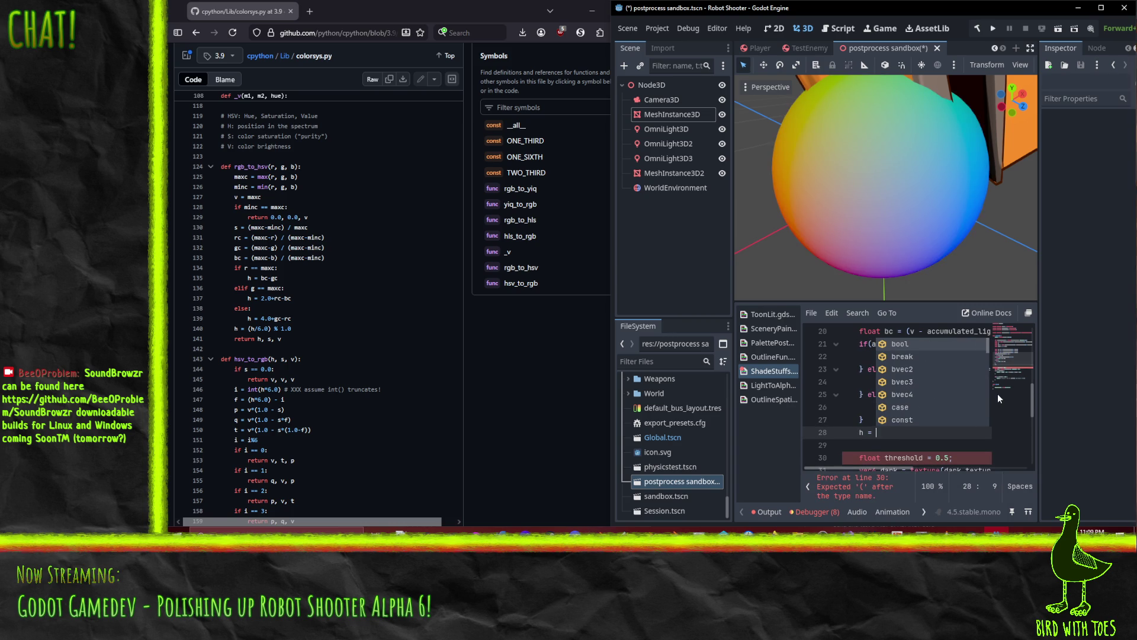
type("h")
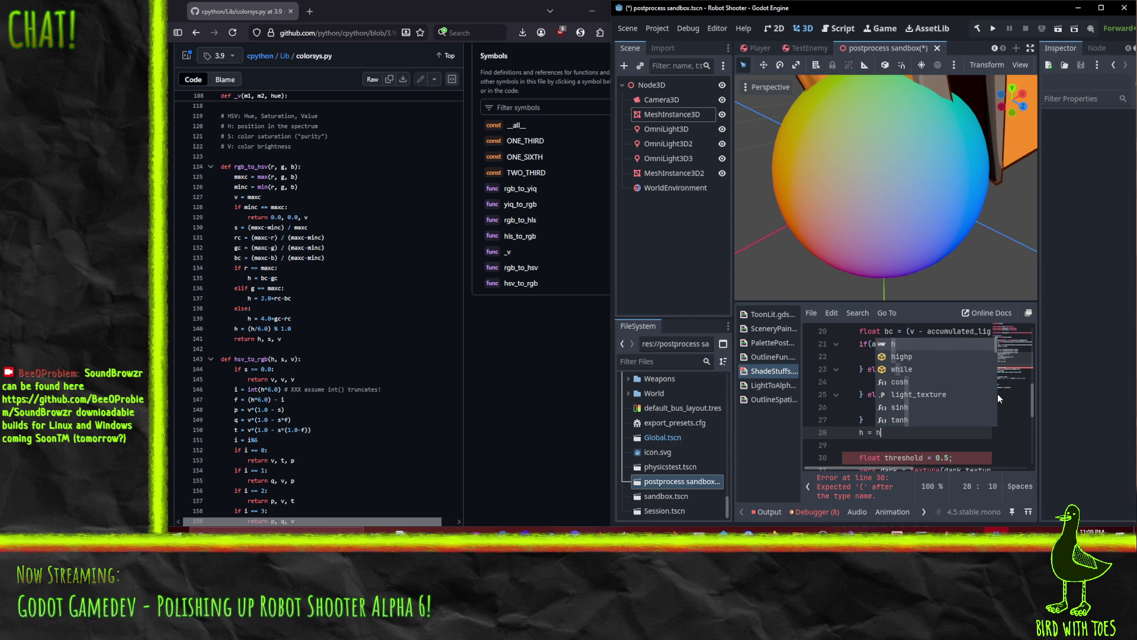
type(" / 6")
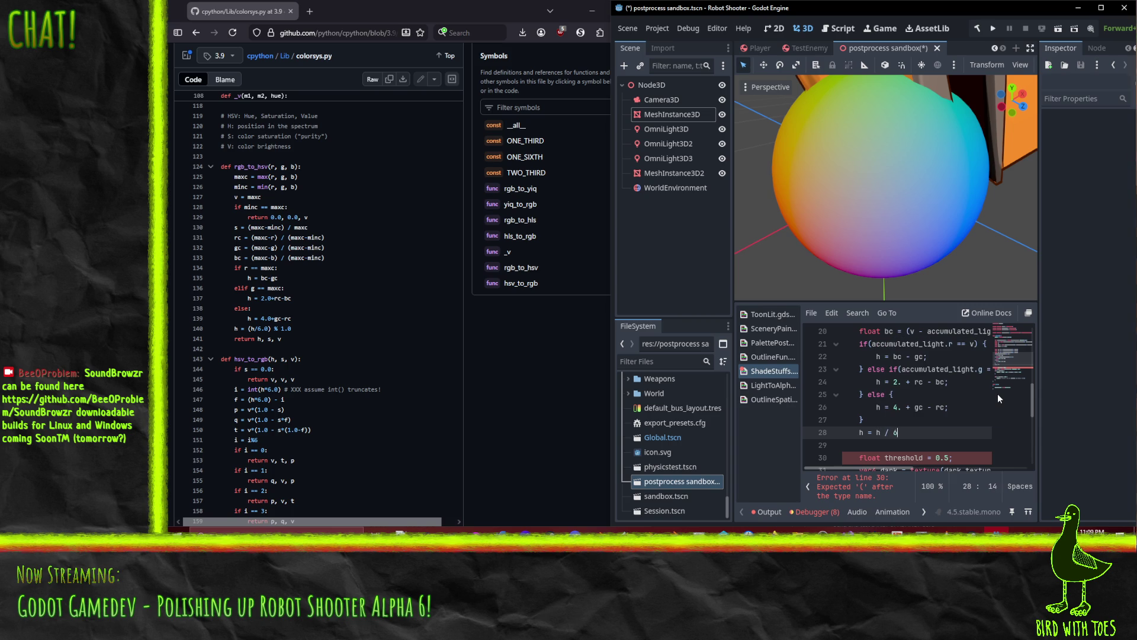
type(". % 1")
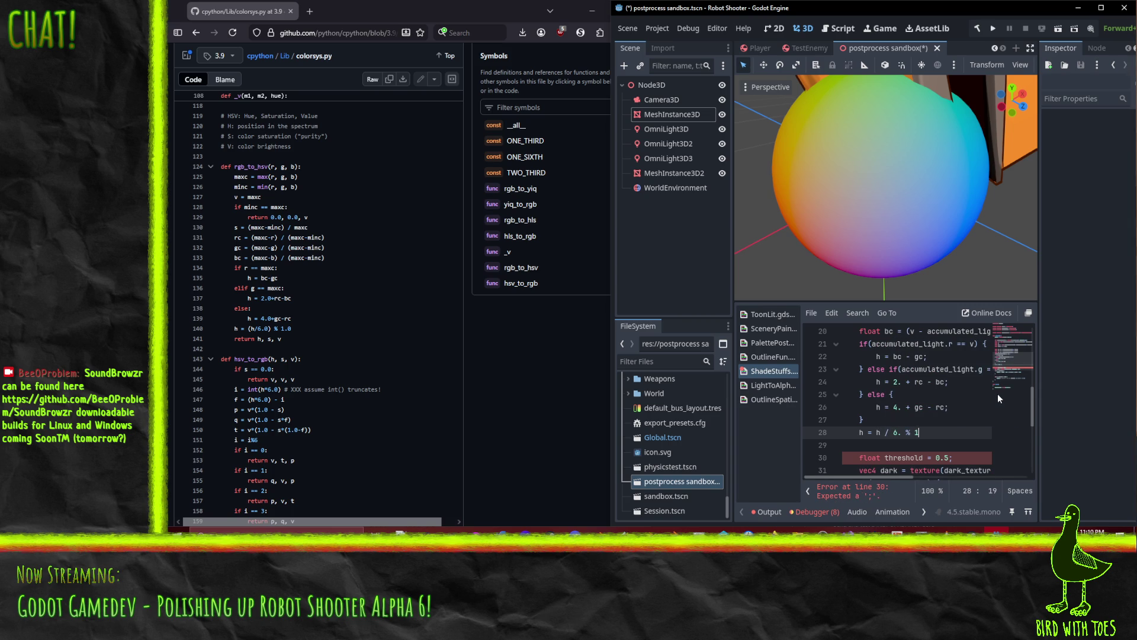
type(".")
key("Up")
key("Down")
type(";")
key("Up")
key("Down")
key("Left")
key("Left")
key("Left")
key("BackSpace")
type("mod")
key("Up")
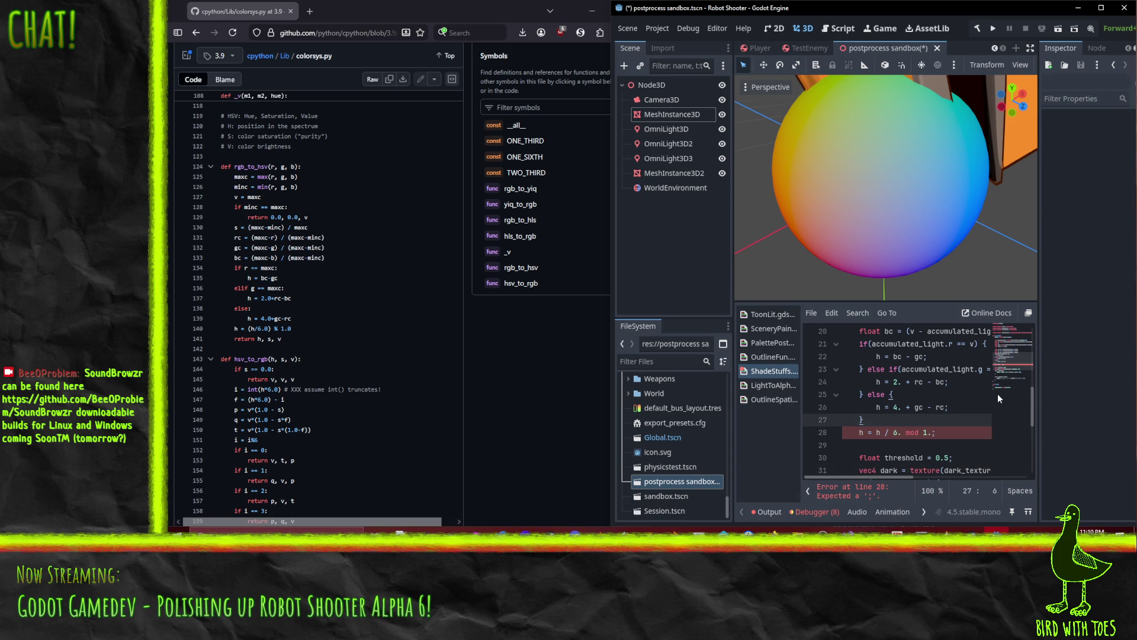
key("Down")
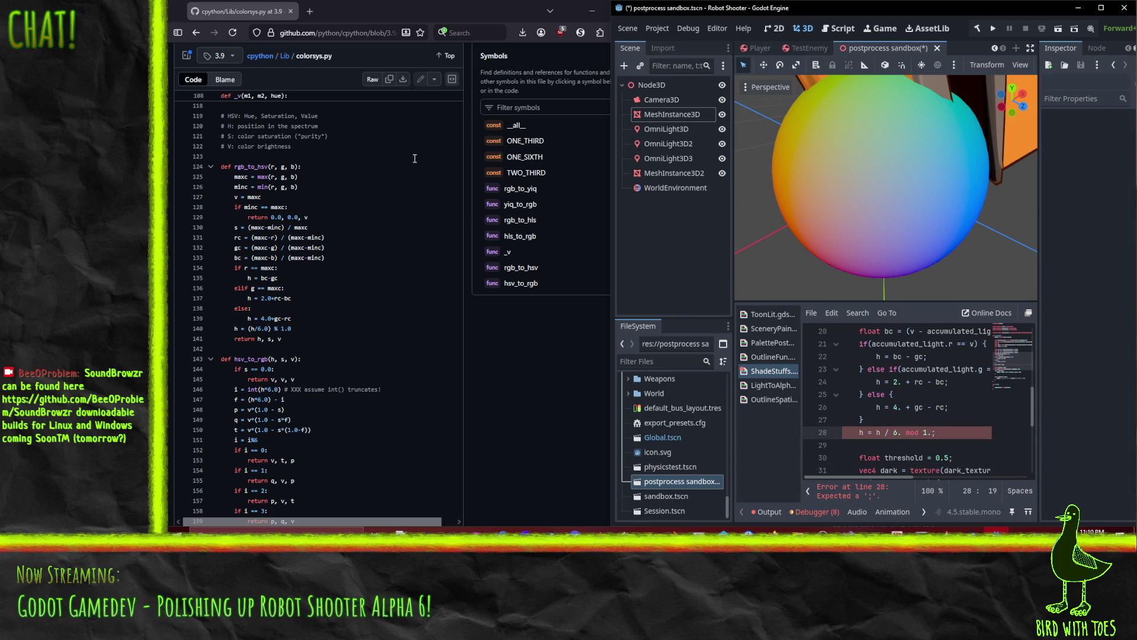
left_click(364, 9)
Search the web for 'godot shader language' and open the Shading language docs page.
key("ctrl+t")
type("g")
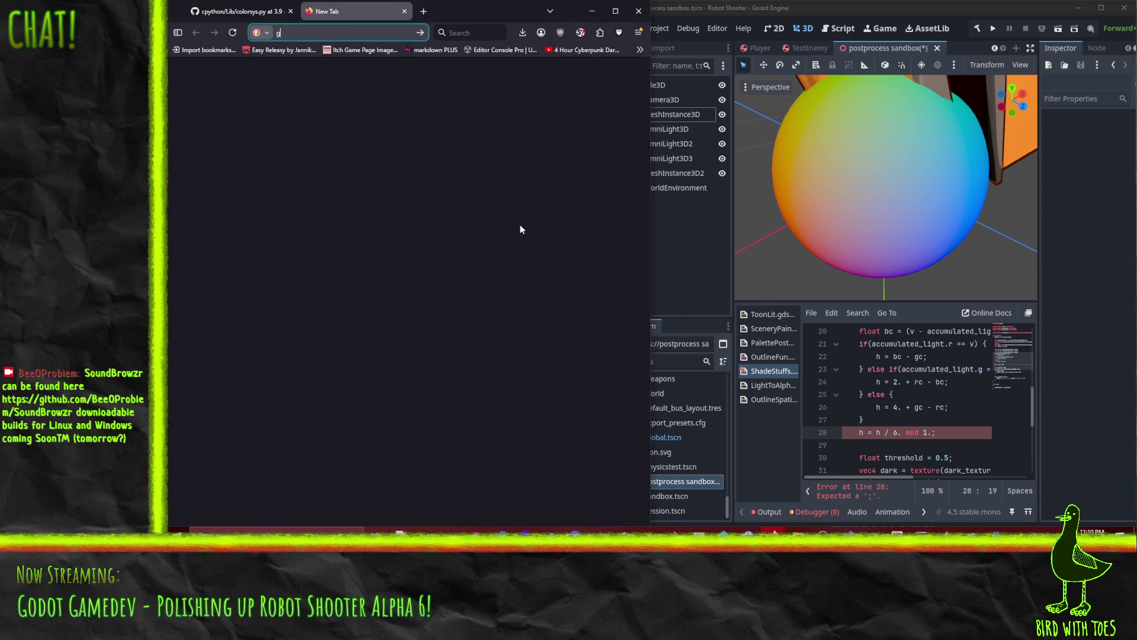
type("odot shader lang")
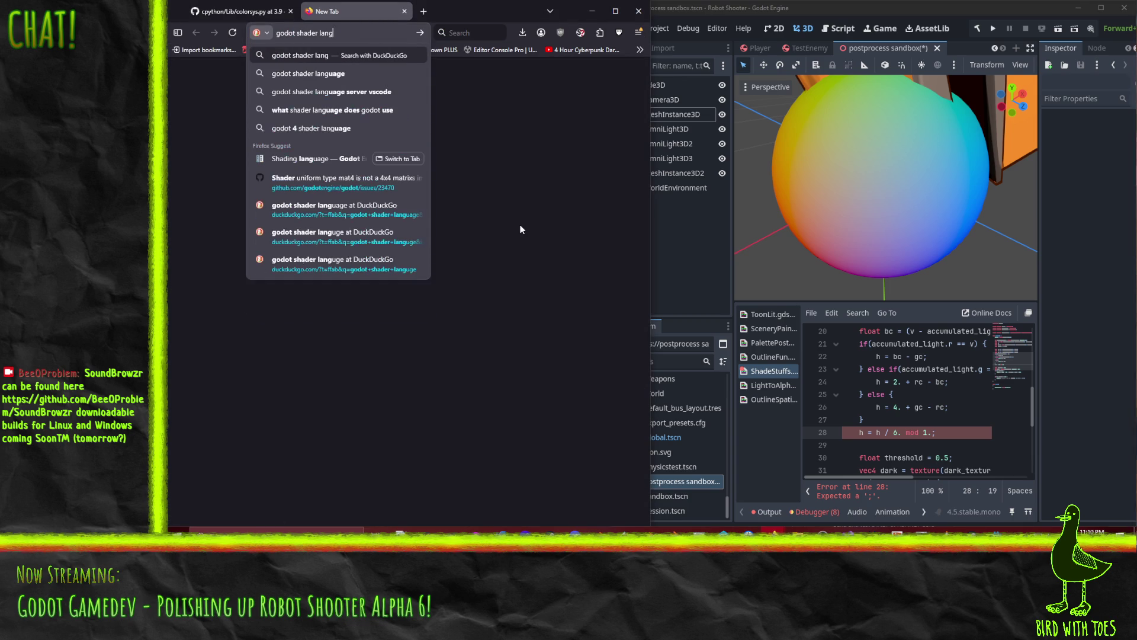
type("uage")
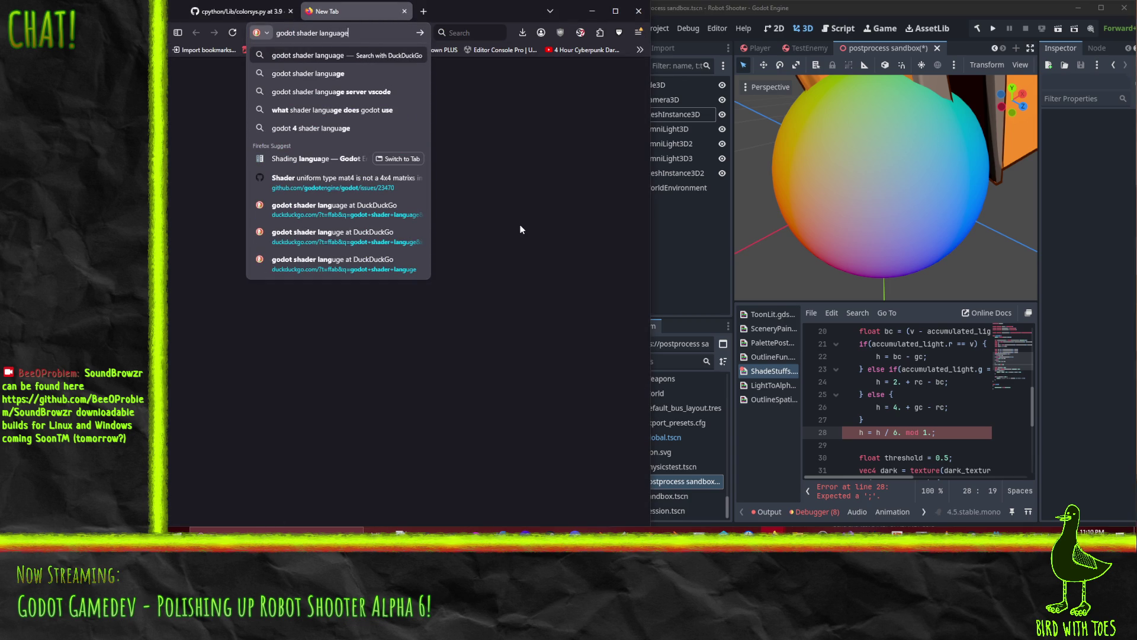
key("Return")
left_click(261, 178)
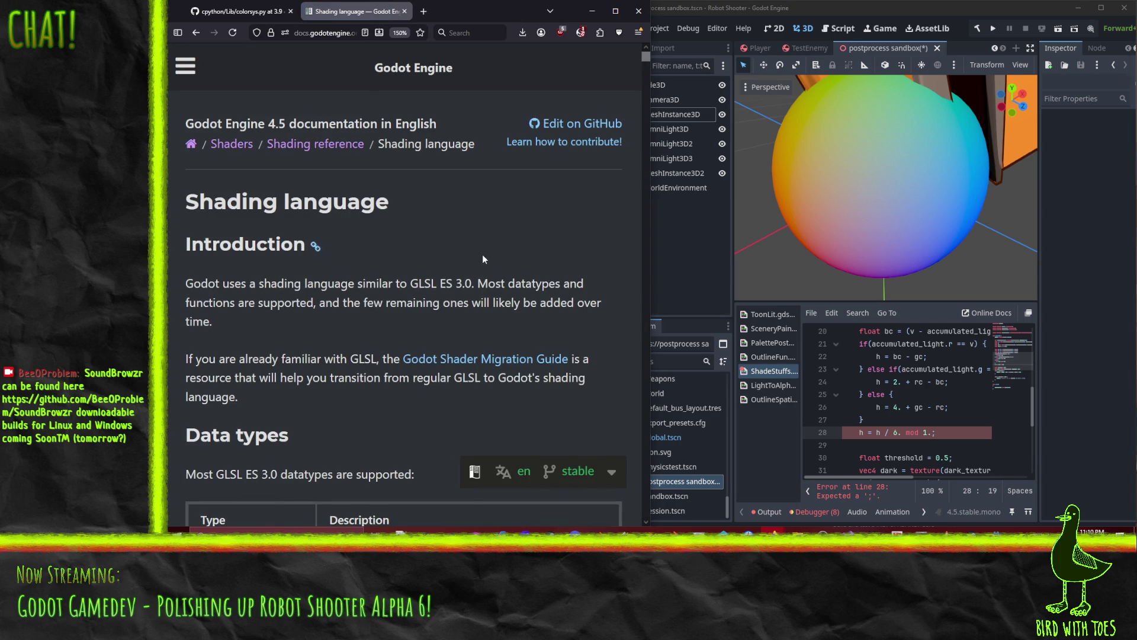
Search the docs page for 'mod' and scroll through the matches.
key("ctrl+f")
type("mod")
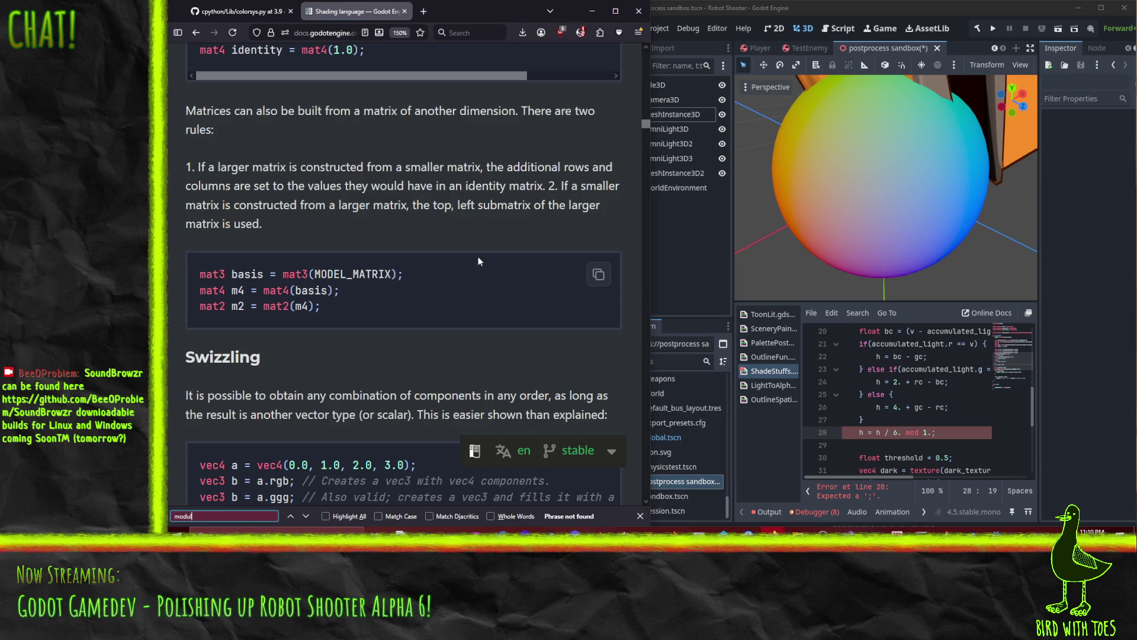
key("Return")
key("Return")
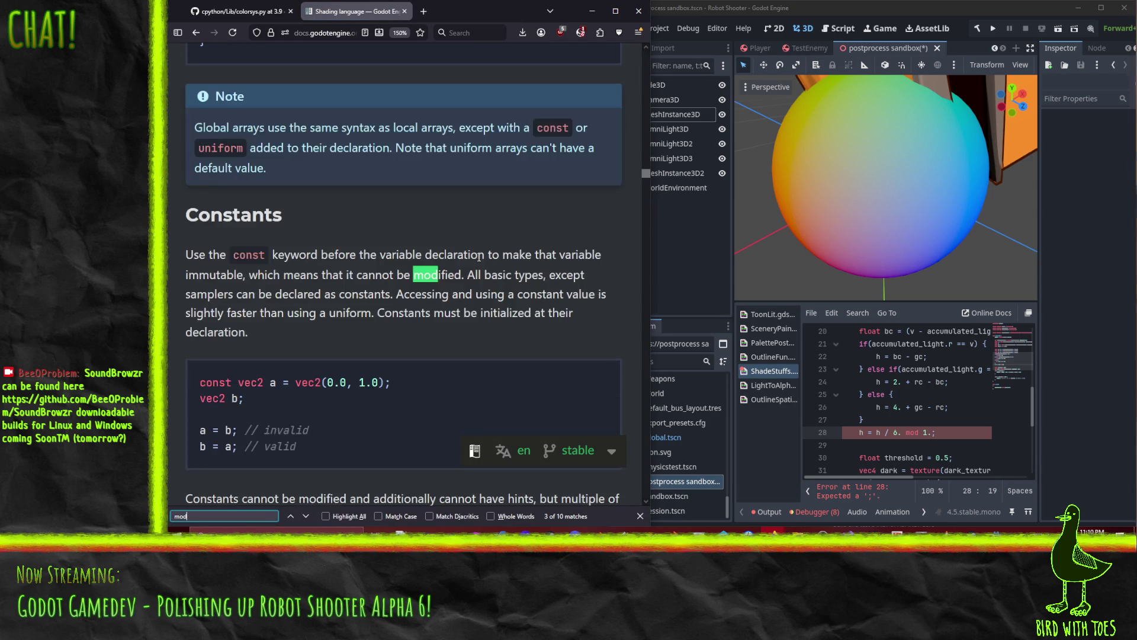
key("Return")
key("Return")
key("Return")
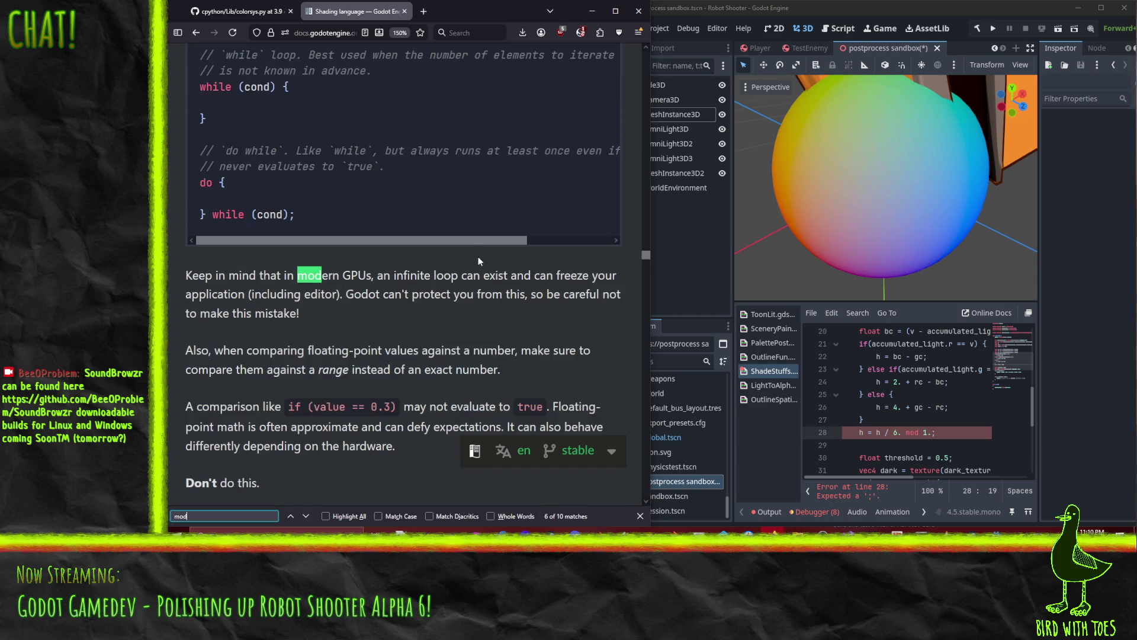
scroll(450, 264, "down", 10)
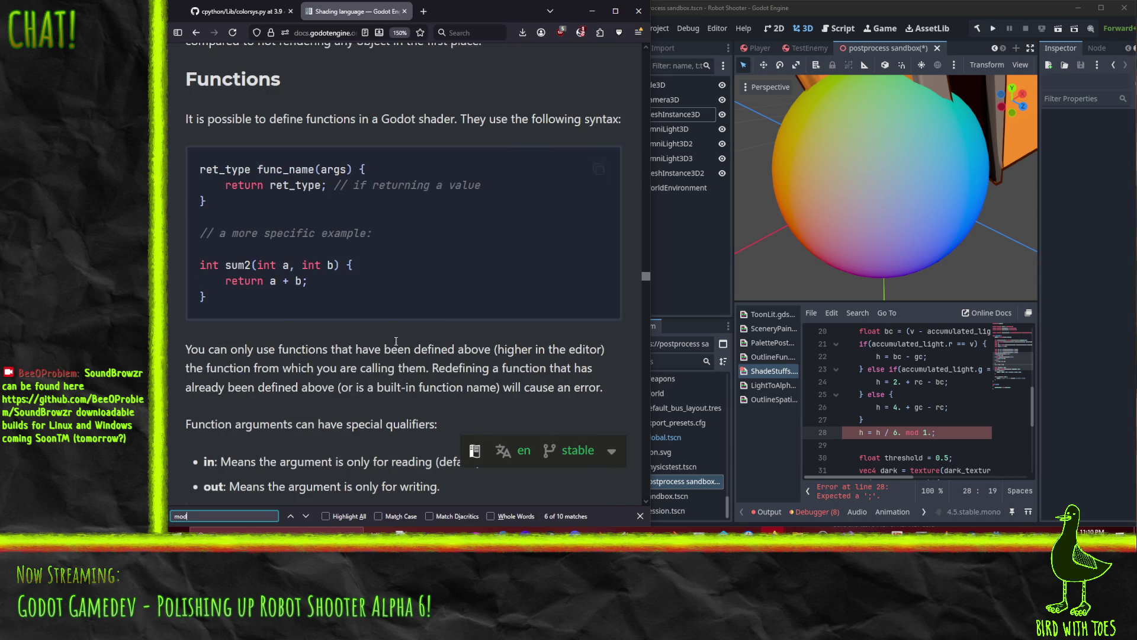
scroll(388, 325, "down", 5)
scroll(389, 325, "down", 10)
scroll(527, 316, "down", 5)
scroll(517, 321, "down", 20)
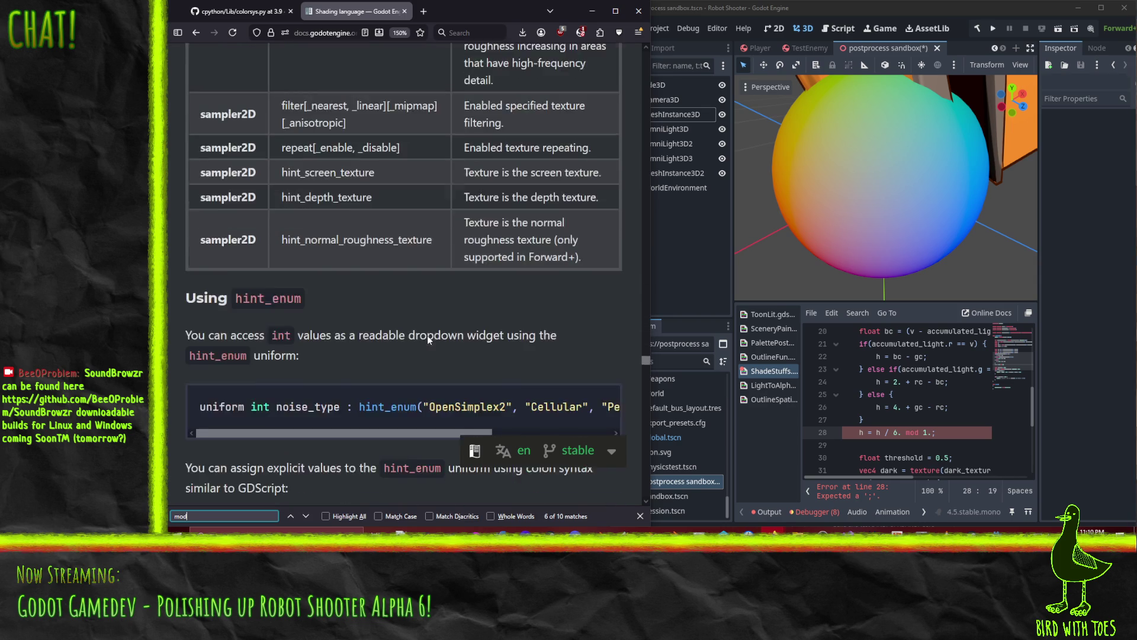
scroll(425, 332, "down", 15)
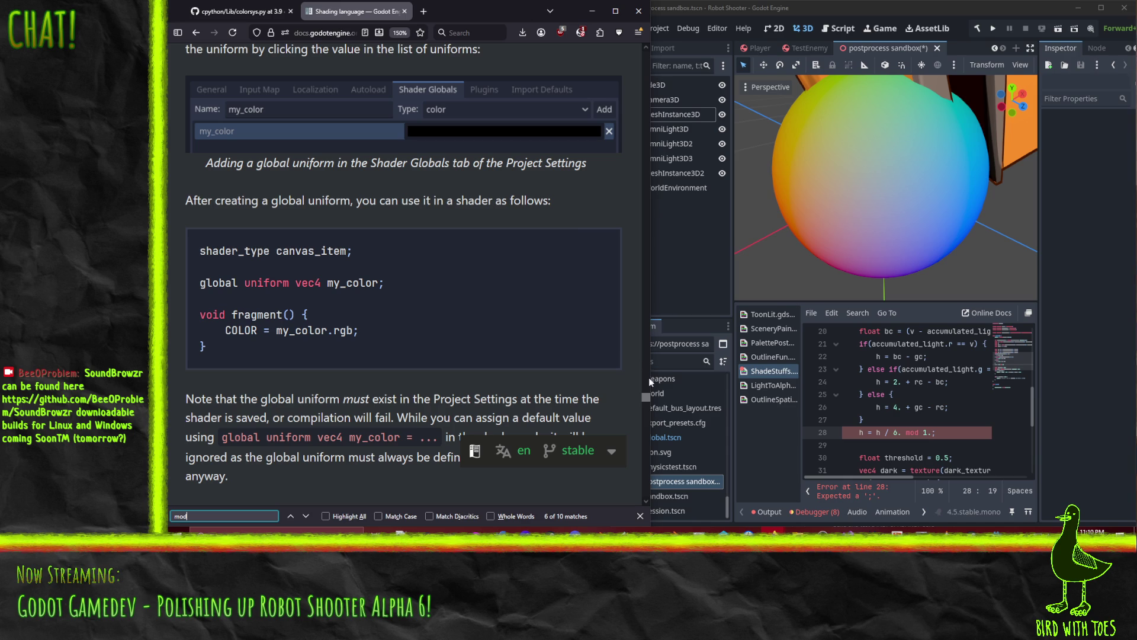
left_click_drag(642, 396, 655, 467)
scroll(513, 354, "down", 20)
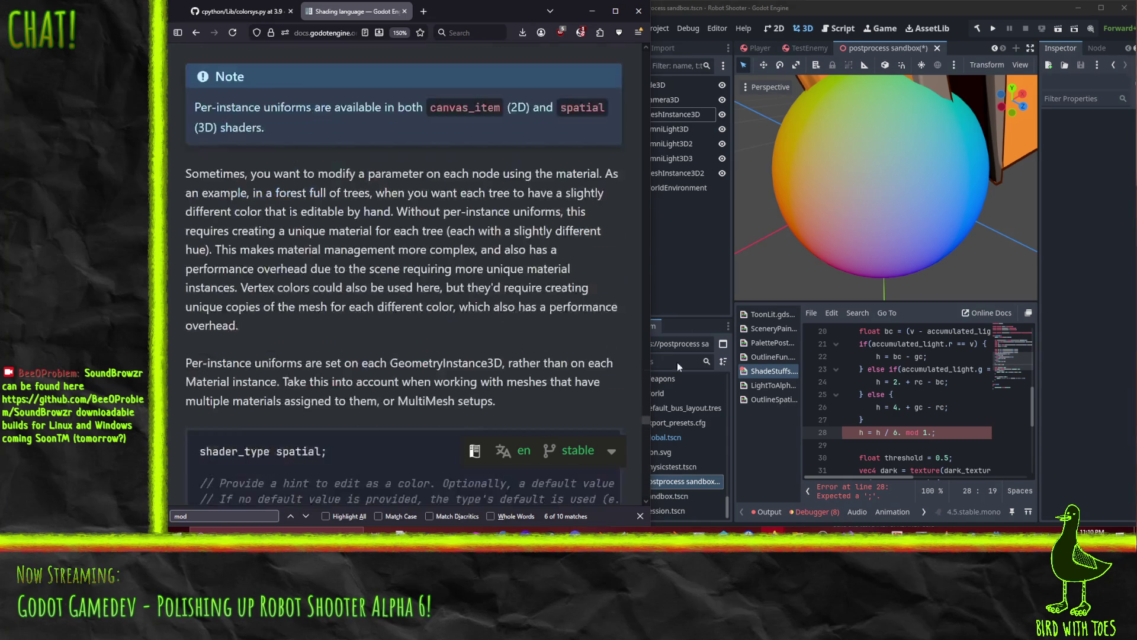
scroll(512, 353, "up", 5)
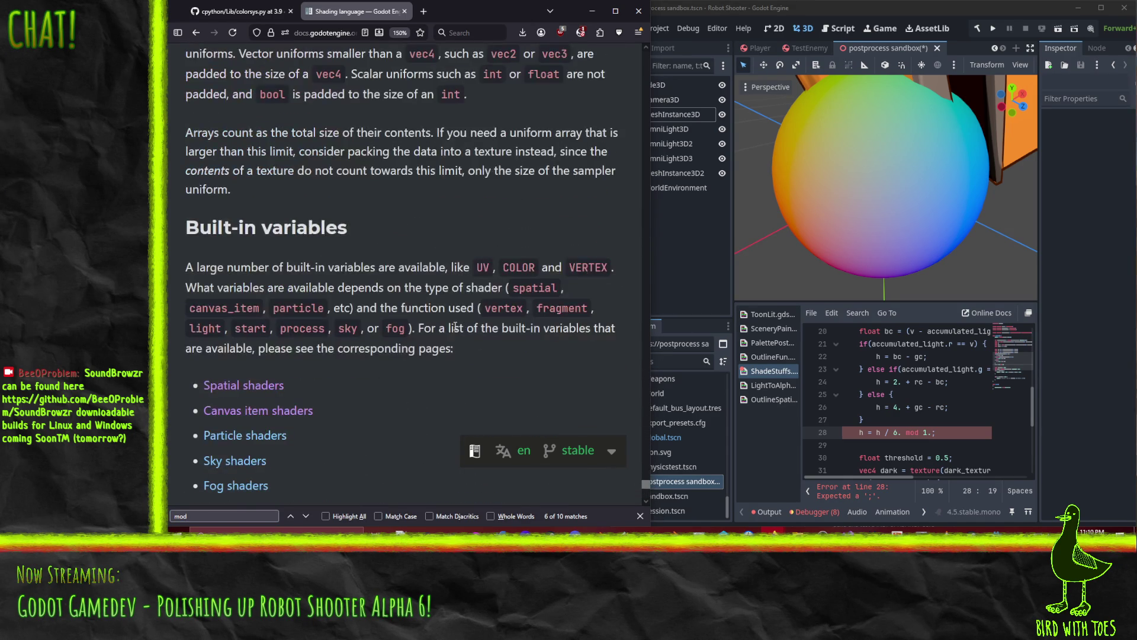
mouse_move(645, 487)
left_mouse_down()
mouse_move(642, 215)
mouse_move(620, 45)
left_mouse_up()
Search the page for 'operator' to reach the Operators precedence table.
key("ctrl+f")
type("oper")
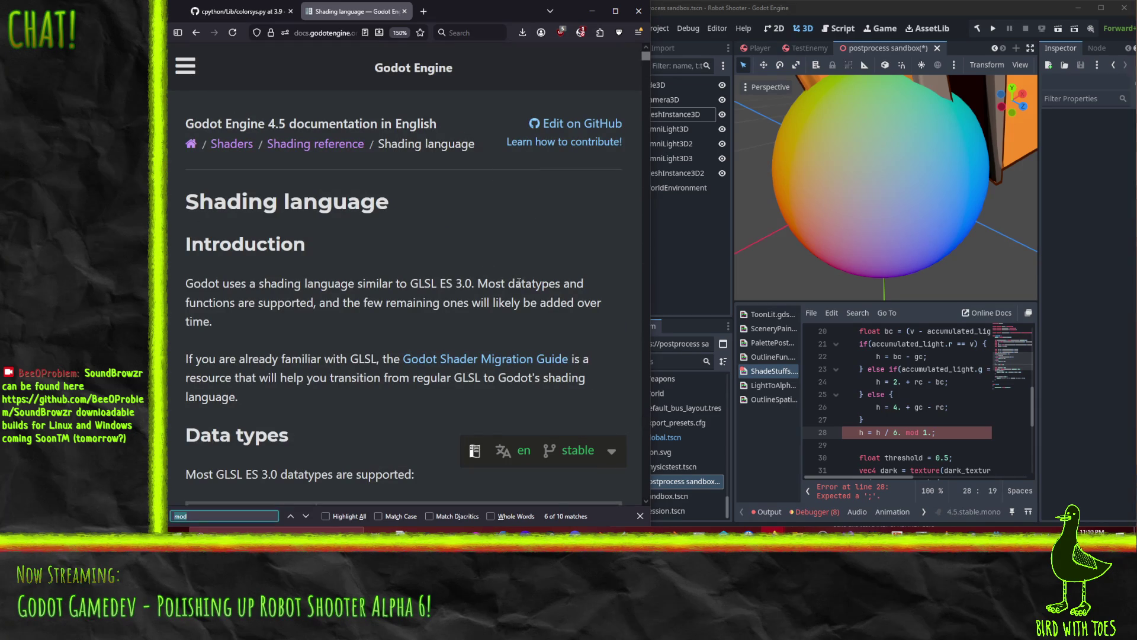
type("ator")
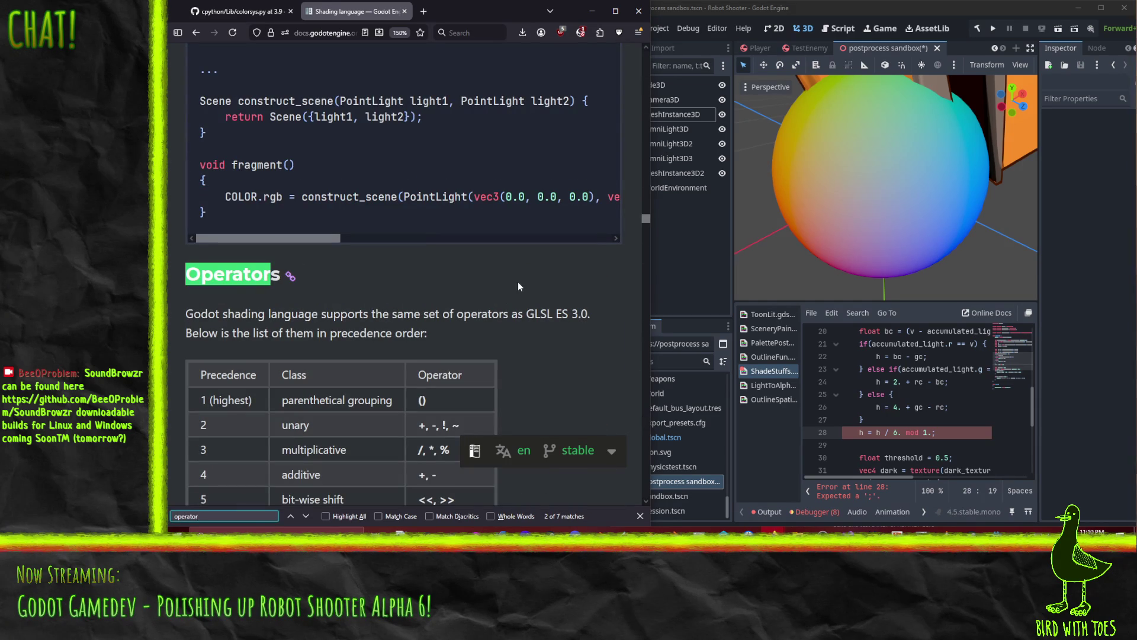
scroll(506, 274, "down", 3)
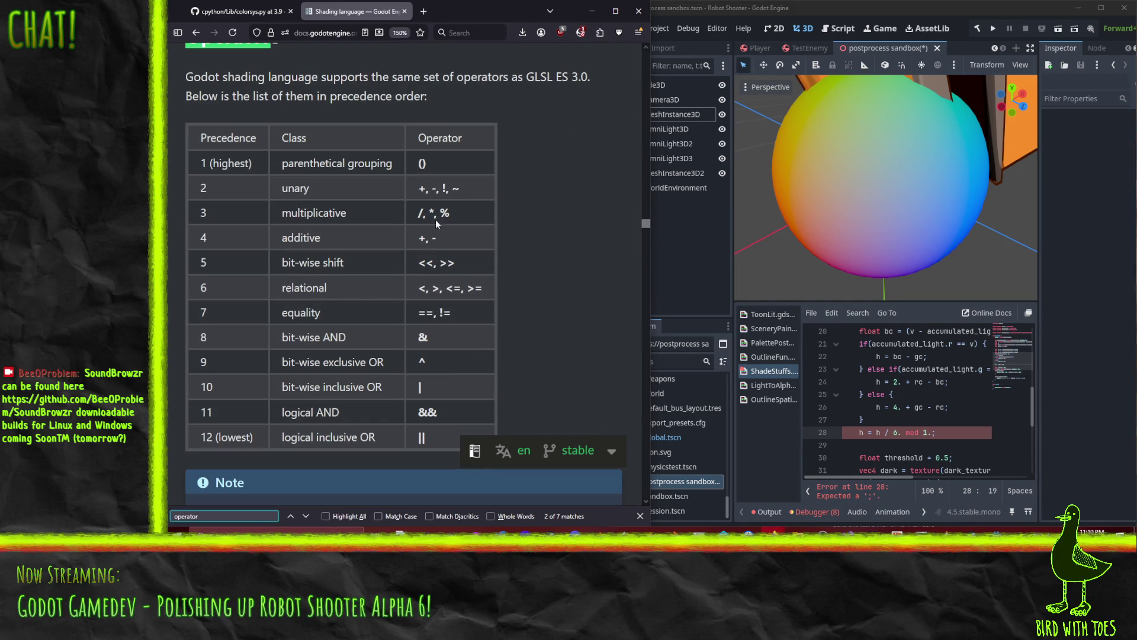
double_click(912, 432)
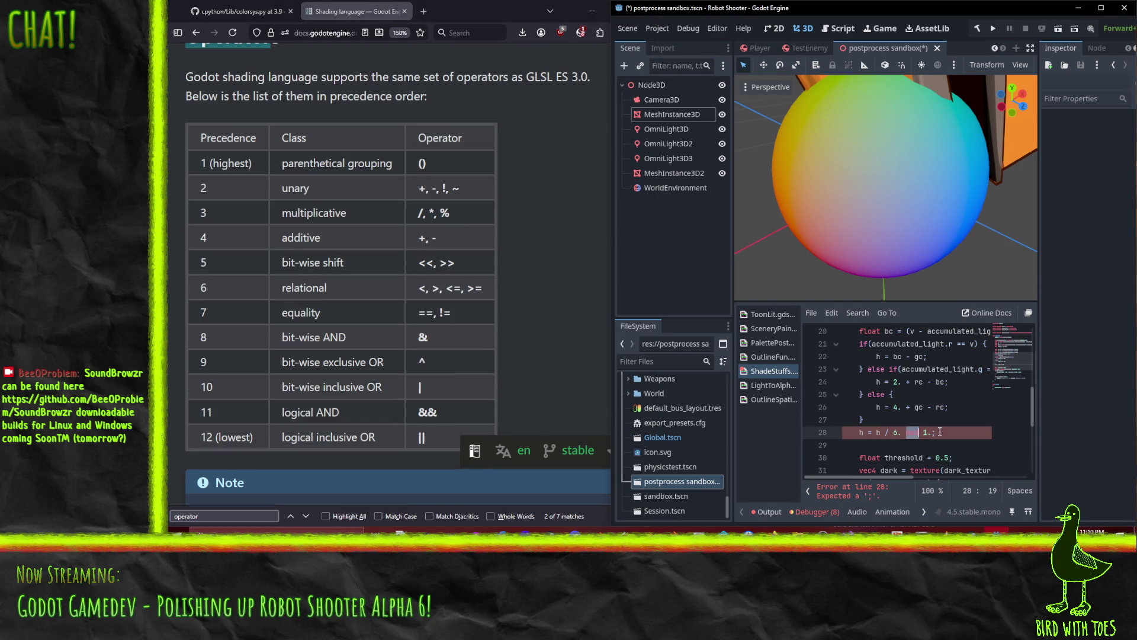
Replace mod with % on line 28 and compare with the colorsys.py source.
type("%")
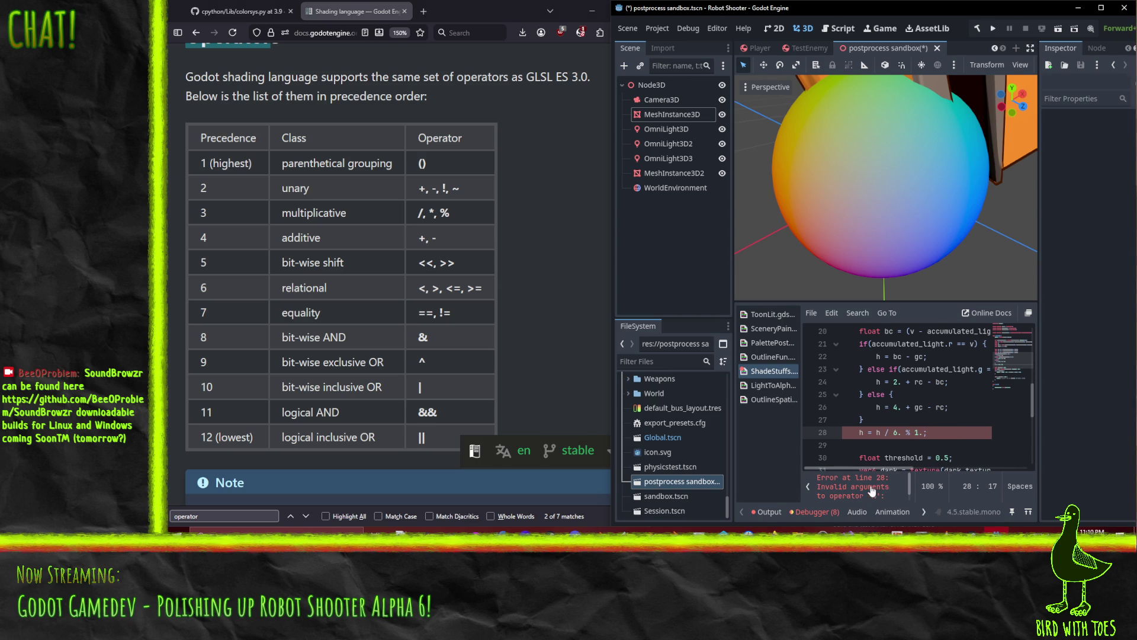
scroll(871, 492, "down", 1)
left_click(917, 434)
left_click(240, 11)
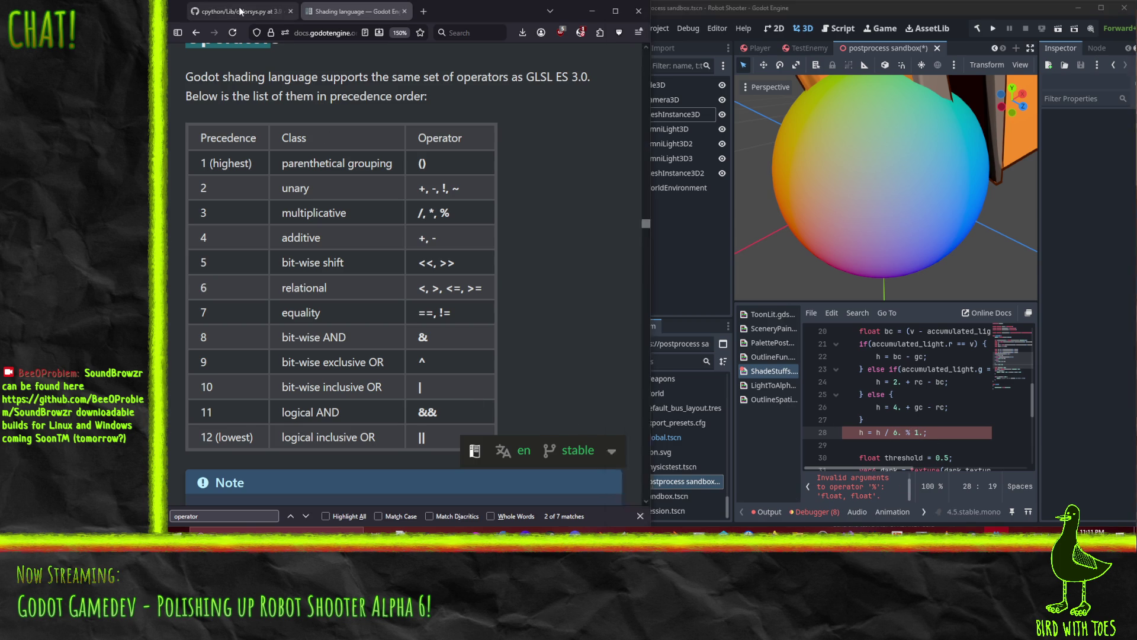
left_click(240, 12)
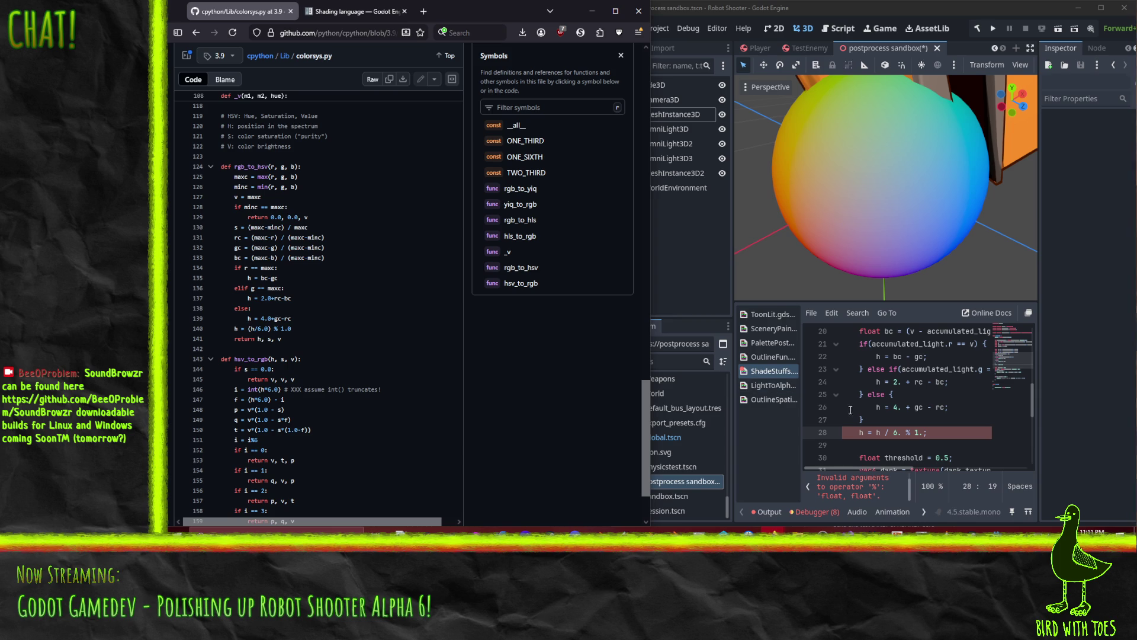
Edit line 28 to read 'h = h % 6', removing the '/ 6.' division and '1.'.
left_click(887, 431)
key("BackSpace")
key("Delete")
key("Delete")
key("Delete")
key("Right")
key("Delete")
key("Delete")
type("6")
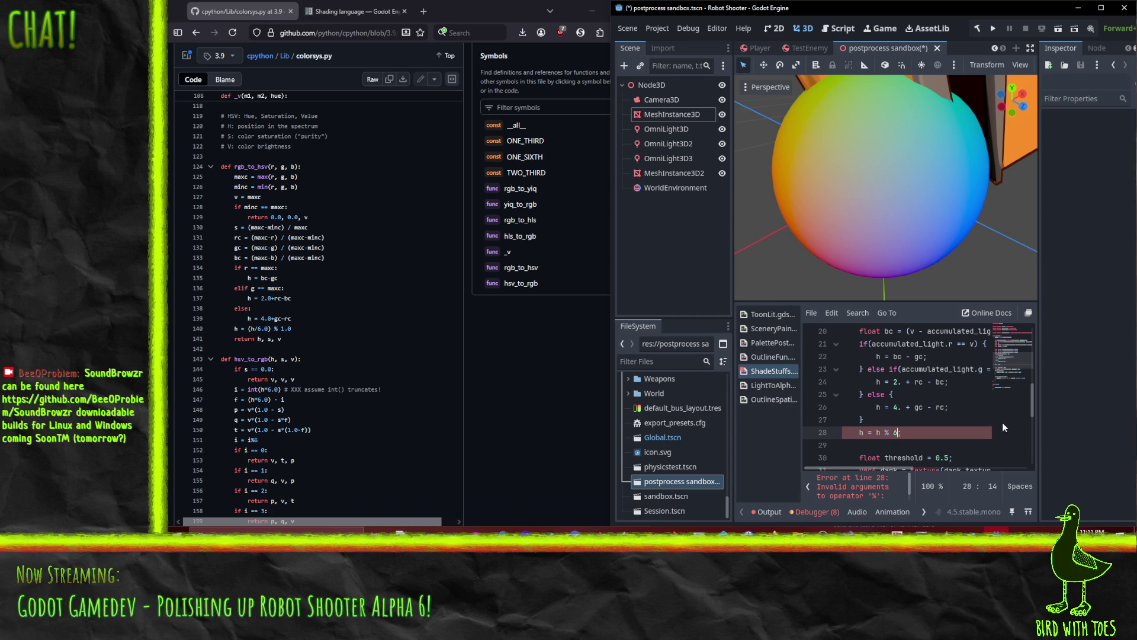
Read the Shading language docs past the operator table and Note down to Flow control.
scroll(858, 495, "down", 2)
left_click(329, 13)
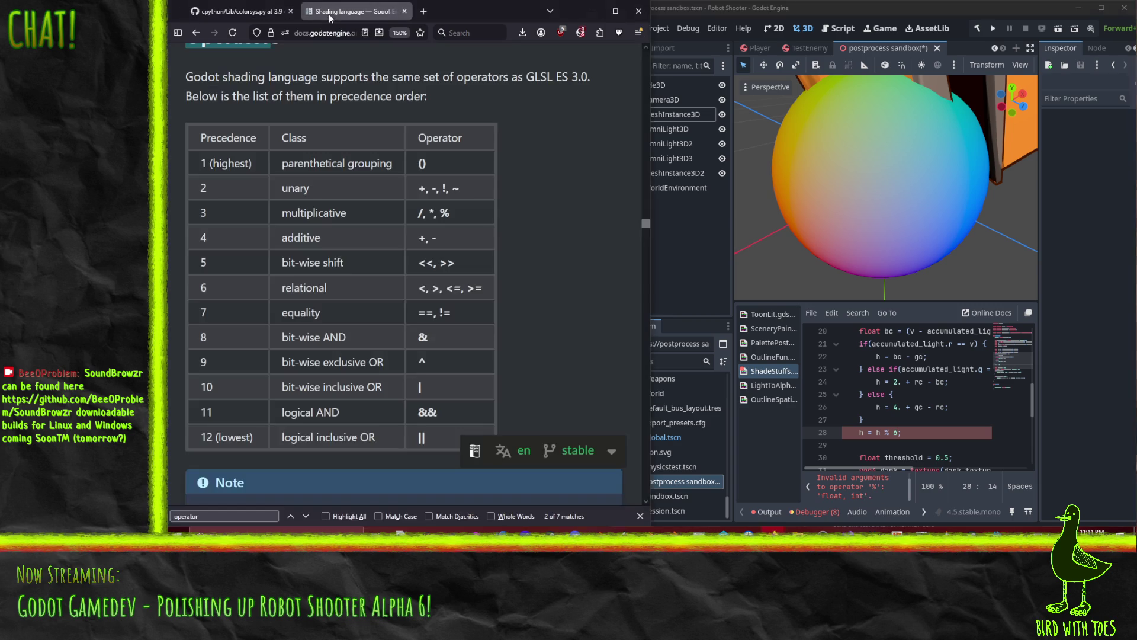
scroll(342, 264, "down", 5)
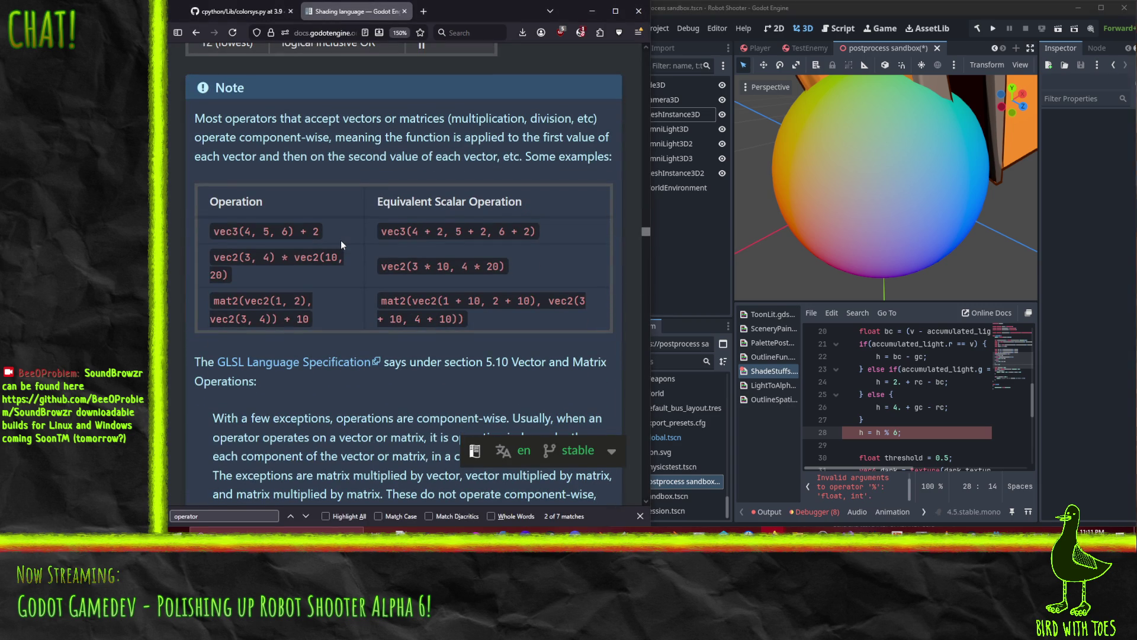
scroll(414, 242, "down", 10)
scroll(414, 243, "up", 5)
left_click(424, 12)
Search 'glsl modulo' and open the Khronos mod page defining x - y * floor(x/y).
type("gls")
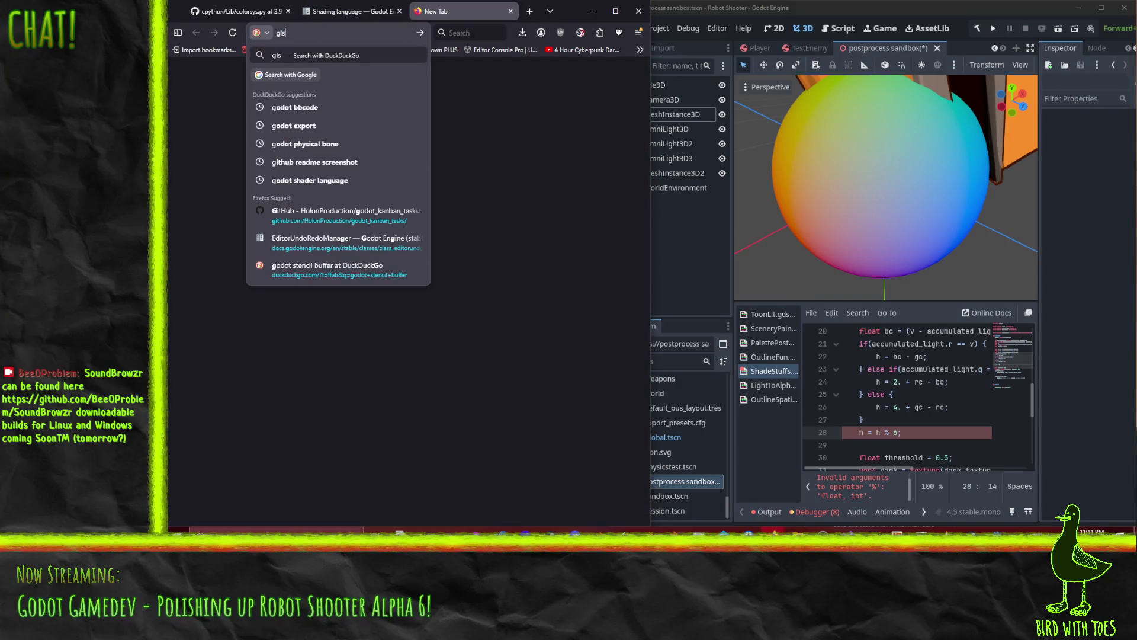
type("l modulo")
key("Return")
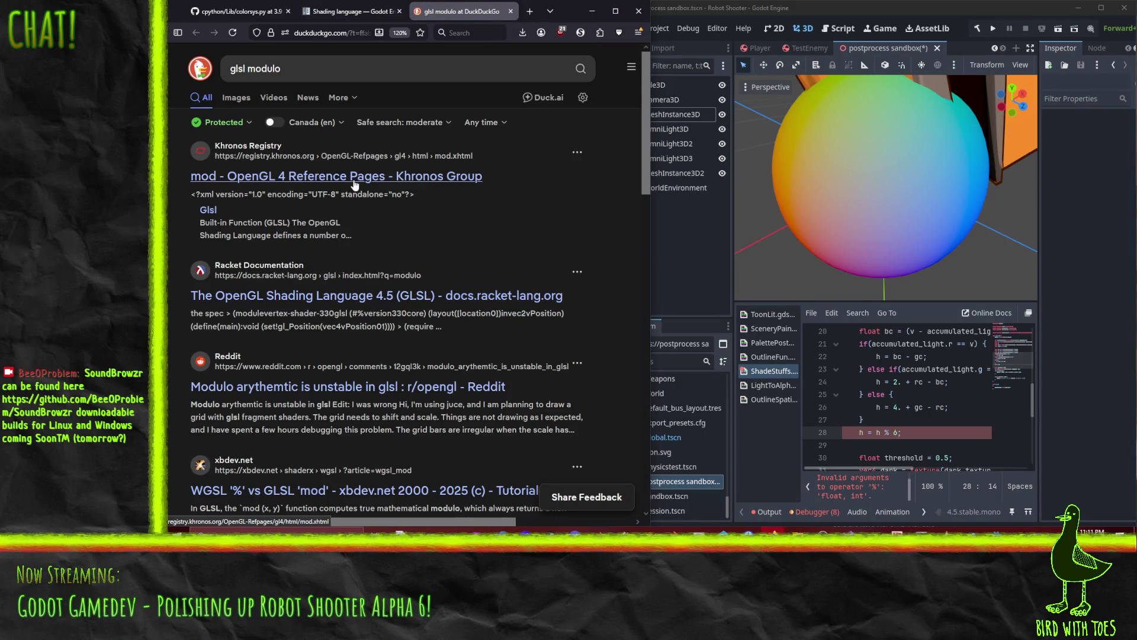
left_click(354, 185)
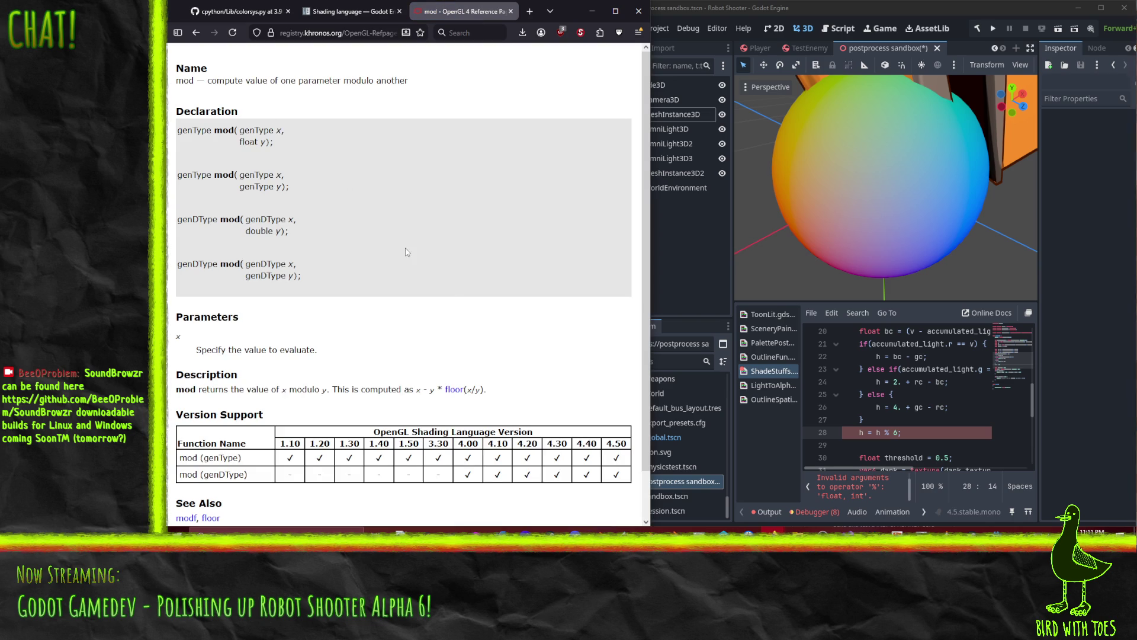
scroll(409, 260, "down", 2)
scroll(406, 262, "up", 1)
left_click(878, 432)
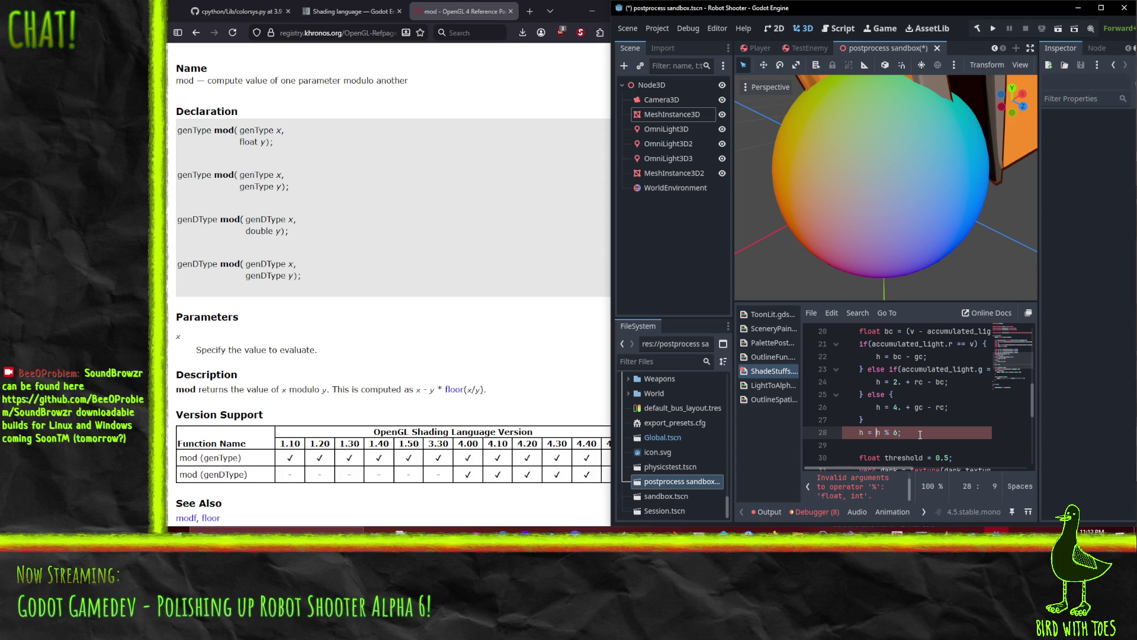
left_click(340, 13)
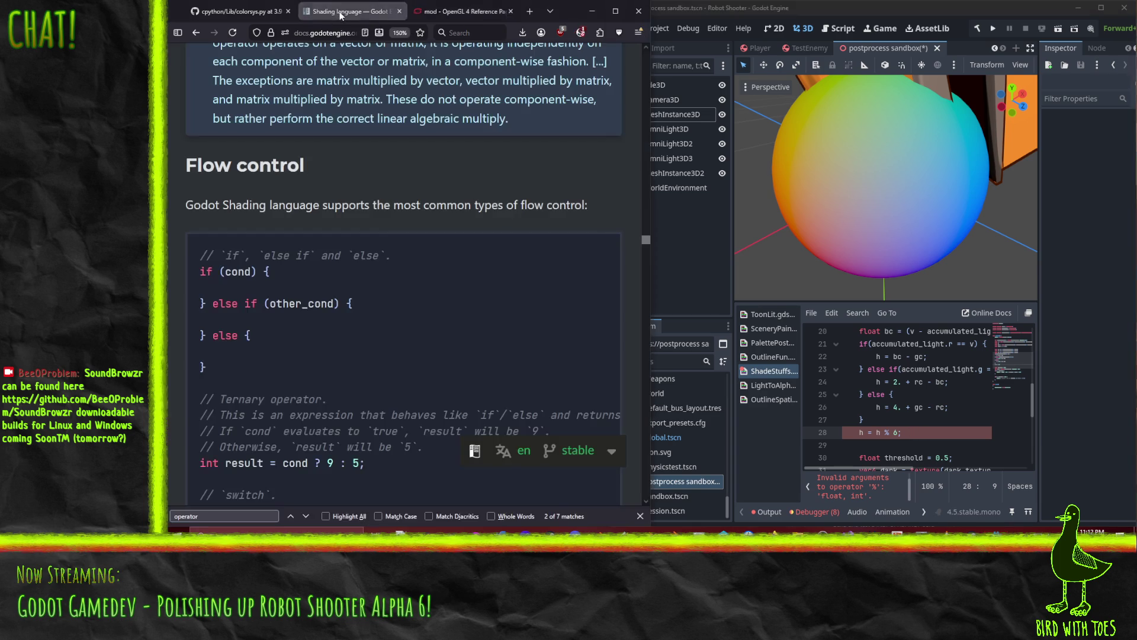
Change line 28 to 'h = h / 6. - floor(h / 6.);', matching colorsys line 140.
left_click(238, 12)
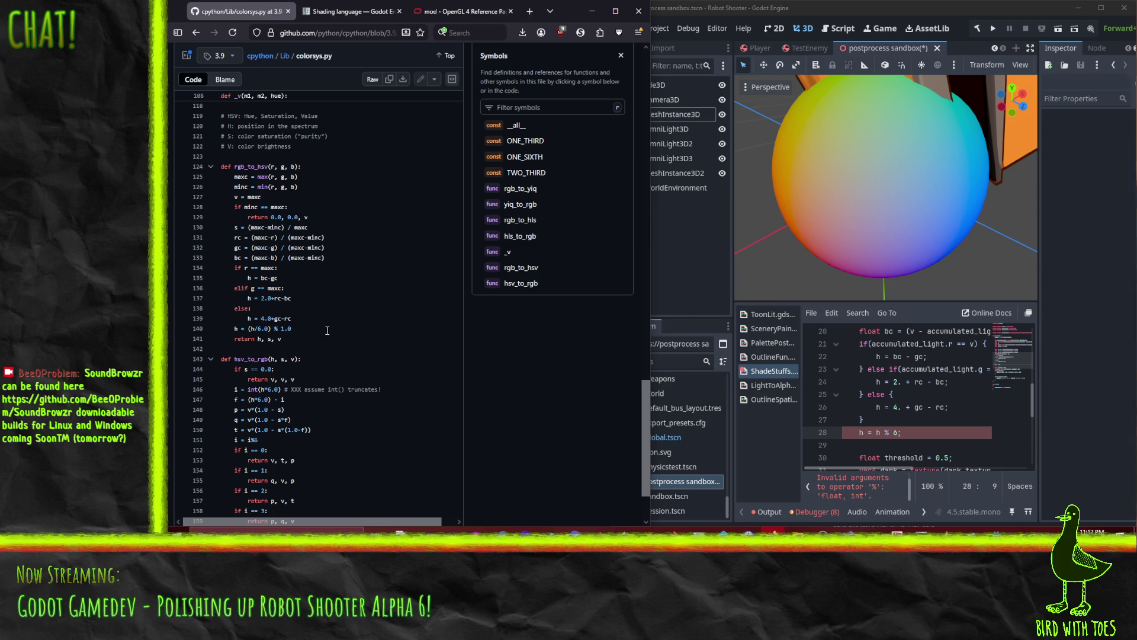
left_click_drag(274, 328, 292, 328)
left_click(883, 432)
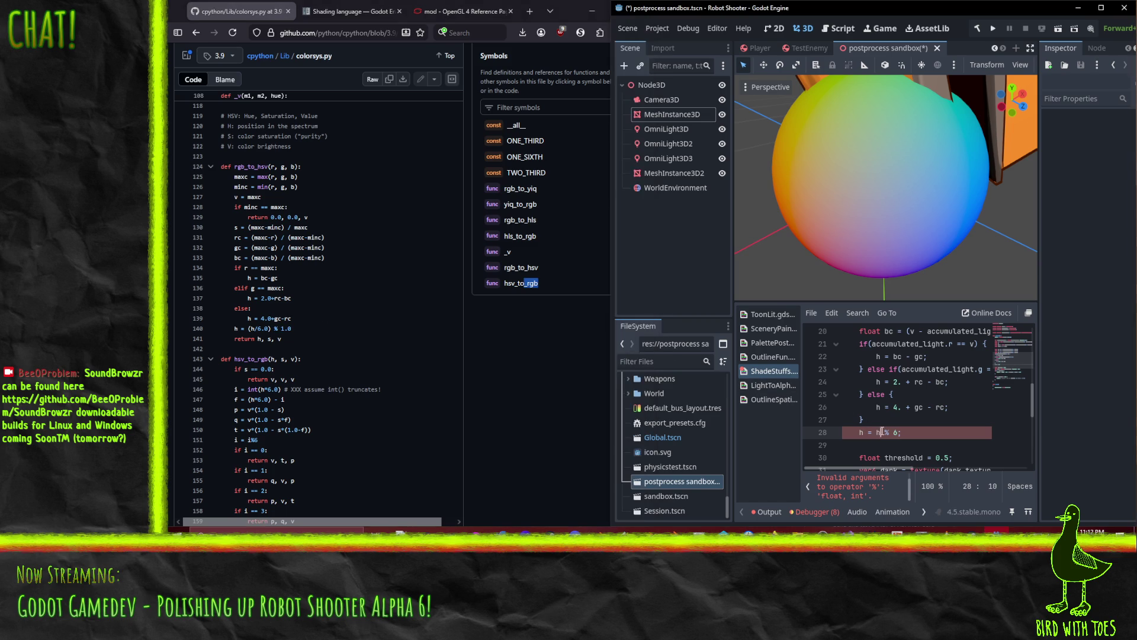
key("Right")
key("Right")
key("BackSpace")
type("/")
type("floor(")
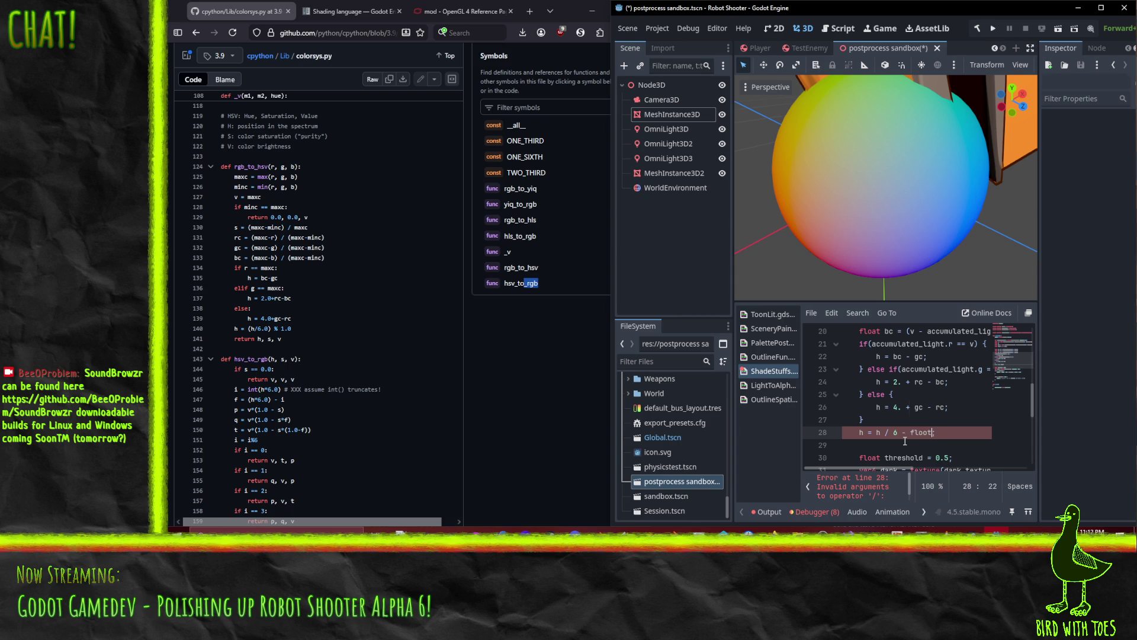
type("h / 6.)")
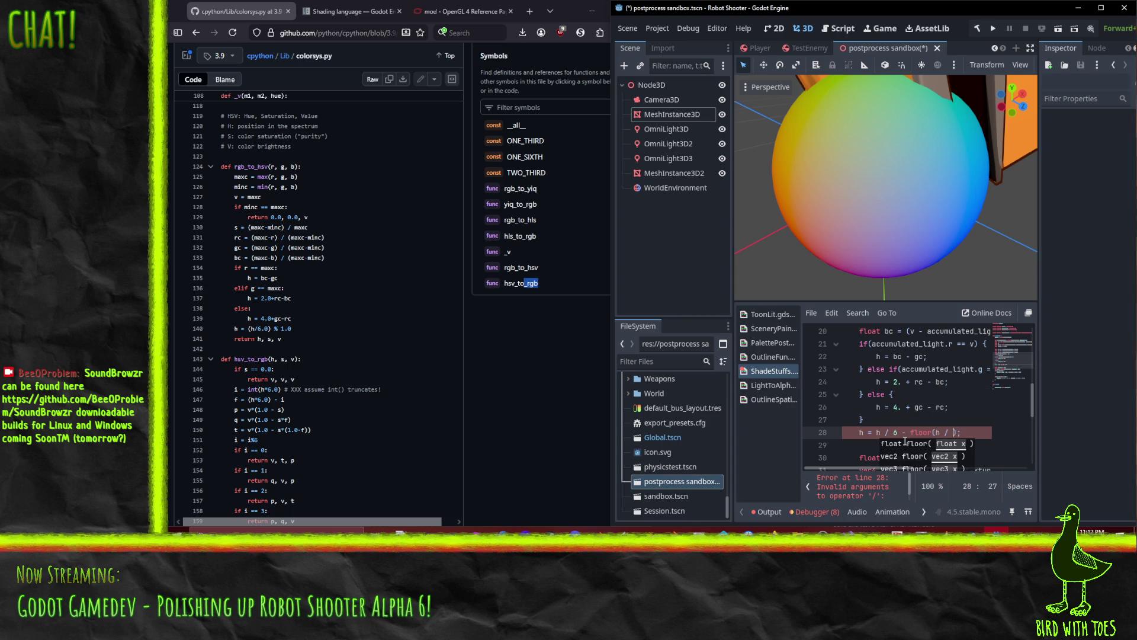
key("BackSpace")
type(")")
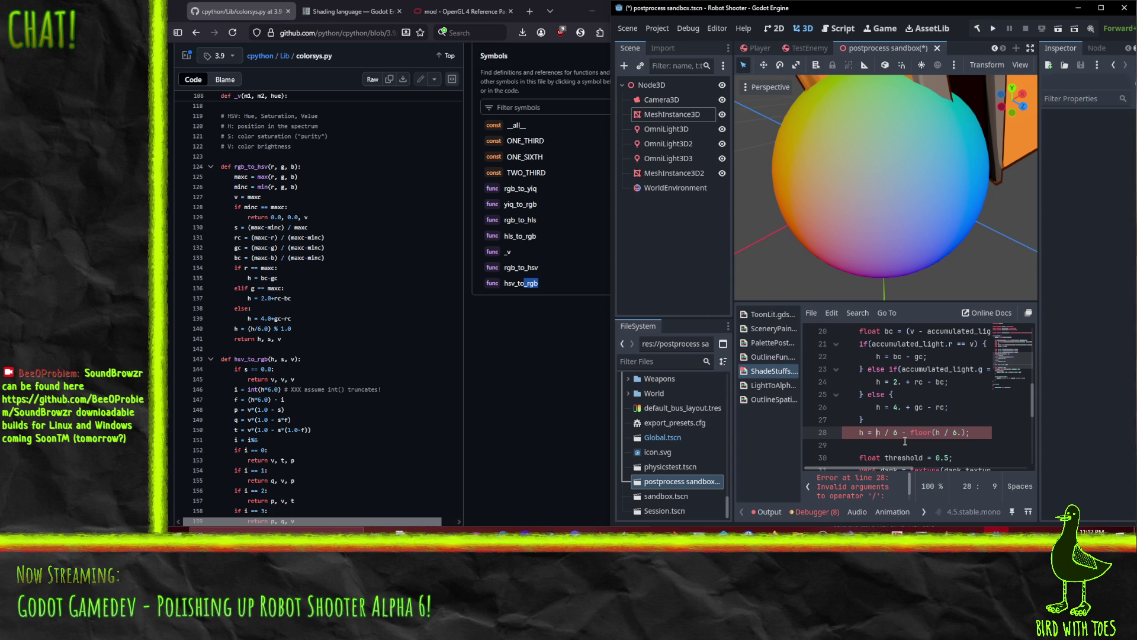
type(".")
left_click(907, 407)
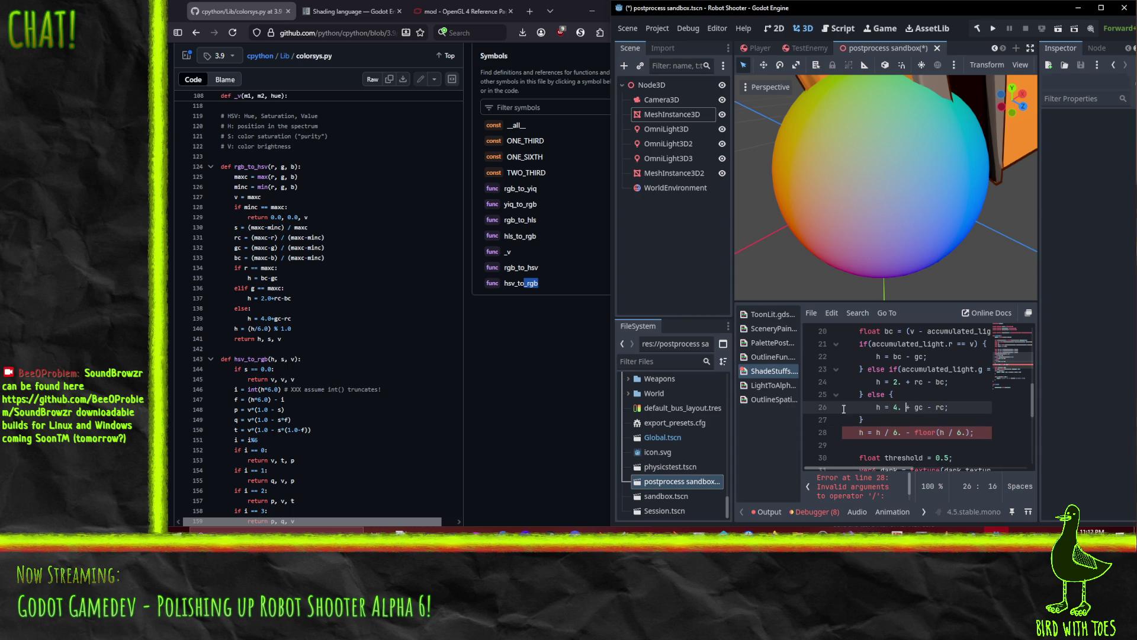
left_click(905, 433)
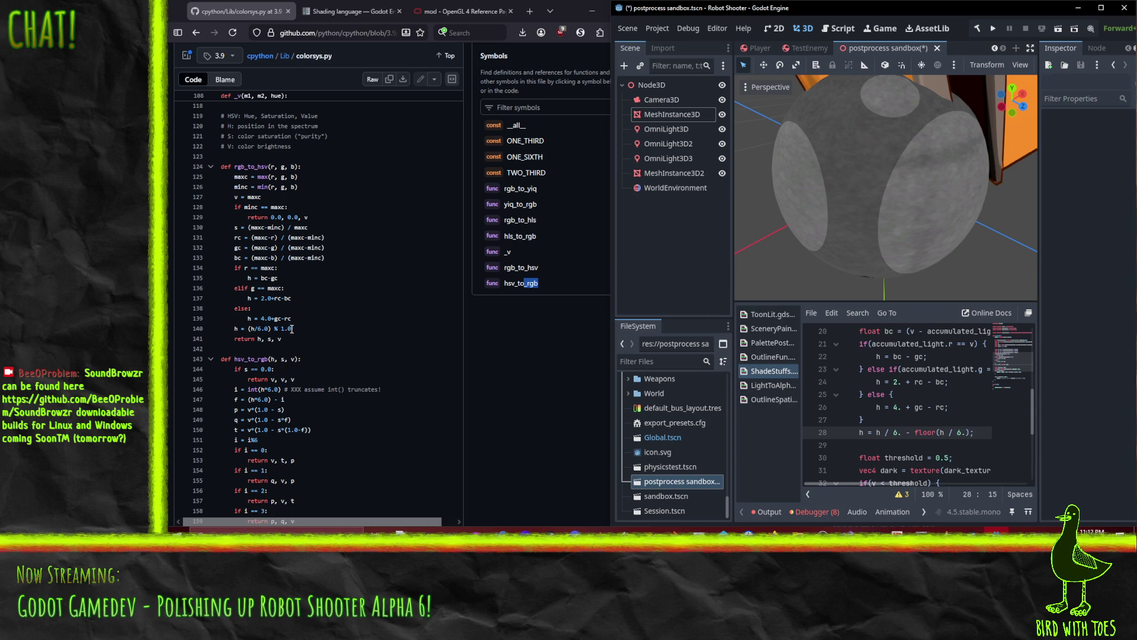
Check the (h/6.0) hue step in colorsys.py, then scroll to the hsv_to_rgb function.
left_click(244, 335)
left_click_drag(244, 336, 290, 335)
left_click(293, 337)
left_click(244, 338)
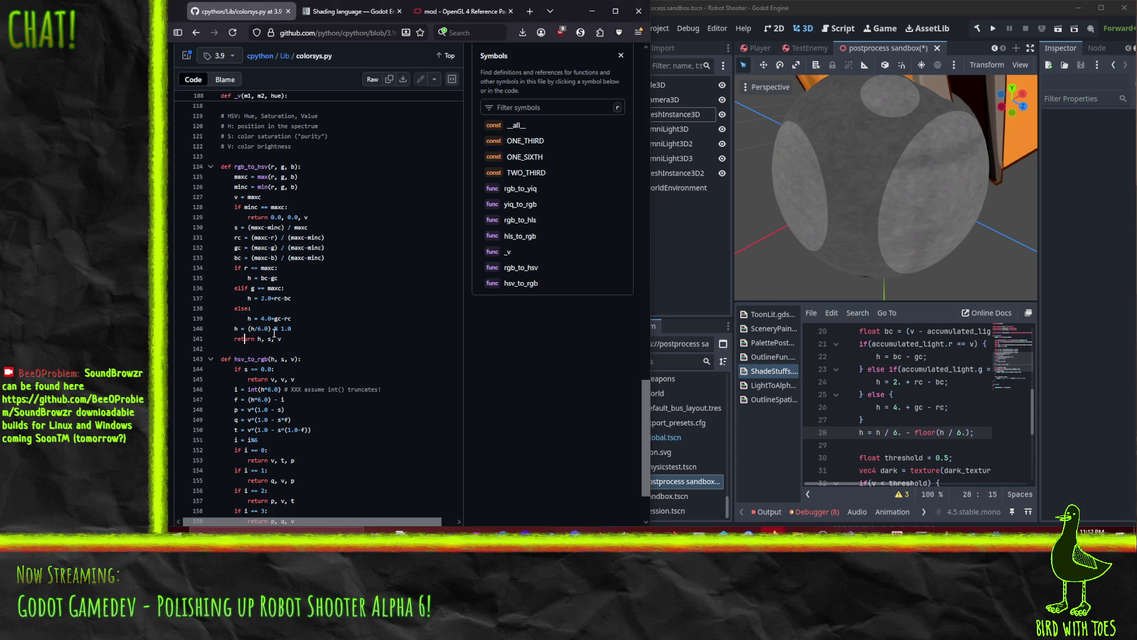
left_click_drag(248, 328, 271, 330)
left_click(983, 433)
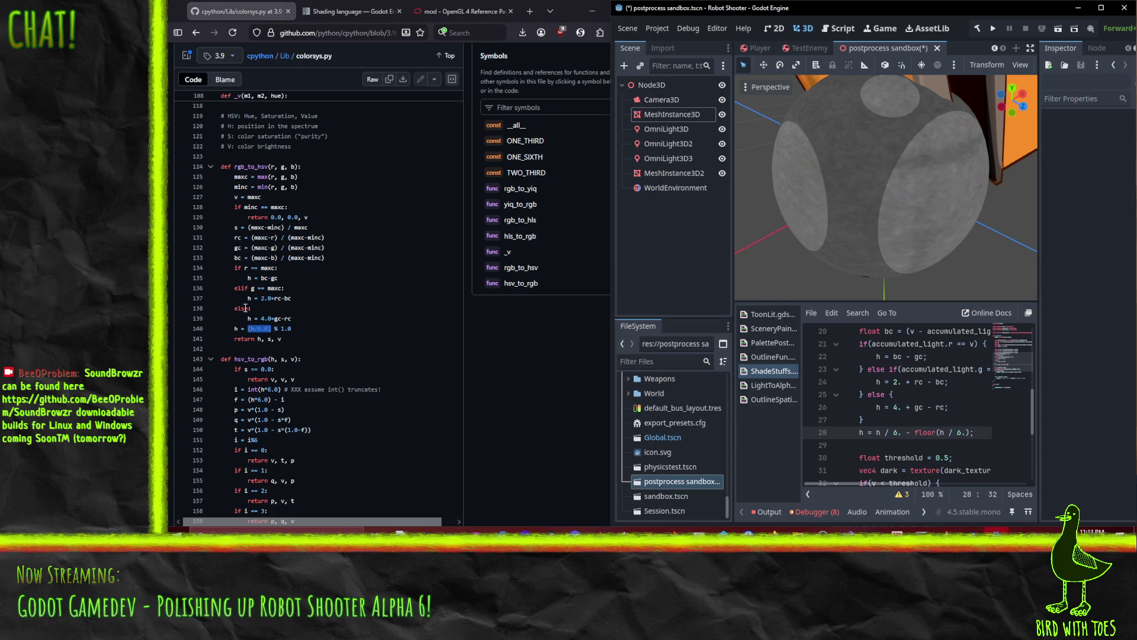
scroll(255, 312, "down", 3)
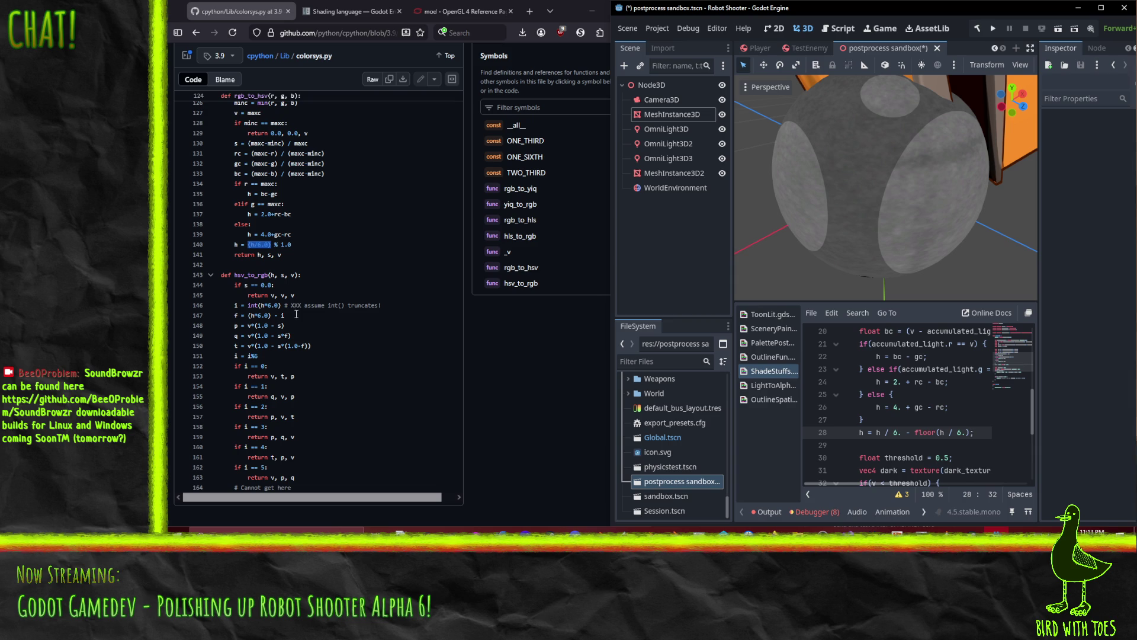
left_click(297, 315)
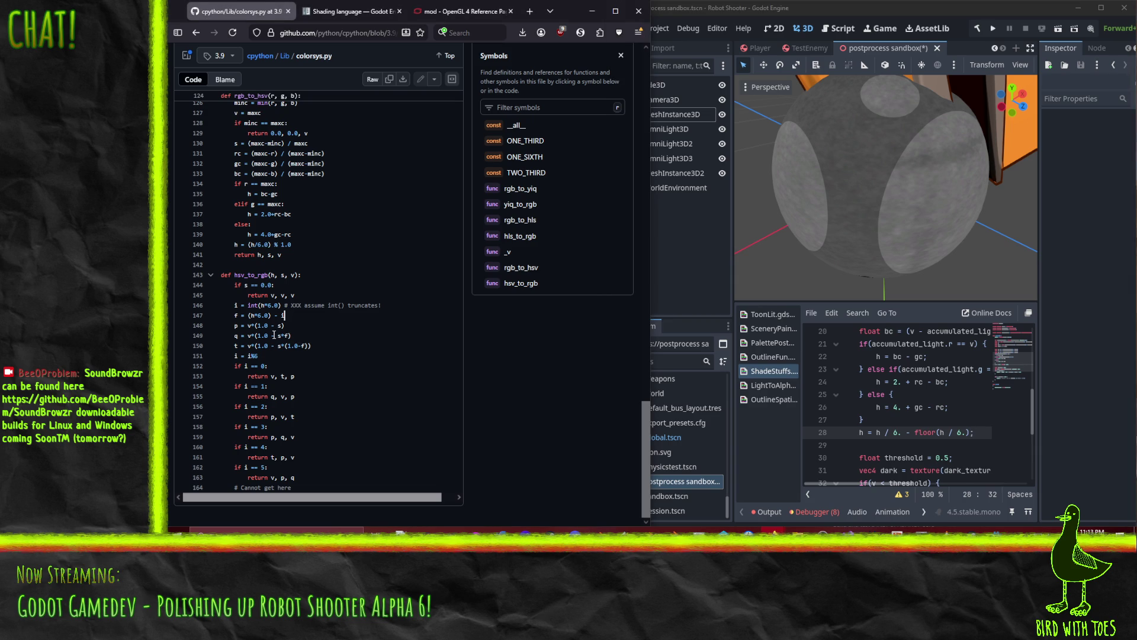
double_click(235, 305)
double_click(237, 318)
left_click_drag(239, 324, 312, 346)
left_click(312, 346)
left_click(253, 315)
left_click(861, 433)
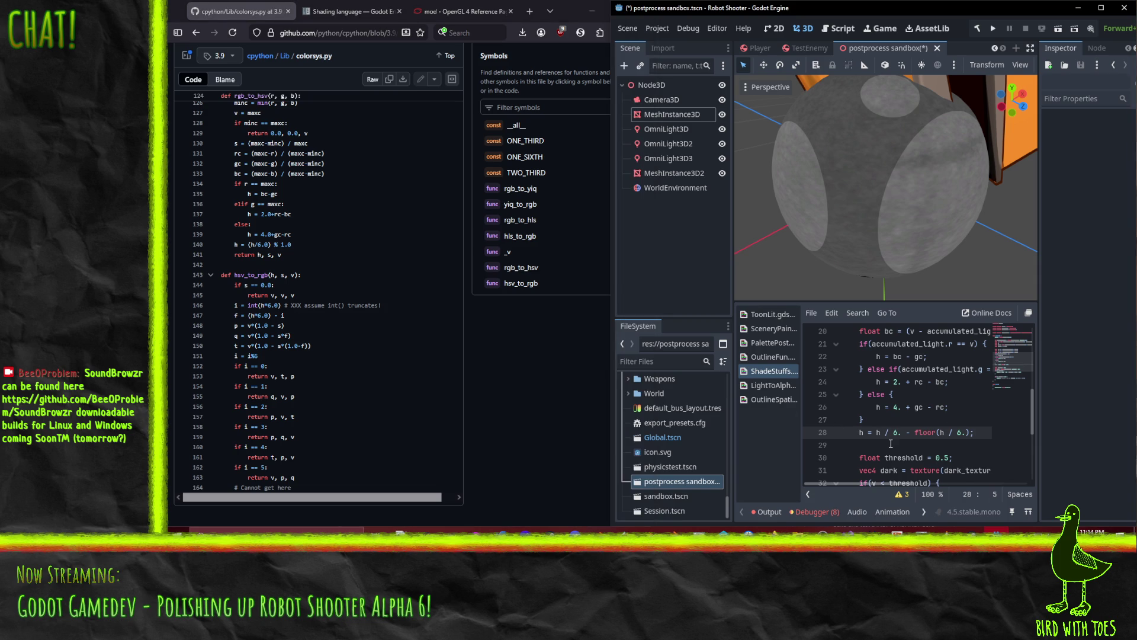
Comment out the 'h = h / 6.' line, then add 'float f = h;' and begin a 'p =' line.
key("Return")
key("End")
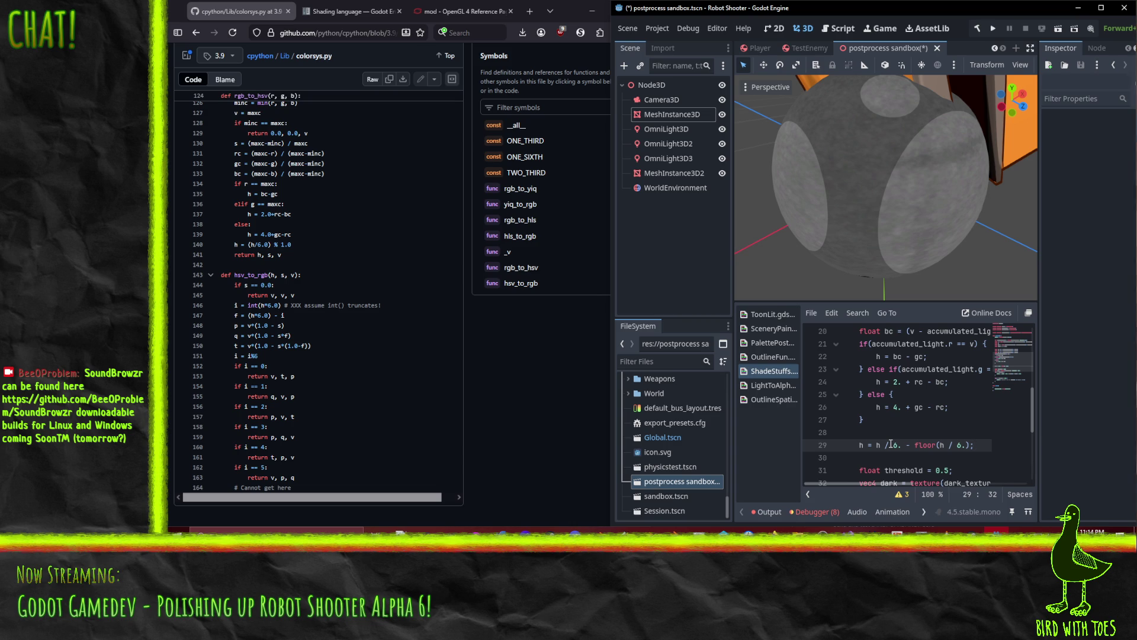
key("ctrl+k")
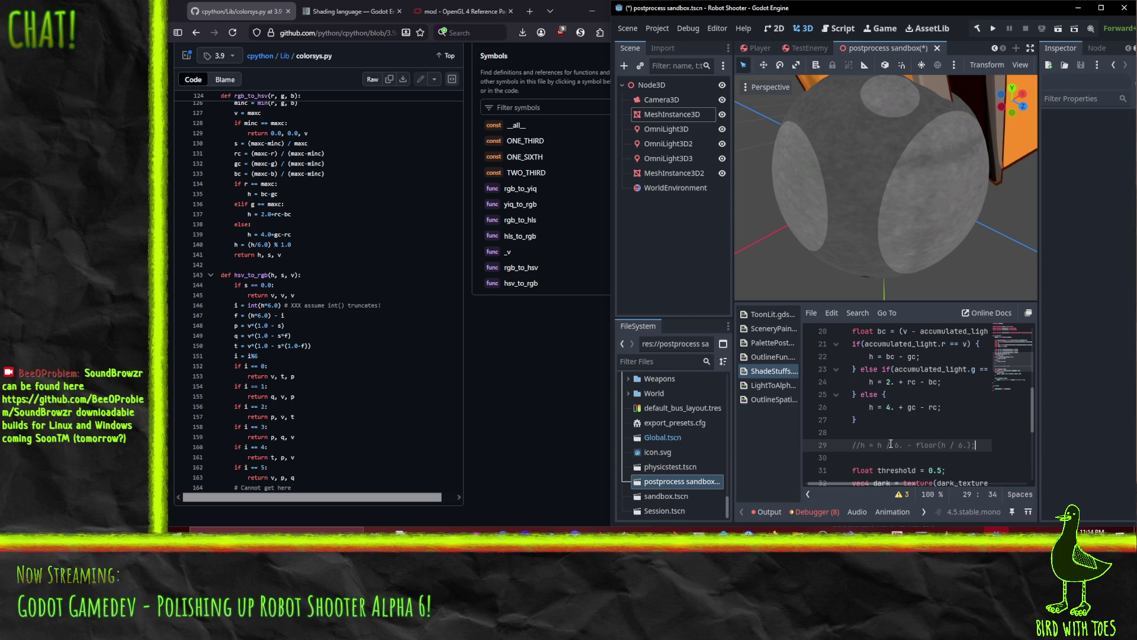
key("Return")
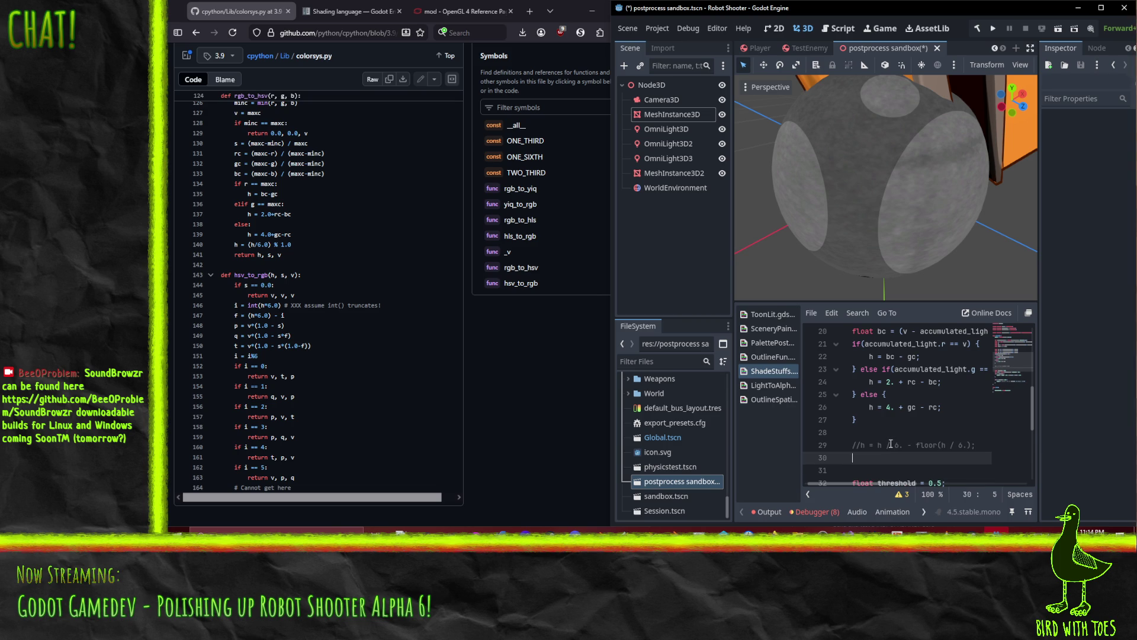
type("float f =")
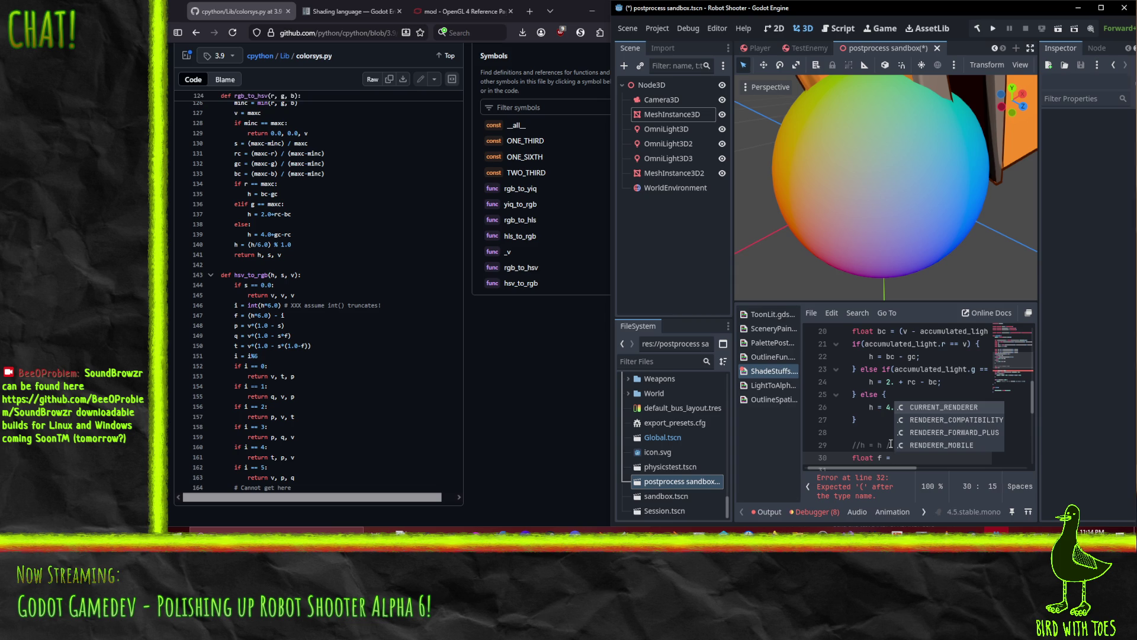
type(" h;")
key("Return")
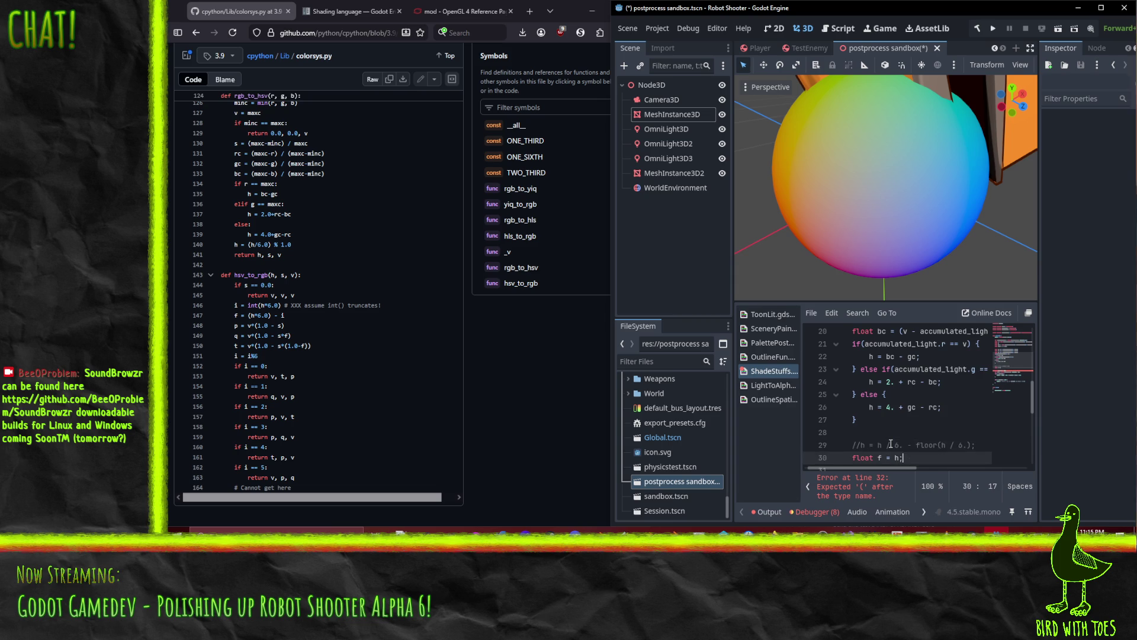
scroll(885, 415, "down", 2)
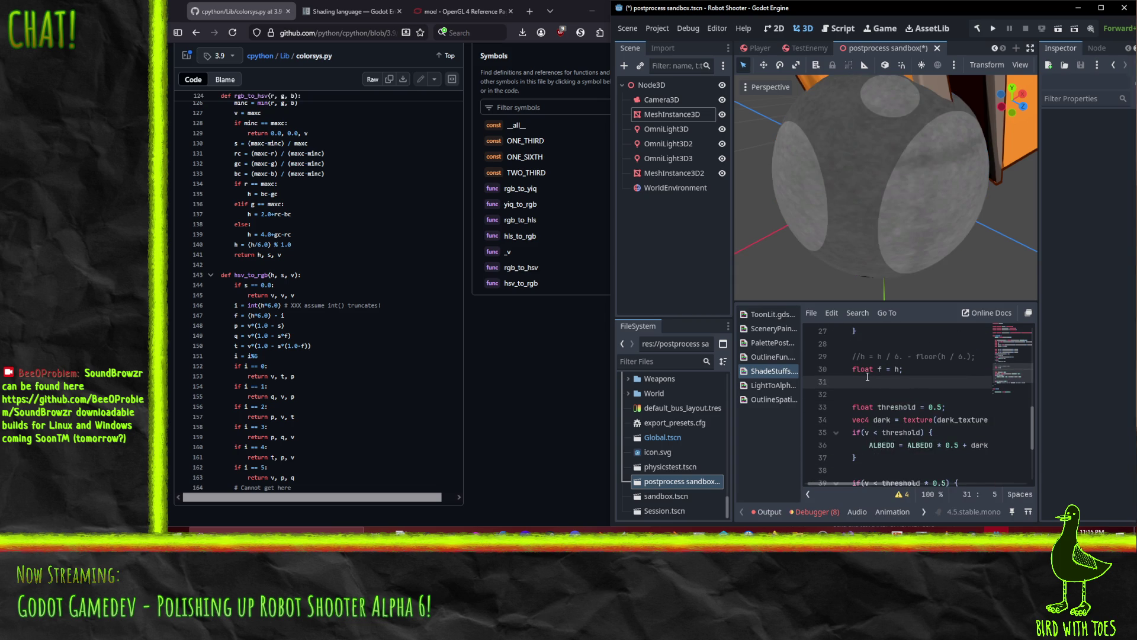
type("p=")
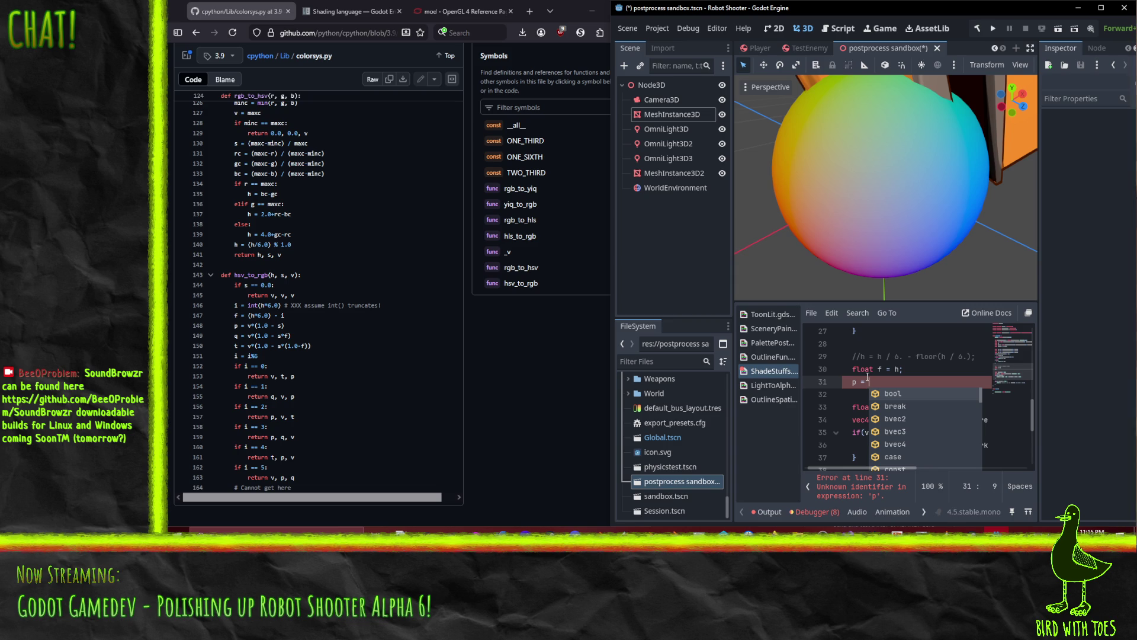
Cut the float h declaration and paste it a few lines lower in the shader.
scroll(290, 421, "up", 3)
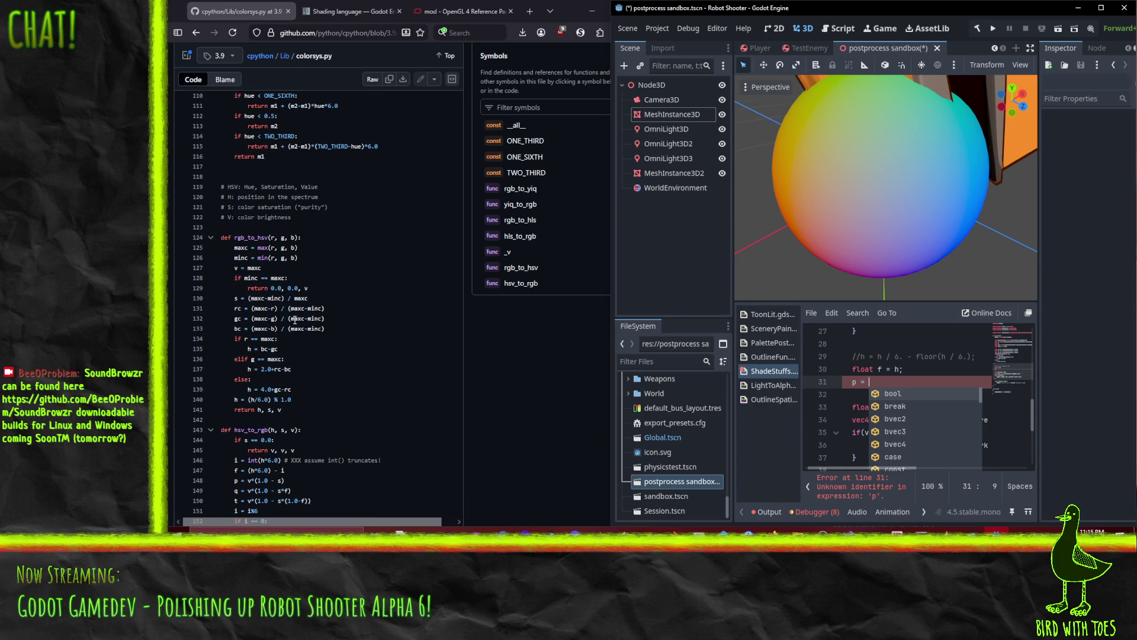
key("BackSpace")
scroll(908, 384, "up", 2)
scroll(908, 385, "up", 4)
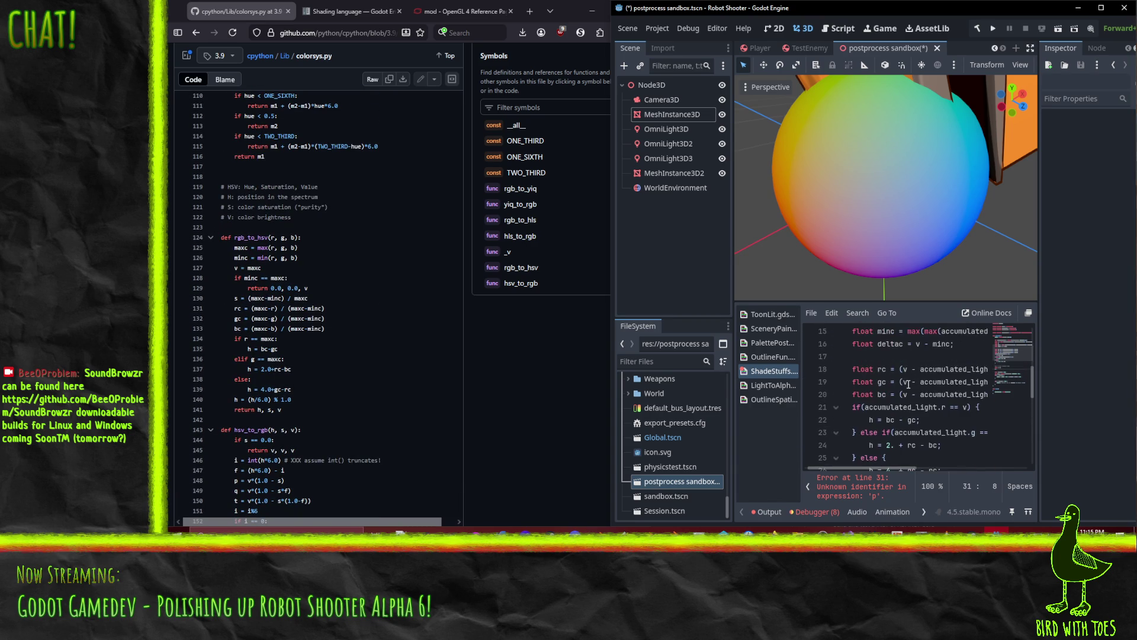
scroll(909, 384, "up", 1)
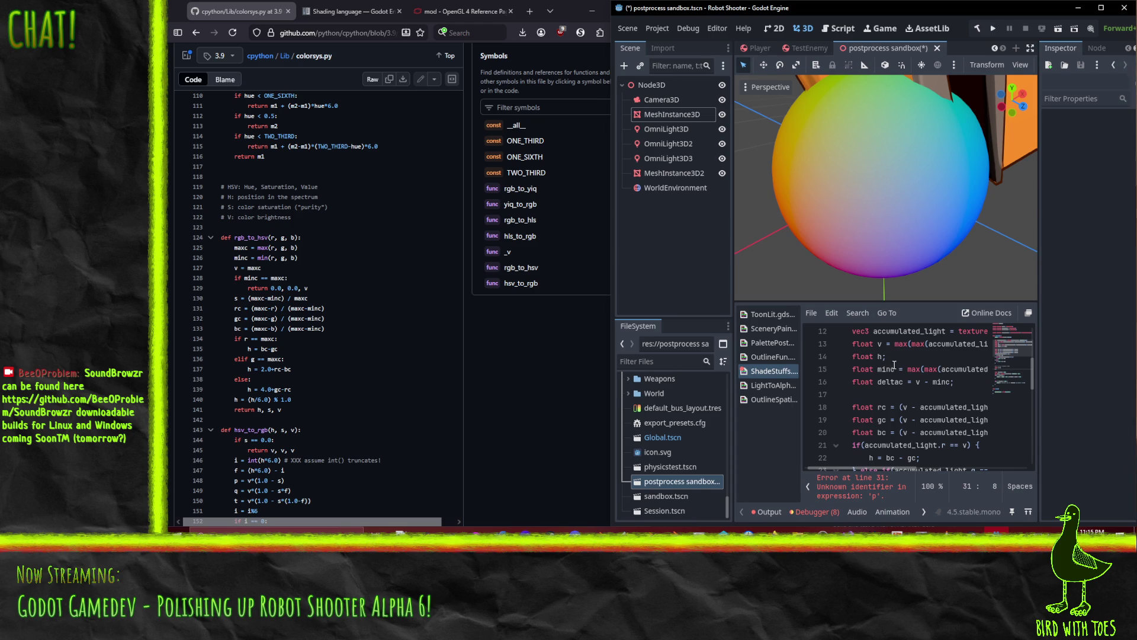
left_click(900, 357)
key("ctrl+x")
left_click(959, 379)
key("Return")
key("ctrl+v")
key("Return")
Insert float s = (v - minc) / v; on a new line above float h.
key("BackSpace")
key("Up")
key("Down")
key("Up")
key("Return")
type("flo")
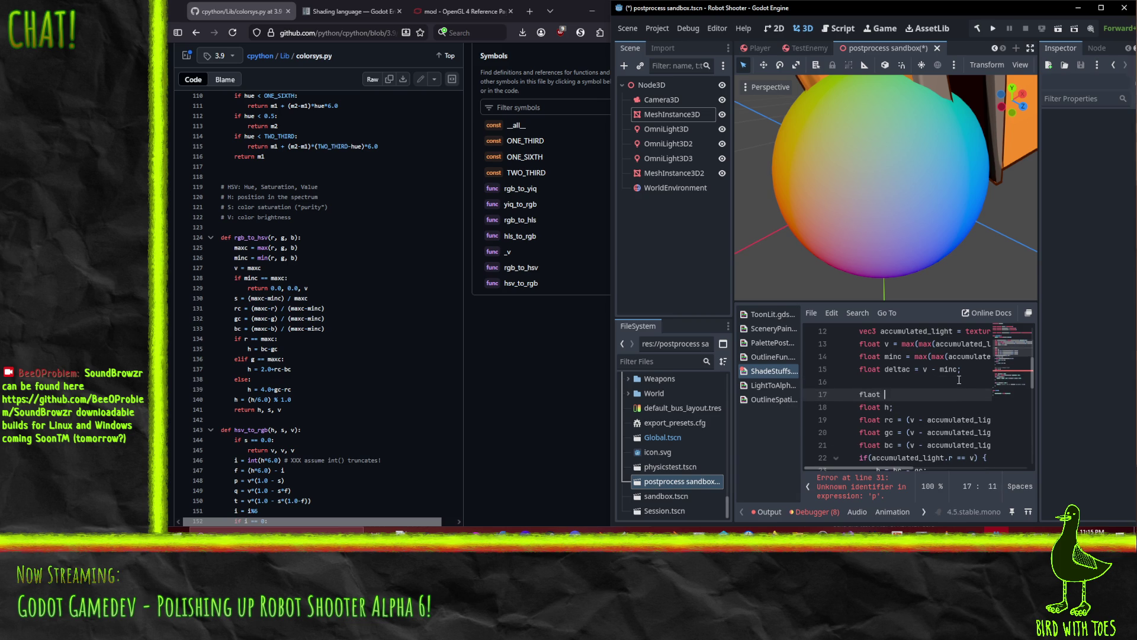
type("at s = ")
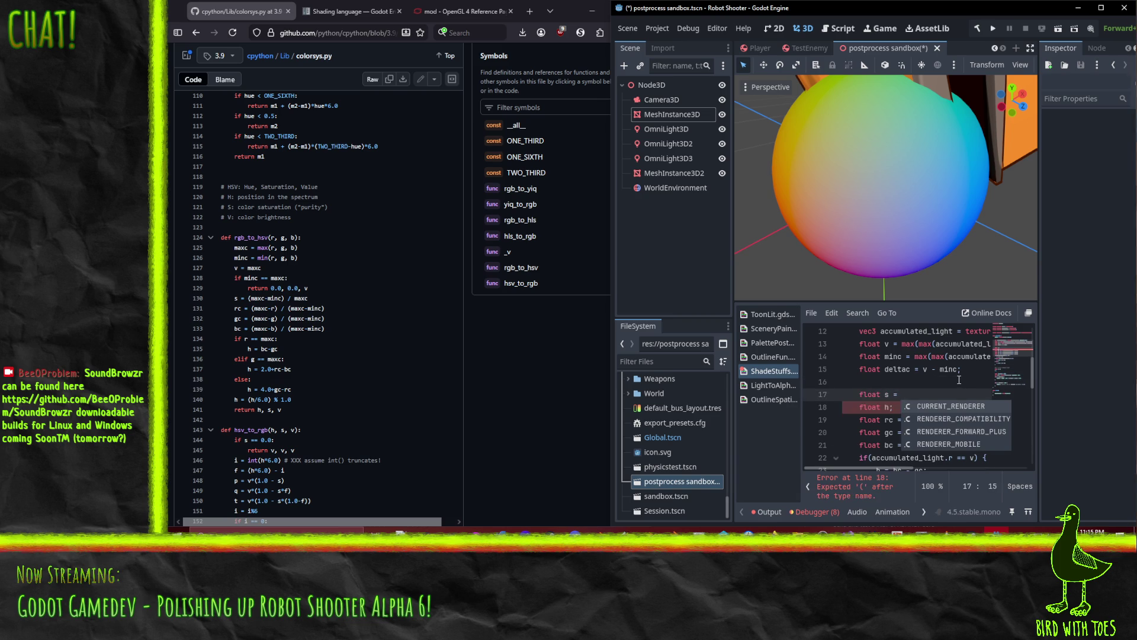
type("(")
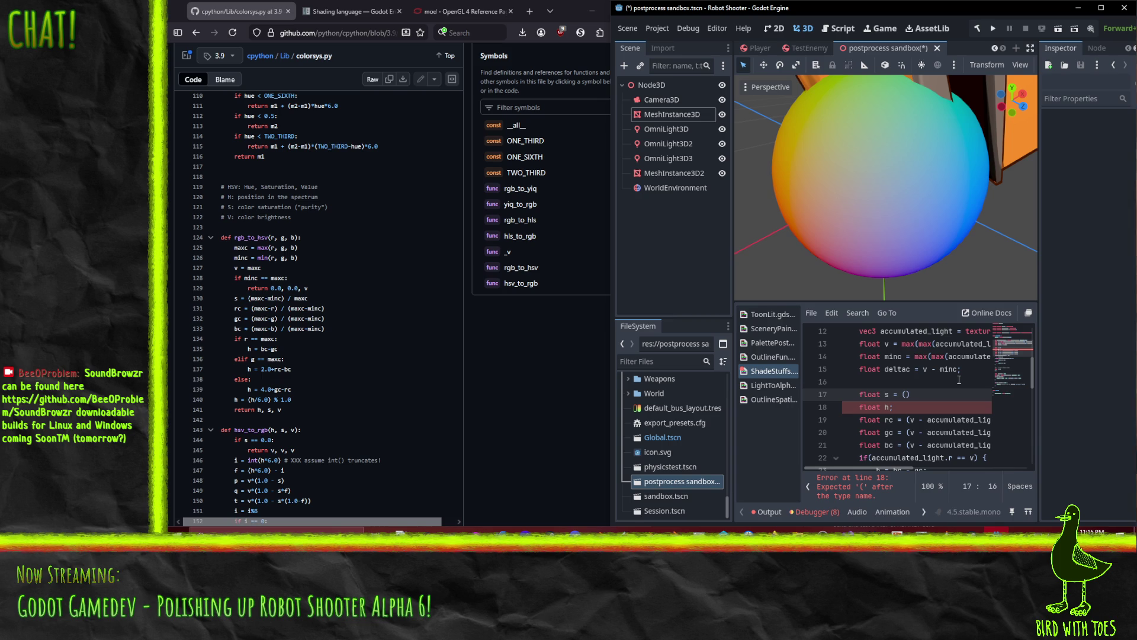
type("v - minc")
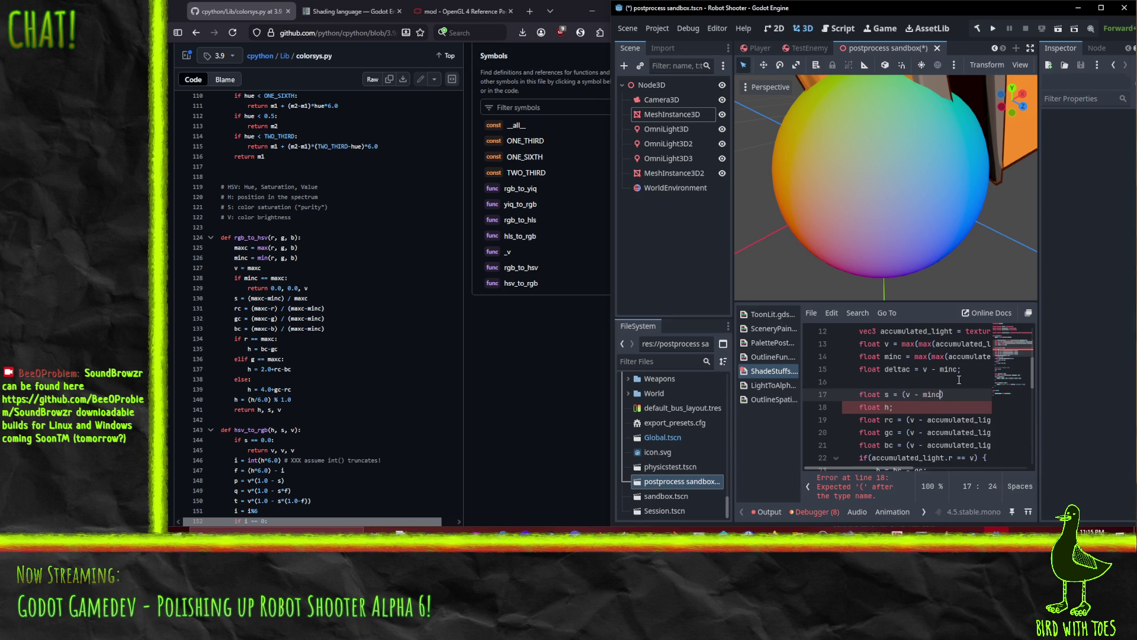
type(") / ")
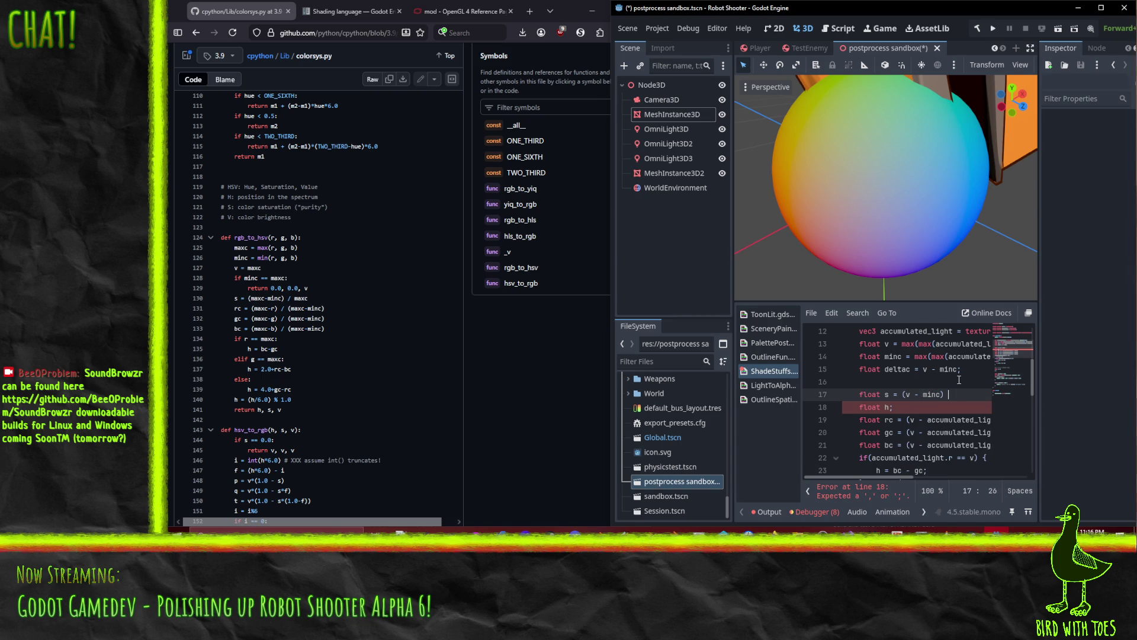
type("v;")
scroll(896, 375, "down", 5)
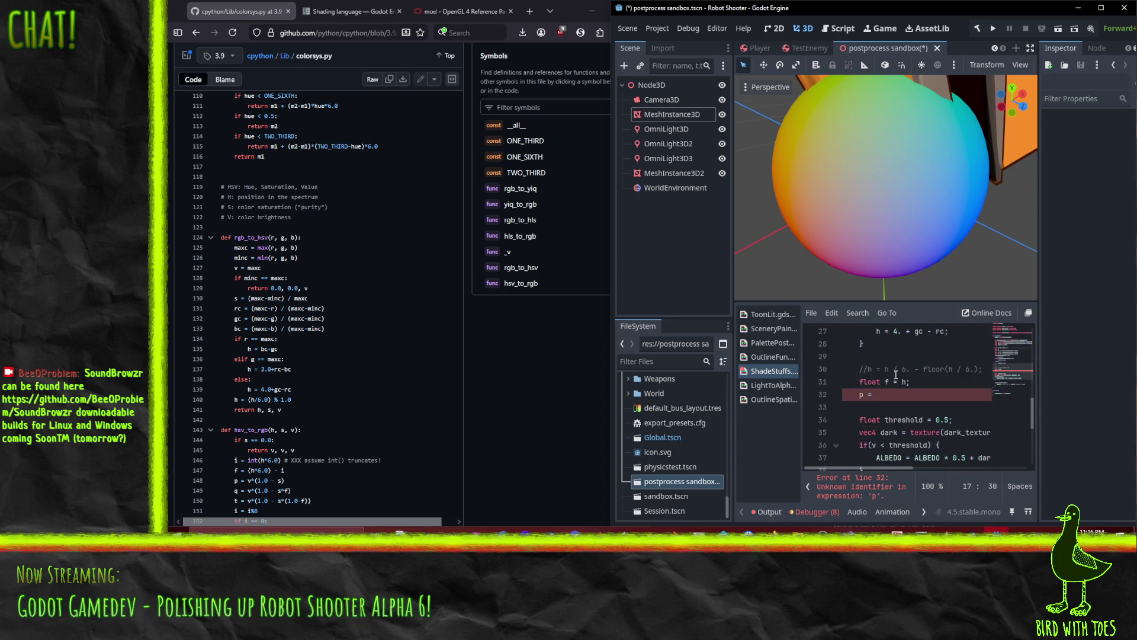
Finish the p line with 1. - s; and declare it as float p.
left_click(894, 396)
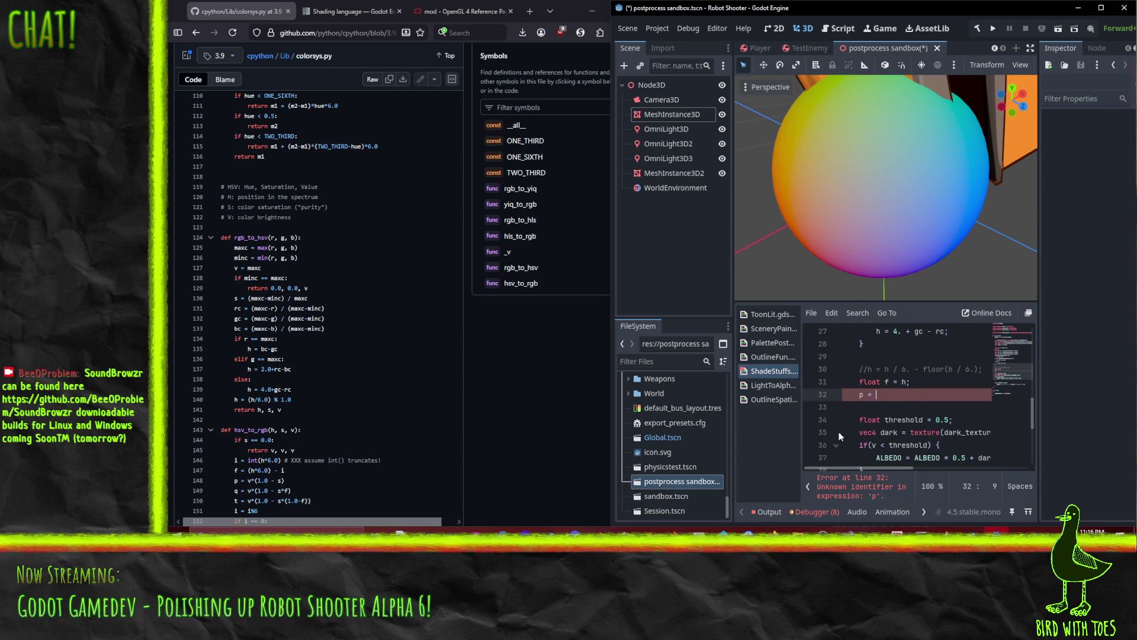
scroll(908, 430, "up", 2)
scroll(900, 409, "down", 1)
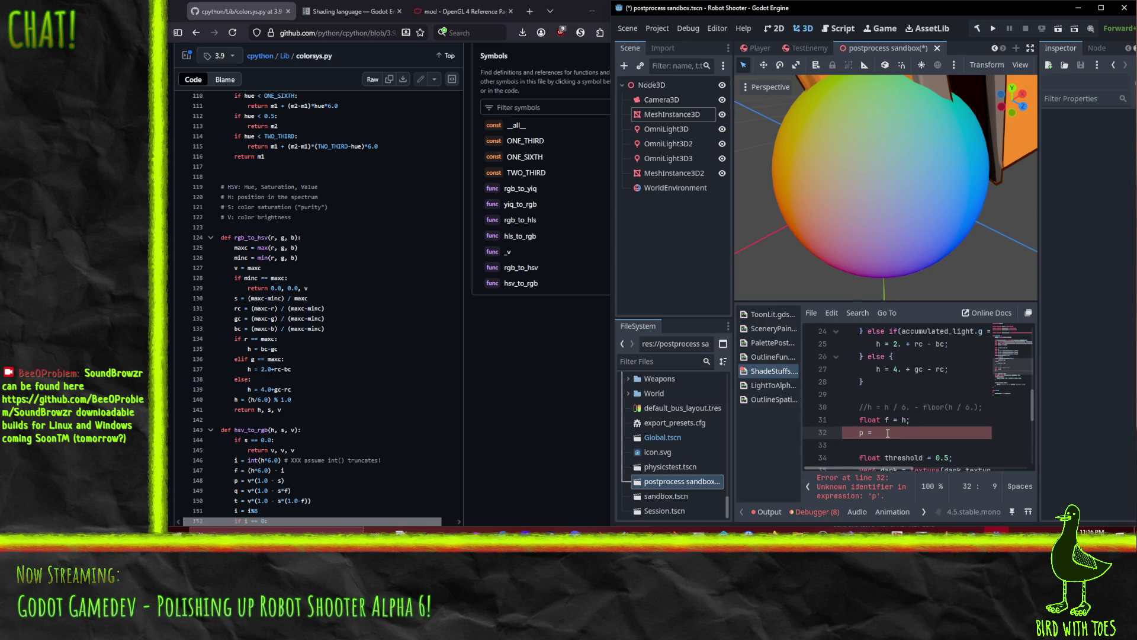
scroll(327, 373, "down", 3)
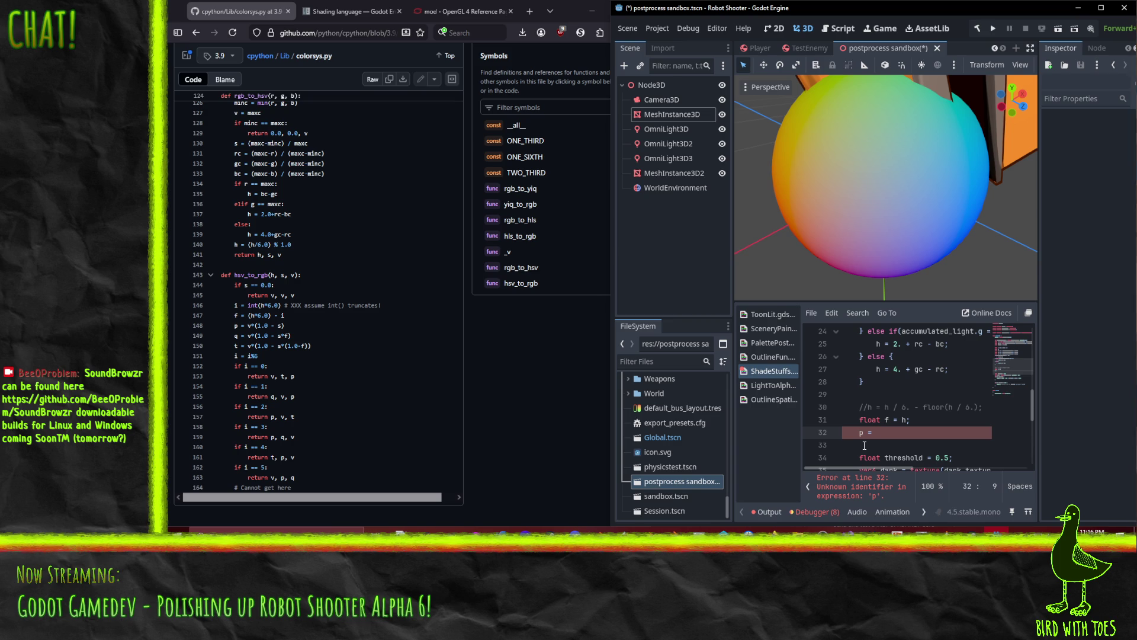
type("1. - ")
type("s;")
key("Return")
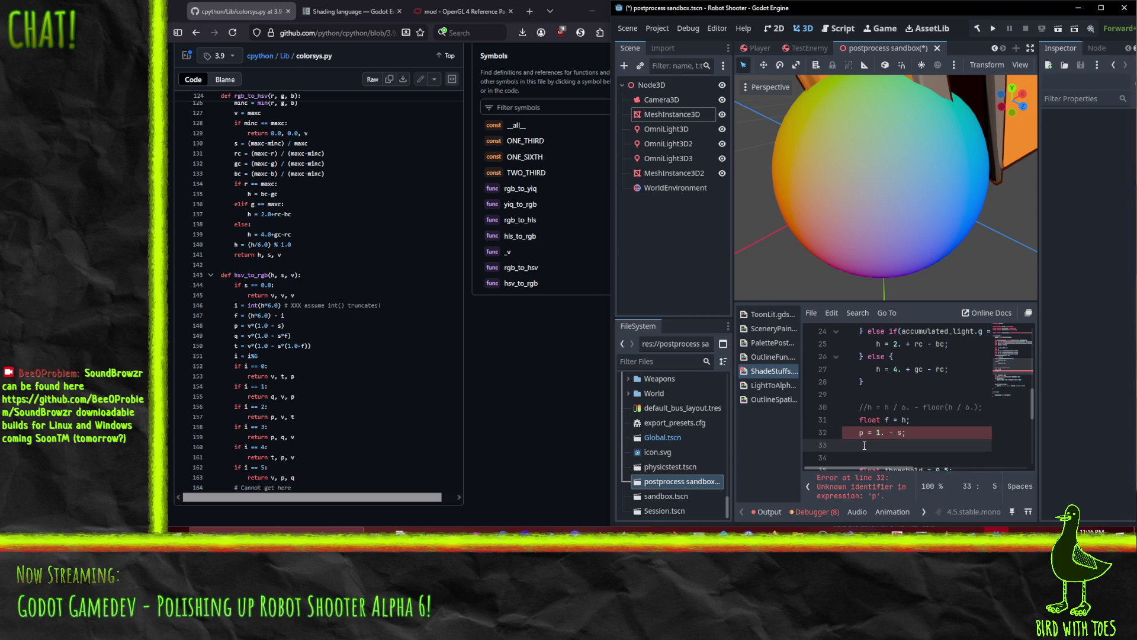
key("Up")
type("float")
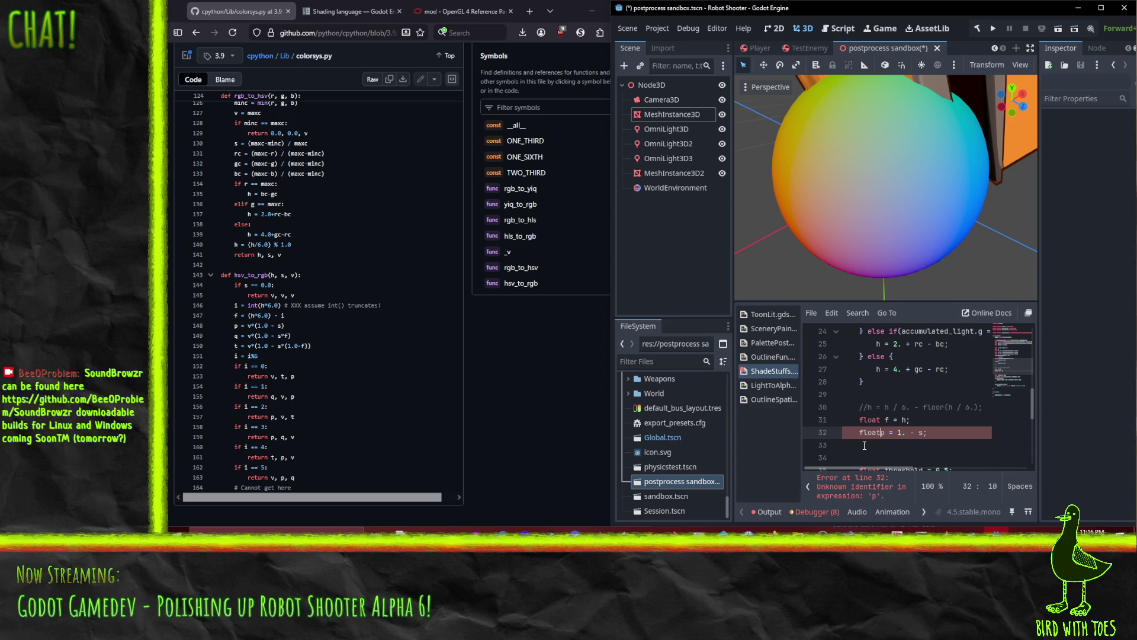
Add the float q line and float t = 1. - s * (1. - f);.
key("Down")
type("float q")
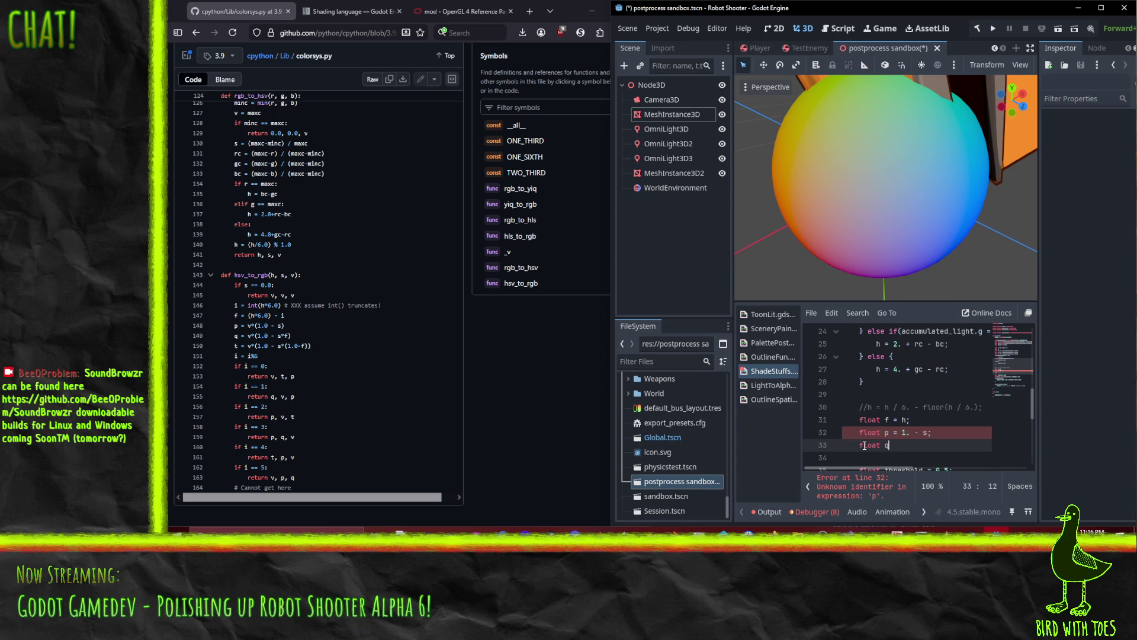
type(" = ")
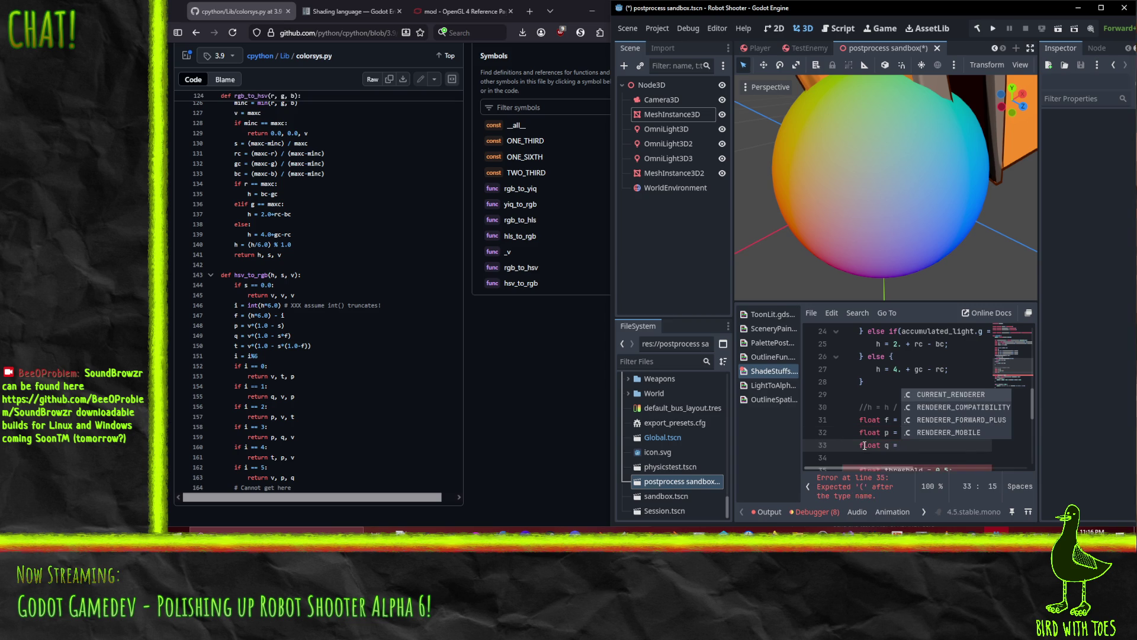
type("1. - s")
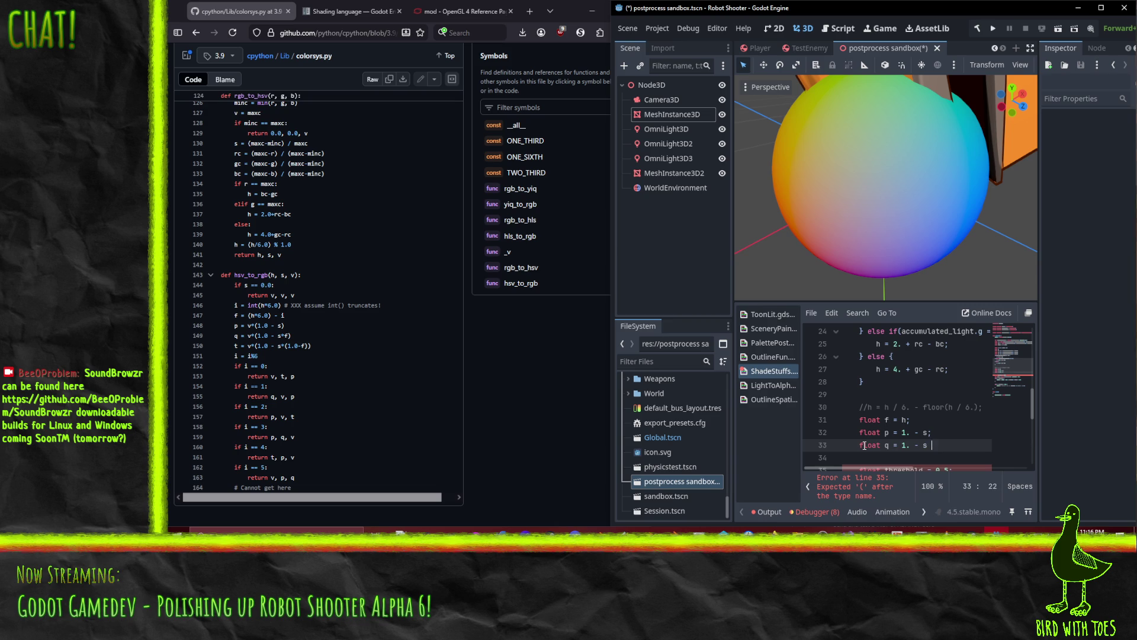
type(";")
key("Return")
type("float ")
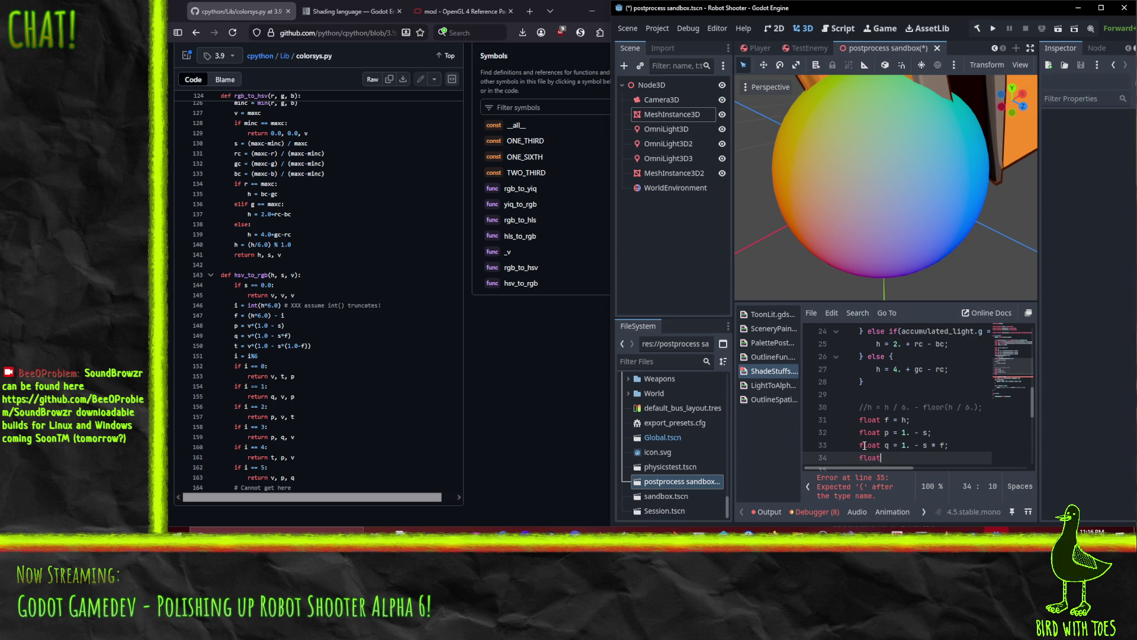
type("t")
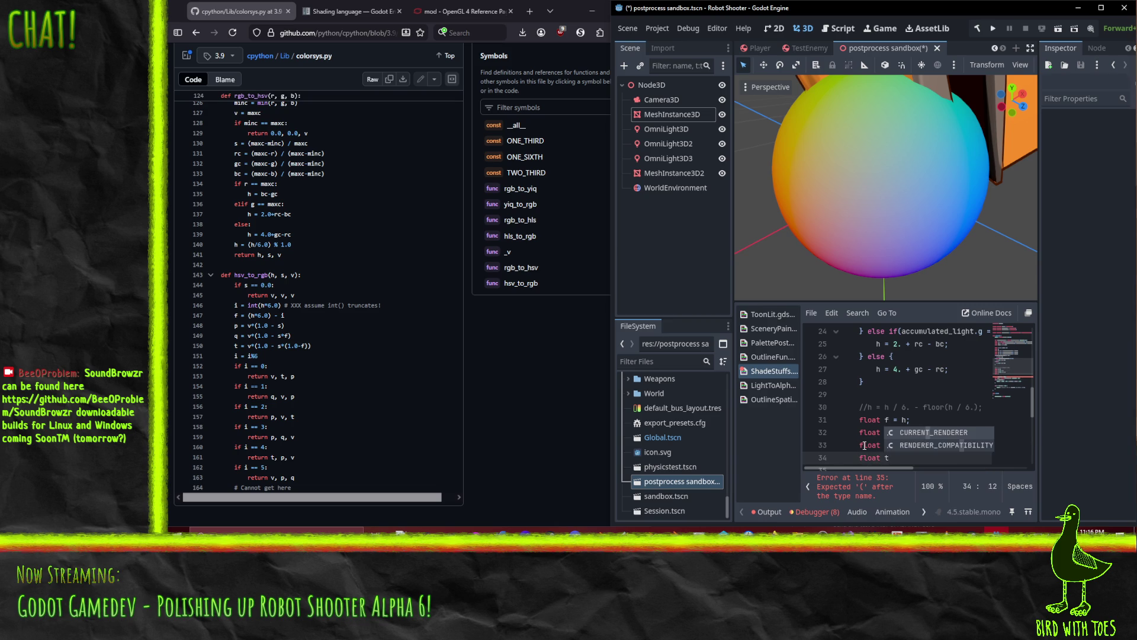
type(" =")
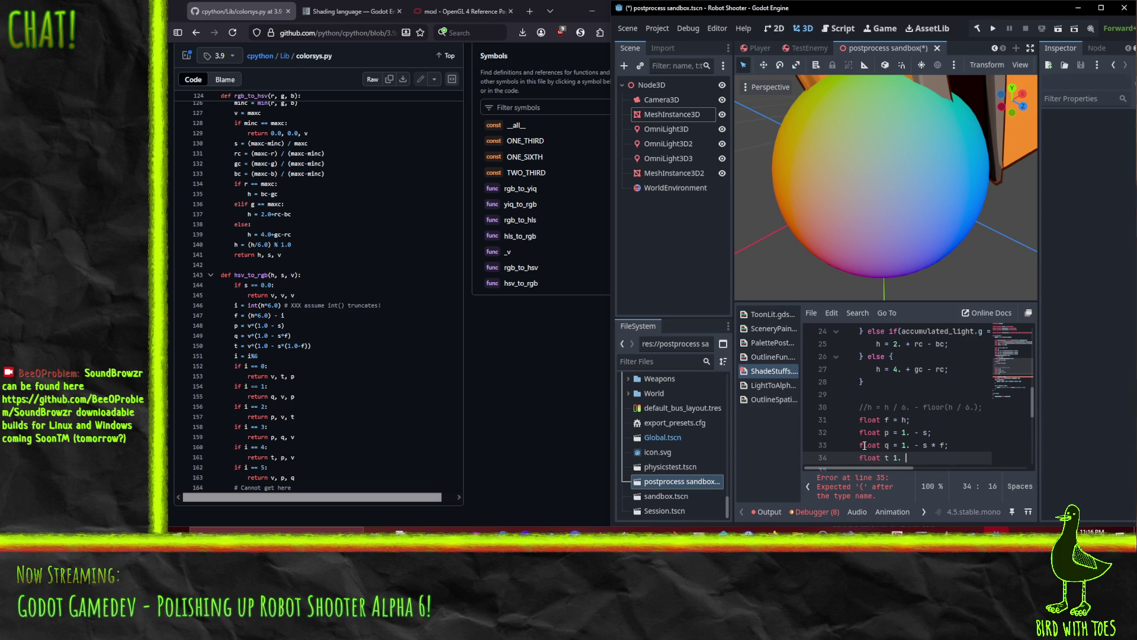
type(" 1. - ")
type("s* ")
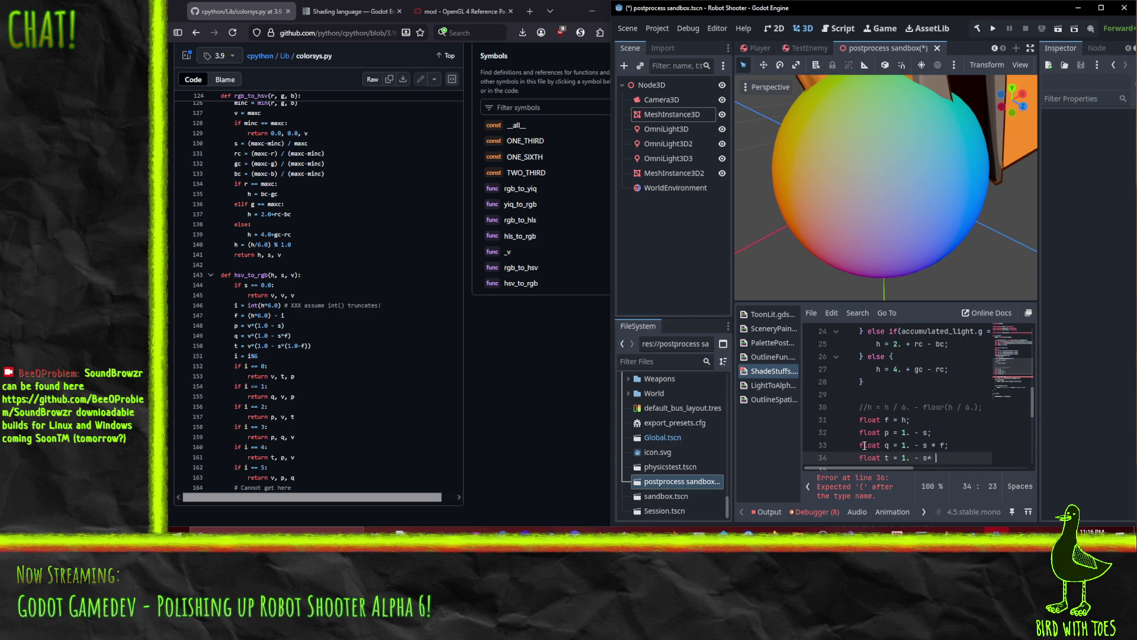
key("BackSpace")
key("BackSpace")
type(" * (1. - f")
type(");")
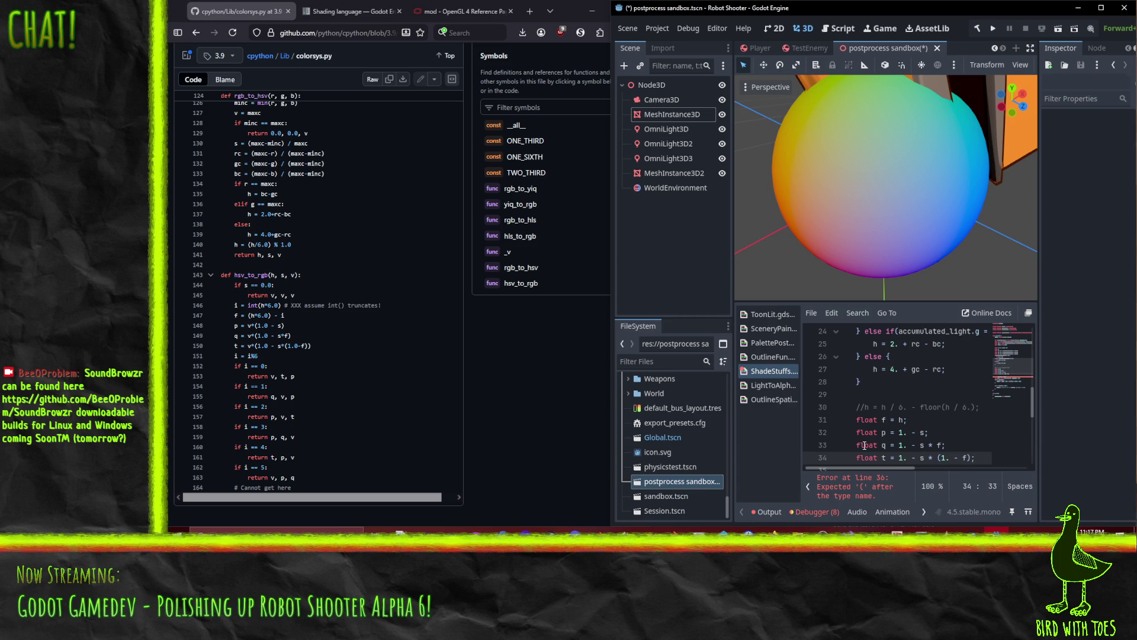
scroll(842, 450, "down", 2)
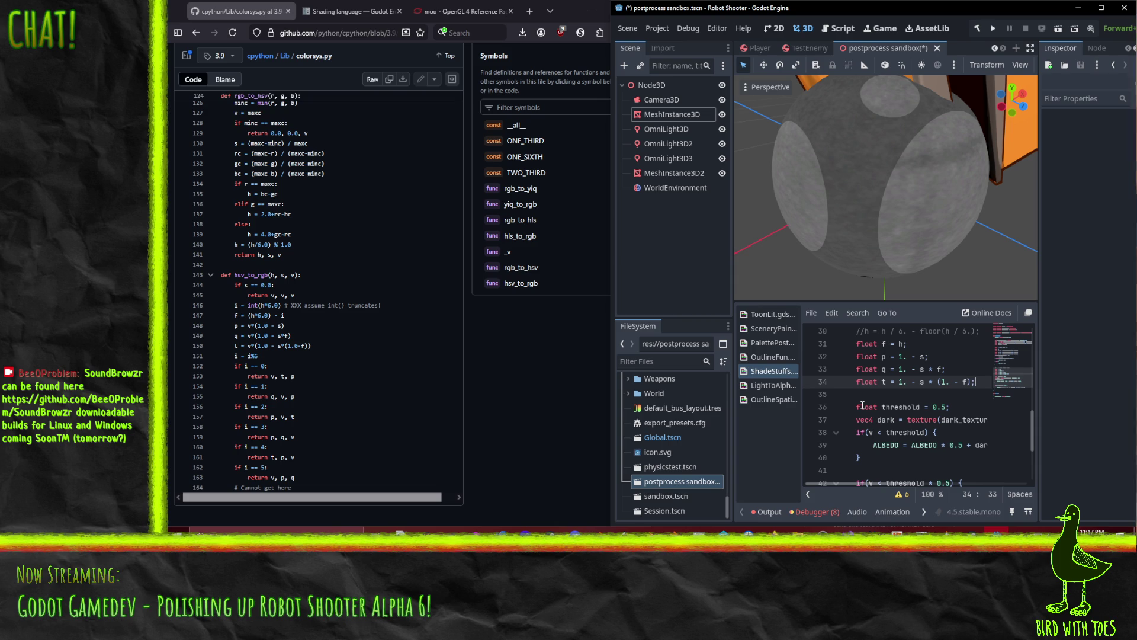
scroll(874, 405, "up", 1)
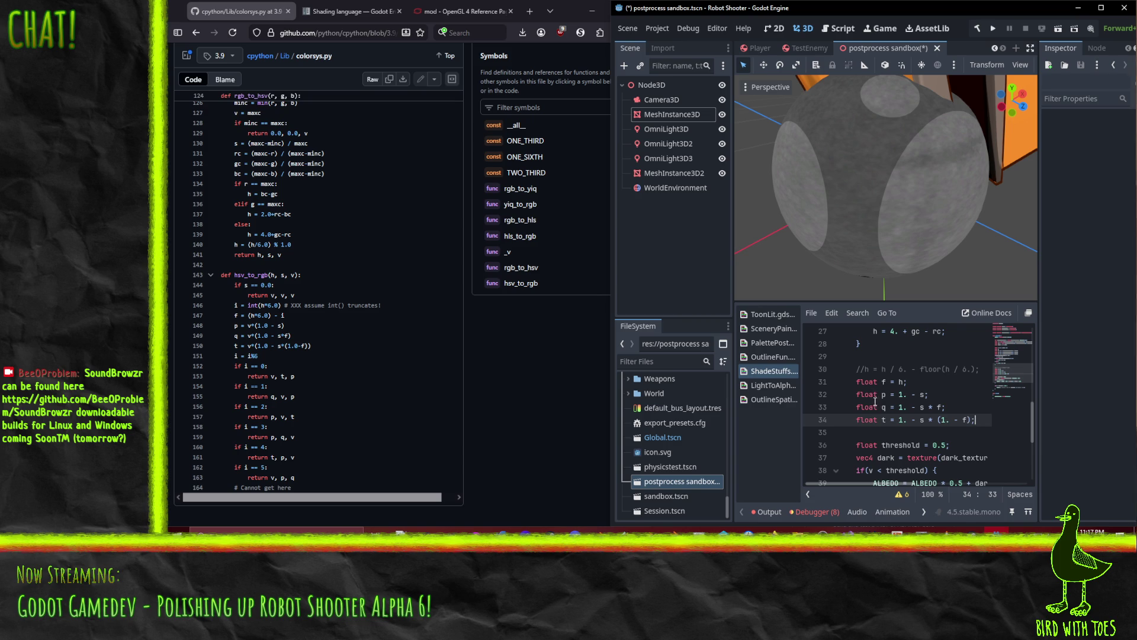
scroll(902, 409, "up", 1)
scroll(902, 409, "up", 1)
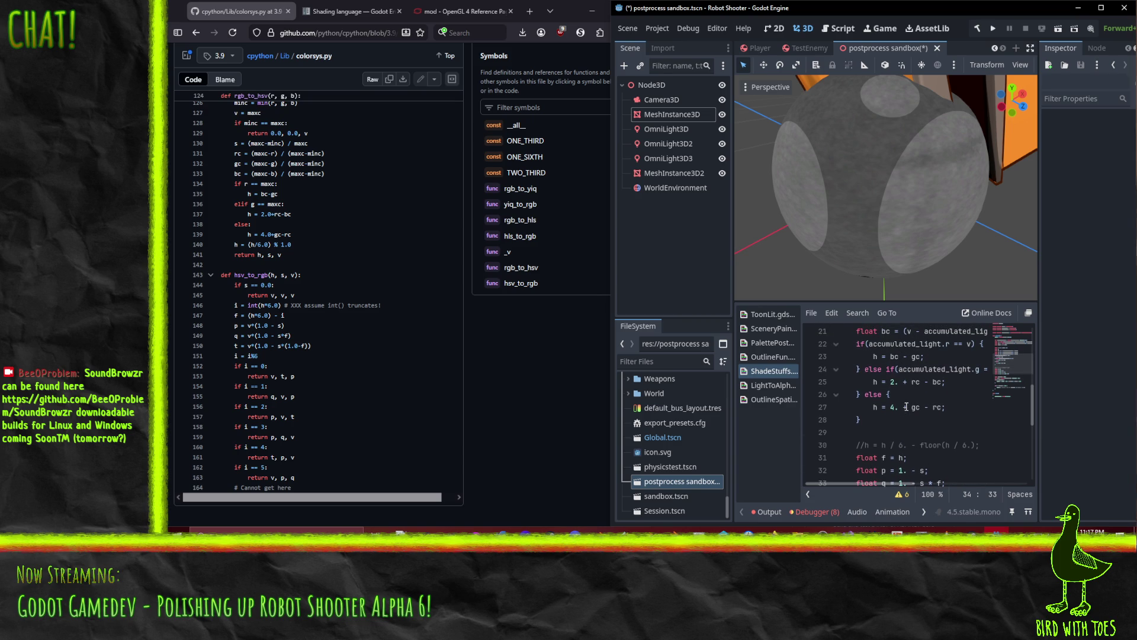
scroll(906, 407, "down", 2)
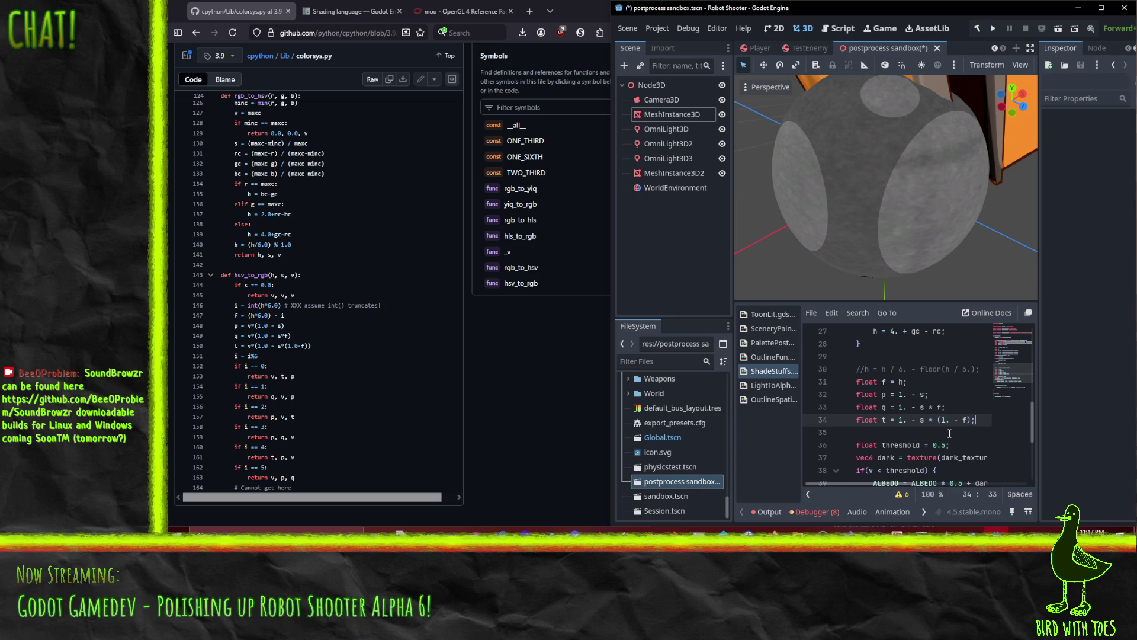
scroll(950, 433, "up", 3)
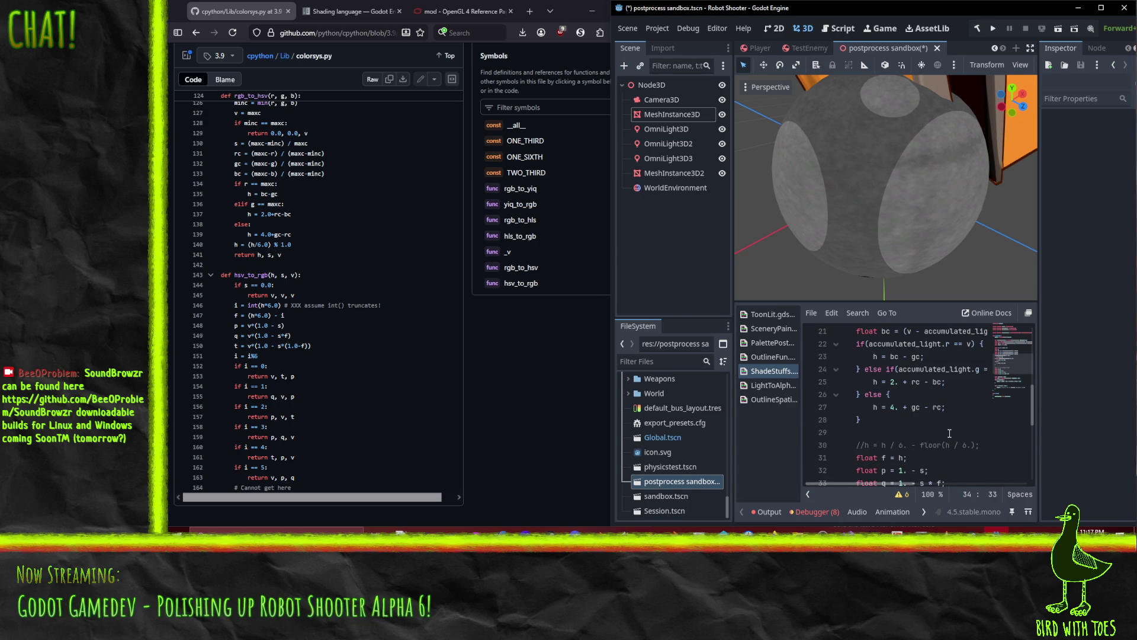
scroll(944, 440, "down", 2)
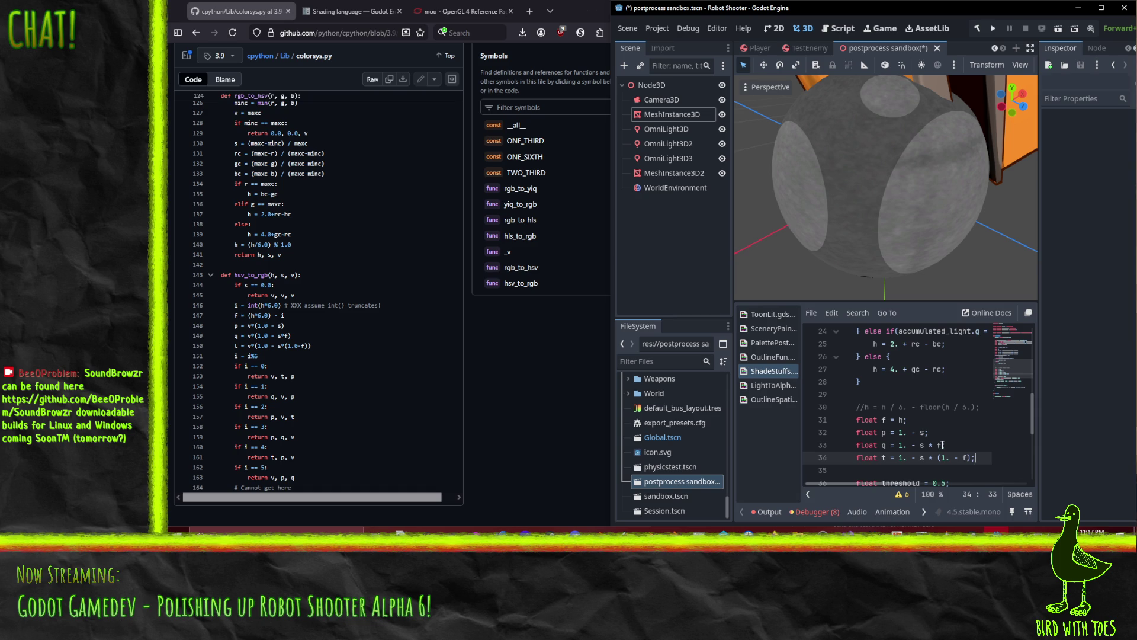
scroll(942, 445, "up", 1)
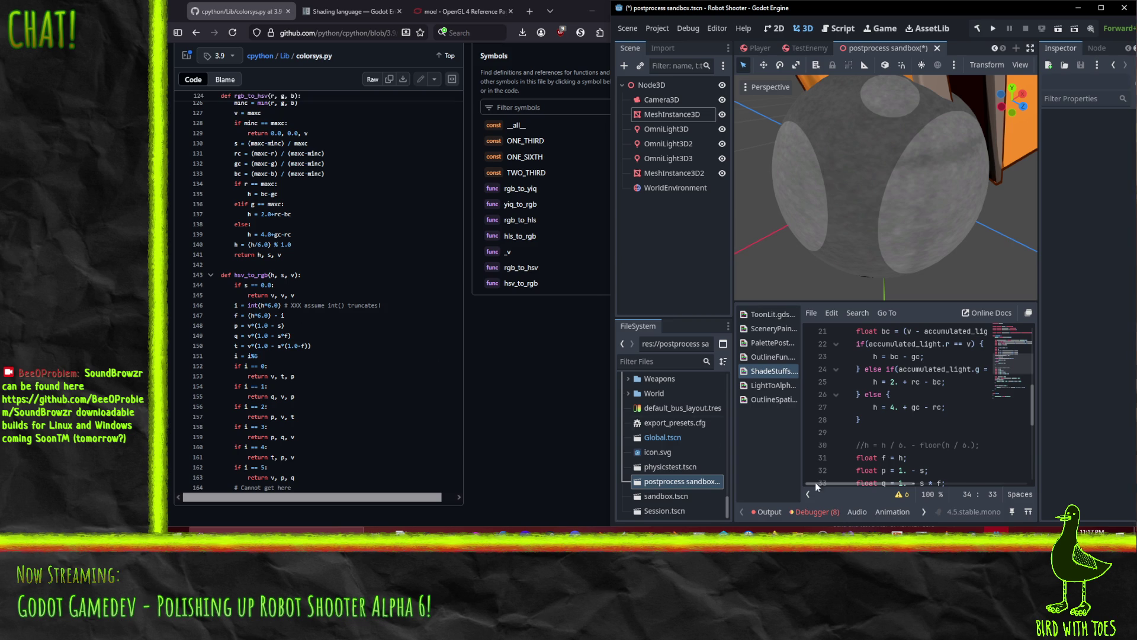
scroll(928, 454, "down", 2)
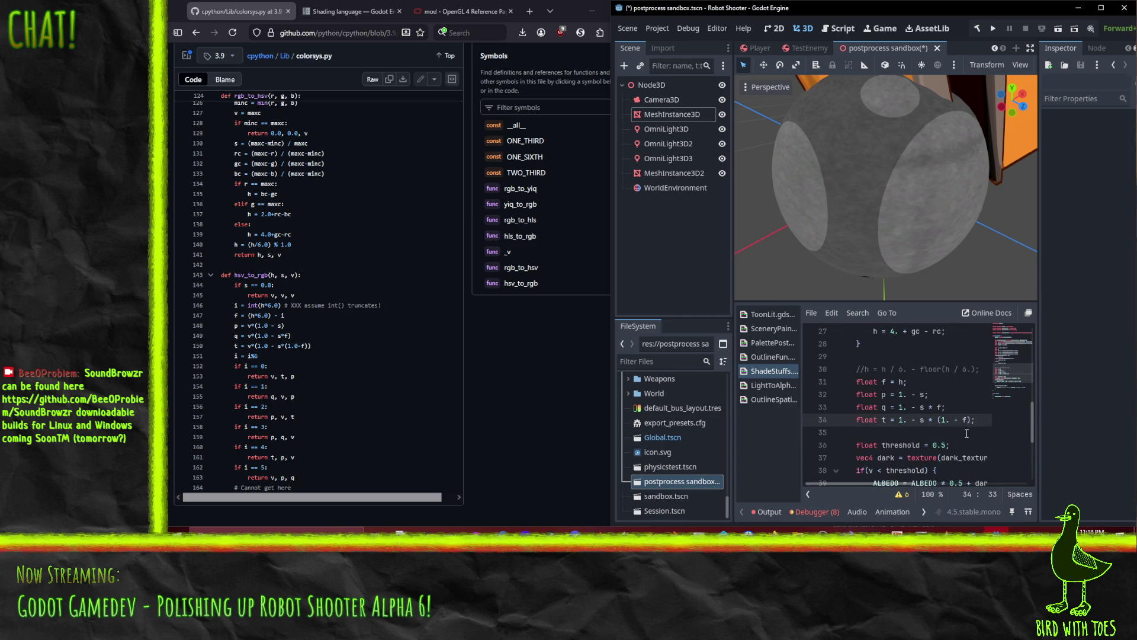
Add an empty if(h < 1) { block below the t line, removing the stray colon.
key("Return")
type("if(h < ")
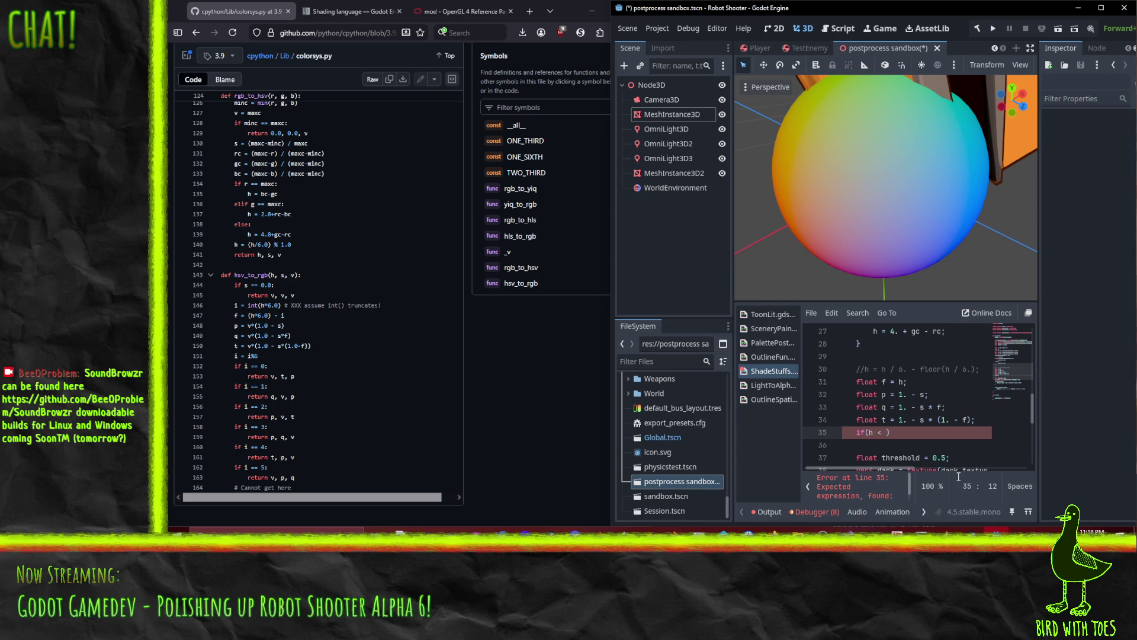
type("1): {")
key("Left")
key("Left")
key("BackSpace")
key("Right")
key("Right")
key("Return")
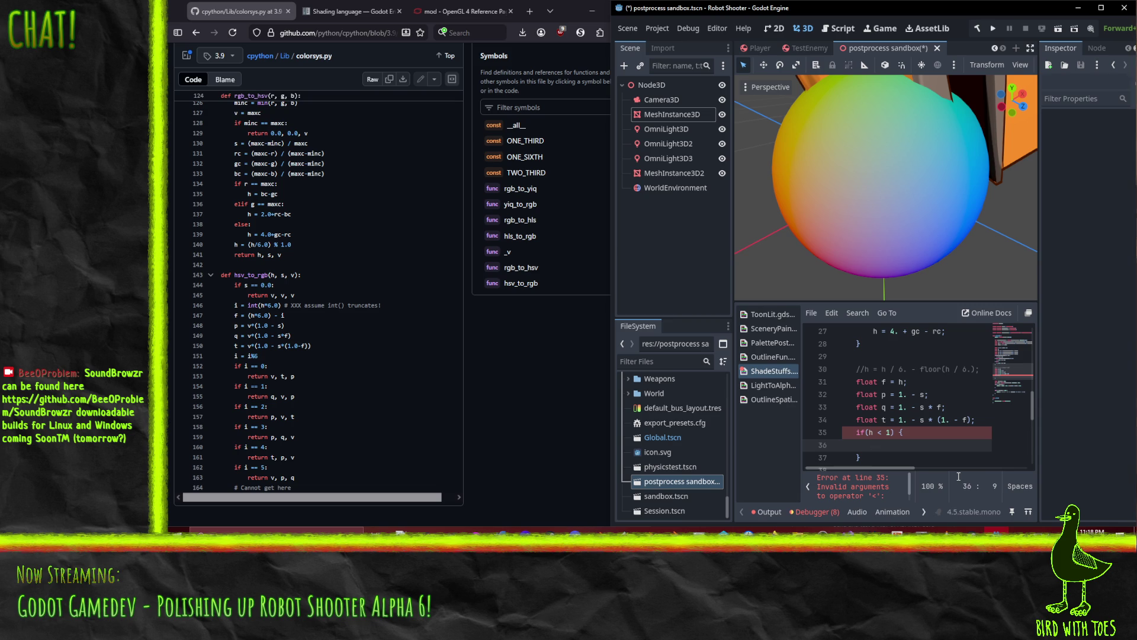
scroll(936, 414, "down", 3)
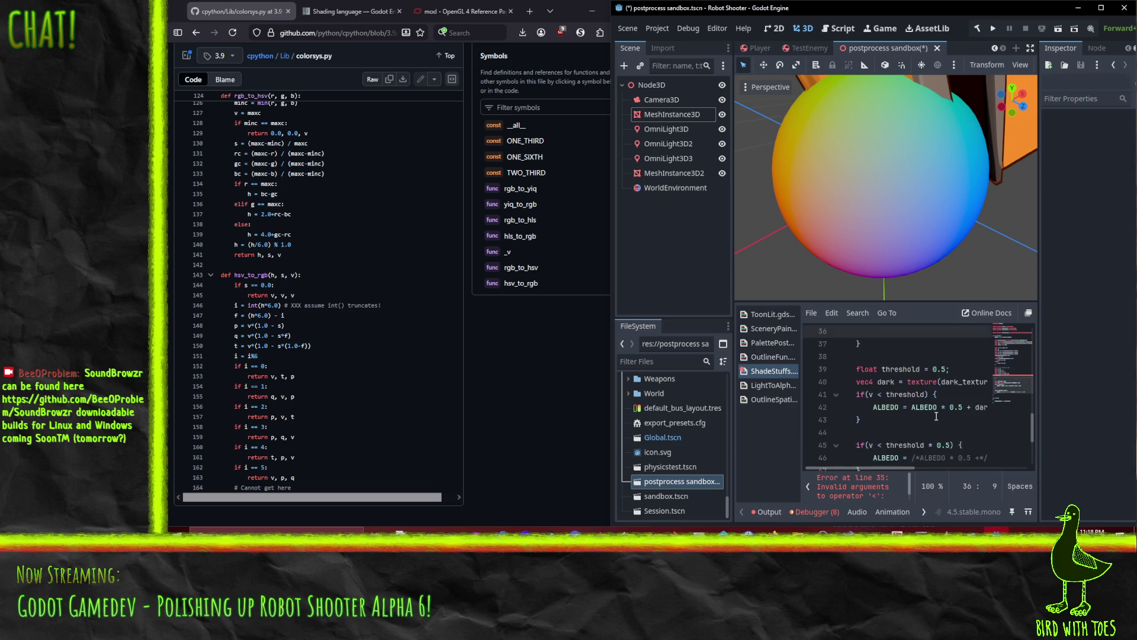
scroll(936, 414, "up", 1)
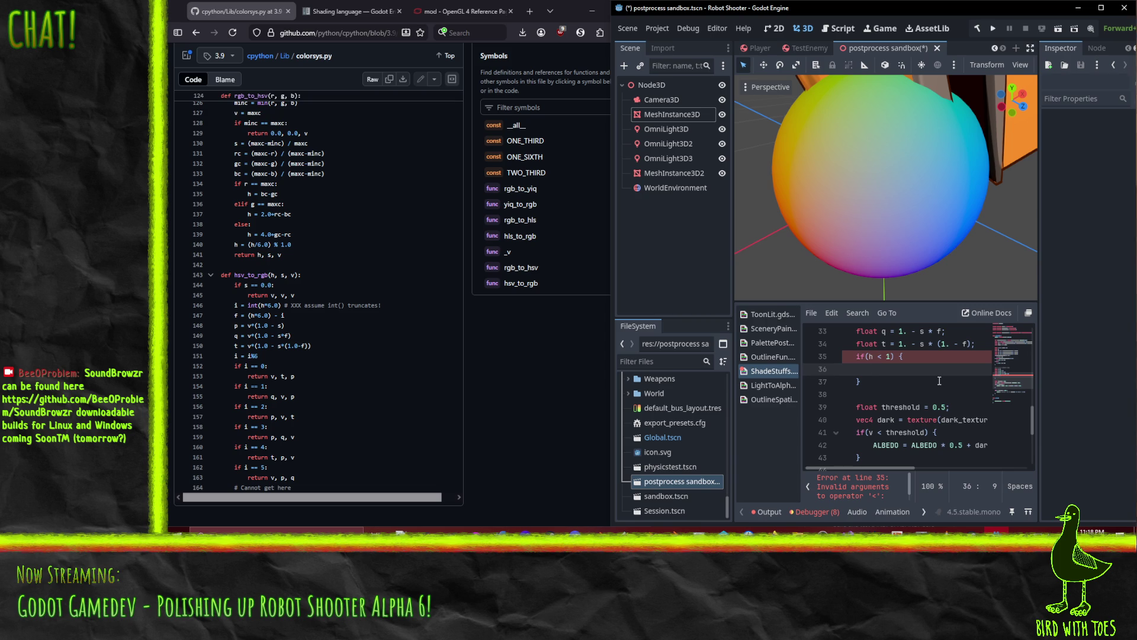
scroll(904, 387, "up", 2)
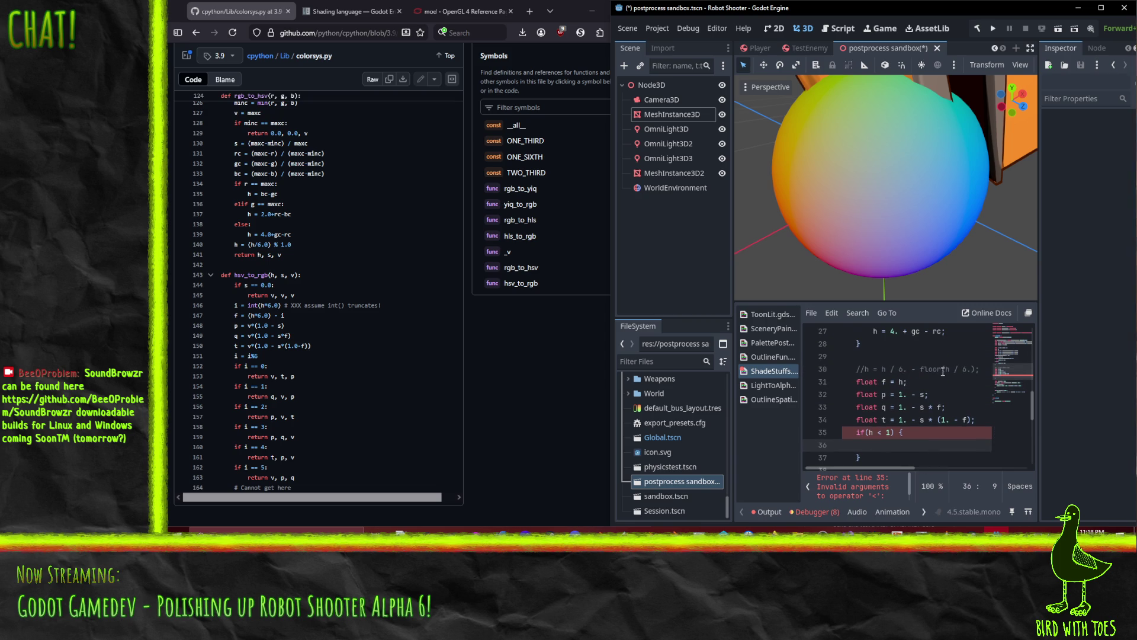
left_click(929, 371)
key("End")
Declare vec3 color; and set color = vec3(v,t,p); inside the first branch.
key("Return")
type("vec")
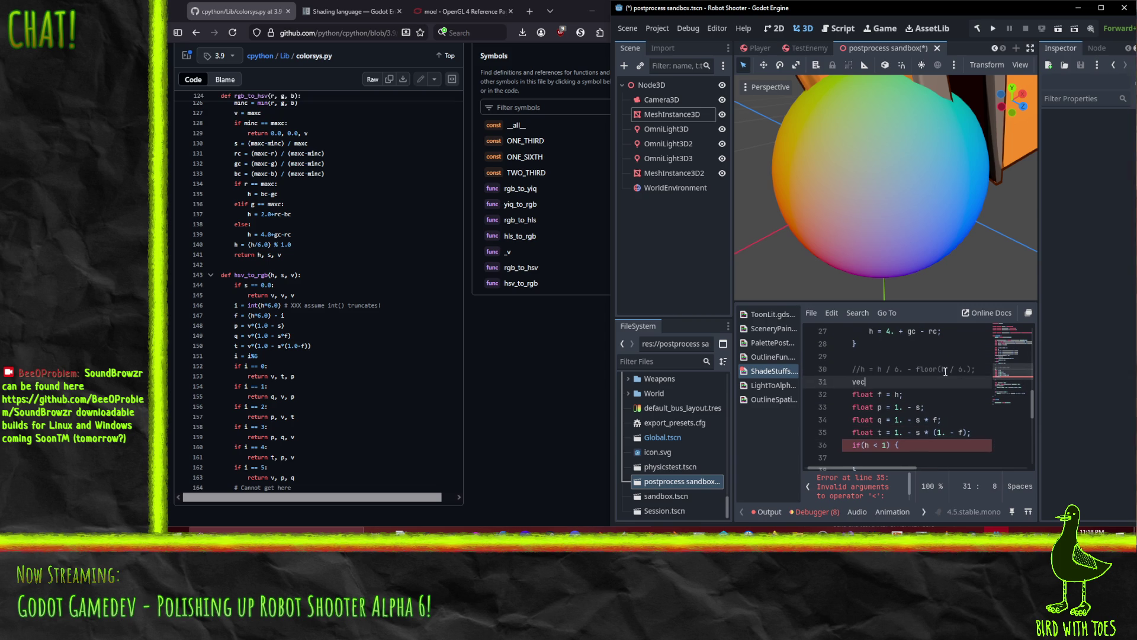
type("3 color;")
scroll(912, 397, "down", 1)
left_click(882, 421)
type("color ")
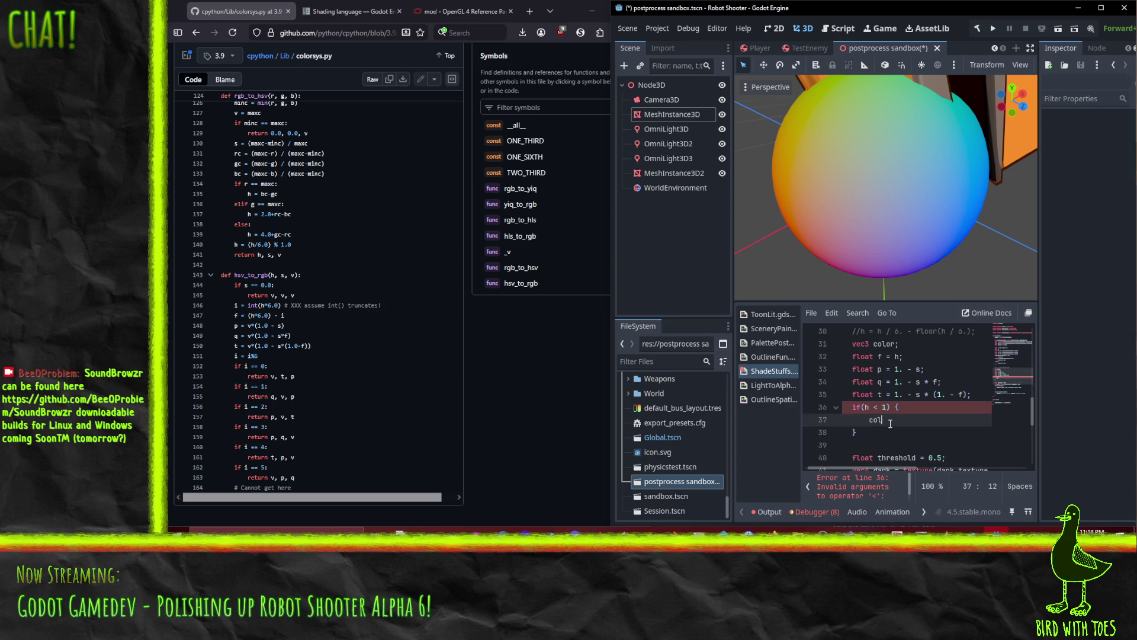
type("= vec3(v")
type(",t,p")
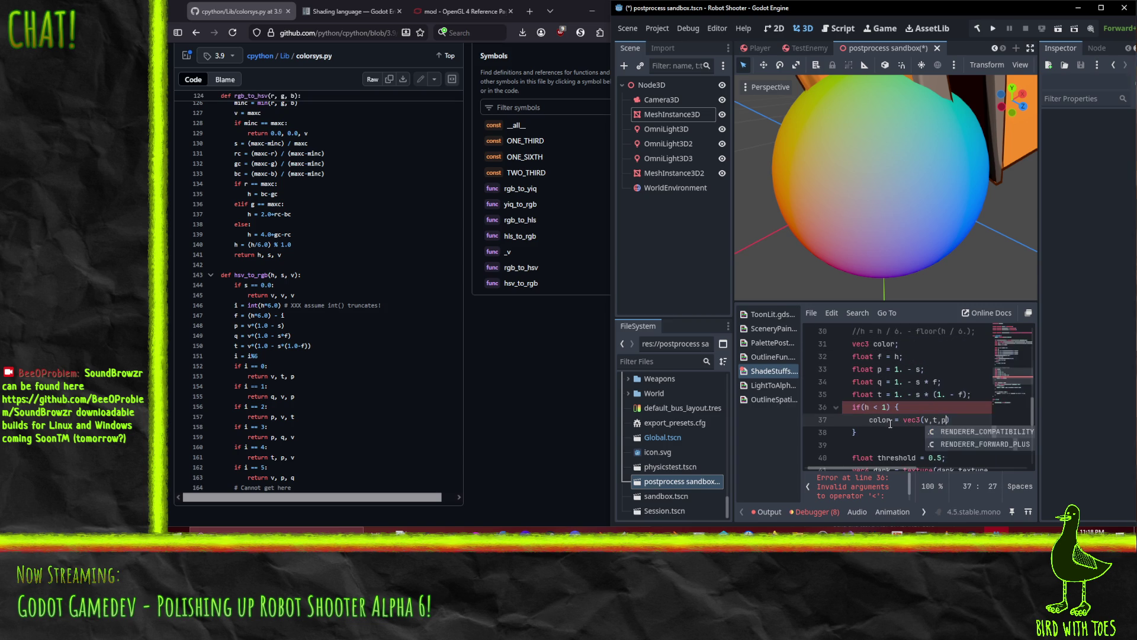
type(");")
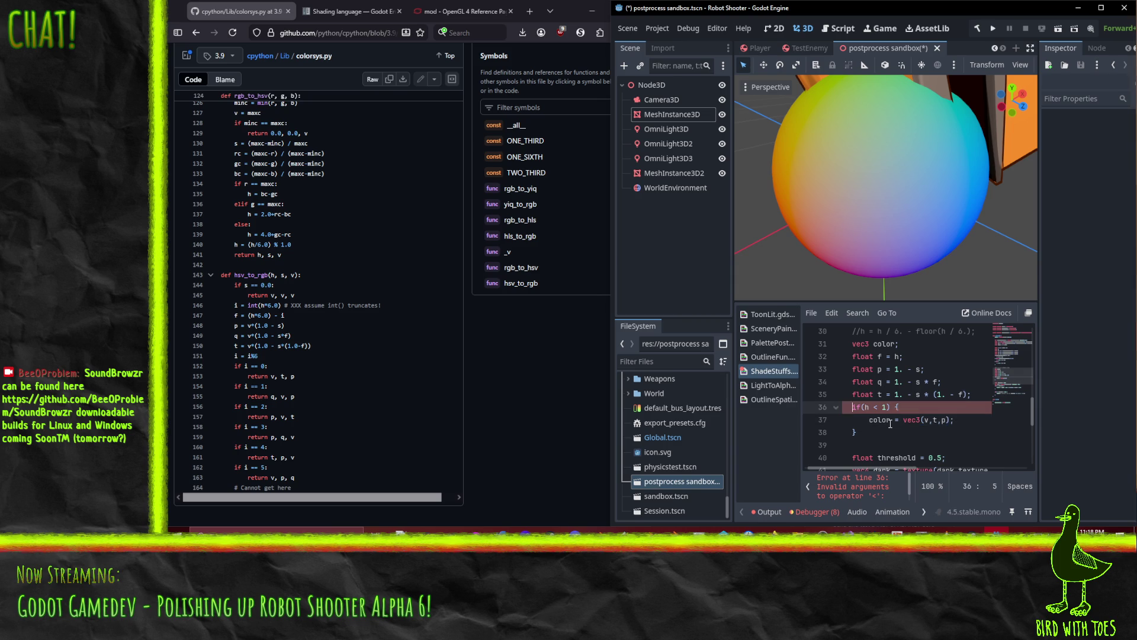
key("Down")
Start an else if(h < line and make the first condition h <= 1..
key("End")
type("else if")
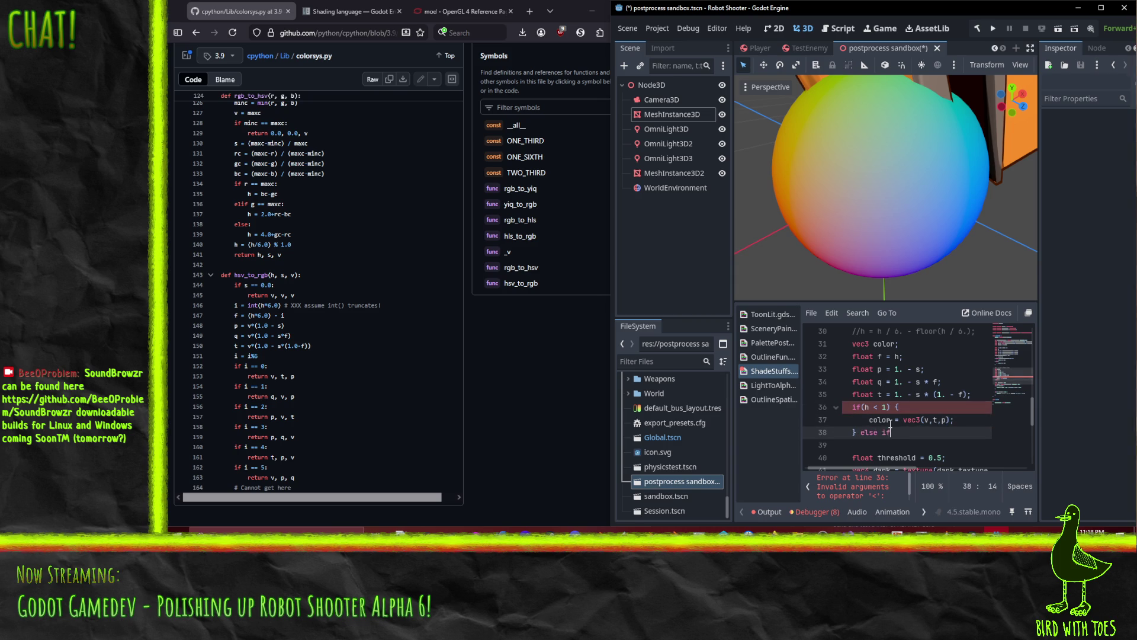
type("(h <")
key("Up")
key("Up")
key("Left")
key("Left")
key("Left")
type(".")
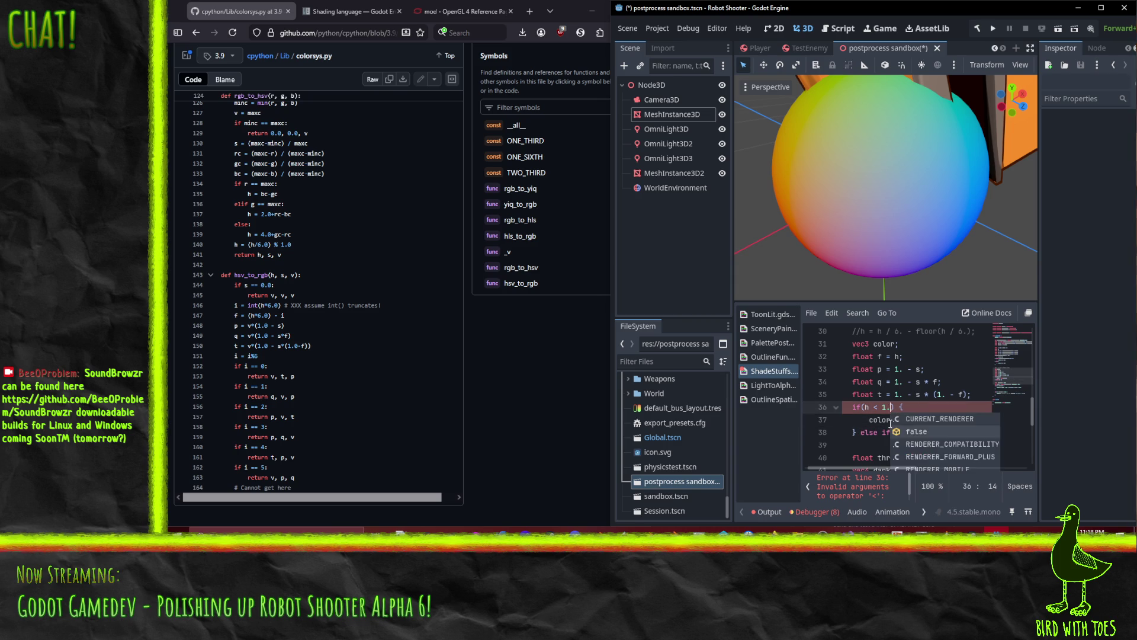
key("Left")
key("Left")
key("Left")
type("=")
Complete else if(h <= 2.) { with color = vec3(q, v, p);.
key("Escape")
key("Down")
key("Down")
key("Right")
key("Right")
key("Right")
type("= 2.) ")
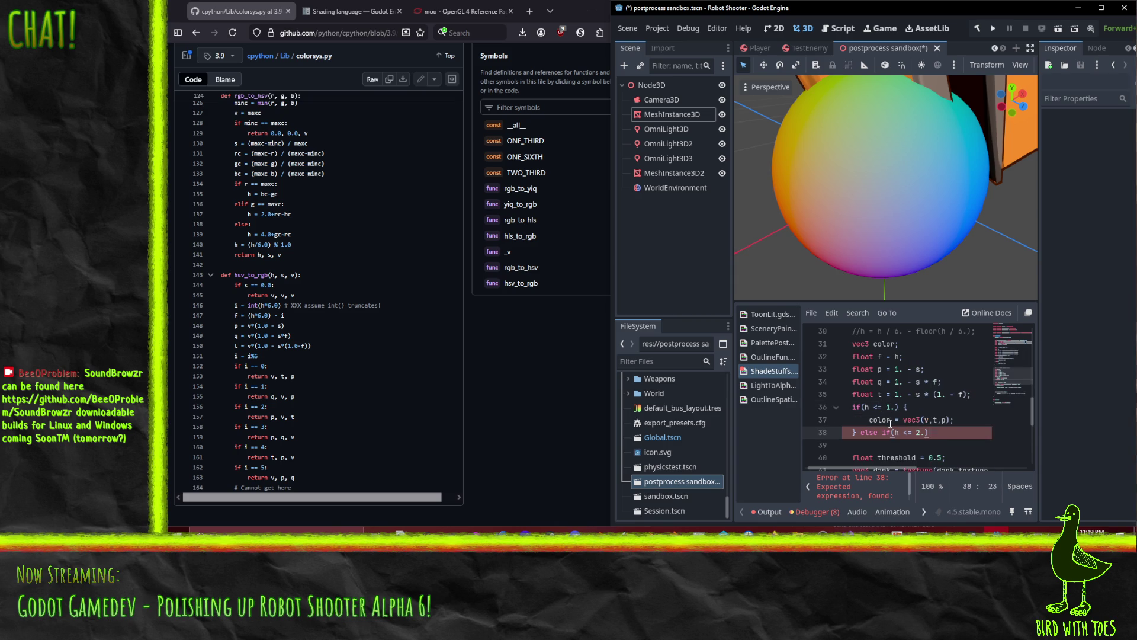
type("{")
key("Return")
type("colr")
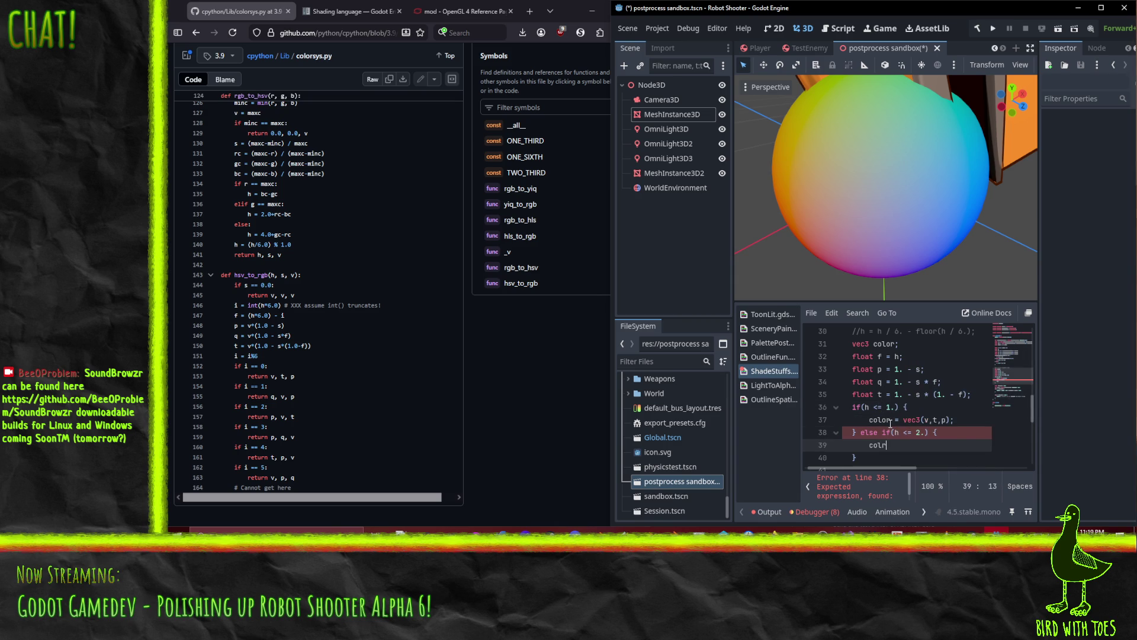
key("BackSpace")
type("or = ")
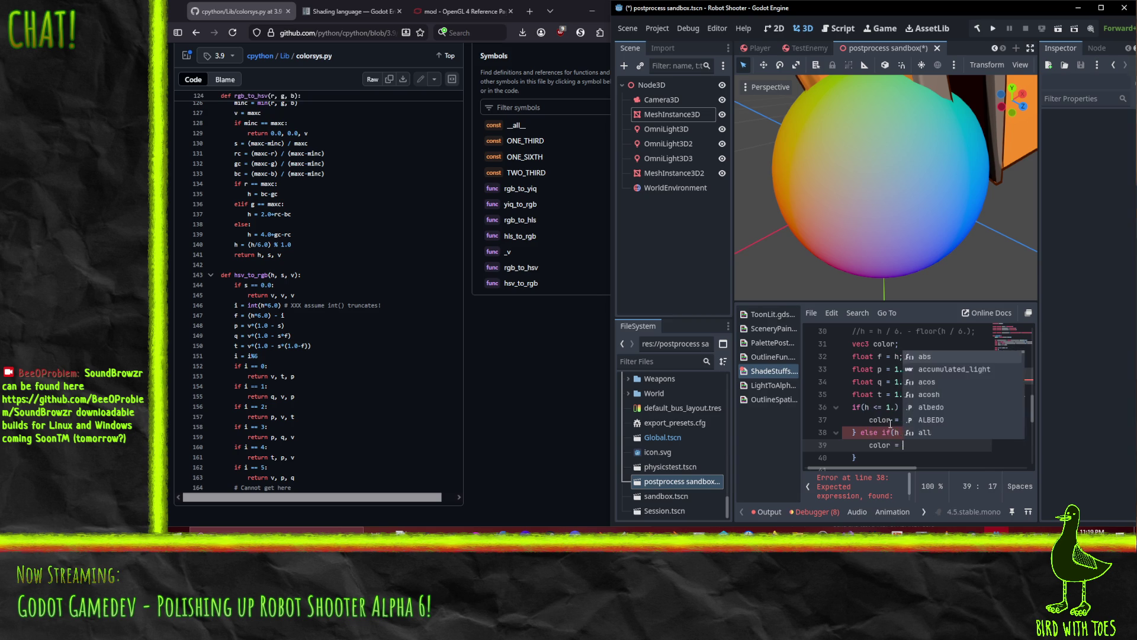
type("vec3(")
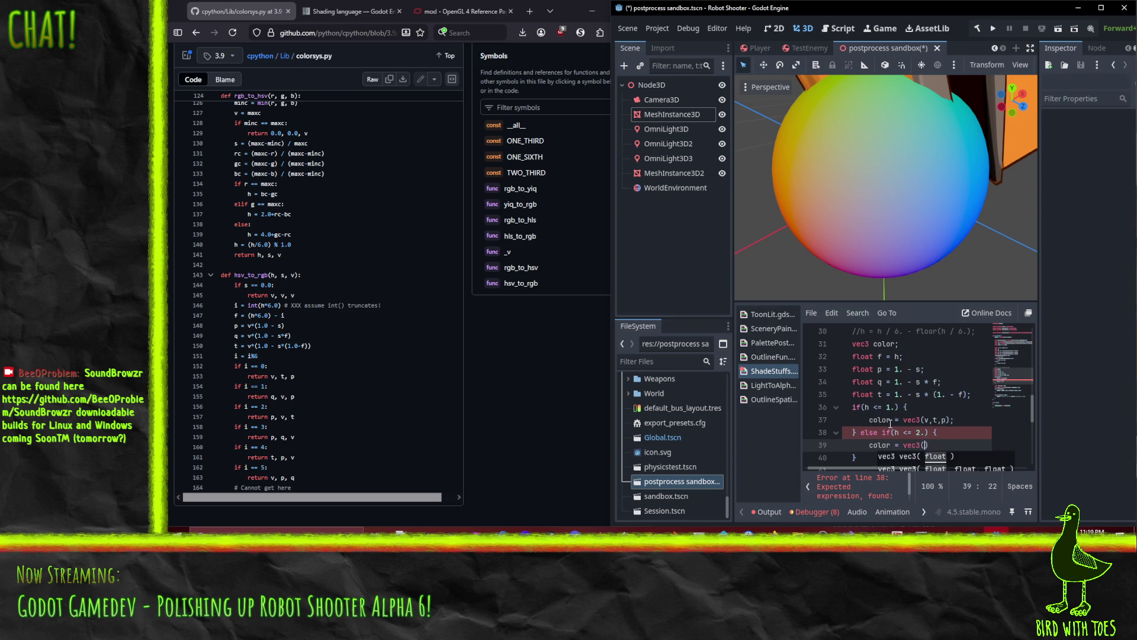
type("q, v, p")
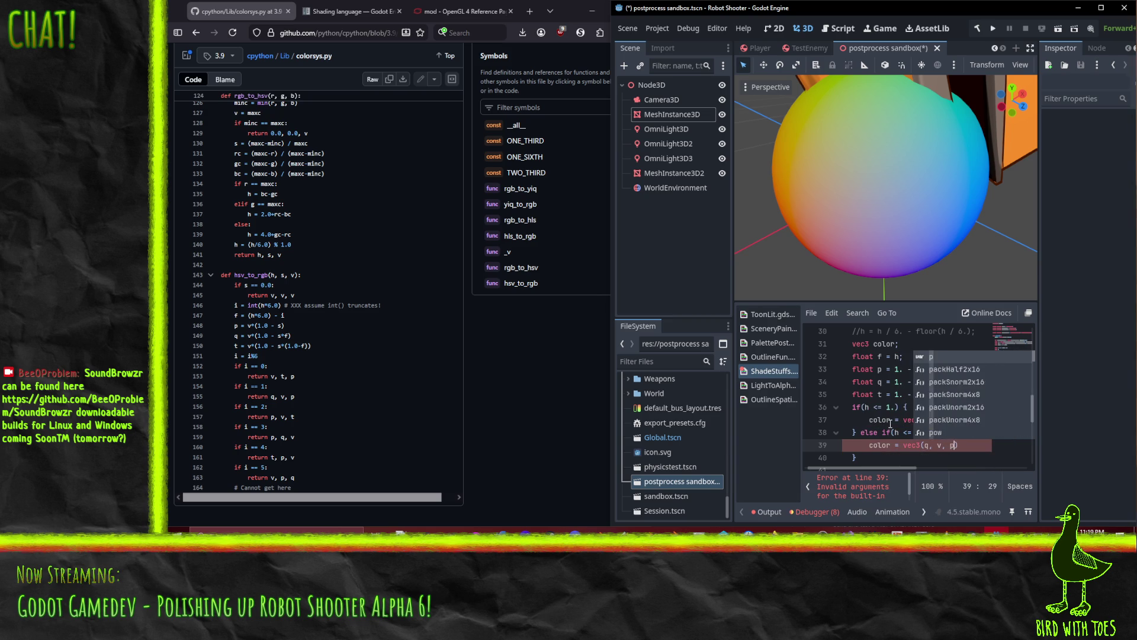
type(");")
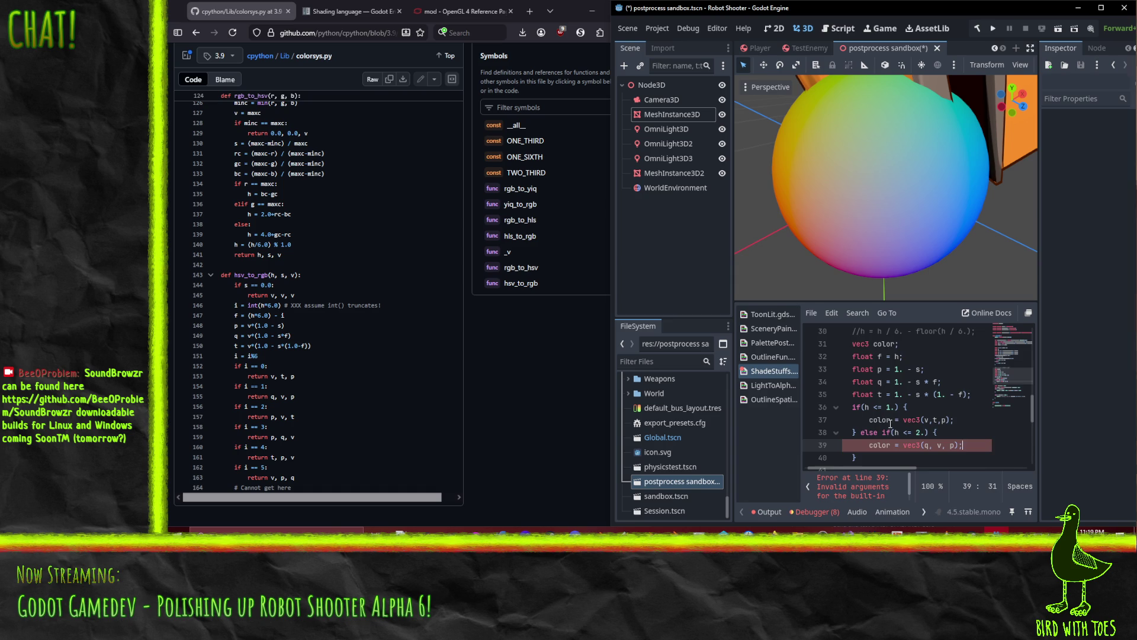
scroll(890, 414, "up", 4)
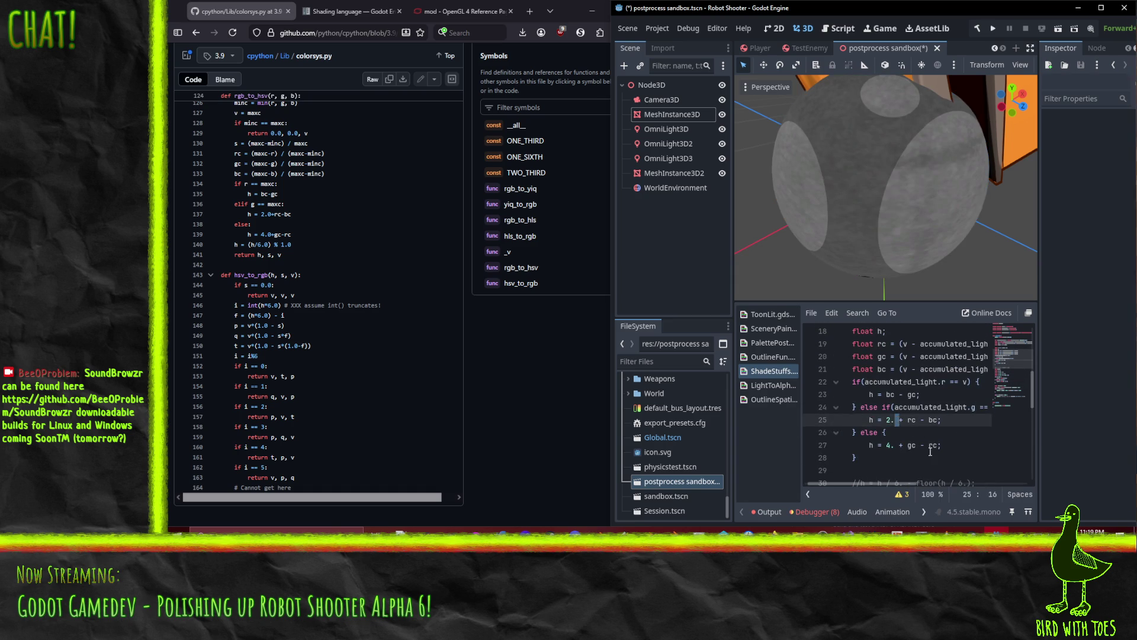
Add an else if(h <= 3.) branch setting color to vec3(p, v, t).
left_click(912, 406)
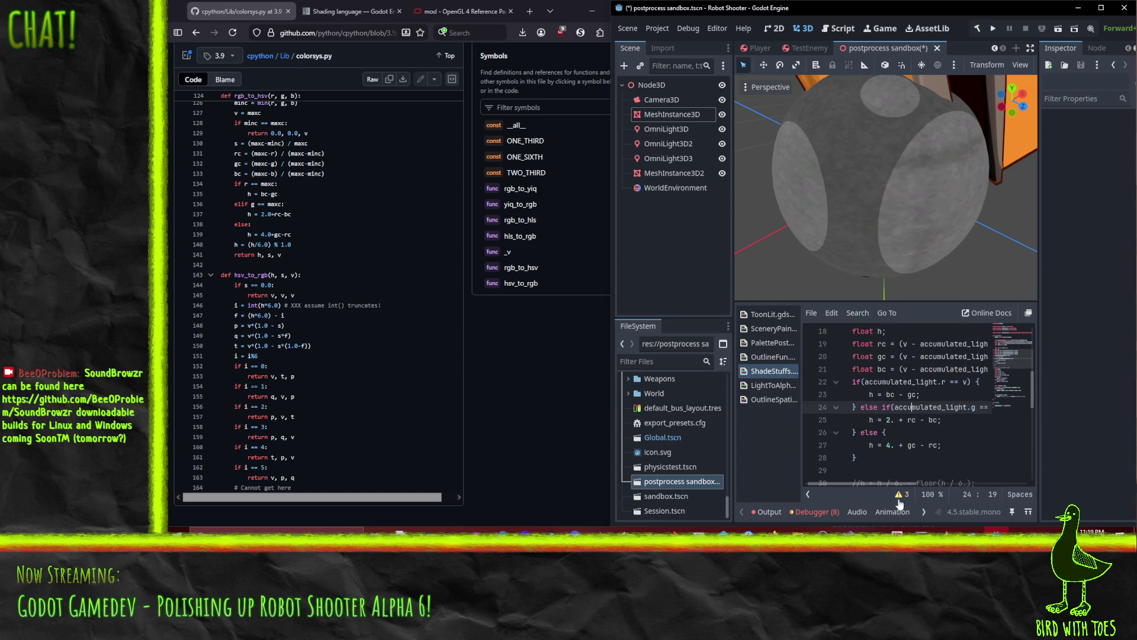
scroll(885, 480, "down", 4)
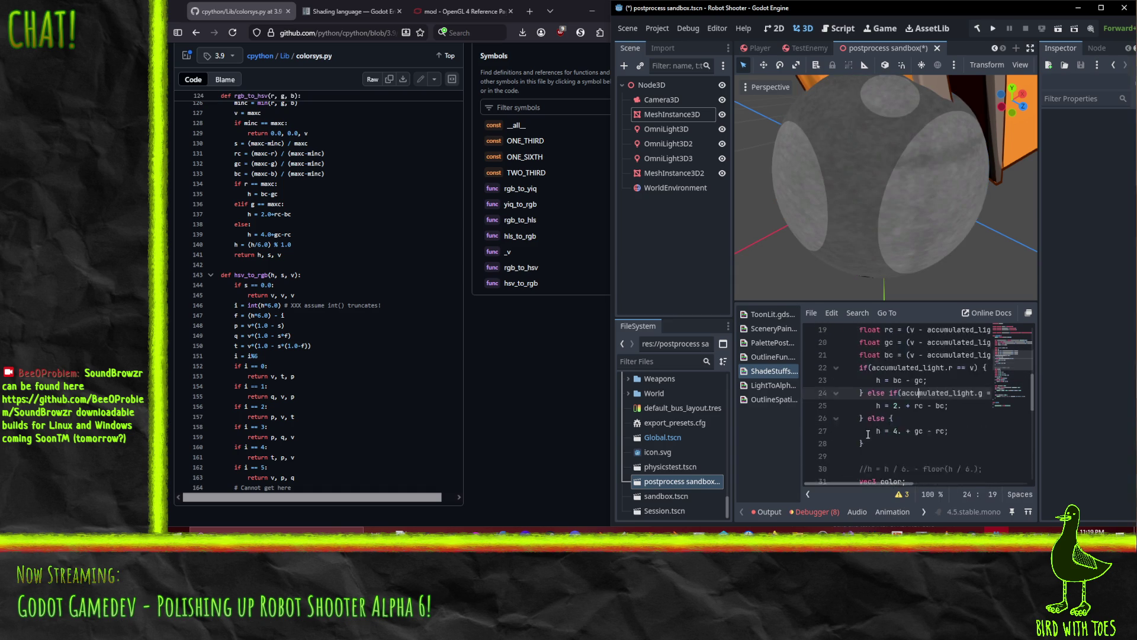
left_click(924, 458)
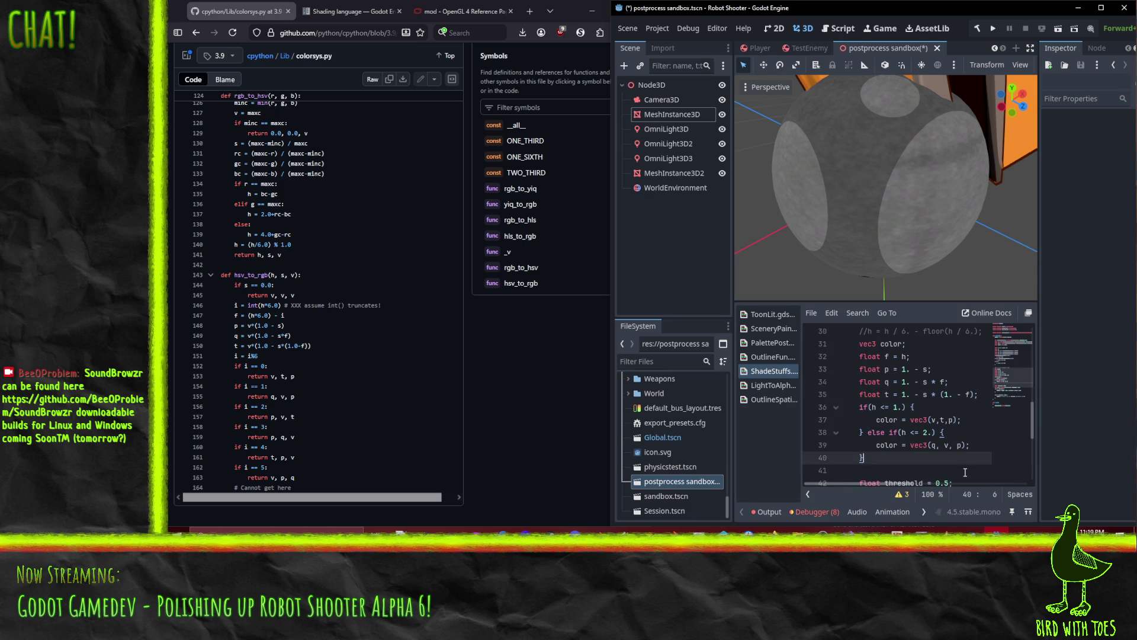
type(" else if(h")
type(" <")
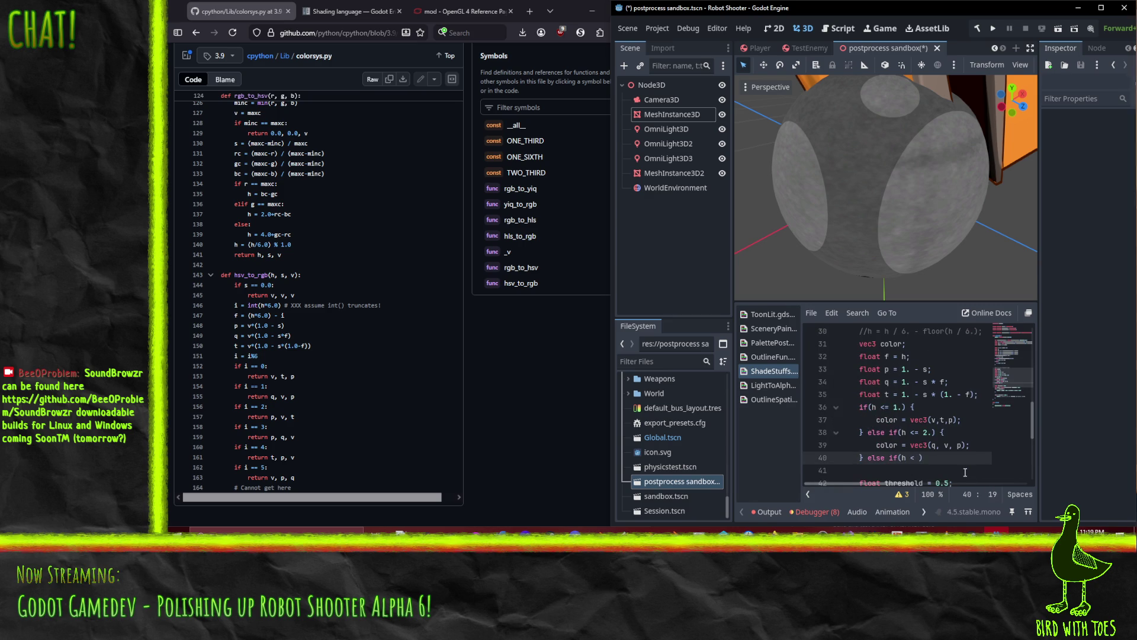
type("= 3.")
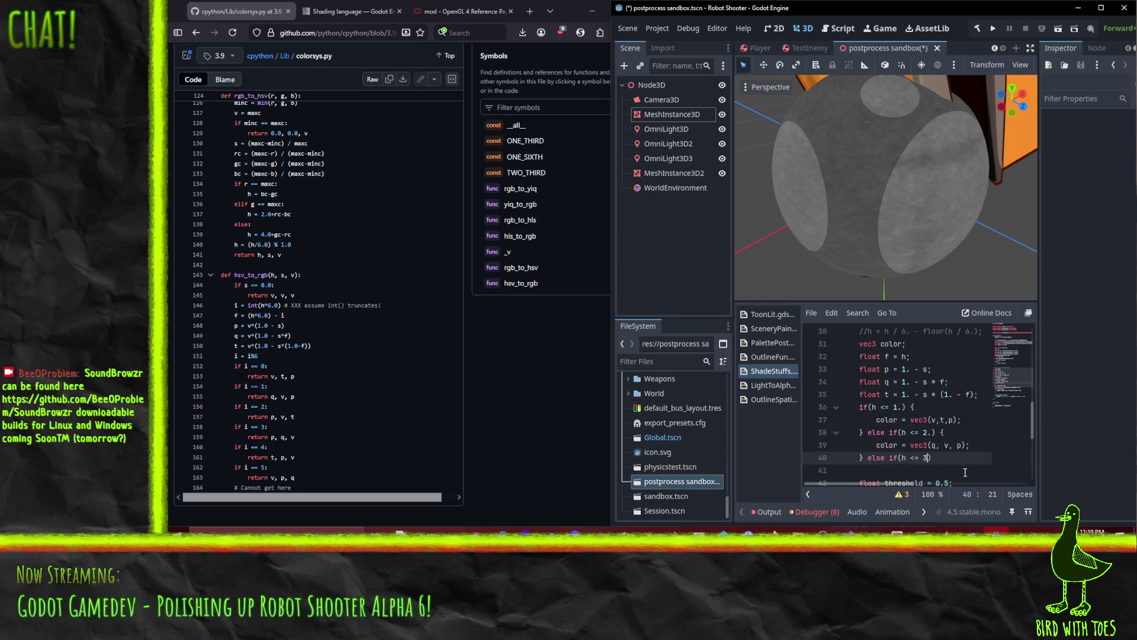
type(") {")
key("Return")
type("color =")
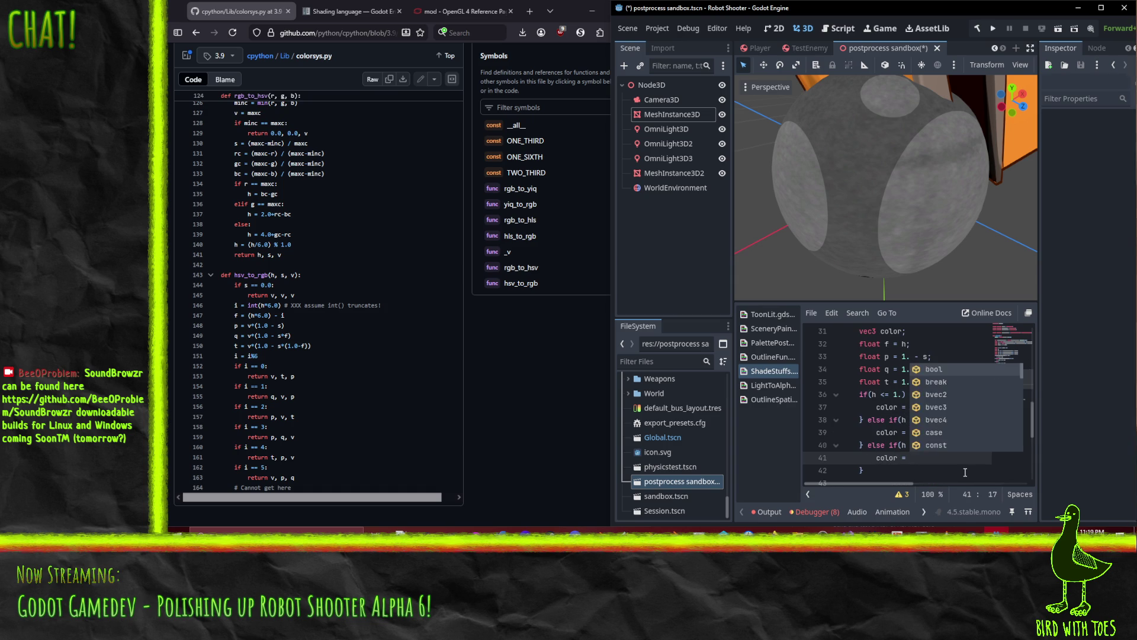
scroll(940, 462, "down", 2)
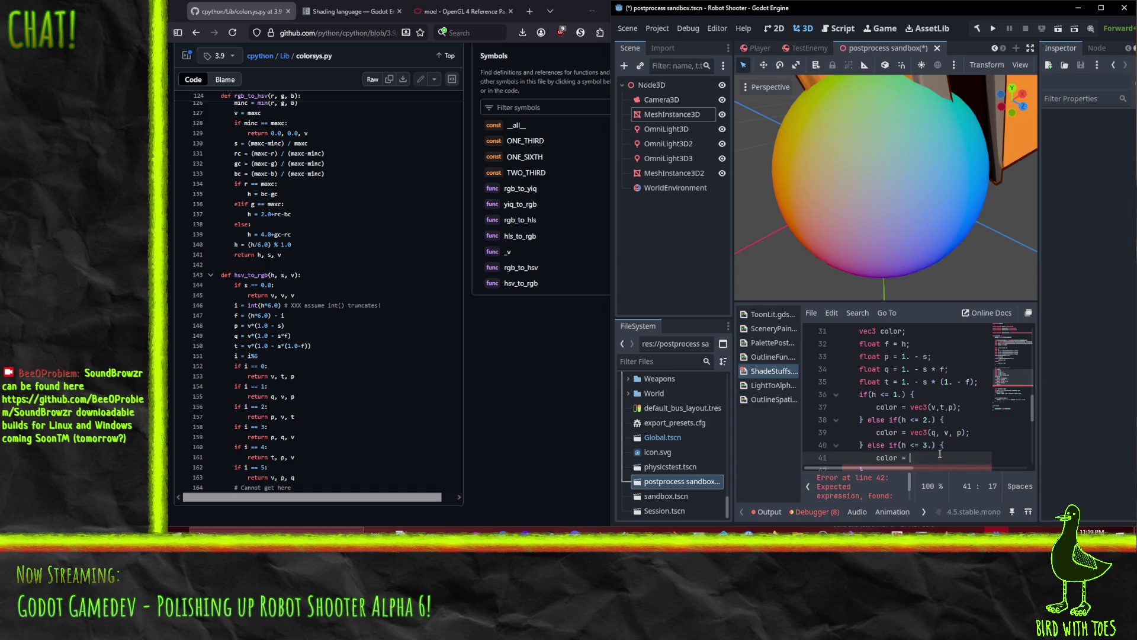
type("ve")
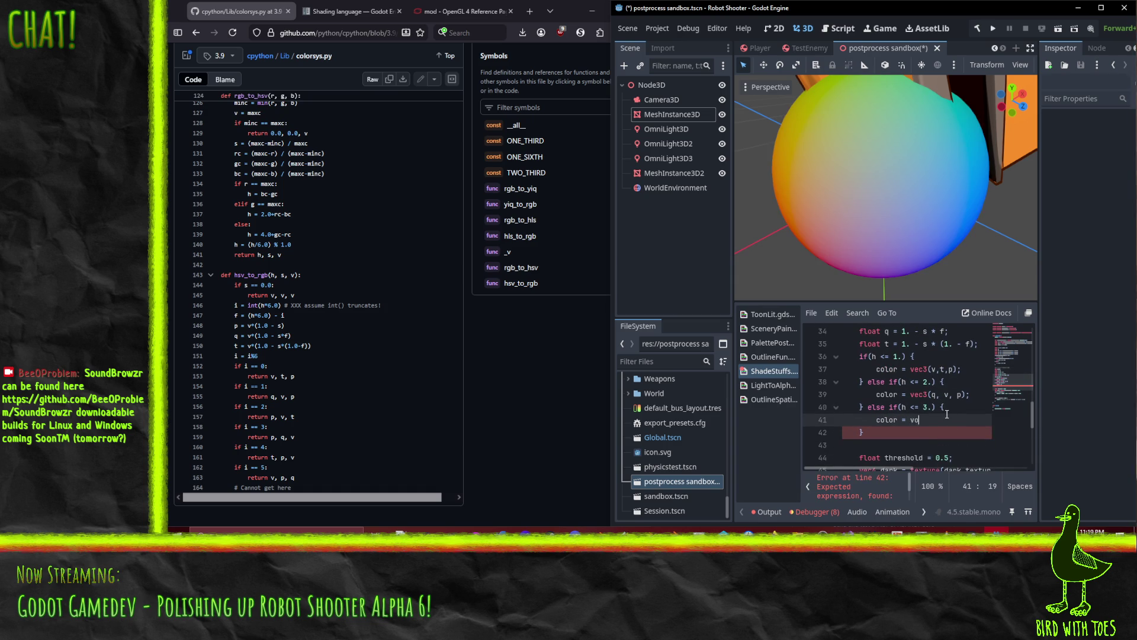
type("c3")
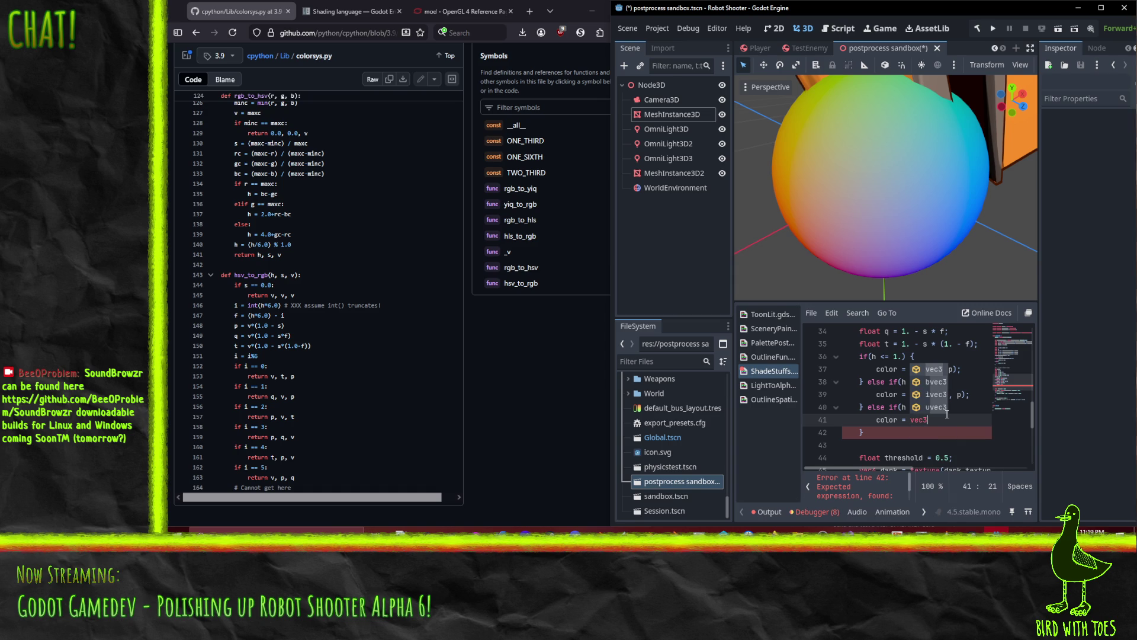
type("(")
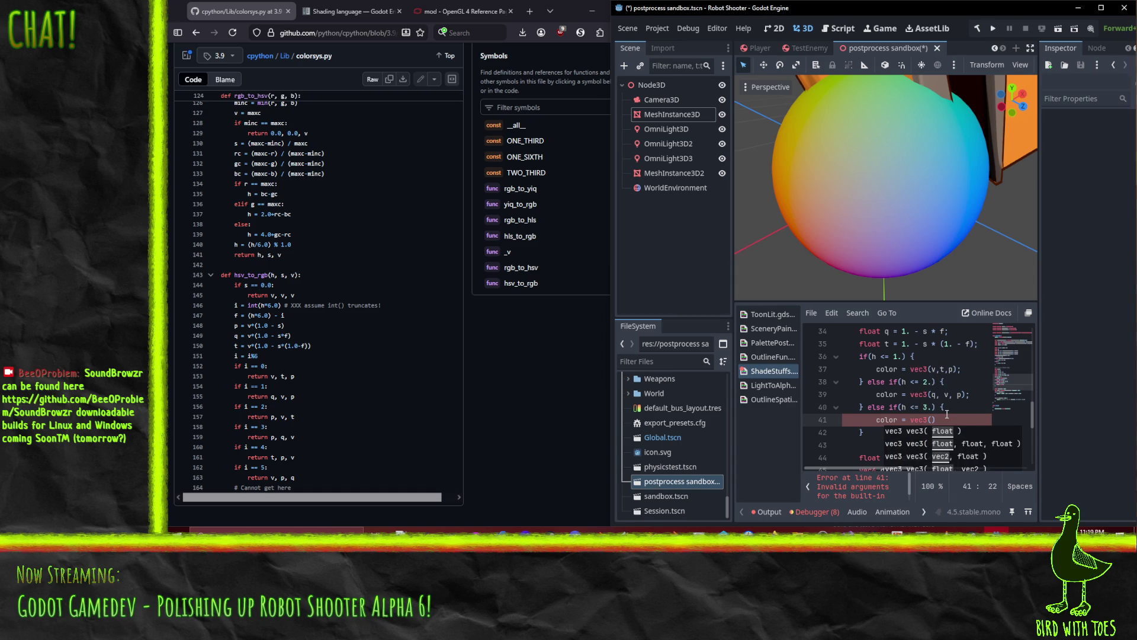
type("p , v, t")
type(";")
Add an else if(h <= 4.) branch setting color = vec3(p, q, v);.
key("Down")
type("else")
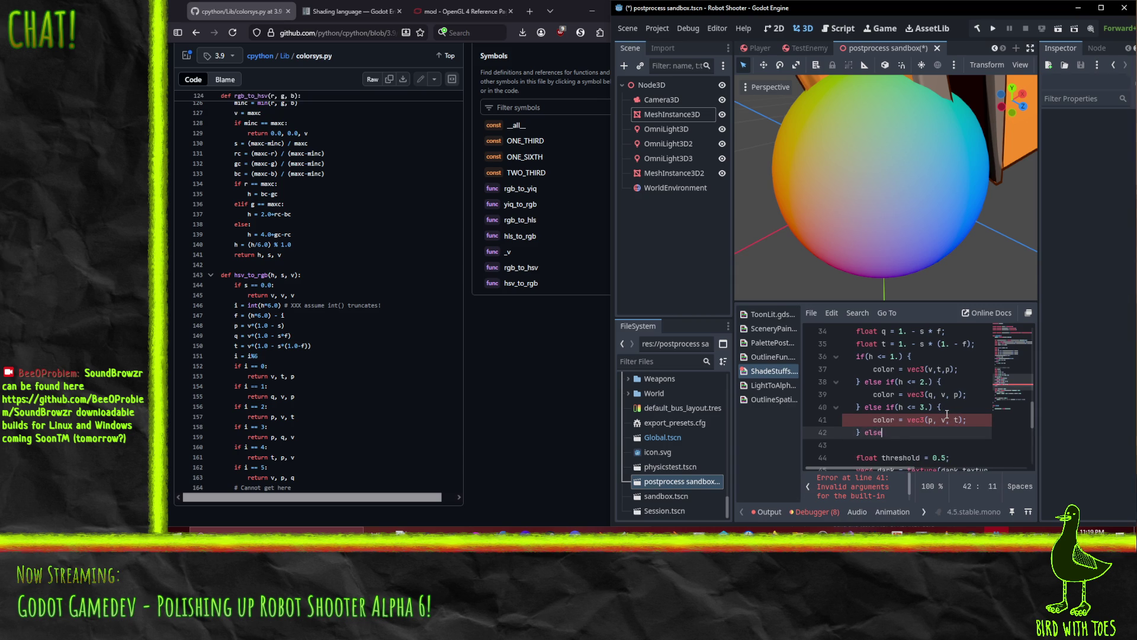
type(" if(h <= ")
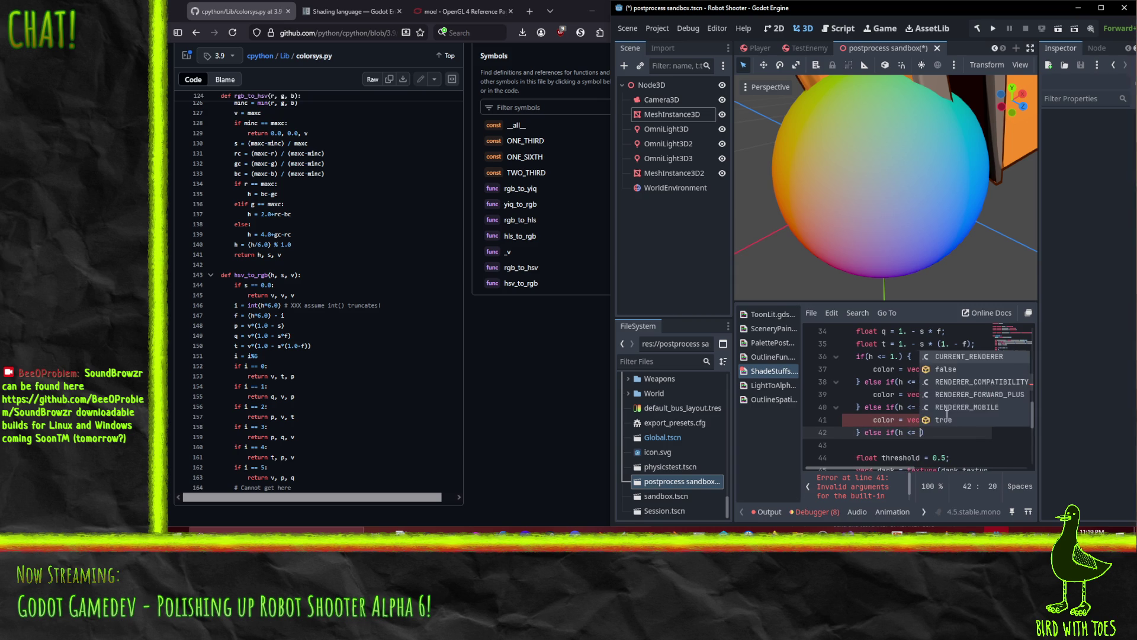
type("4.) {")
key("Return")
type("color = vec3(")
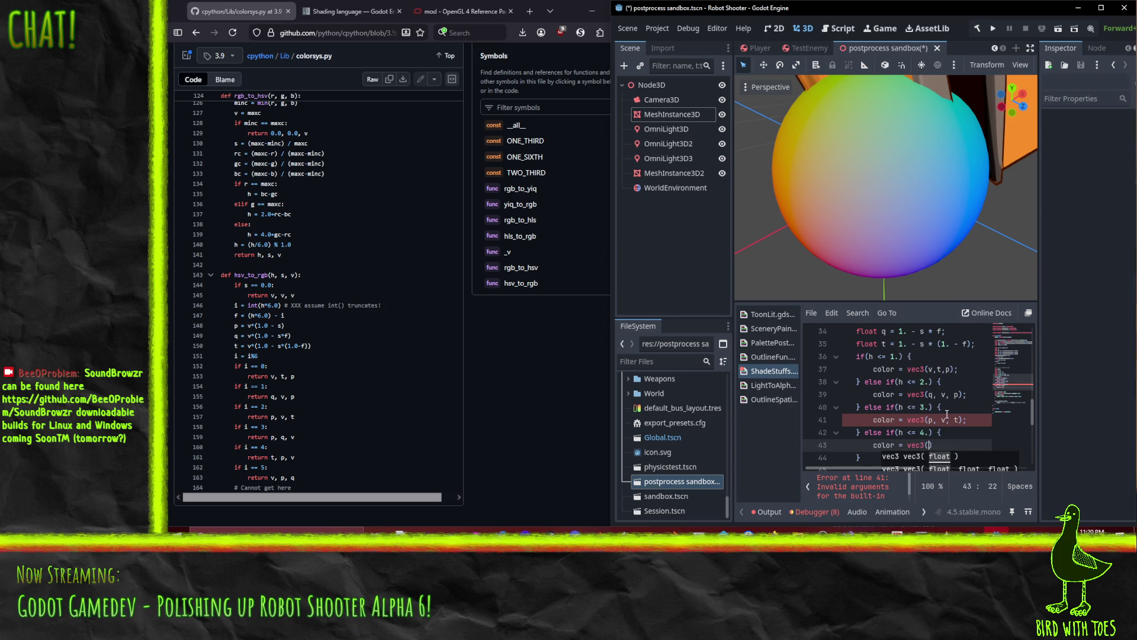
type("p, q, v)")
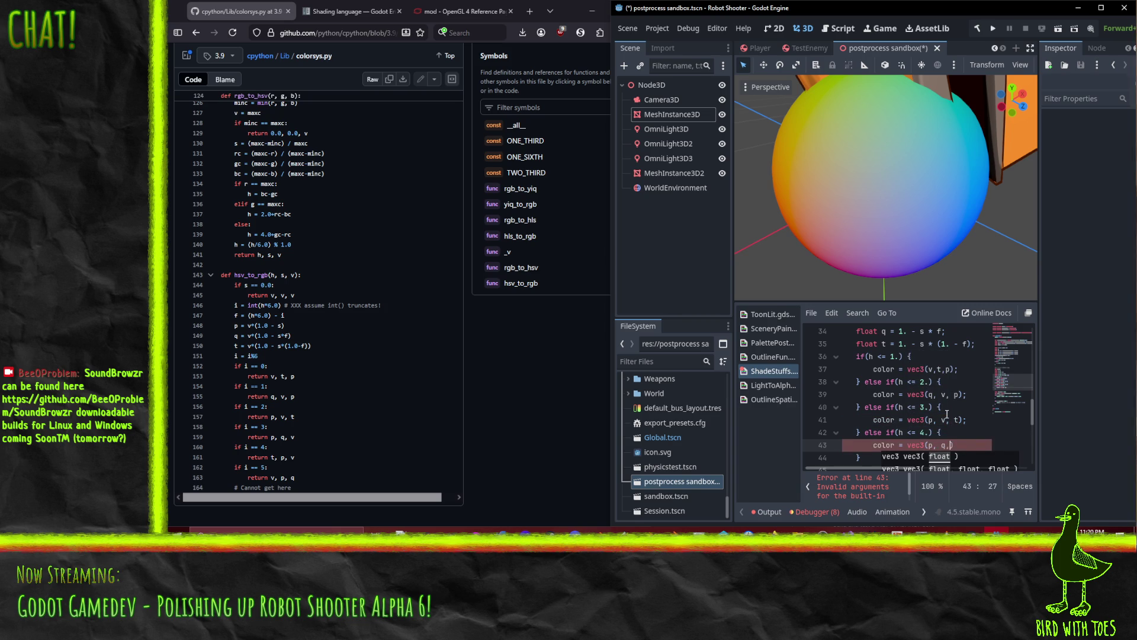
type(";")
key("Down")
Add an else if(h <= 5.) branch setting color = vec3(v, q, p);.
type("else if(h <= ")
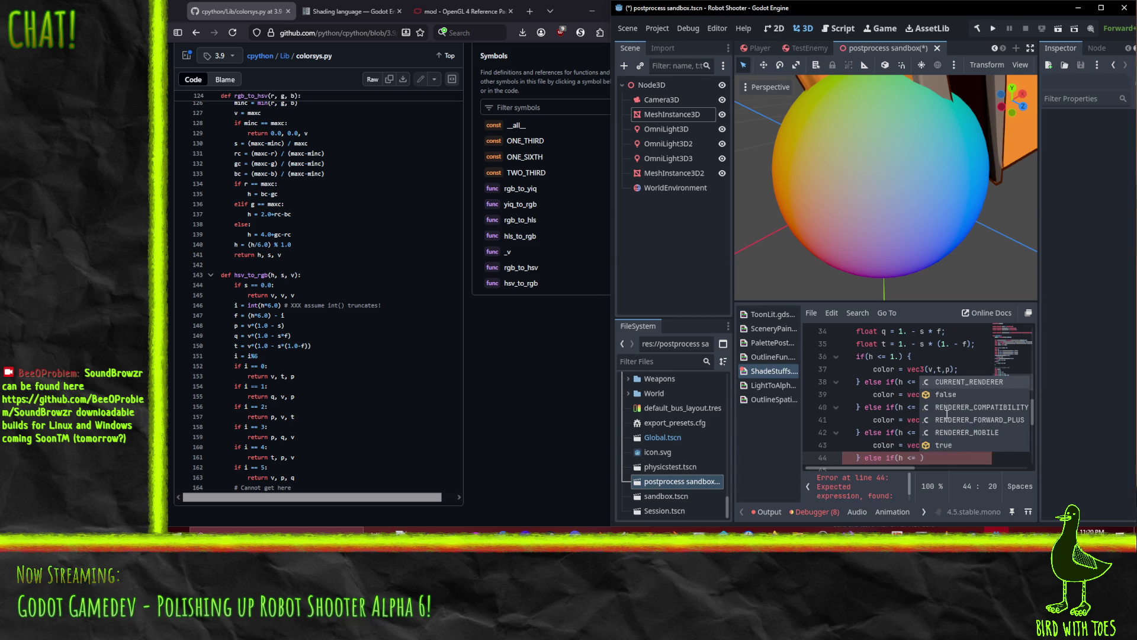
type("5.)")
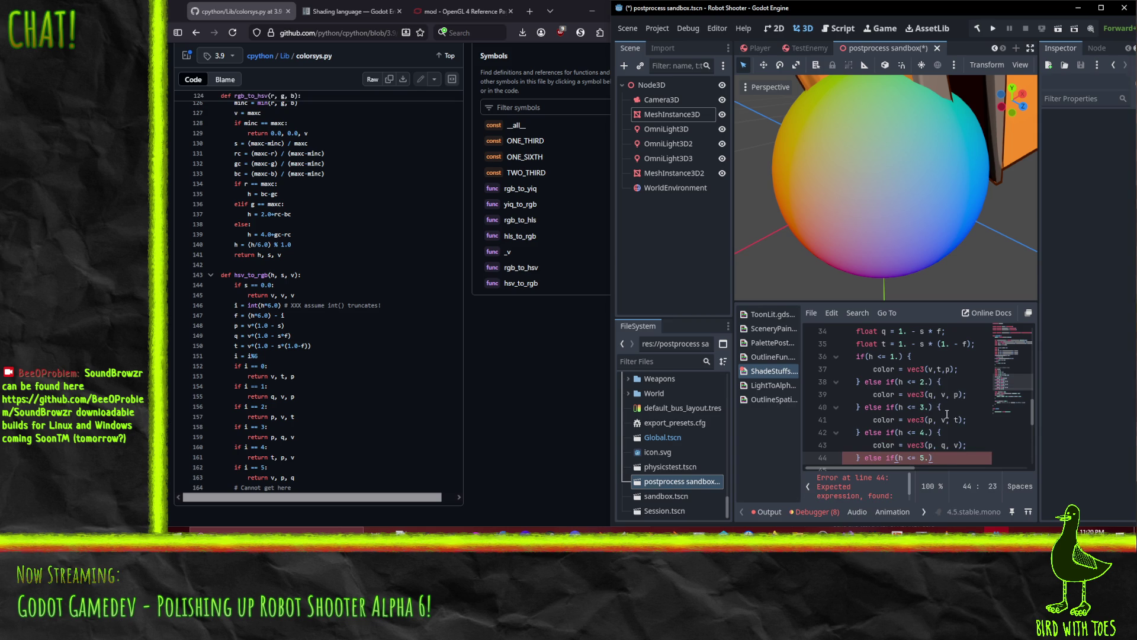
type(" {")
key("Return")
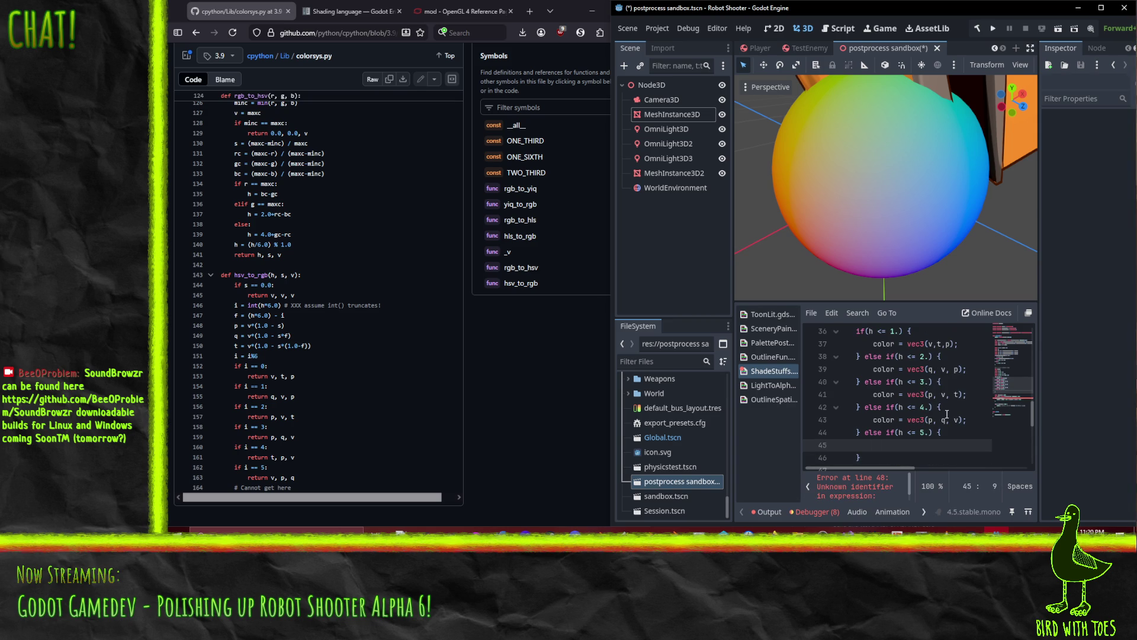
type("col")
type("or = ")
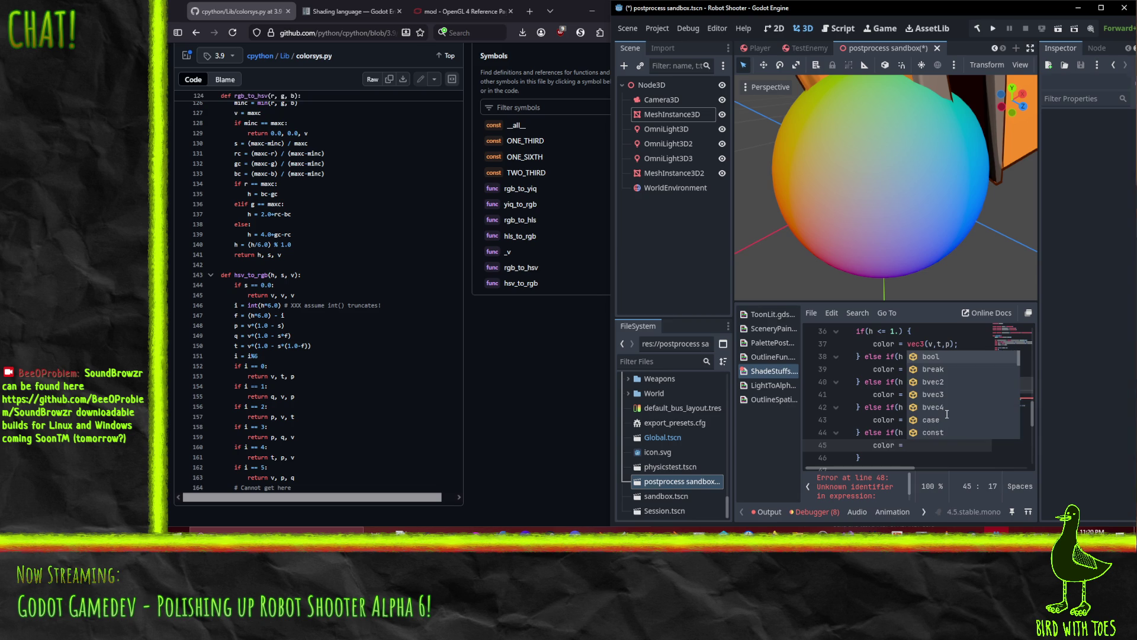
type("vec3")
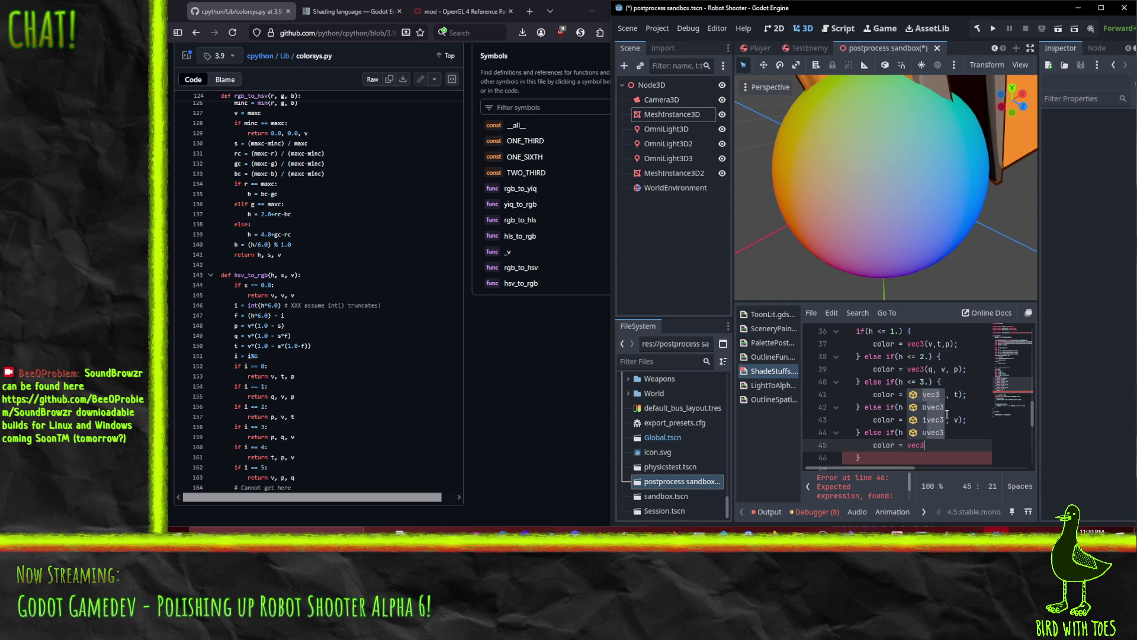
type("(v, q, p);")
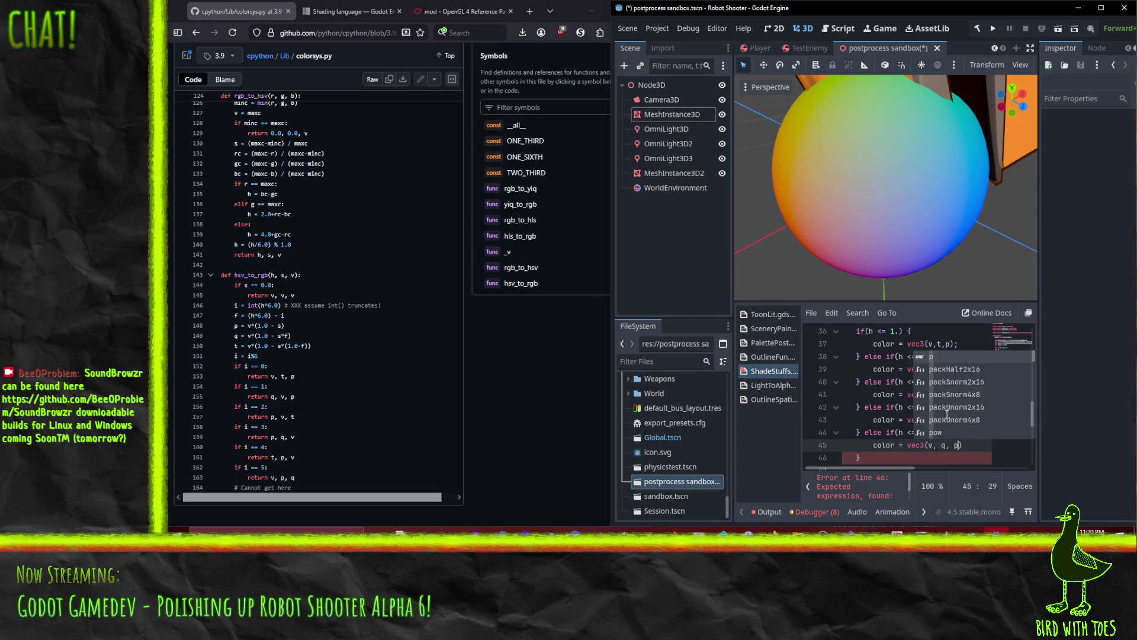
key("Up")
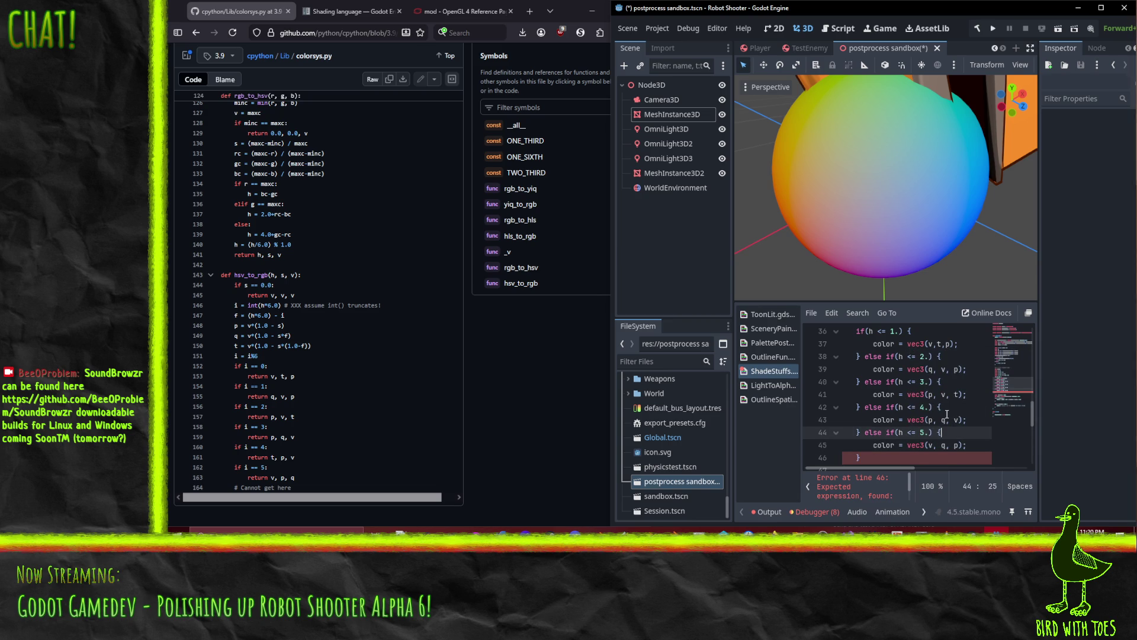
left_click(916, 445)
scroll(936, 455, "down", 1)
scroll(936, 455, "down", 2)
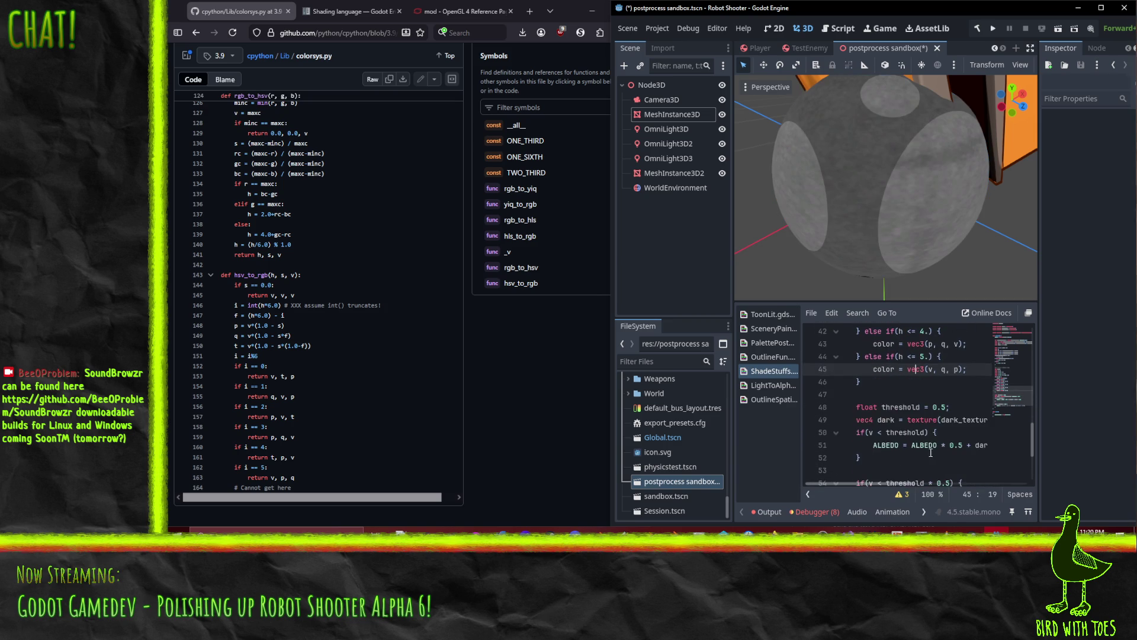
left_click(876, 394)
Try an ALBEDO = color; line after the branches, then delete it again.
key("Return")
key("Tab")
type("ALBEDO")
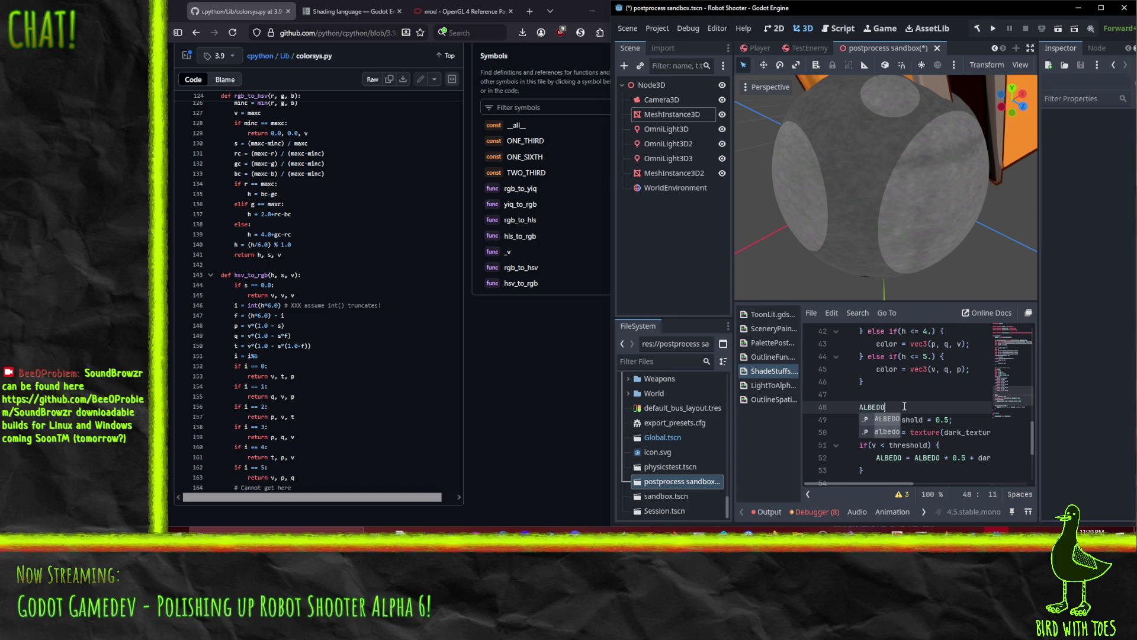
type(" = co")
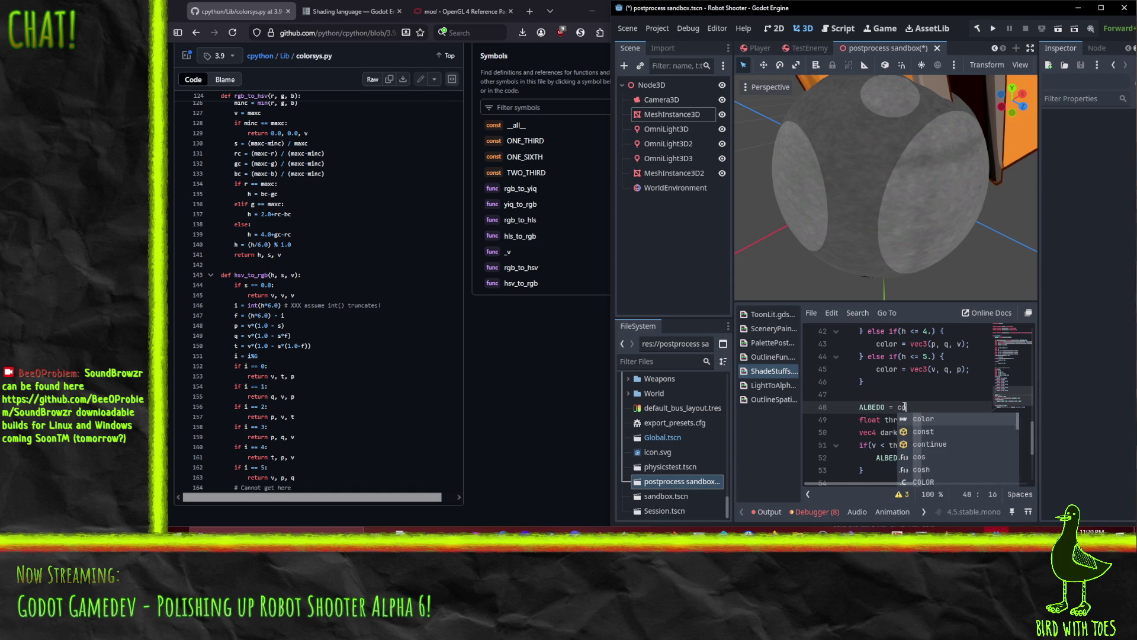
type("lor;")
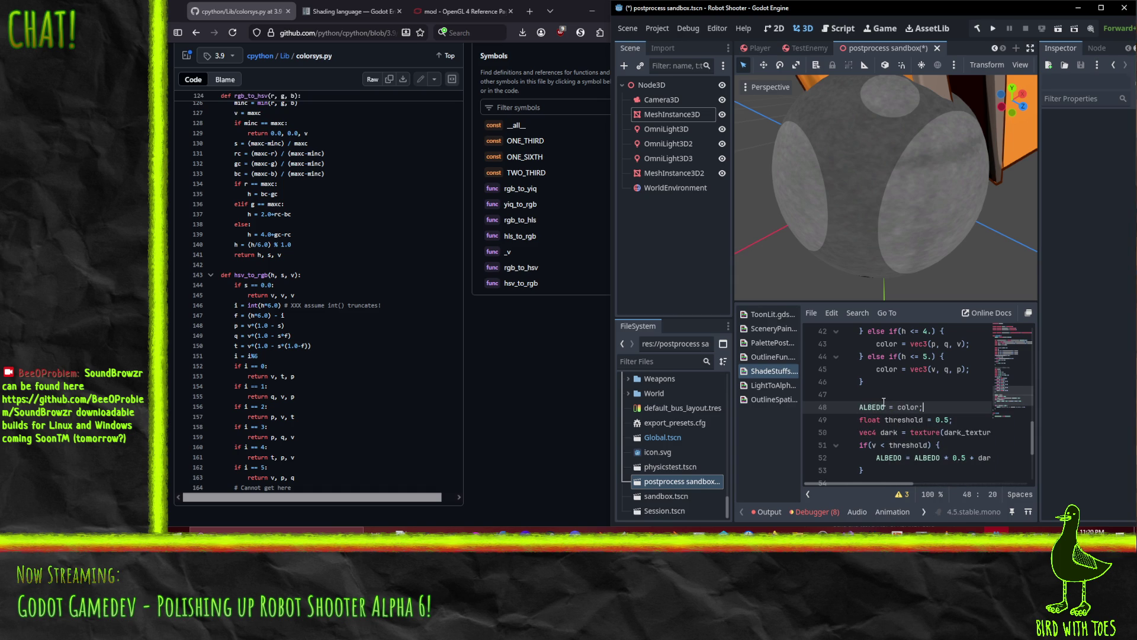
scroll(906, 400, "up", 2)
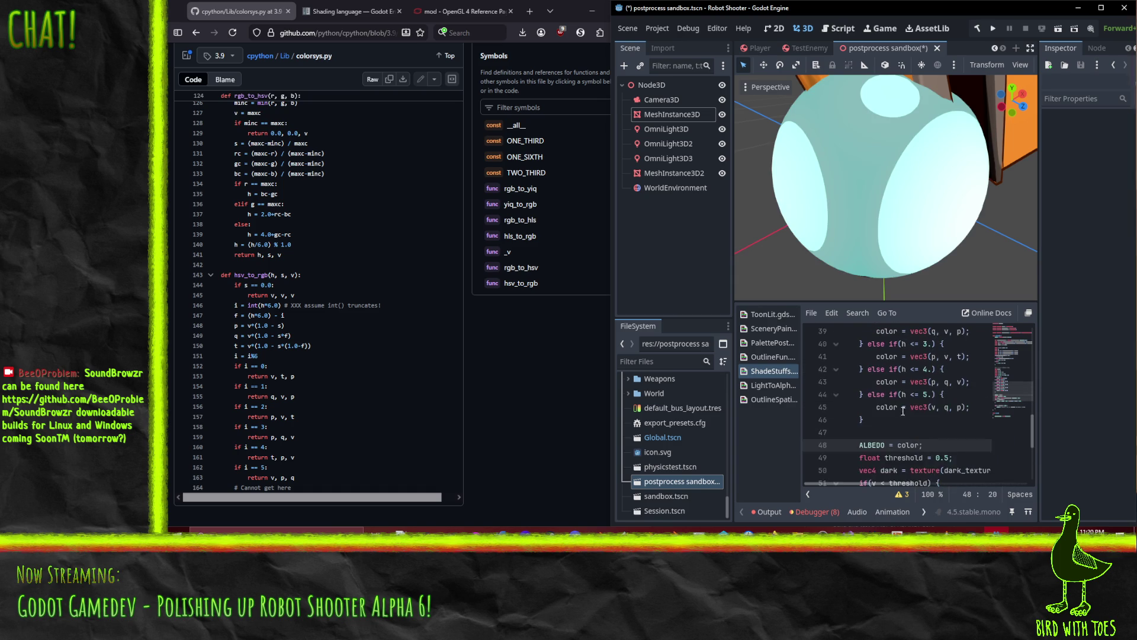
scroll(910, 419, "down", 1)
key("ctrl+shift+k")
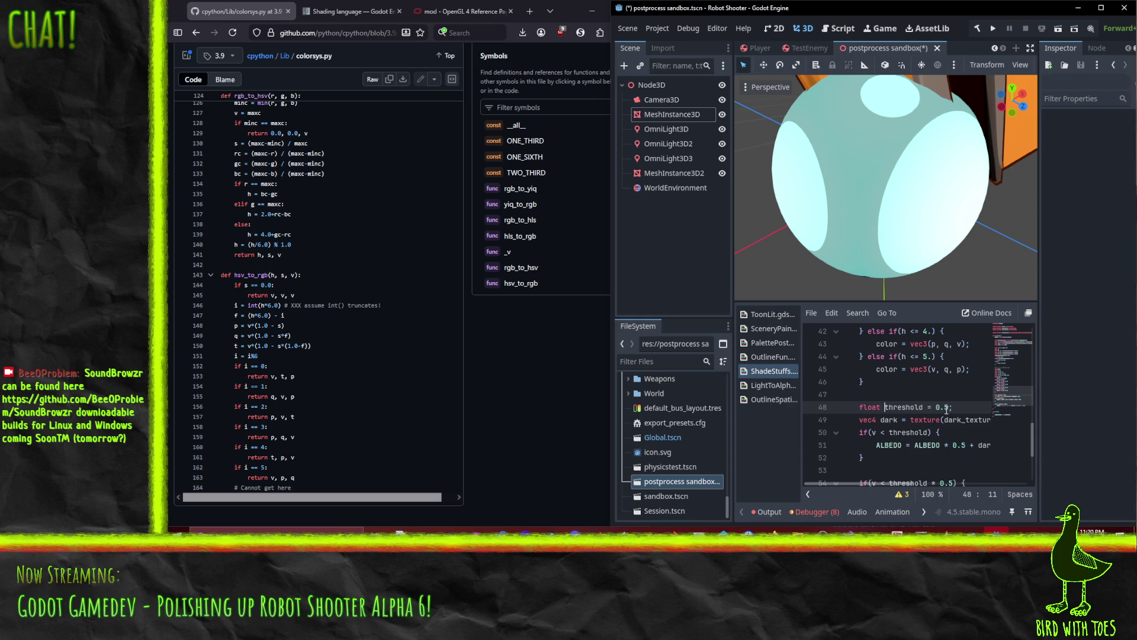
scroll(903, 404, "down", 2)
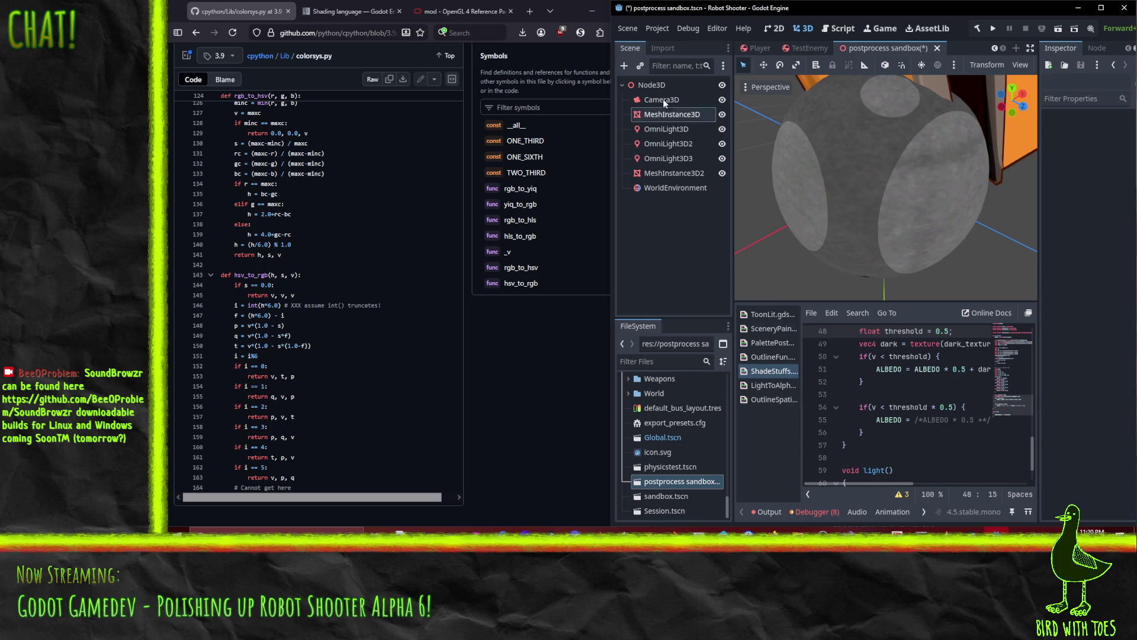
left_click(1101, 8)
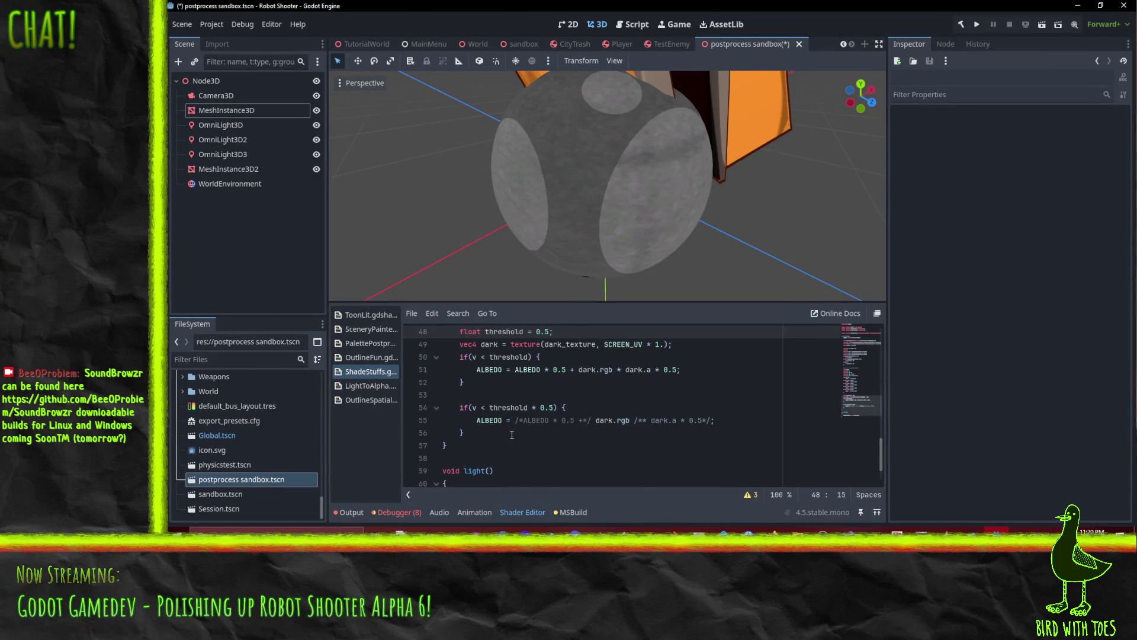
Comment out the DIFFUSE_LIGHT line in light() to see the sphere go black.
scroll(512, 435, "up", 2)
scroll(606, 427, "down", 1)
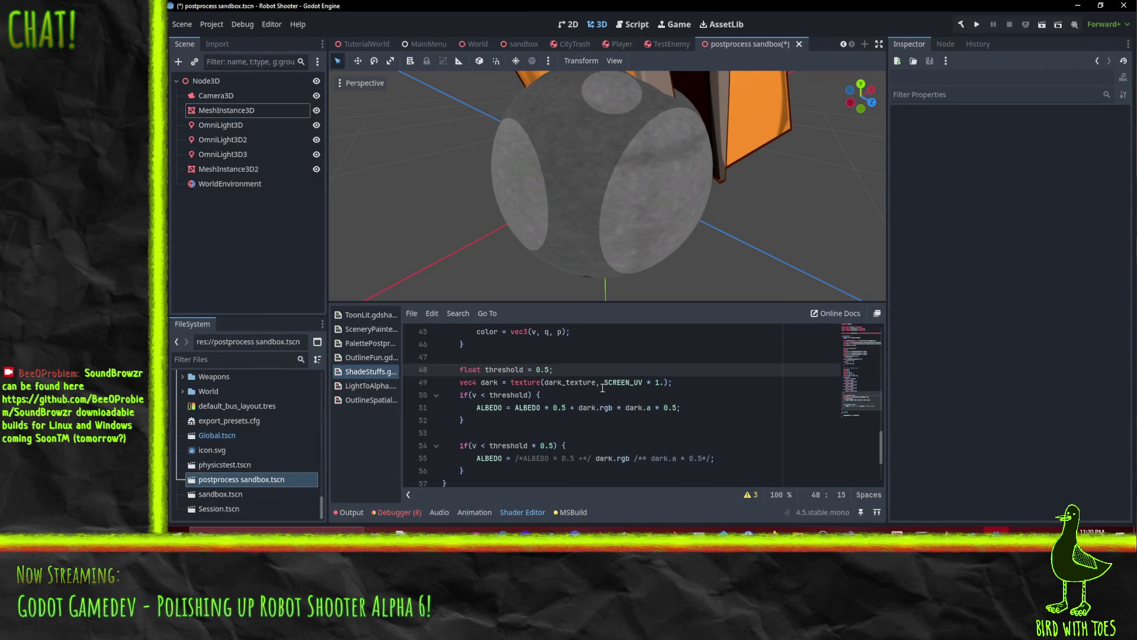
scroll(533, 388, "down", 2)
scroll(563, 391, "up", 1)
scroll(582, 392, "down", 1)
scroll(583, 392, "down", 1)
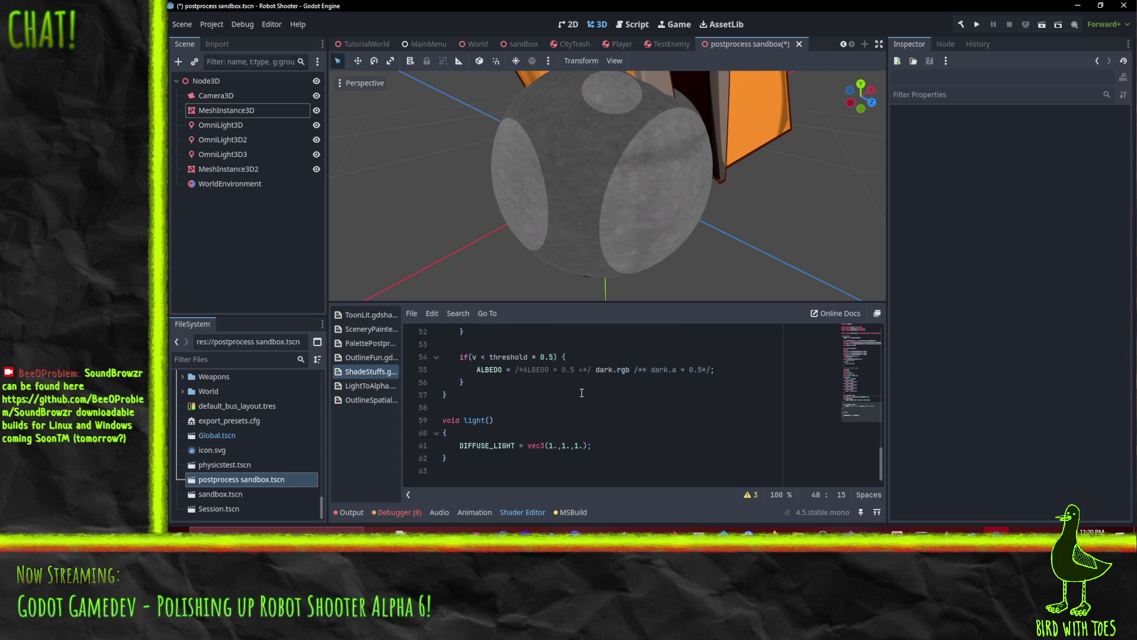
scroll(600, 438, "up", 1)
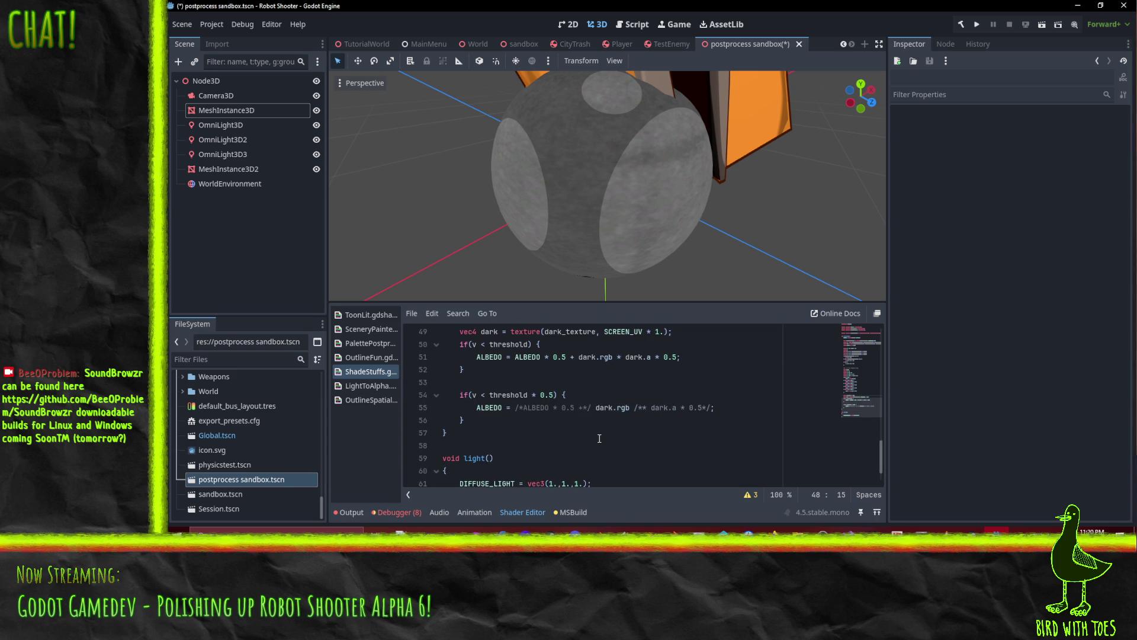
scroll(596, 446, "down", 1)
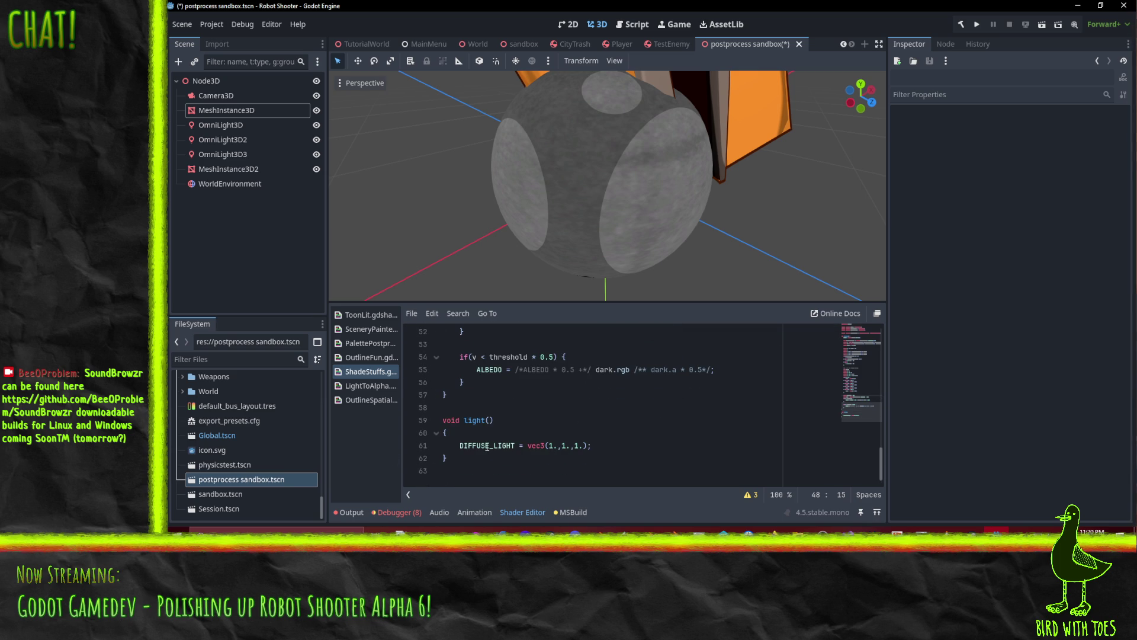
scroll(516, 449, "up", 9)
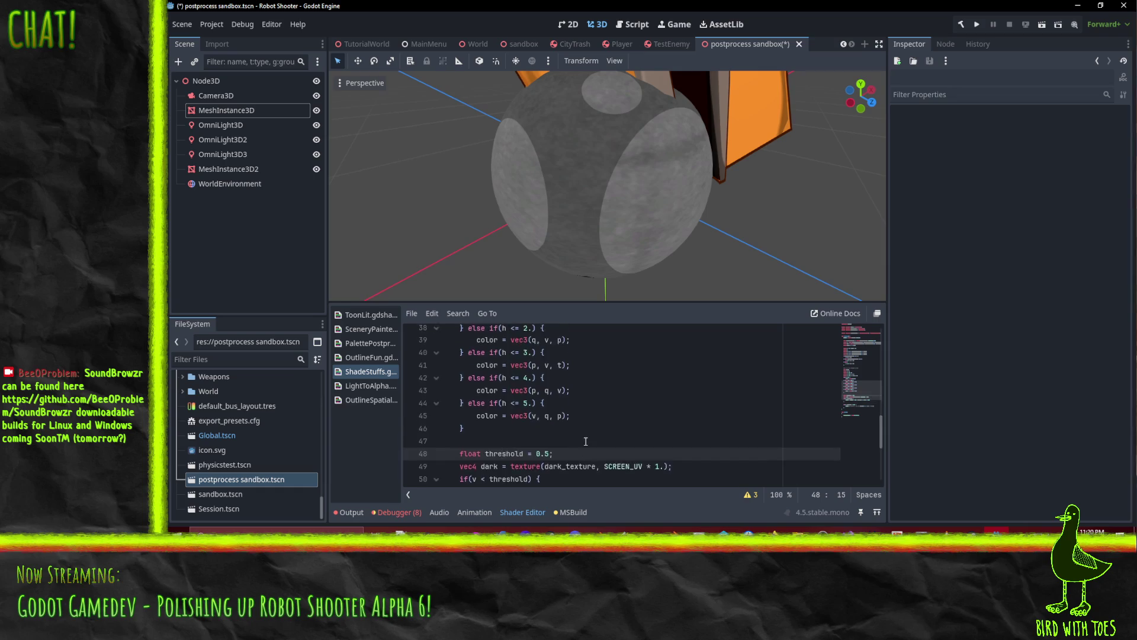
scroll(616, 438, "down", 9)
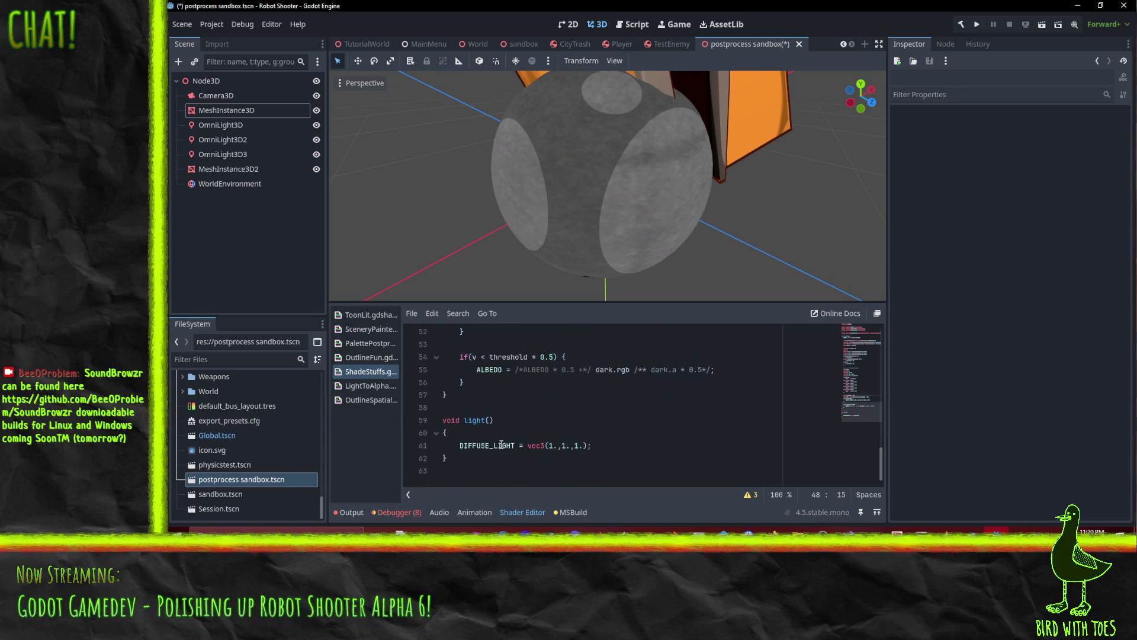
left_click(460, 446)
key("ctrl+k")
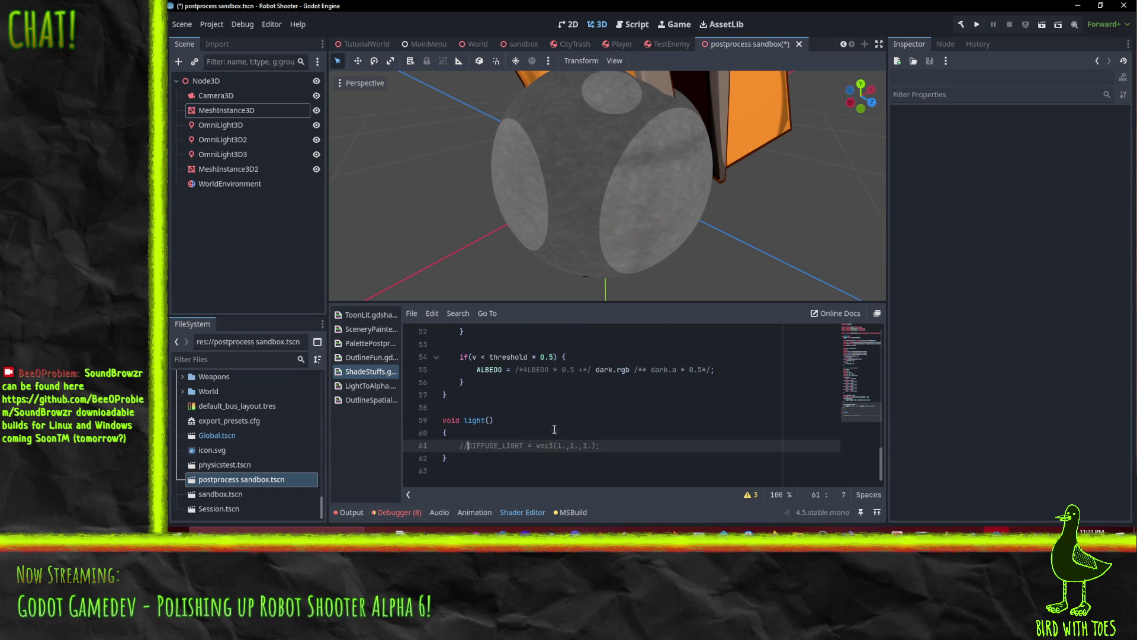
left_click(554, 428)
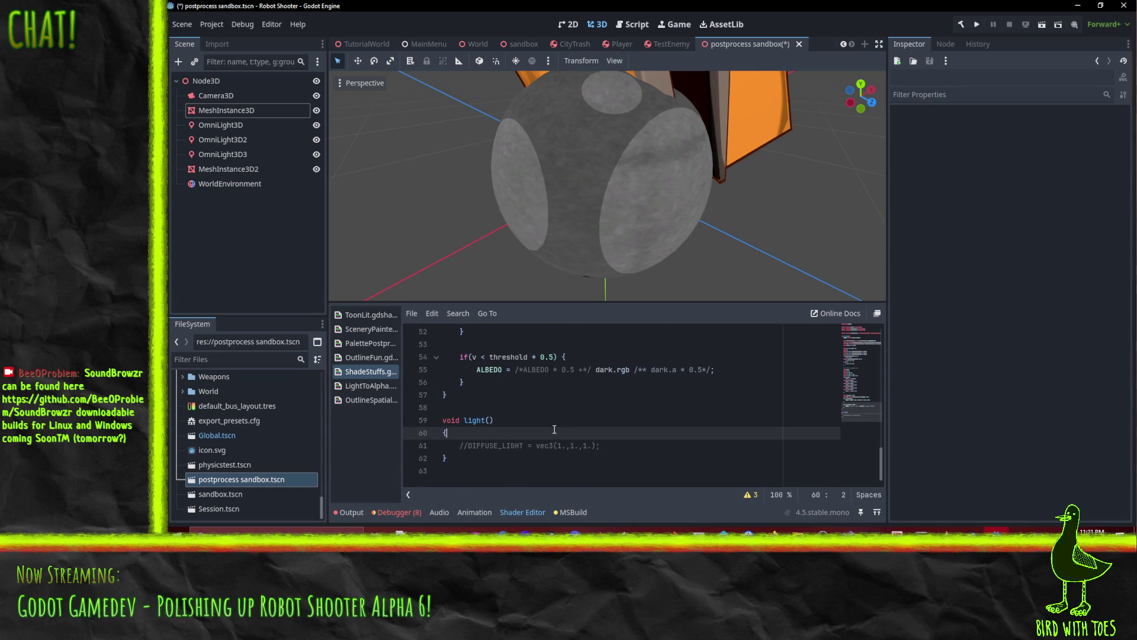
Uncomment the DIFFUSE_LIGHT line to restore the sphere's lighting.
left_click(489, 450)
key("ctrl+k")
left_click_drag(595, 420, 594, 407)
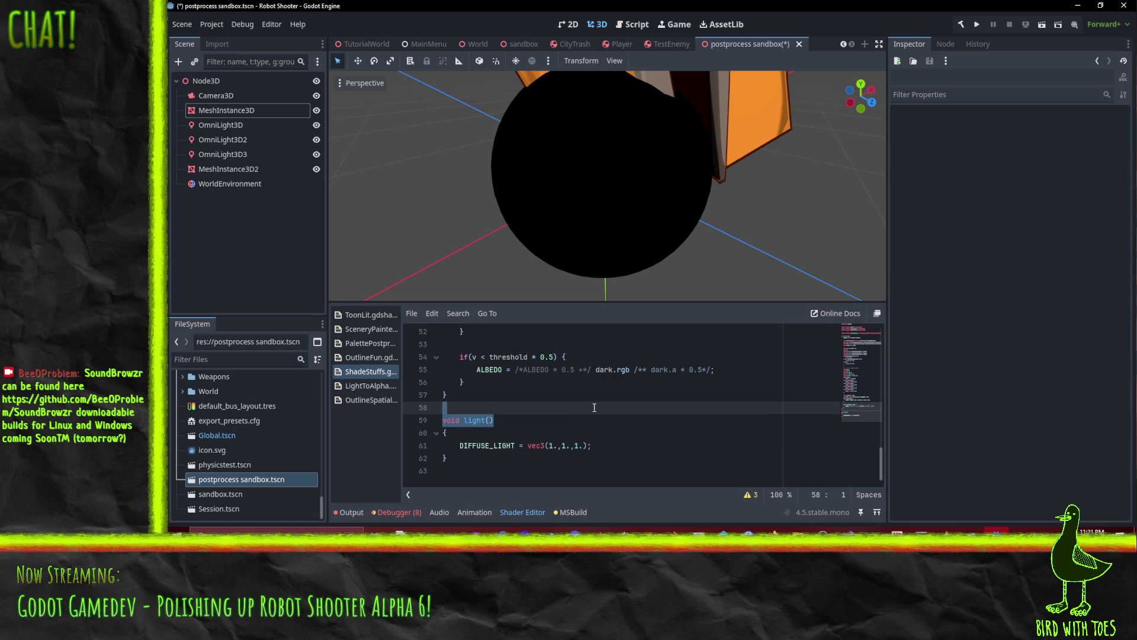
scroll(586, 403, "up", 2)
left_click(611, 422)
key("Up")
key("Up")
Append * color to the dark texture sample on line 49.
scroll(611, 422, "down", 2)
scroll(592, 412, "up", 3)
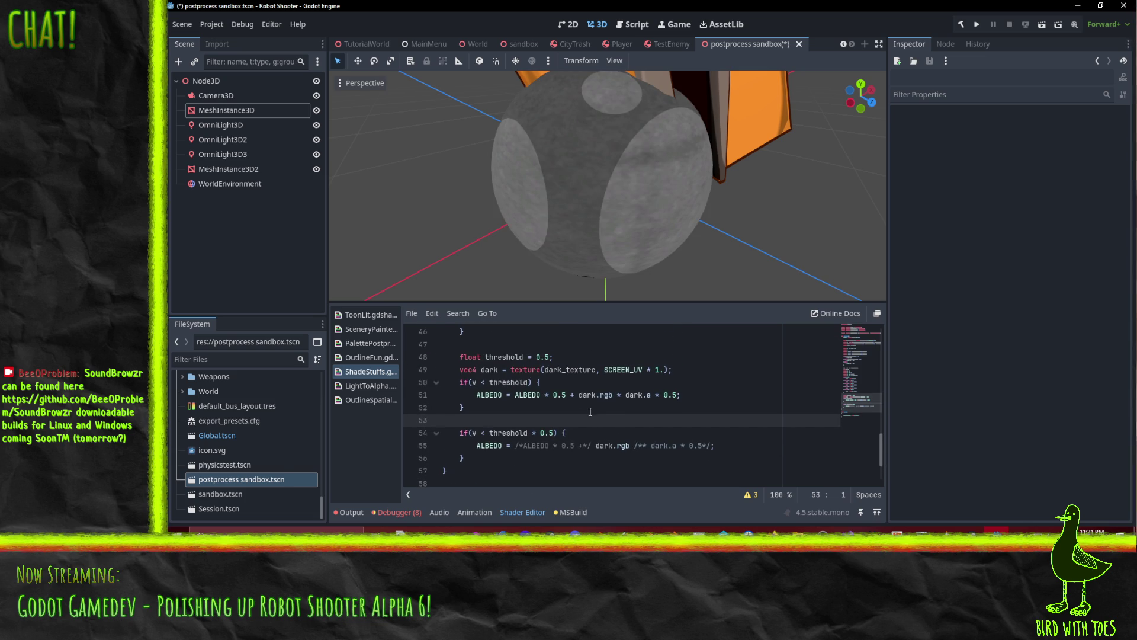
scroll(590, 412, "up", 3)
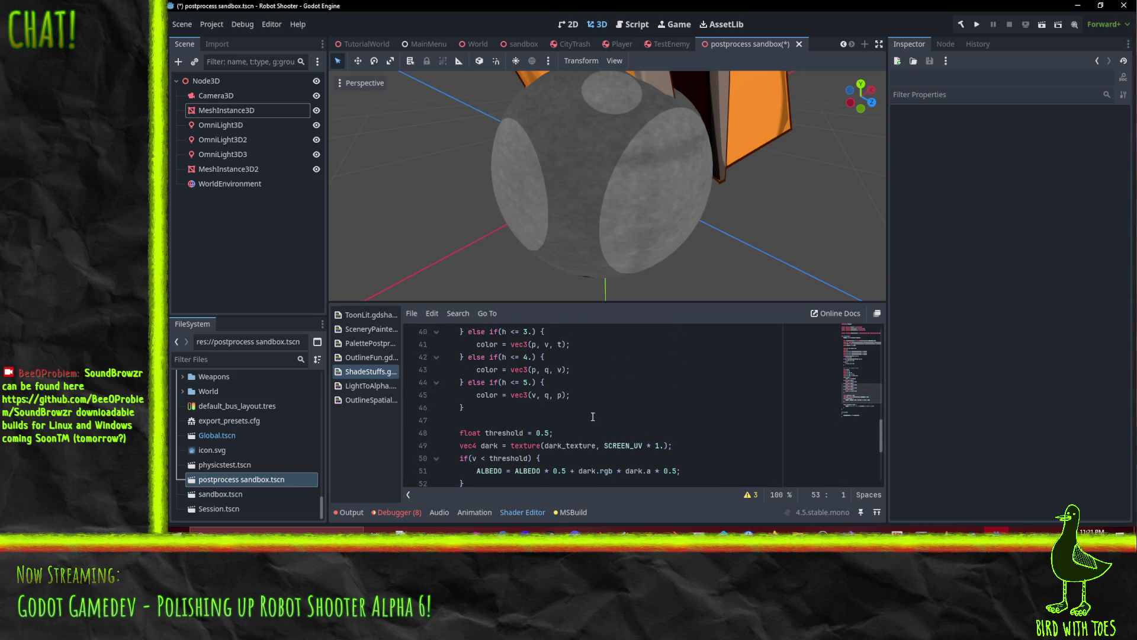
scroll(592, 417, "down", 2)
left_click(668, 407)
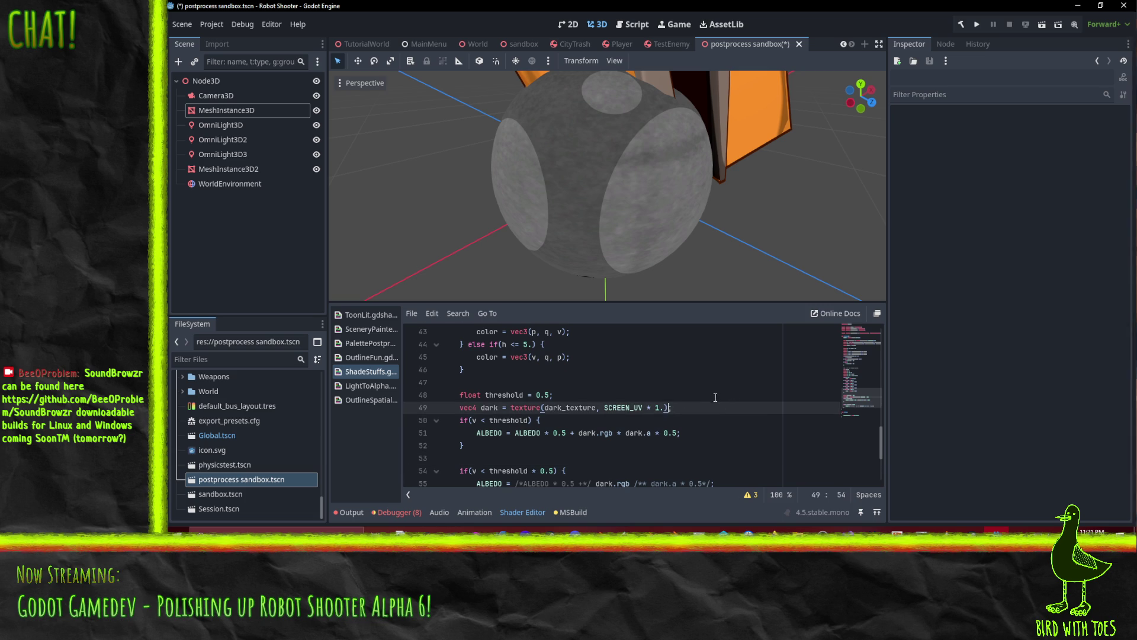
scroll(714, 398, "up", 2)
type("* ")
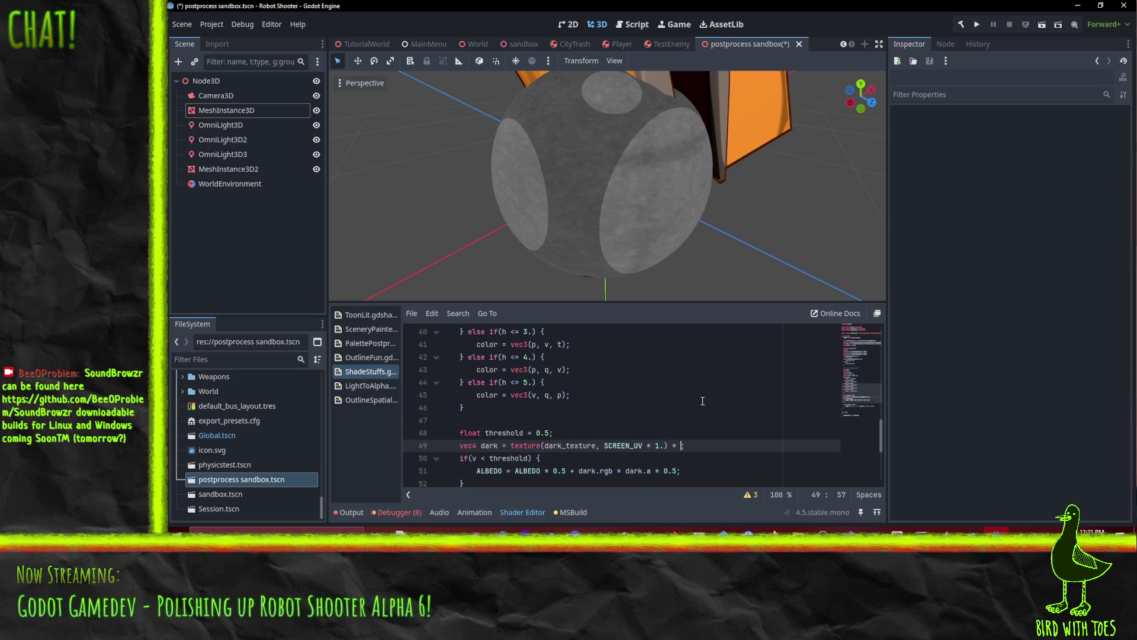
type("color")
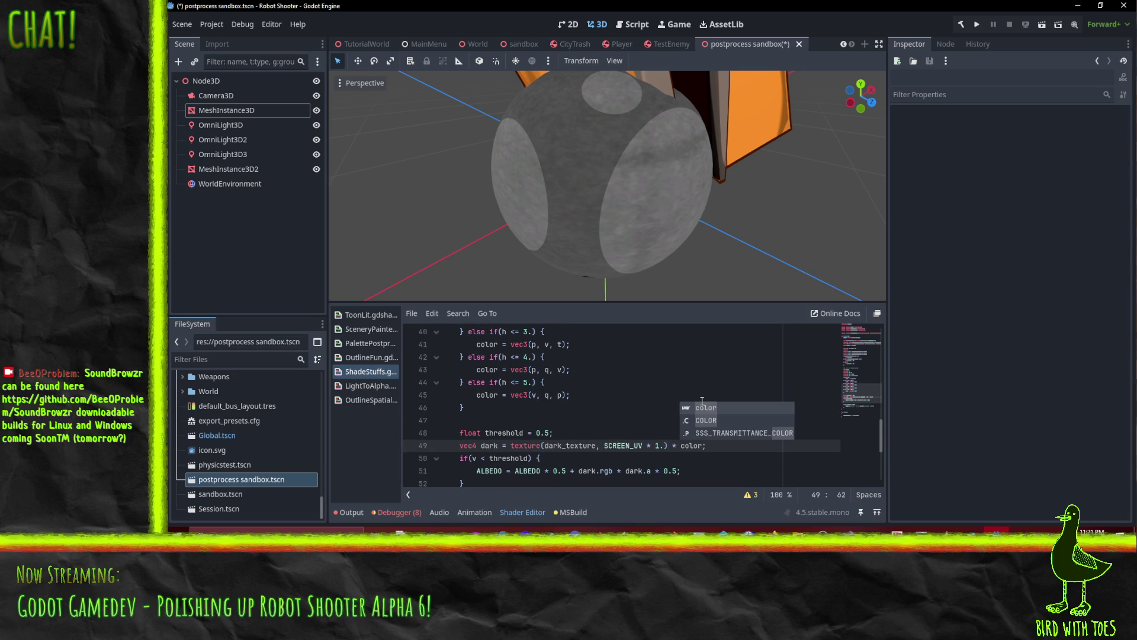
left_click(600, 410)
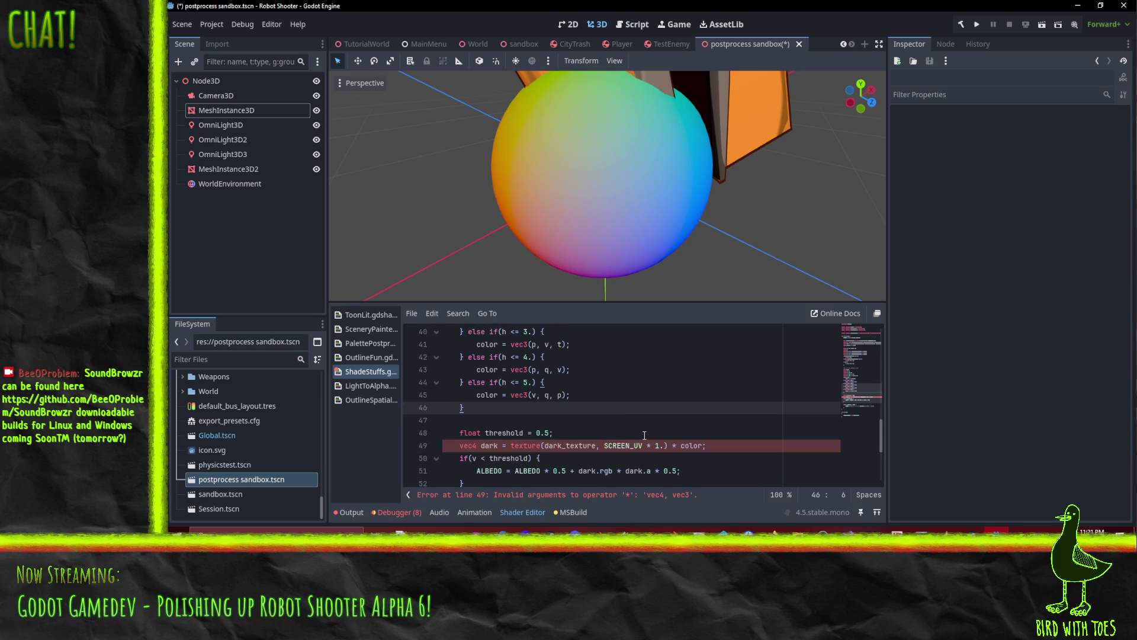
Remove the * color addition after the vec4-by-vec3 error.
left_click(601, 445)
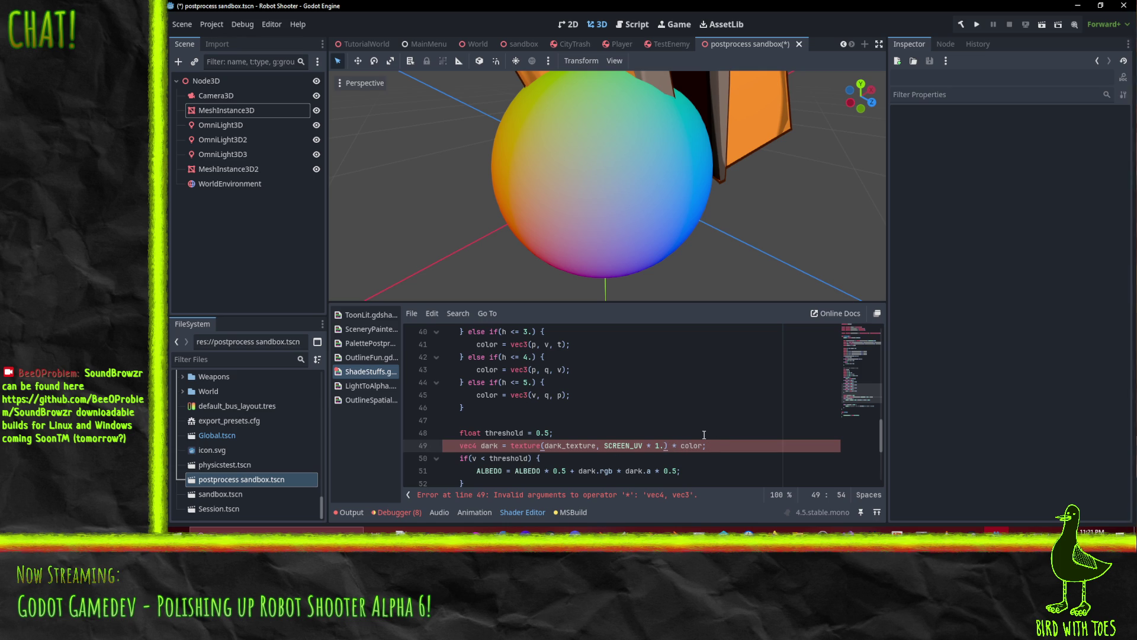
key("shift+End")
key("shift+Left")
key("BackSpace")
key("Left")
scroll(710, 426, "up", 1)
scroll(580, 449, "up", 10)
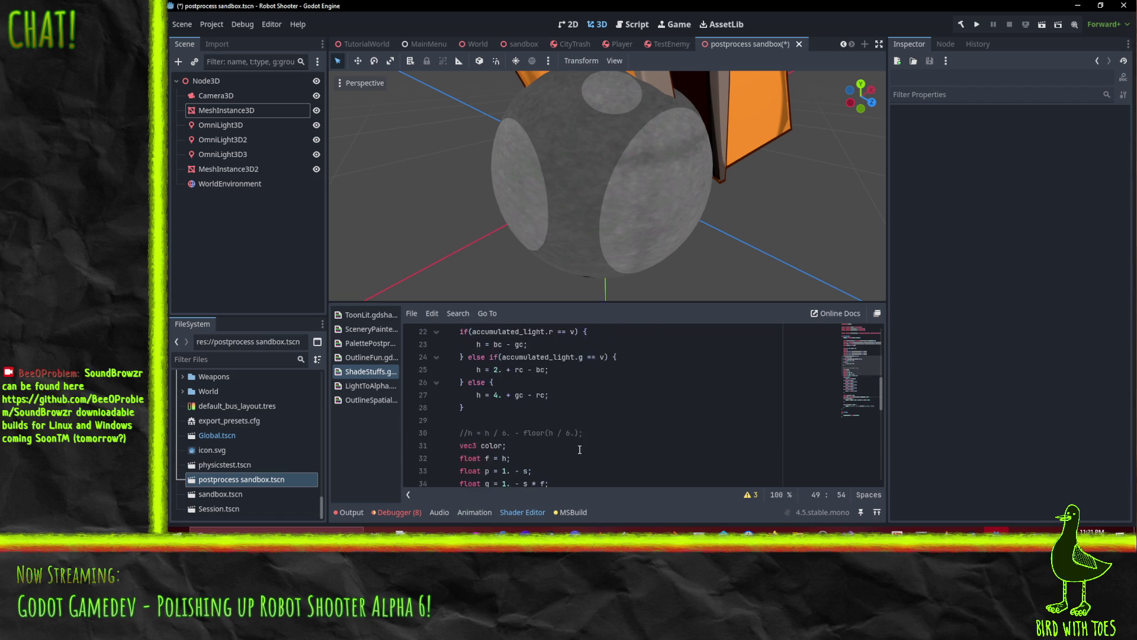
scroll(583, 446, "up", 1)
left_click(598, 407)
Move the ALBEDO texture line from line 10 to above 'float threshold', multiplied by color, tinting the sphere teal.
key("BackSpace")
key("ctrl+shift+k")
scroll(669, 414, "down", 12)
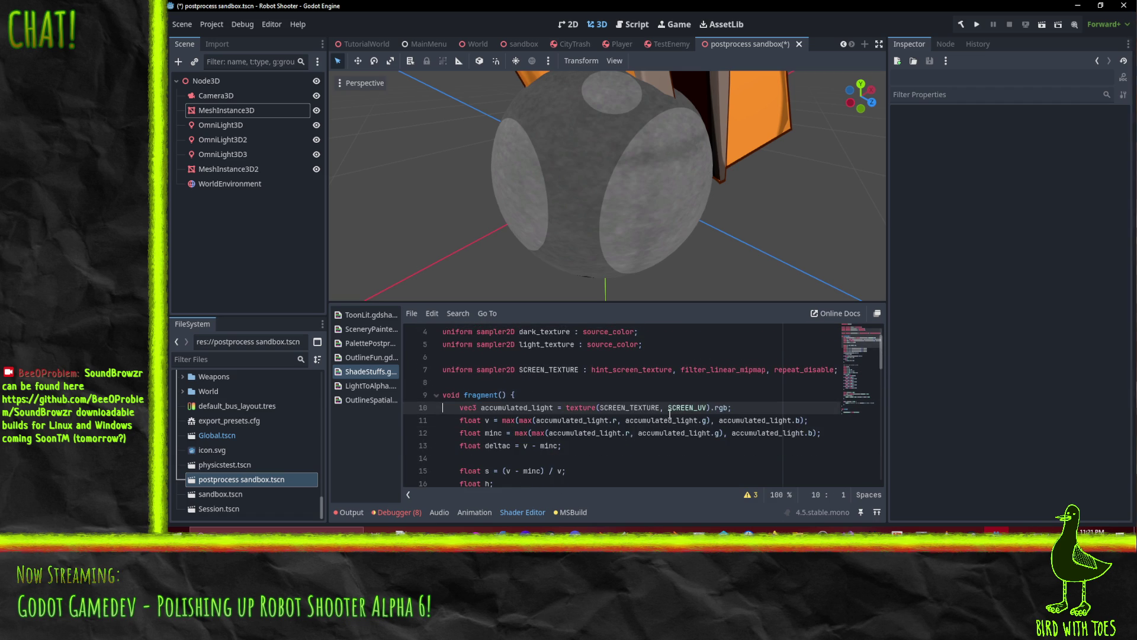
scroll(557, 408, "down", 2)
left_click(483, 358)
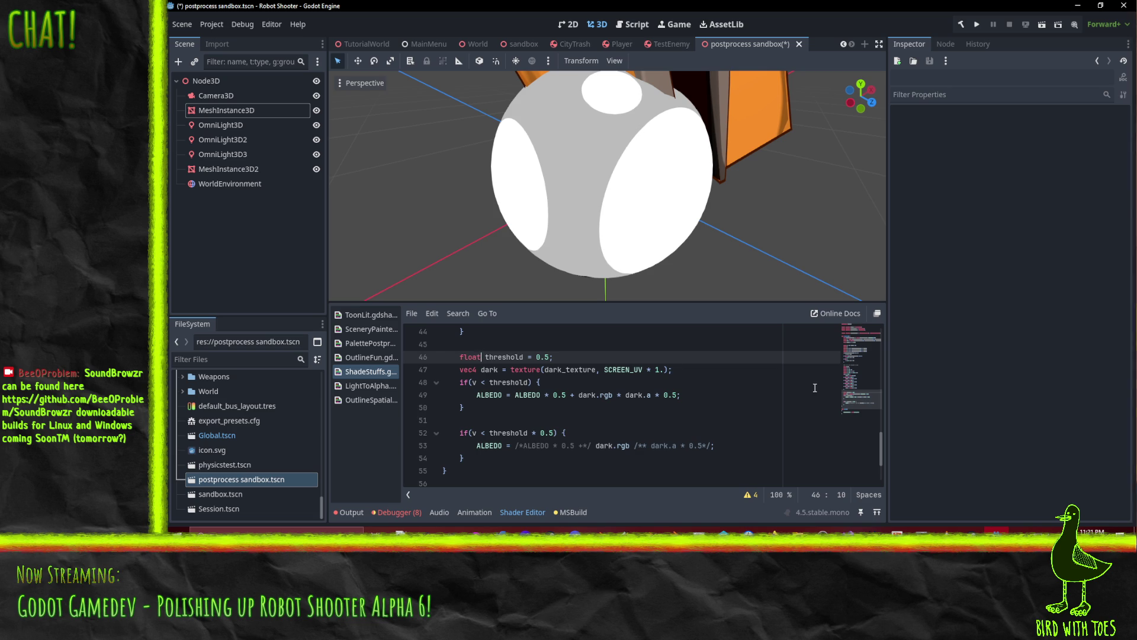
type("ALBEDO = texture(albedo, UV).rgb * color;")
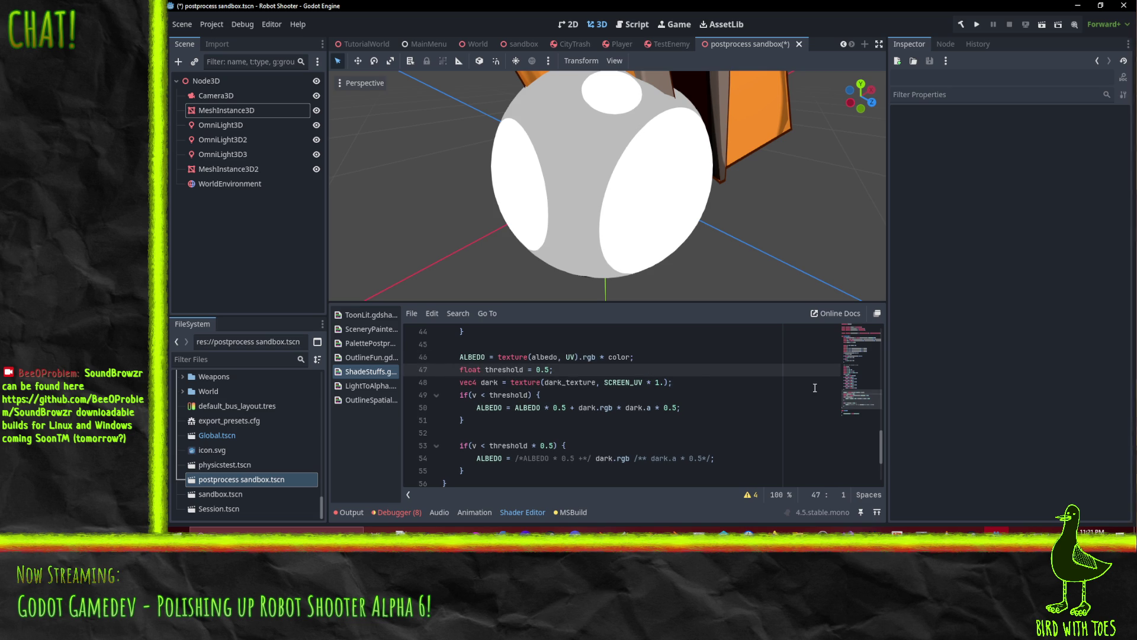
mouse_move(623, 356)
left_mouse_down()
mouse_move(705, 382)
mouse_move(665, 365)
left_mouse_up()
left_click(665, 360)
scroll(651, 391, "up", 1)
scroll(623, 195, "down", 3)
mouse_move(588, 180)
left_mouse_down()
mouse_move(733, 112)
mouse_move(579, 190)
mouse_move(506, 210)
mouse_move(563, 234)
left_mouse_up()
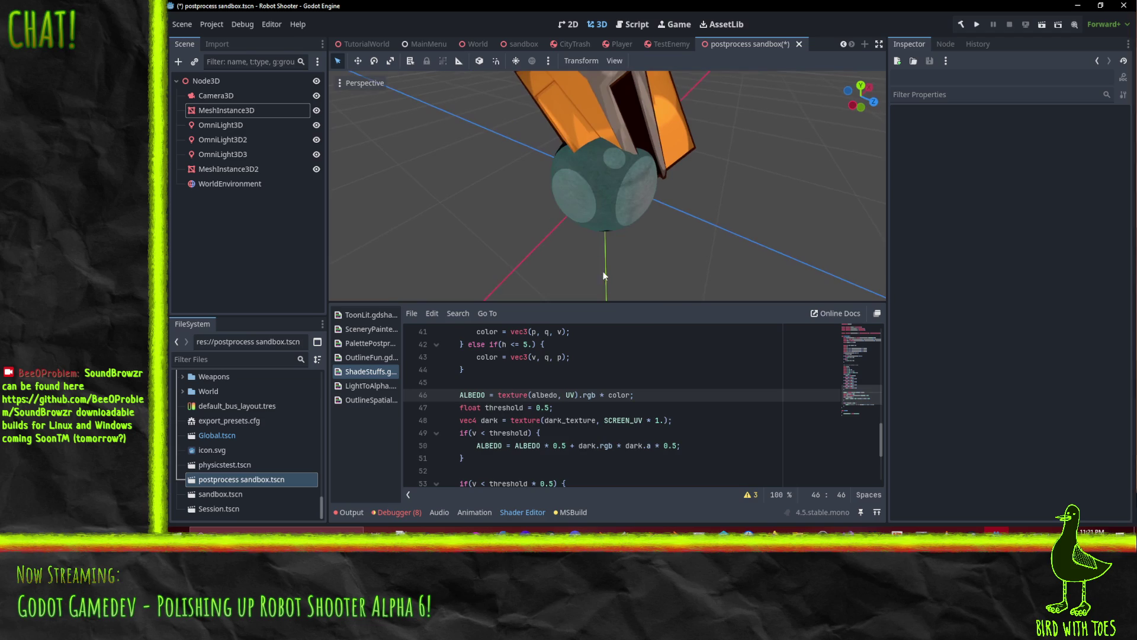
Try uncommenting the hue division on line 28, then restore its // comment.
scroll(626, 391, "up", 1)
scroll(609, 212, "up", 3)
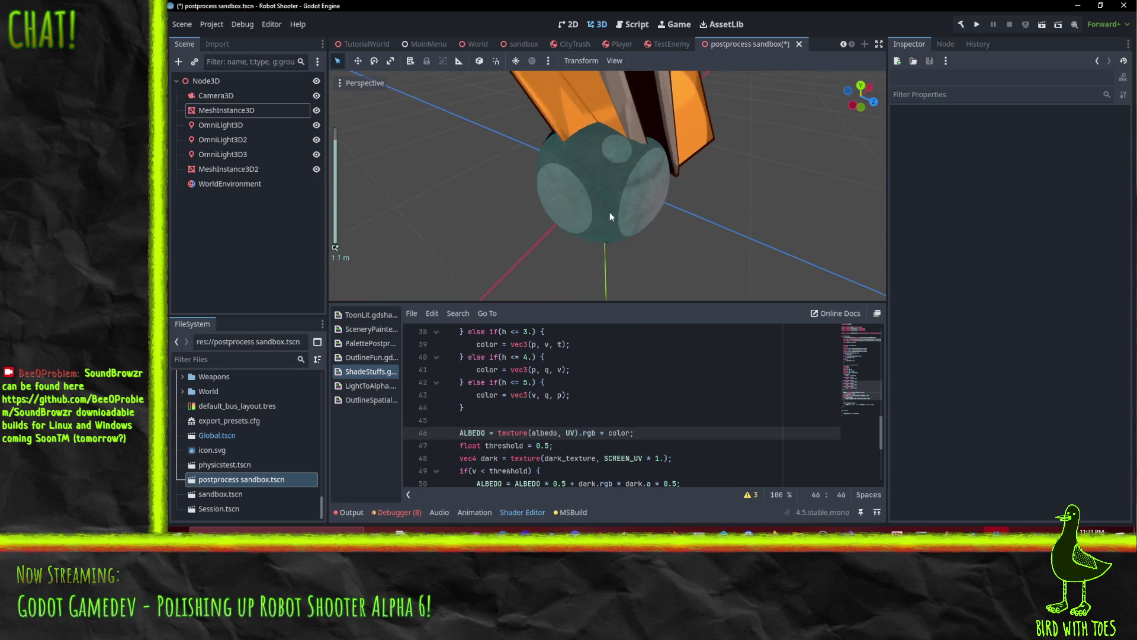
scroll(579, 413, "up", 6)
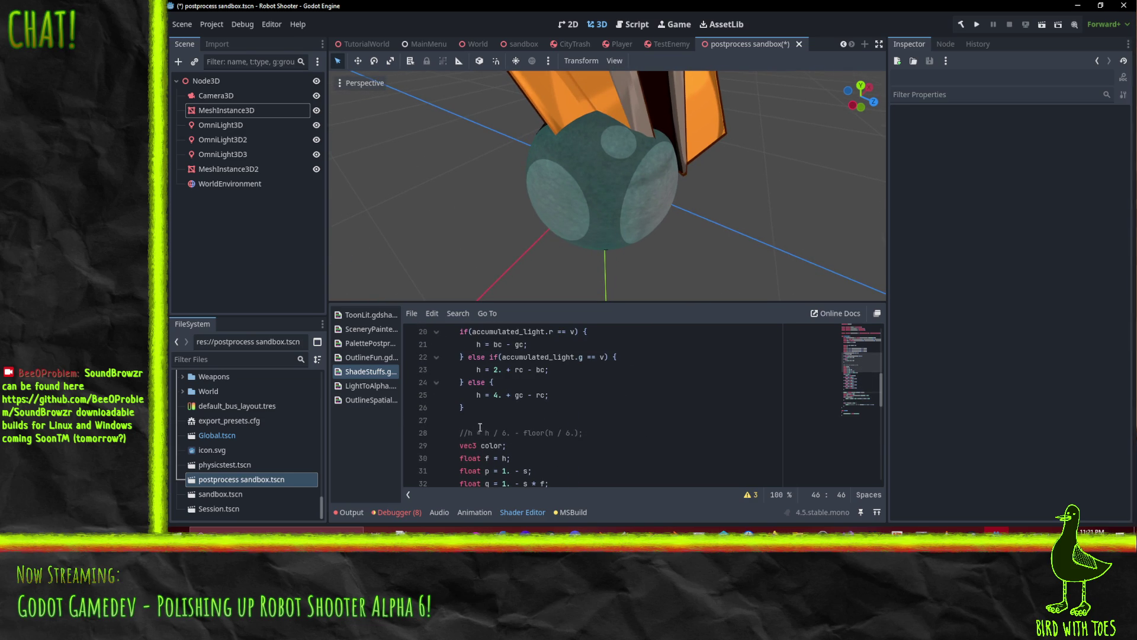
left_click(466, 433)
key("Delete")
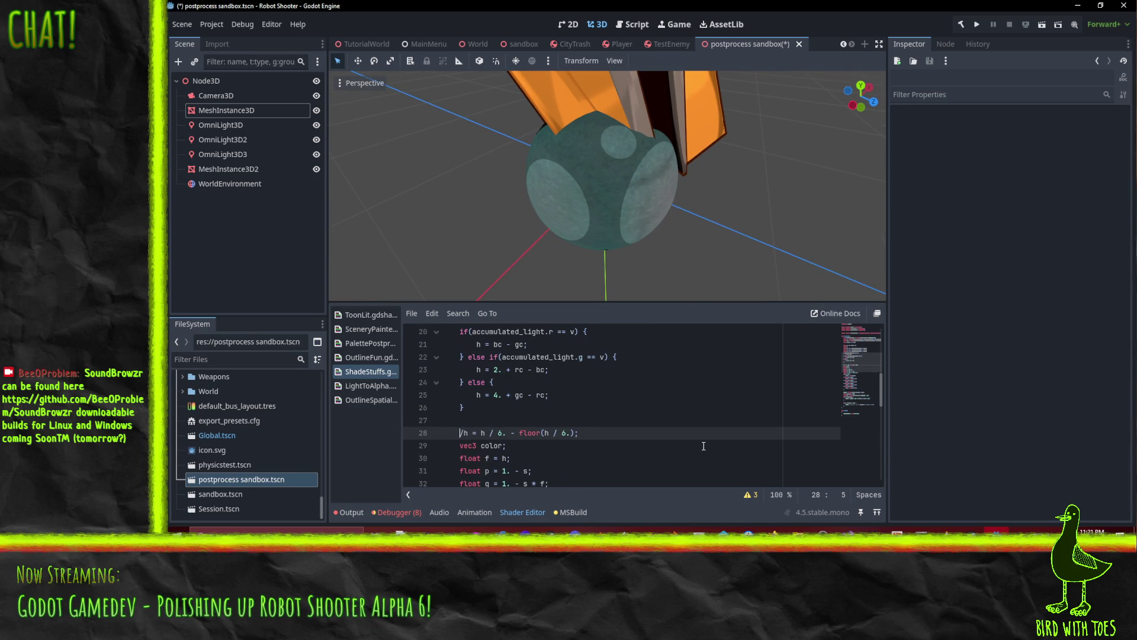
key("Delete")
type("//")
key("Up")
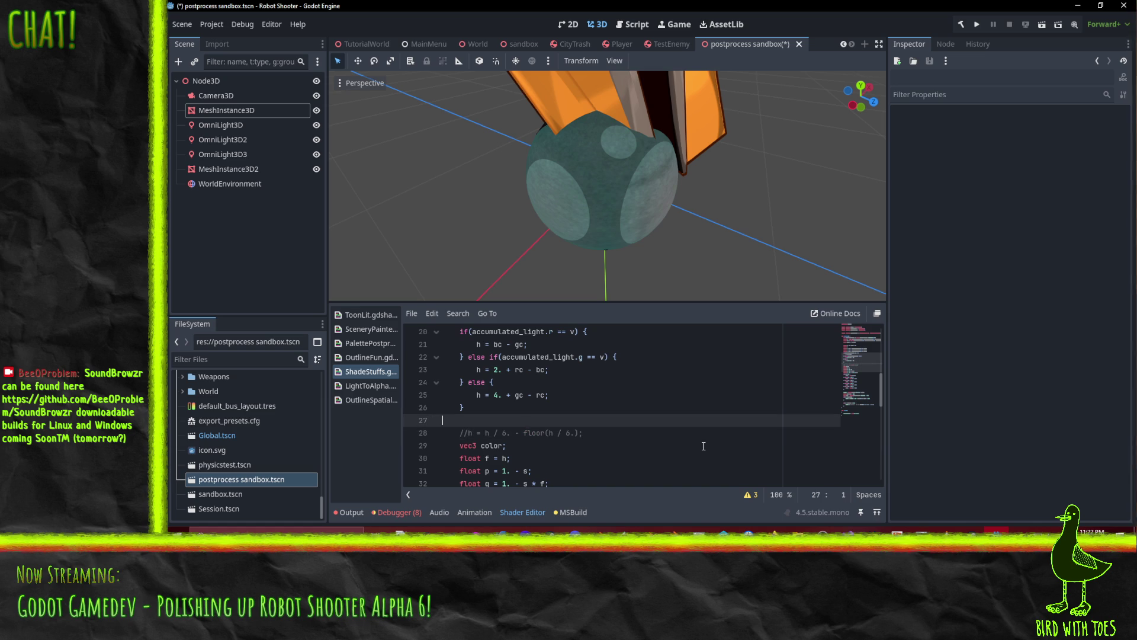
scroll(670, 441, "up", 1)
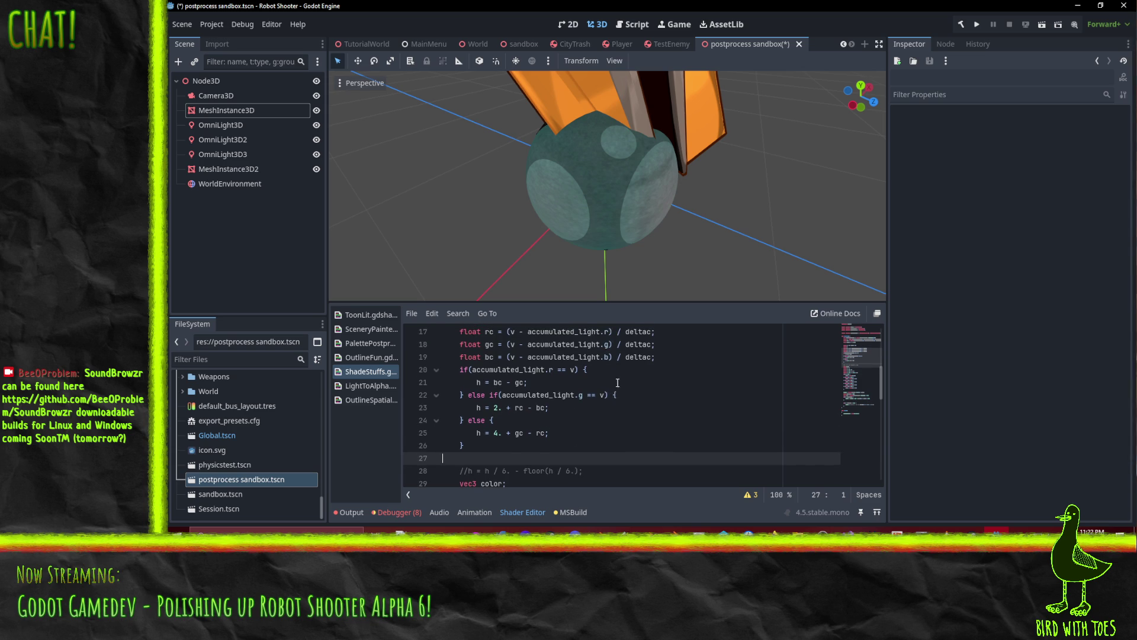
Block-comment the hue branches with /* at the line 34 threshold check and */ after line 44.
scroll(617, 383, "down", 1)
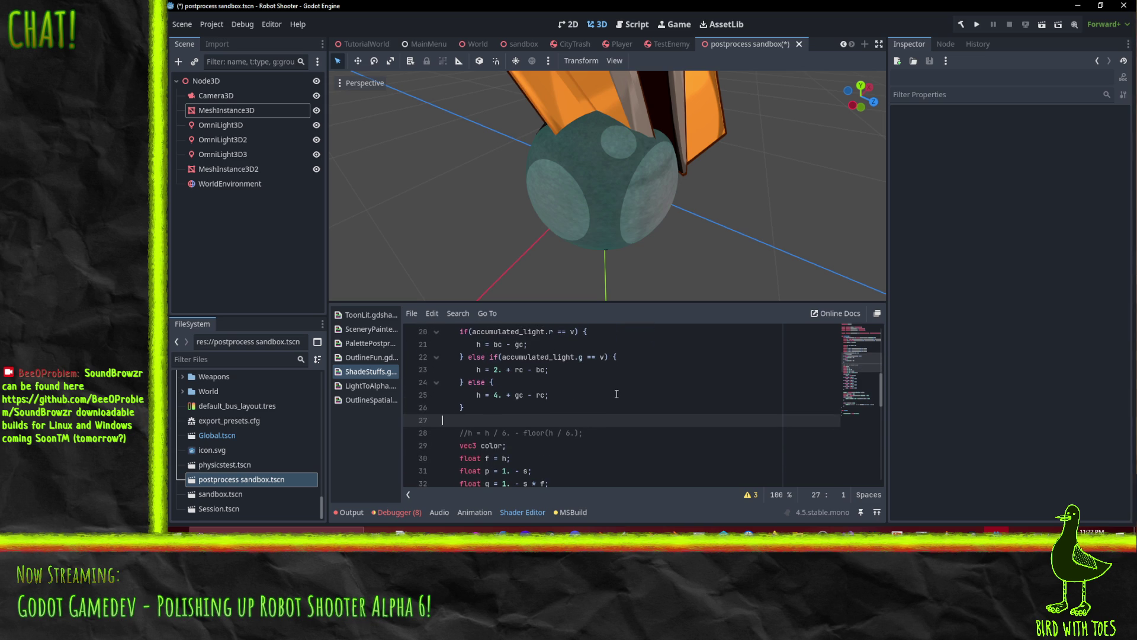
scroll(619, 392, "down", 1)
scroll(646, 389, "up", 1)
scroll(572, 413, "down", 1)
scroll(571, 413, "down", 3)
left_click(464, 359)
type("/*if(h <= 1.) {")
scroll(516, 368, "down", 2)
left_click(471, 407)
type("*/")
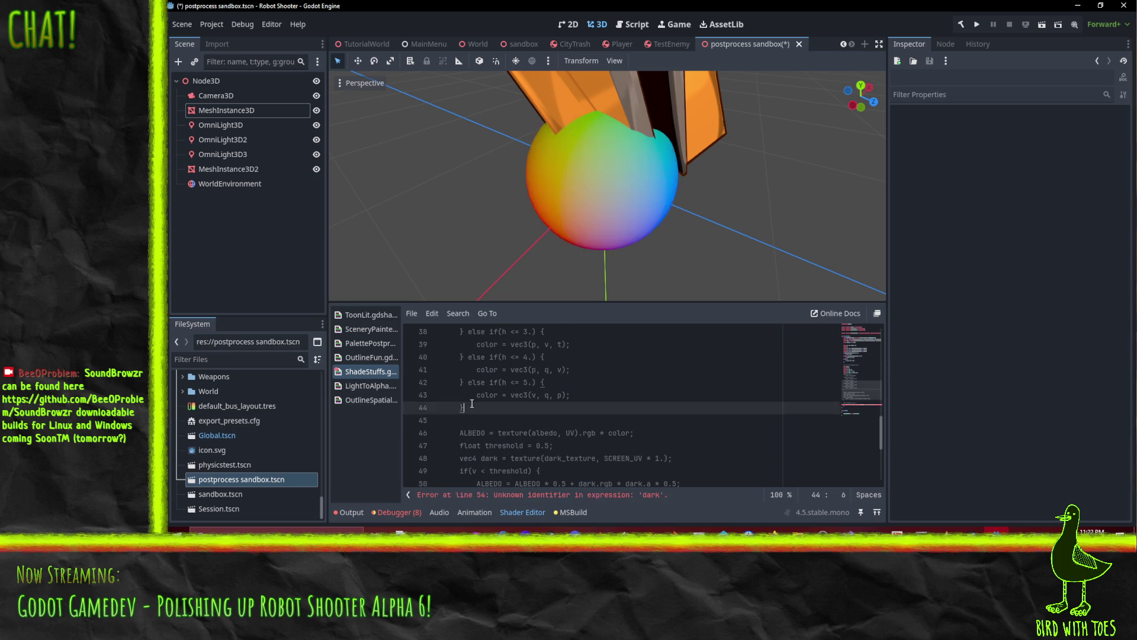
type("/")
scroll(674, 408, "up", 4)
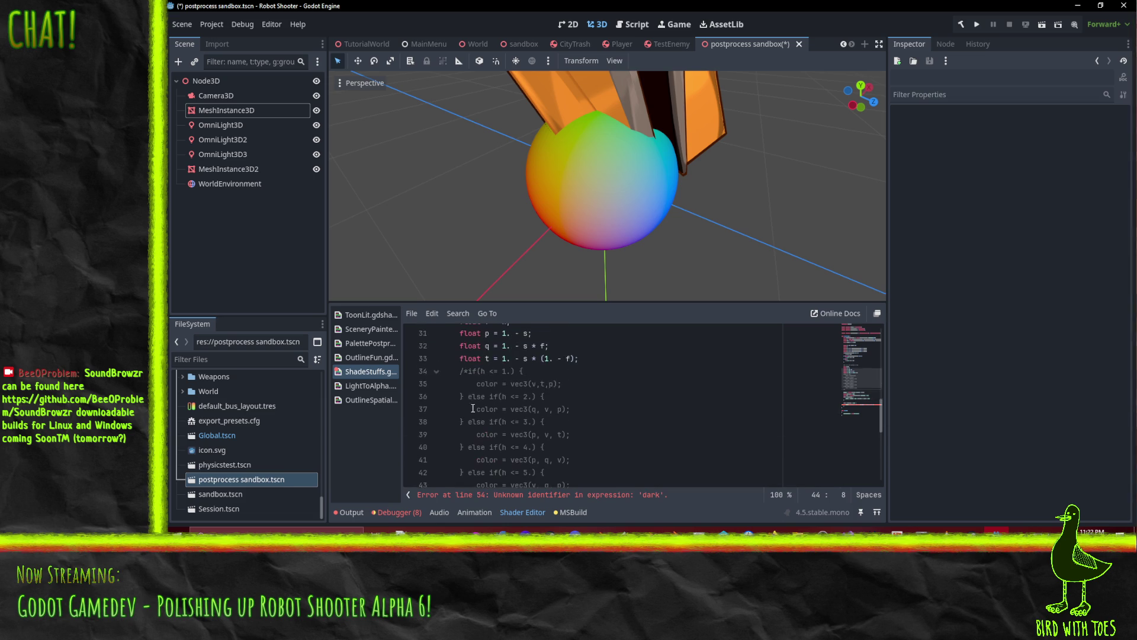
Set the color variable on line 29 to vec3(h,h,h).
left_click(502, 369)
type("vec3(h,h")
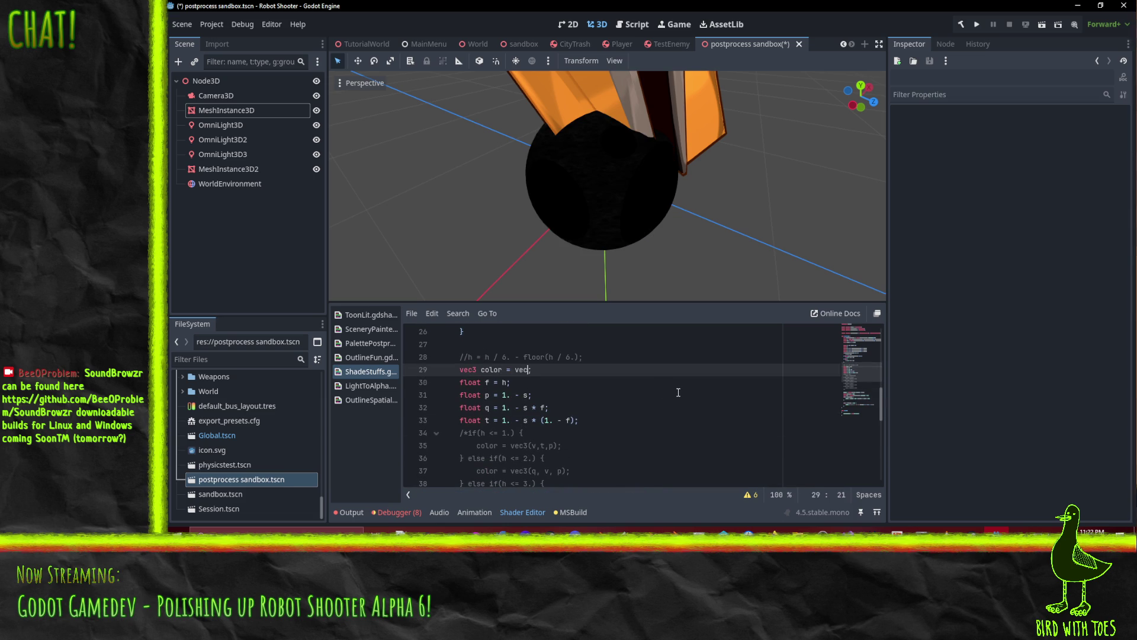
type(",h")
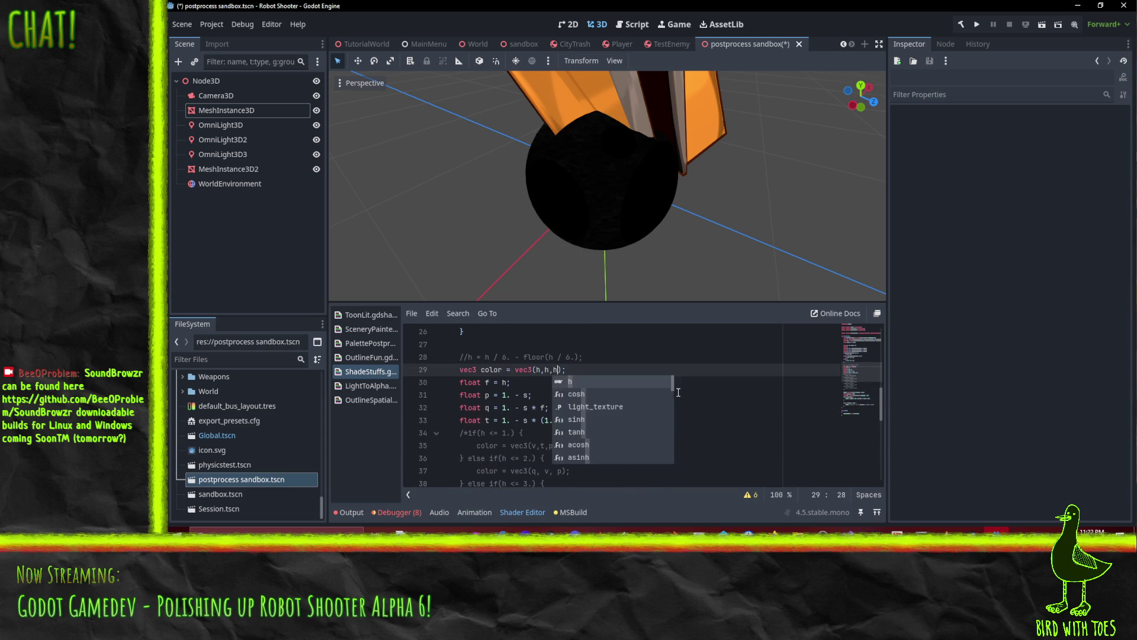
key("Escape")
key("Up")
key("Up")
key("Up")
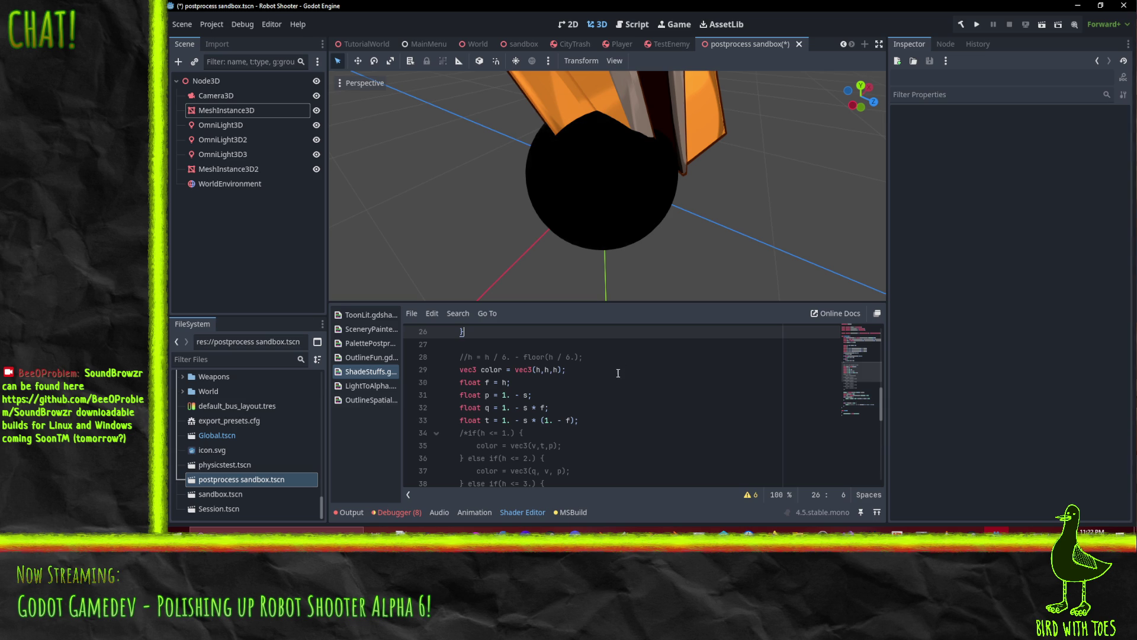
Review the float f and hue calculation lines and orbit the now-black test sphere.
left_click(640, 381)
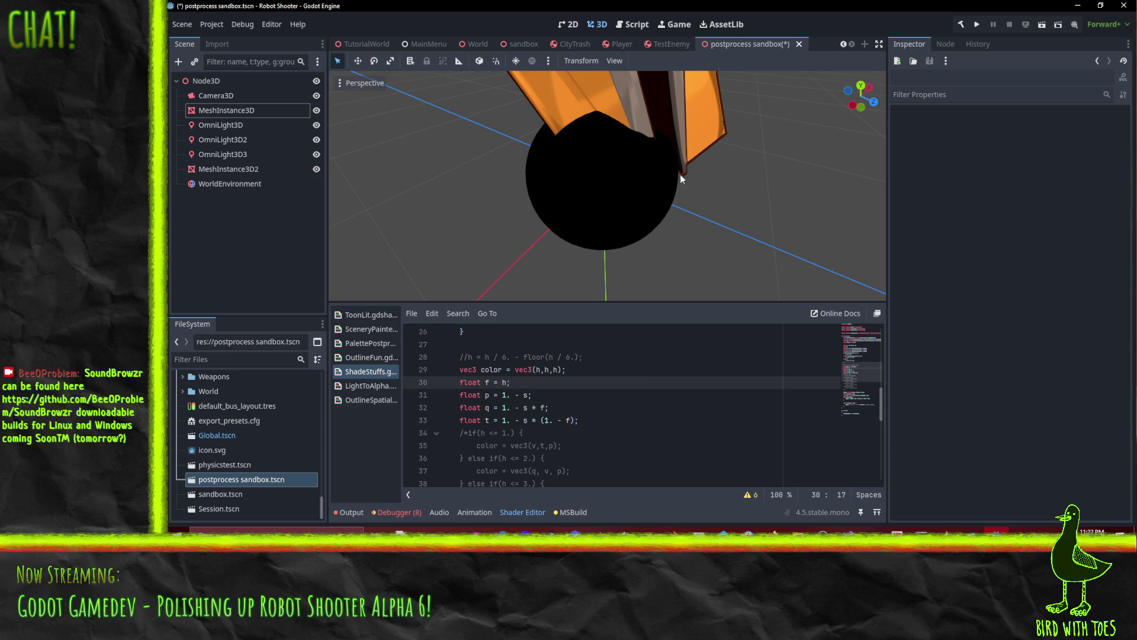
left_click(604, 396)
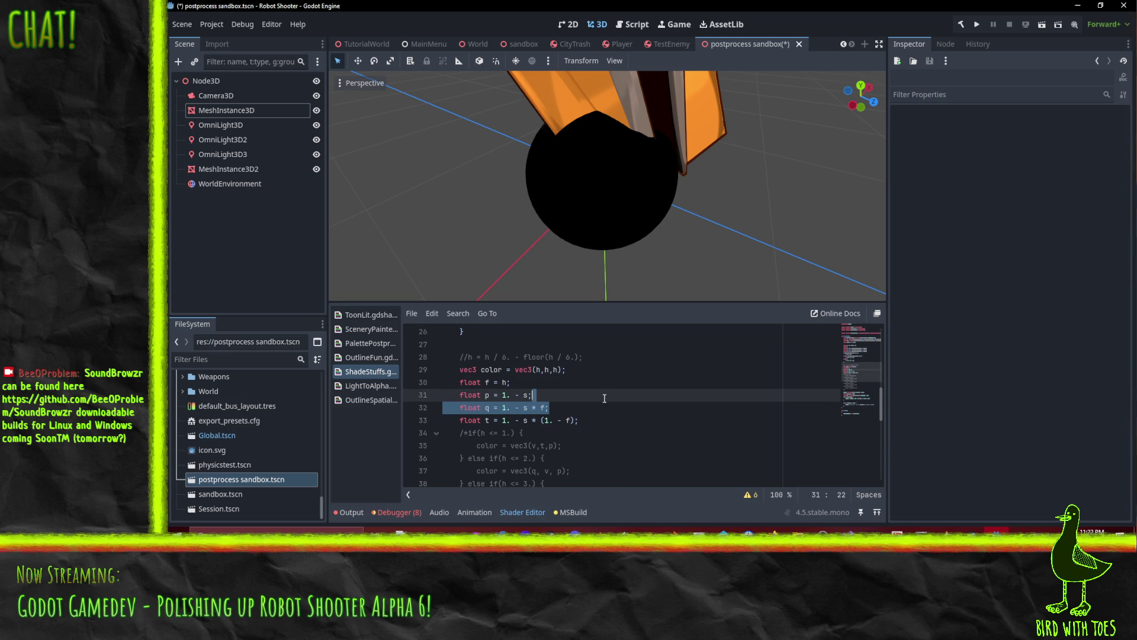
scroll(622, 391, "down", 2)
scroll(635, 387, "up", 2)
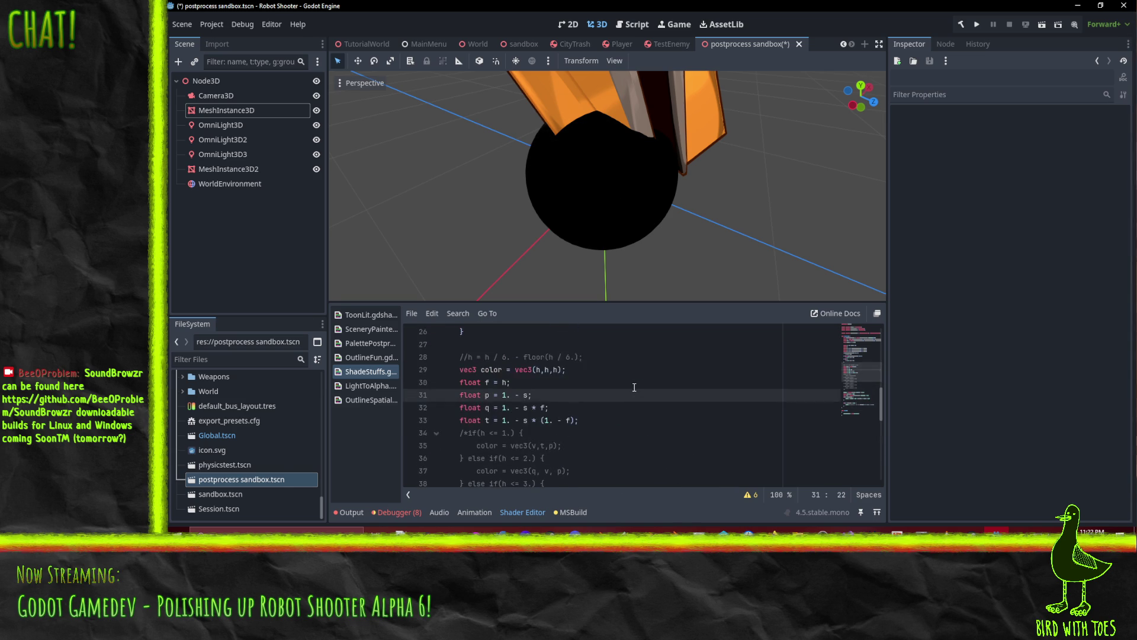
scroll(635, 387, "up", 1)
scroll(619, 396, "down", 1)
scroll(593, 406, "up", 1)
scroll(593, 407, "up", 1)
left_click(597, 403)
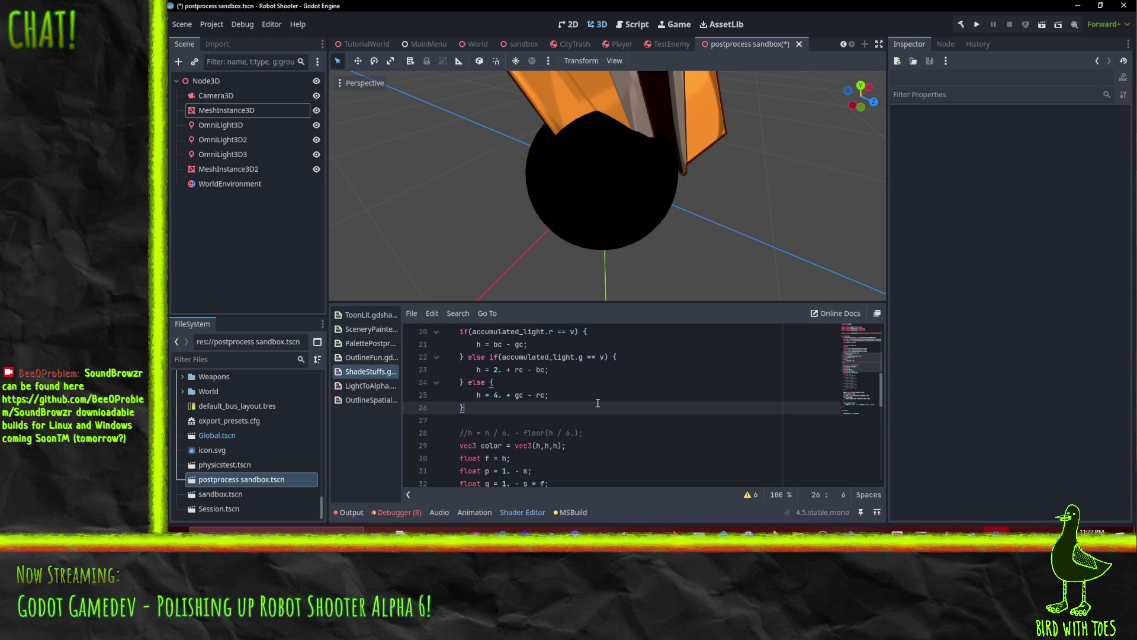
mouse_move(628, 196)
left_mouse_down()
mouse_move(651, 170)
mouse_move(735, 169)
mouse_move(663, 184)
mouse_move(628, 278)
mouse_move(568, 284)
left_mouse_up()
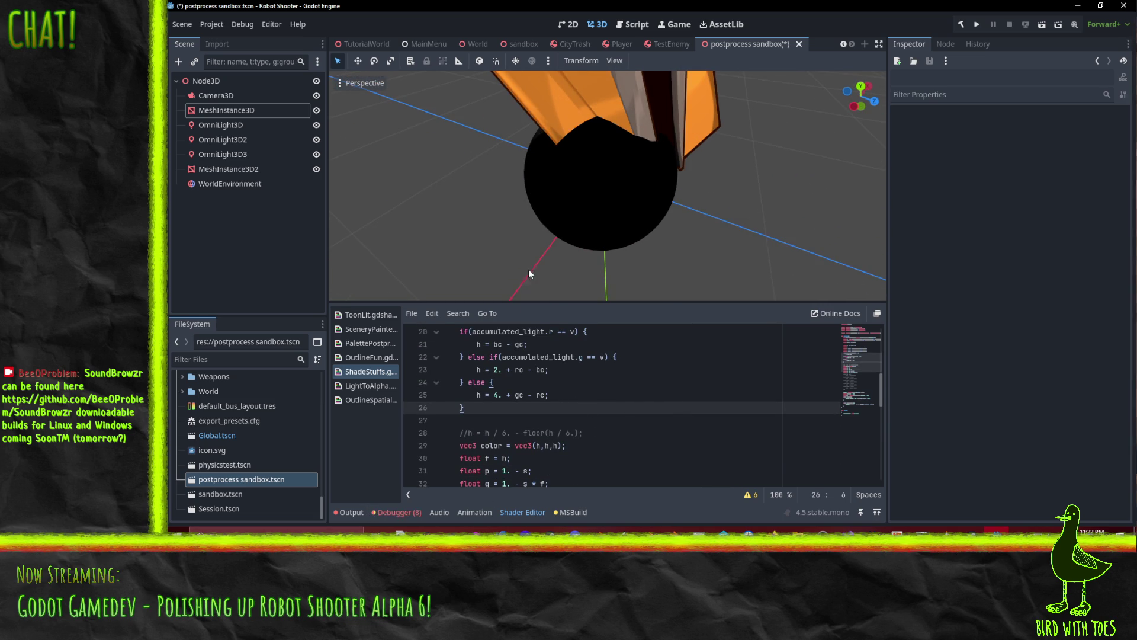
Look over shader lines 25–30 of the conversion code.
scroll(499, 429, "down", 4)
scroll(533, 415, "up", 4)
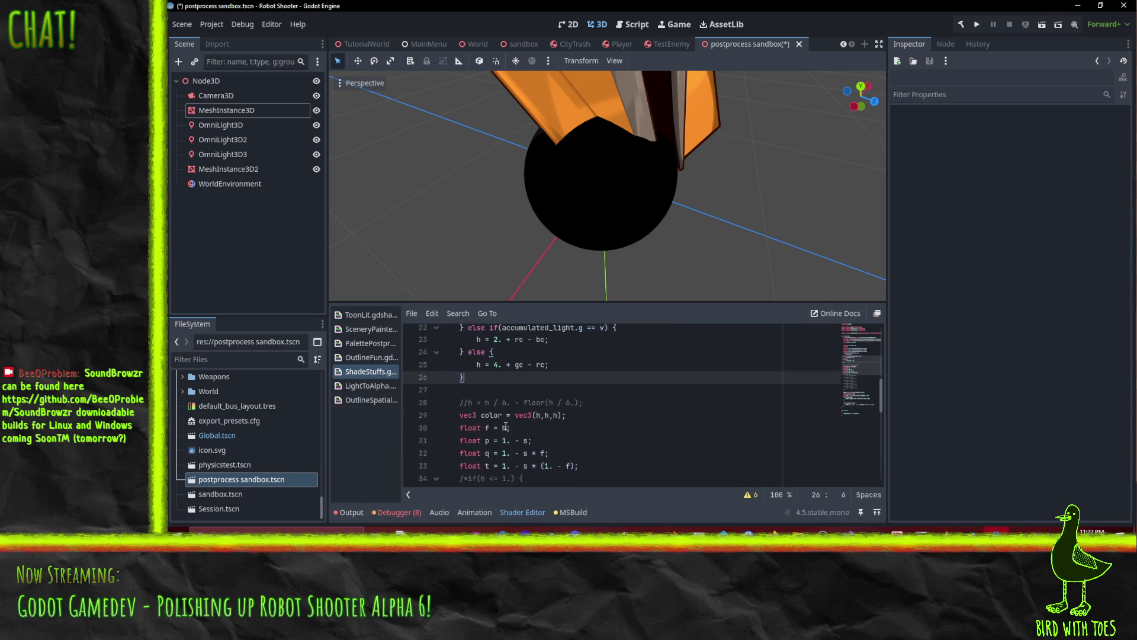
scroll(571, 397, "up", 1)
scroll(571, 398, "down", 2)
left_click(575, 402)
scroll(575, 403, "up", 2)
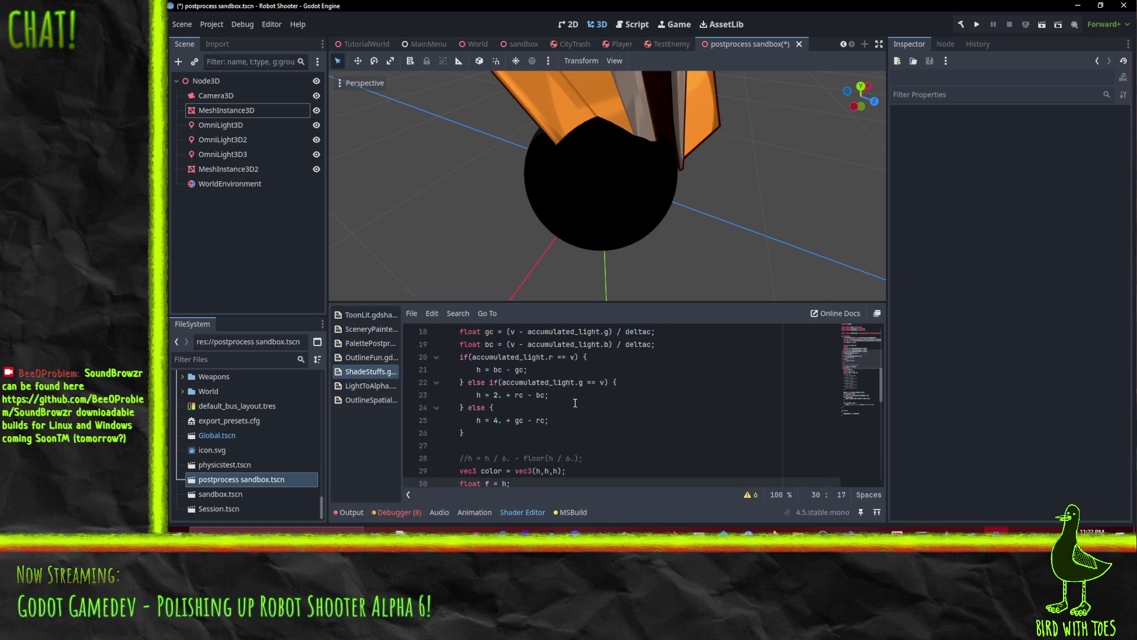
left_click(564, 424)
scroll(533, 404, "up", 2)
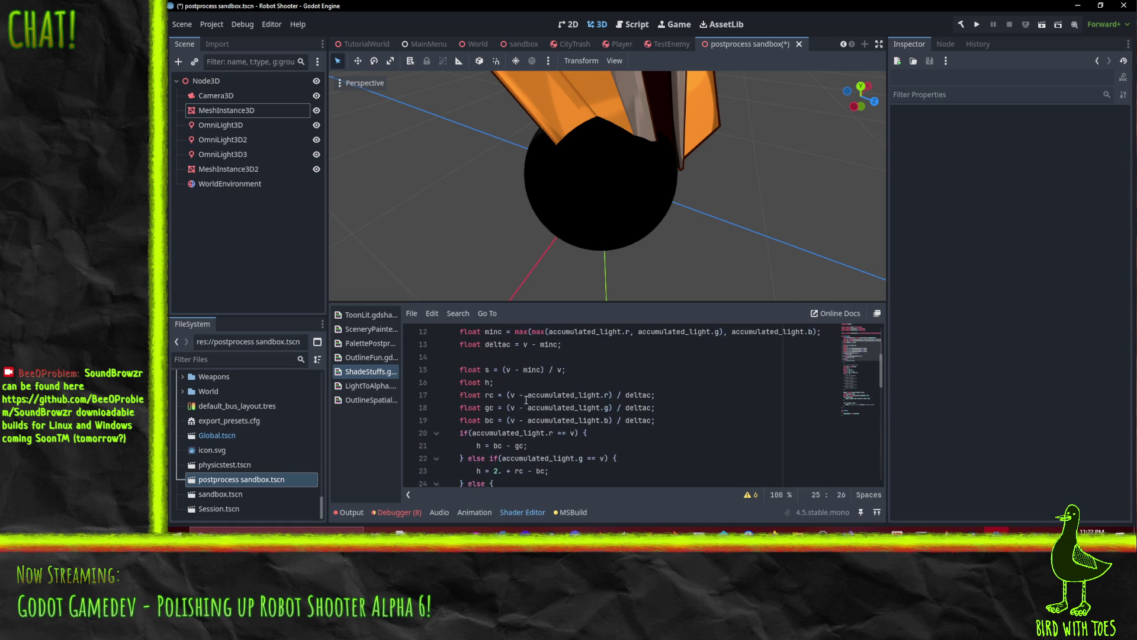
scroll(552, 401, "down", 2)
scroll(554, 403, "up", 1)
scroll(559, 407, "down", 1)
Change color's value on line 29 to vec3(rc,gc,bc).
left_click(541, 471)
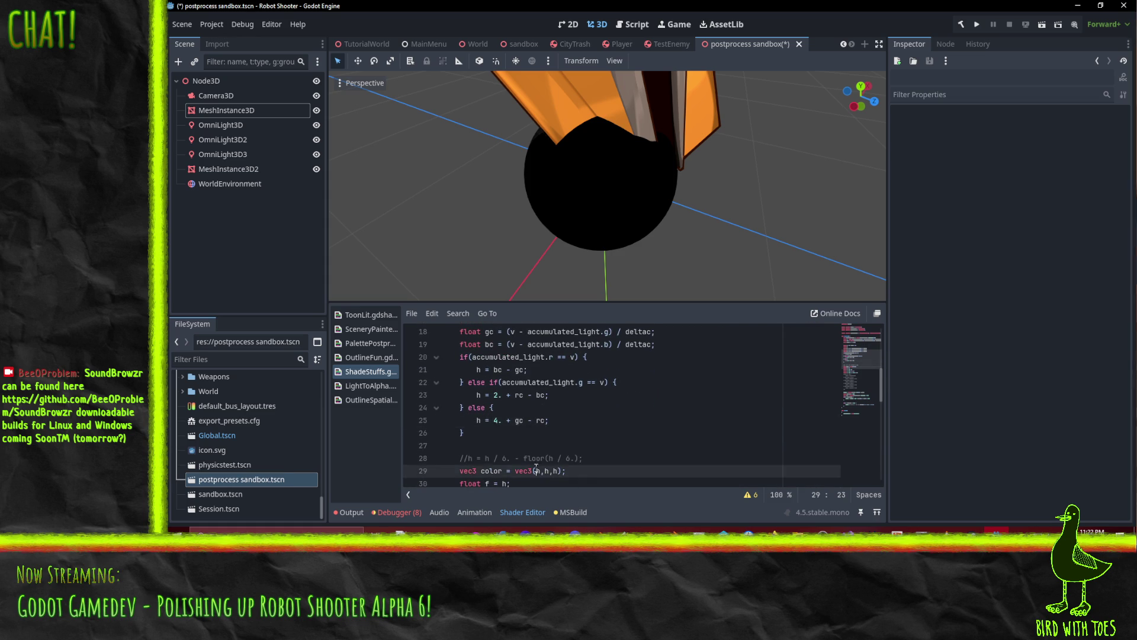
key("BackSpace")
type("g")
key("BackSpace")
type("rc")
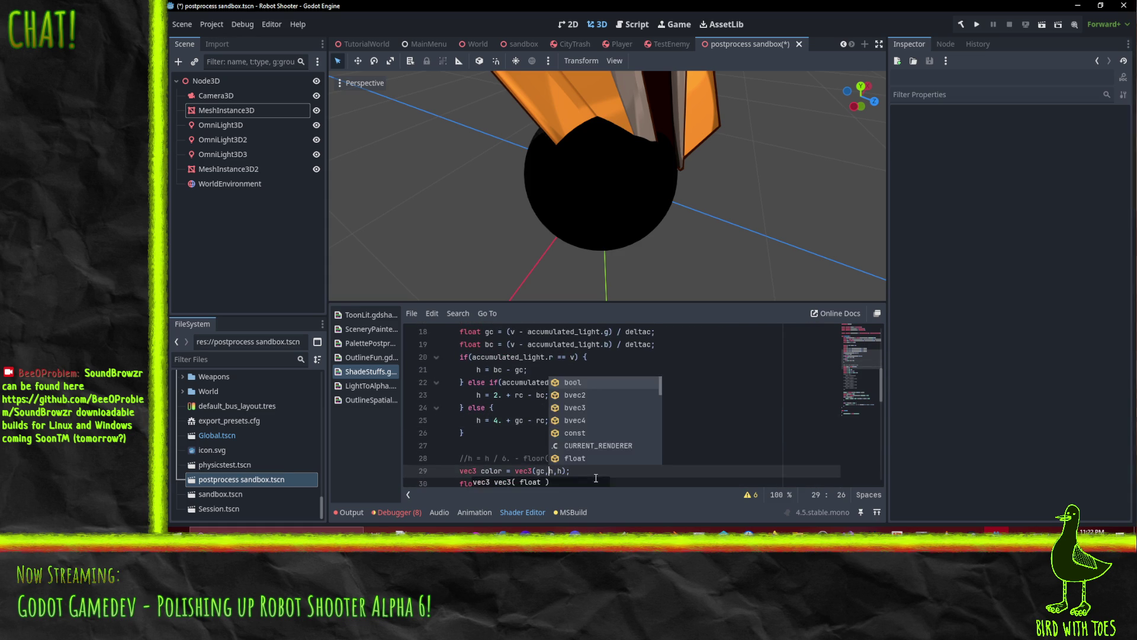
key("Right")
key("Delete")
type("gc")
key("Right")
key("Delete")
type("bc")
left_click(456, 423)
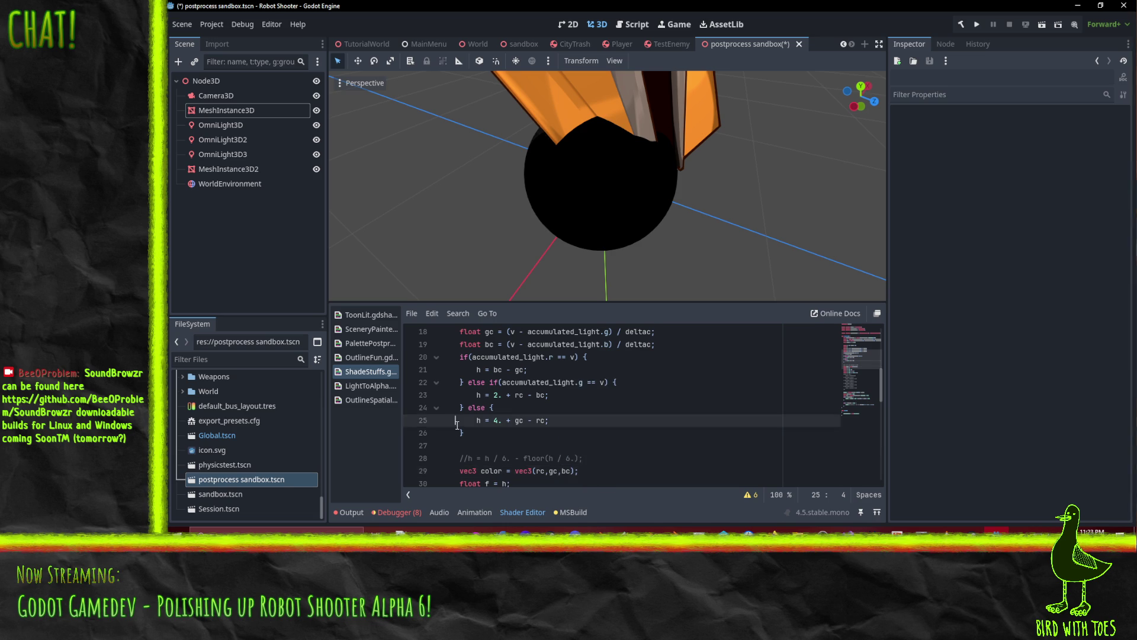
Remove the */ after line 44 so the block comment extends over the dark-texture code.
left_click(586, 409)
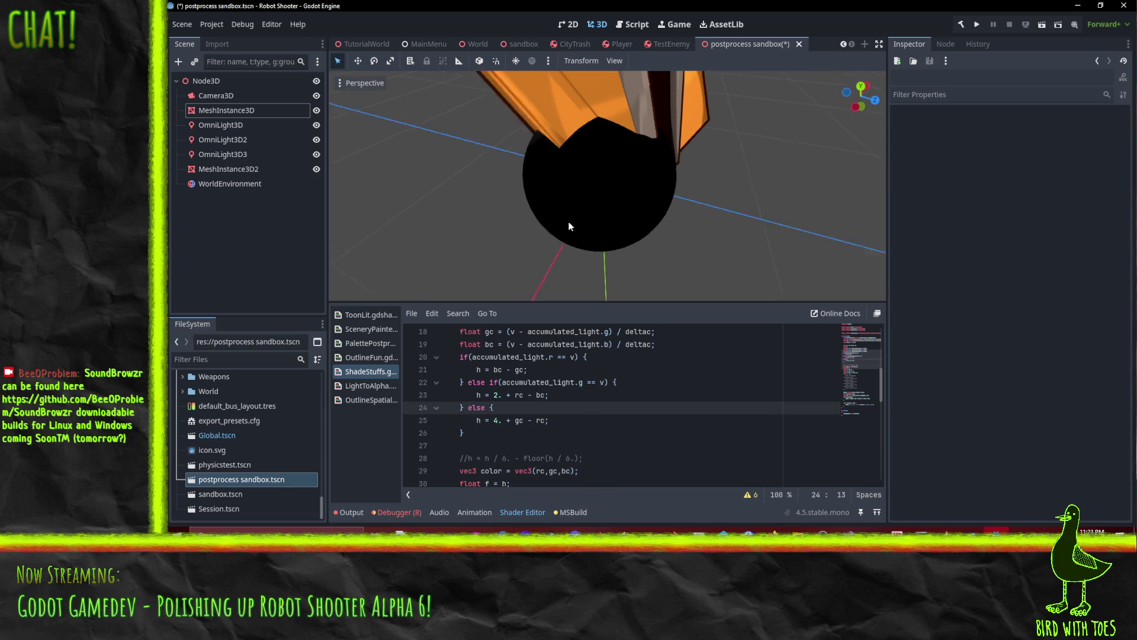
scroll(557, 418, "down", 8)
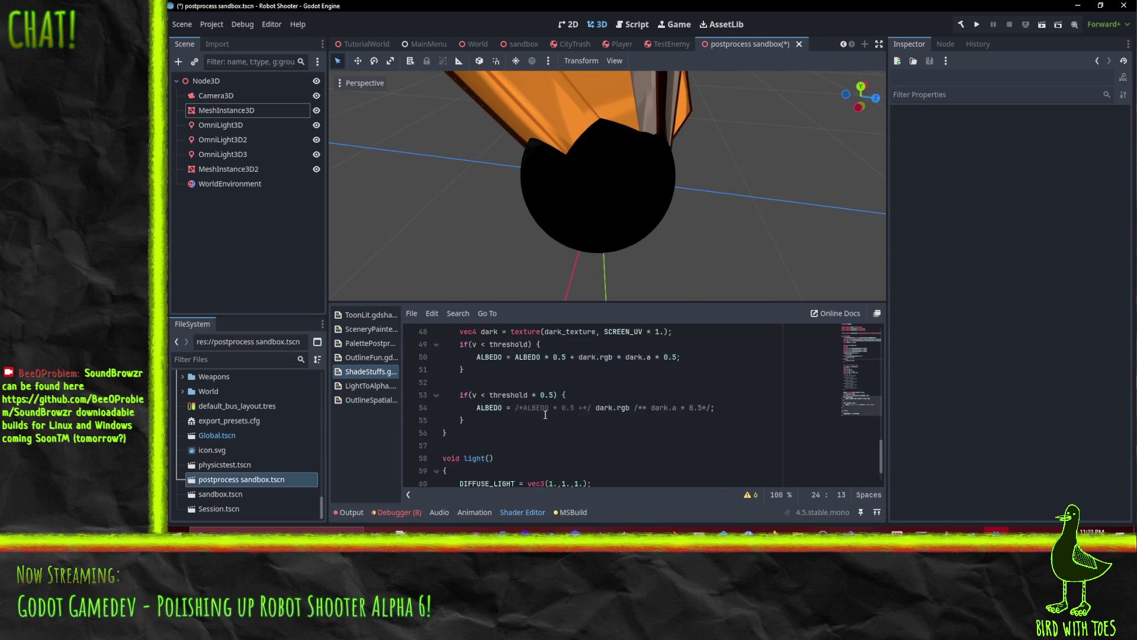
left_click_drag(498, 382, 601, 382)
left_click(468, 382)
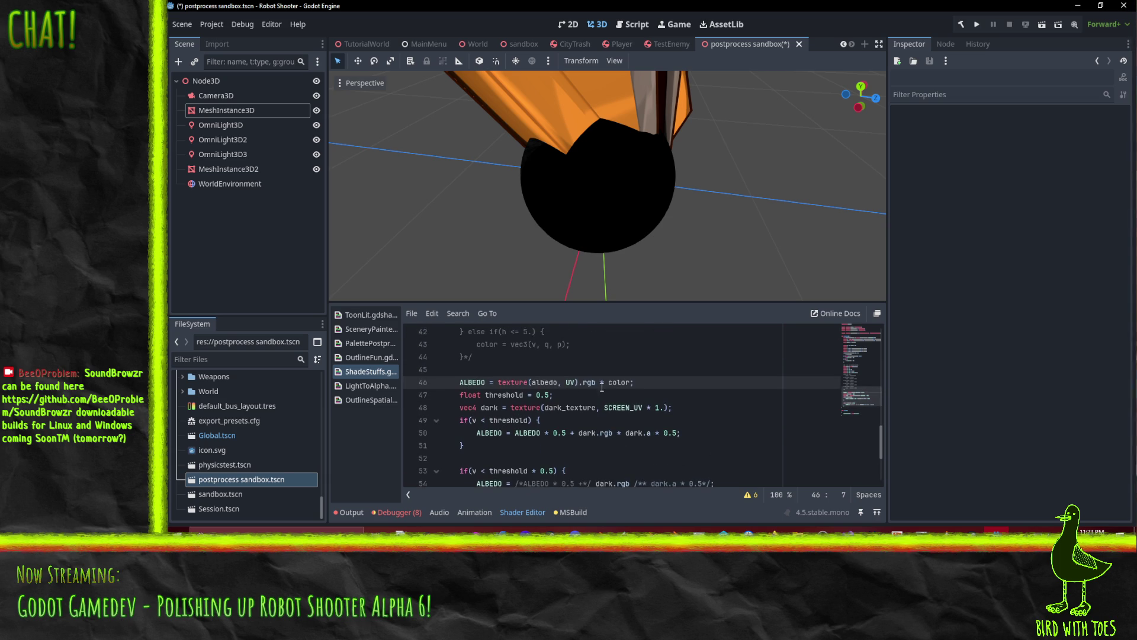
type("/*")
key("BackSpace")
key("BackSpace")
left_click(477, 362)
key("BackSpace")
key("BackSpace")
scroll(455, 396, "down", 3)
left_click(468, 382)
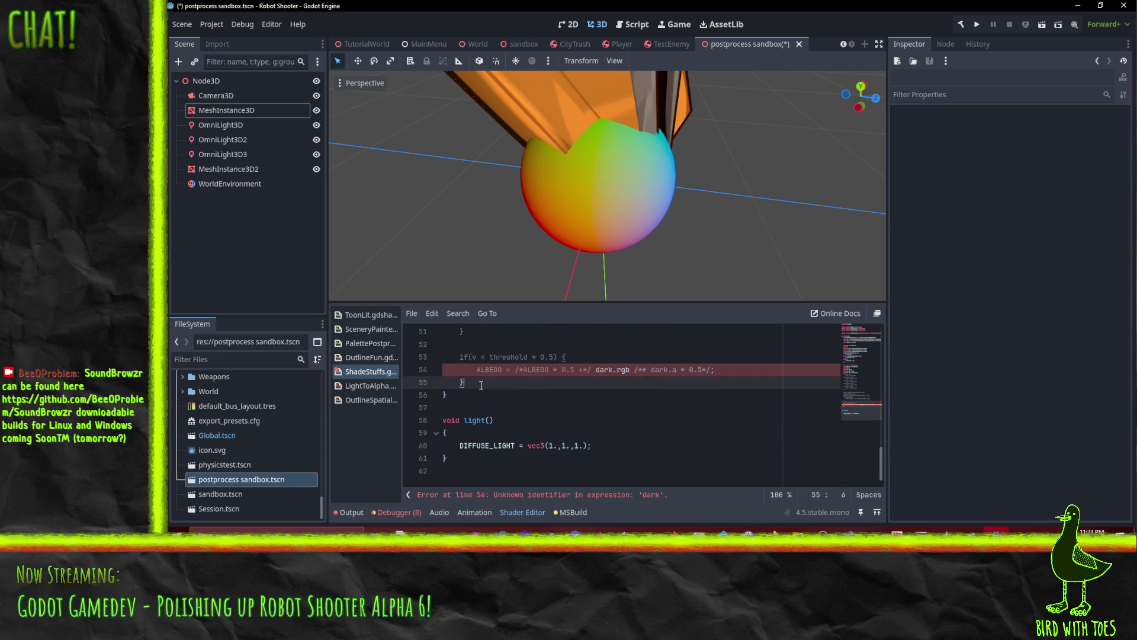
Close the block comment with */ after the dark-texture code.
type("*/")
scroll(548, 406, "up", 8)
left_click(589, 418)
scroll(588, 418, "up", 2)
scroll(594, 415, "up", 1)
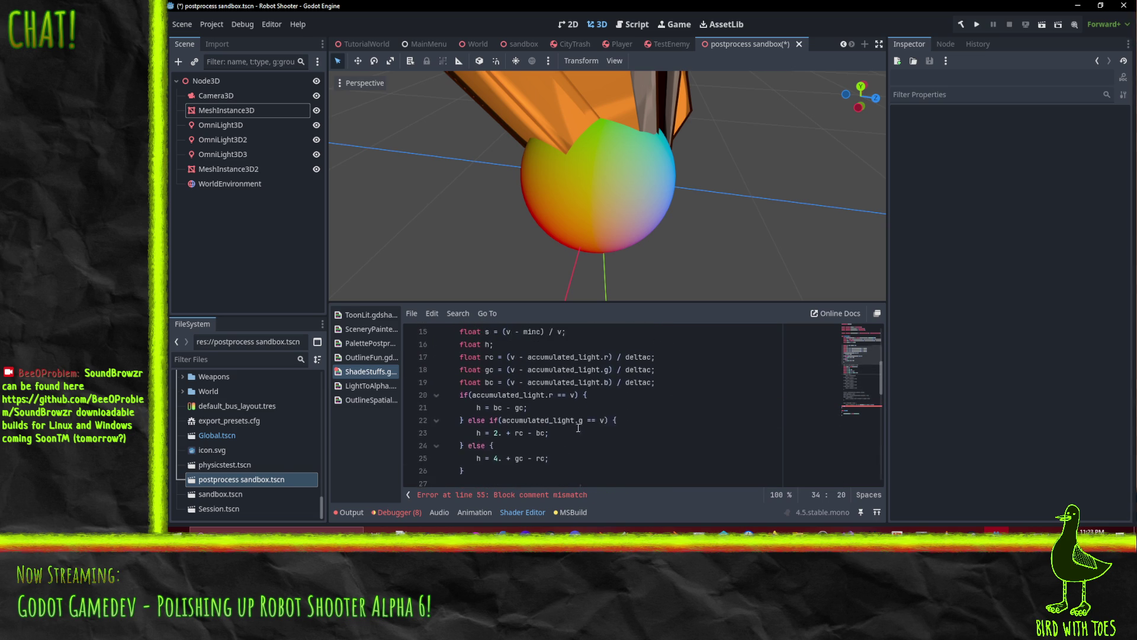
left_click(574, 432)
Add an 'ALBEDO + colror;' line below the hue calculation, then cut it.
key("Return")
key("Return")
type("ALBEDO +")
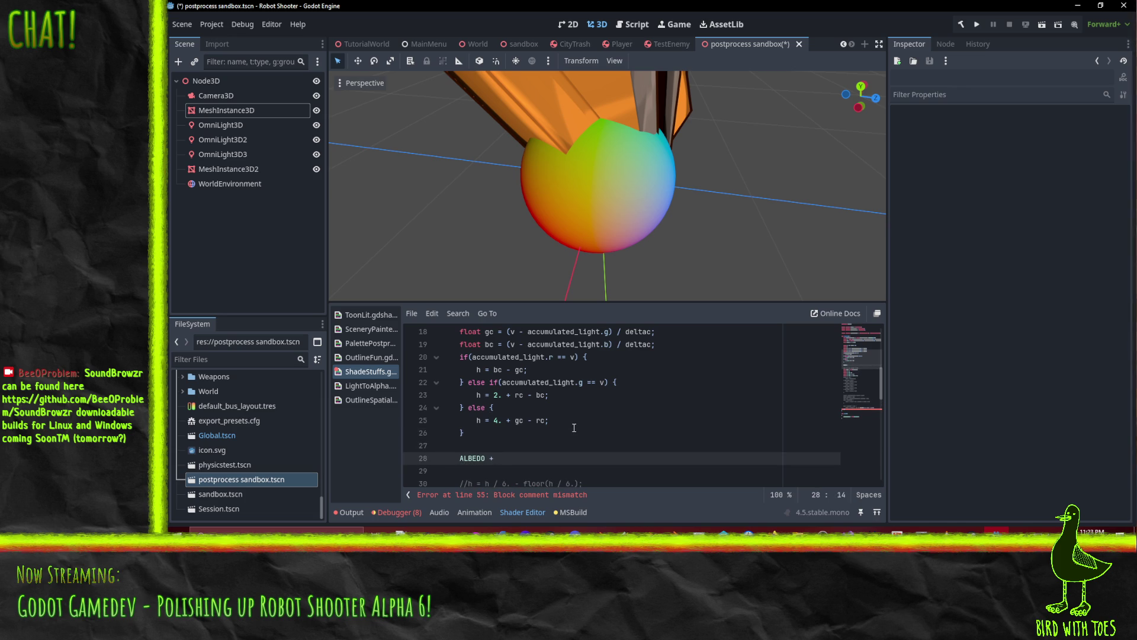
scroll(586, 420, "up", 2)
type("colr")
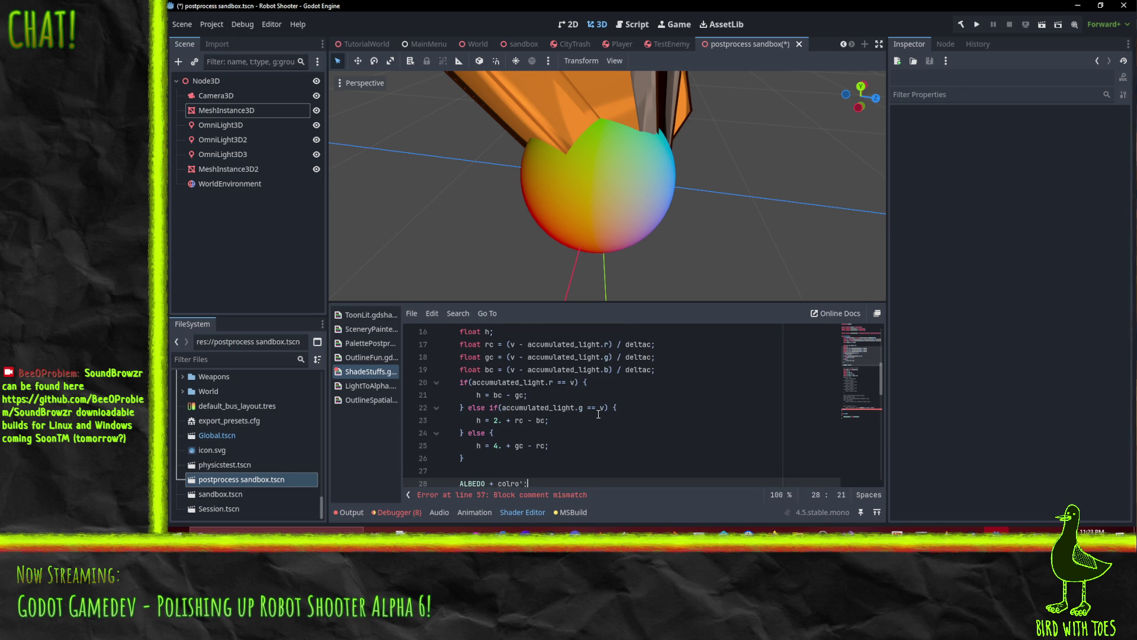
type("or;")
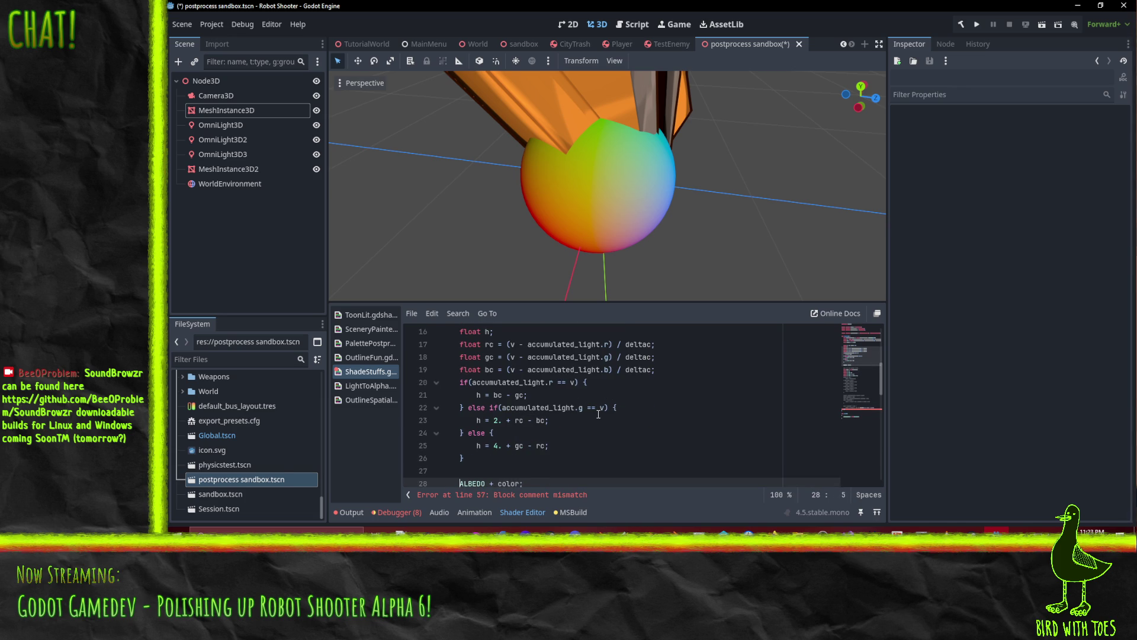
scroll(598, 414, "down", 3)
key("Delete")
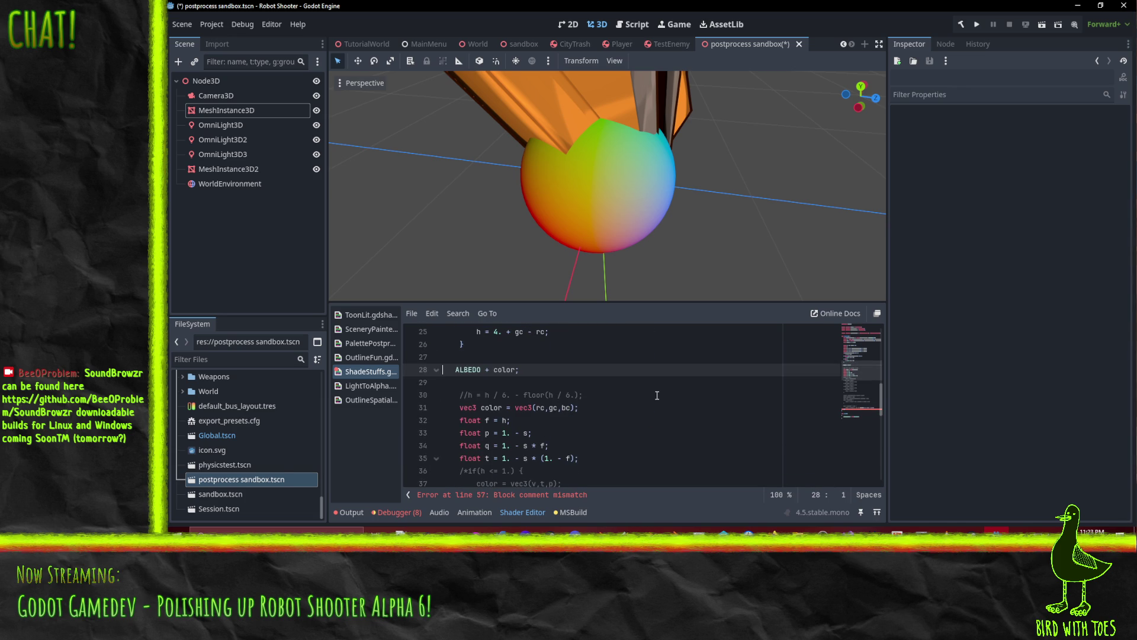
key("ctrl+x")
Paste the ALBEDO line after the conversion branches, indent it and add a blank line.
key("Down")
key("Down")
key("Down")
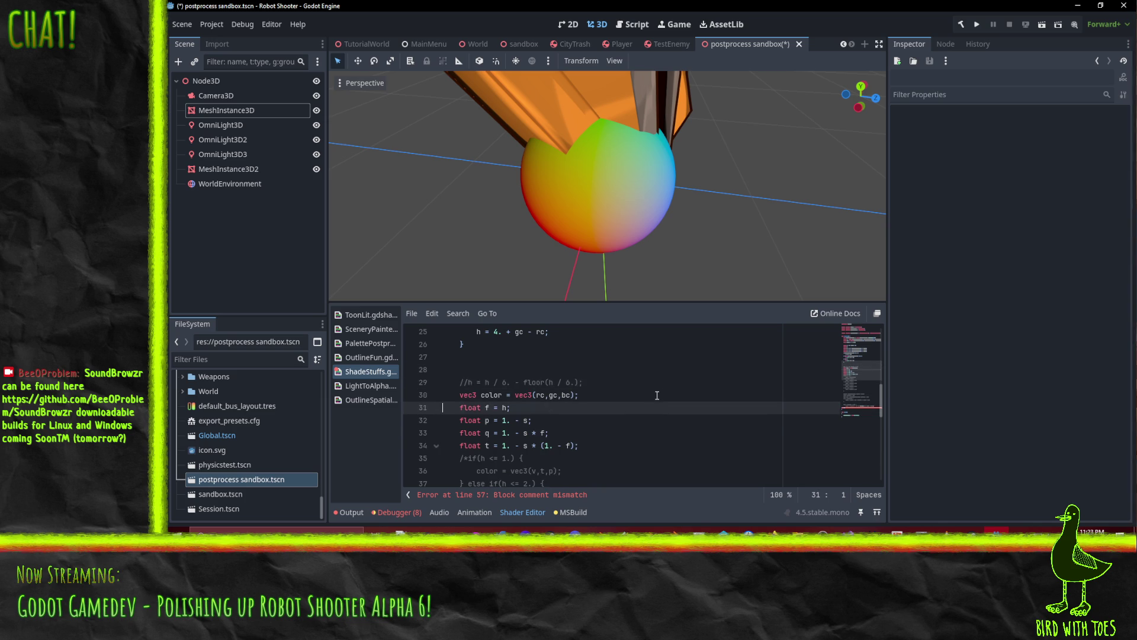
key("Up")
key("ctrl+v")
key("Tab")
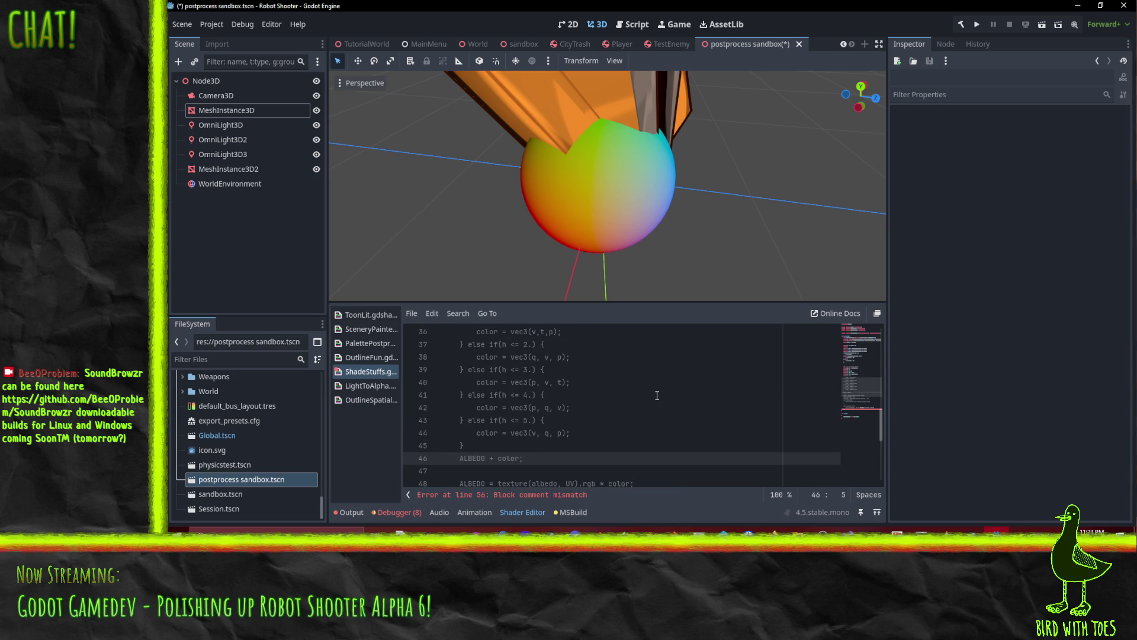
key("Up")
key("Down")
key("Home")
key("Up")
key("Up")
key("Up")
key("Down")
key("Down")
key("Down")
key("Return")
Delete the stray comment closer on line 57 and close the block comment on line 54.
scroll(592, 400, "down", 3)
scroll(592, 400, "down", 4)
left_click(492, 409)
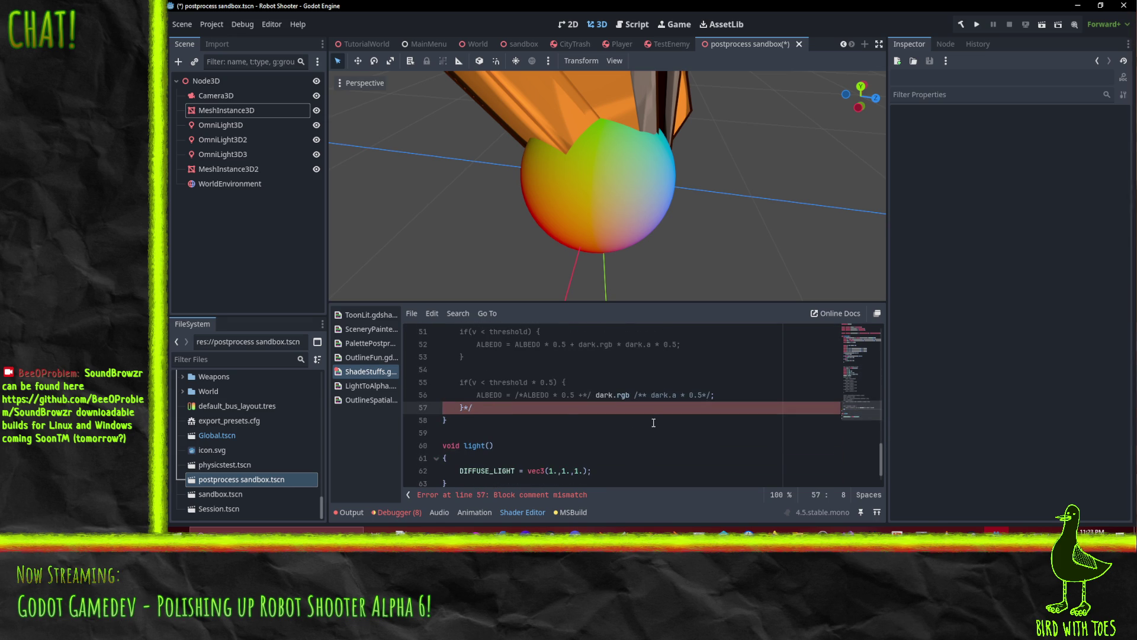
key("BackSpace")
key("Up")
key("Up")
key("Up")
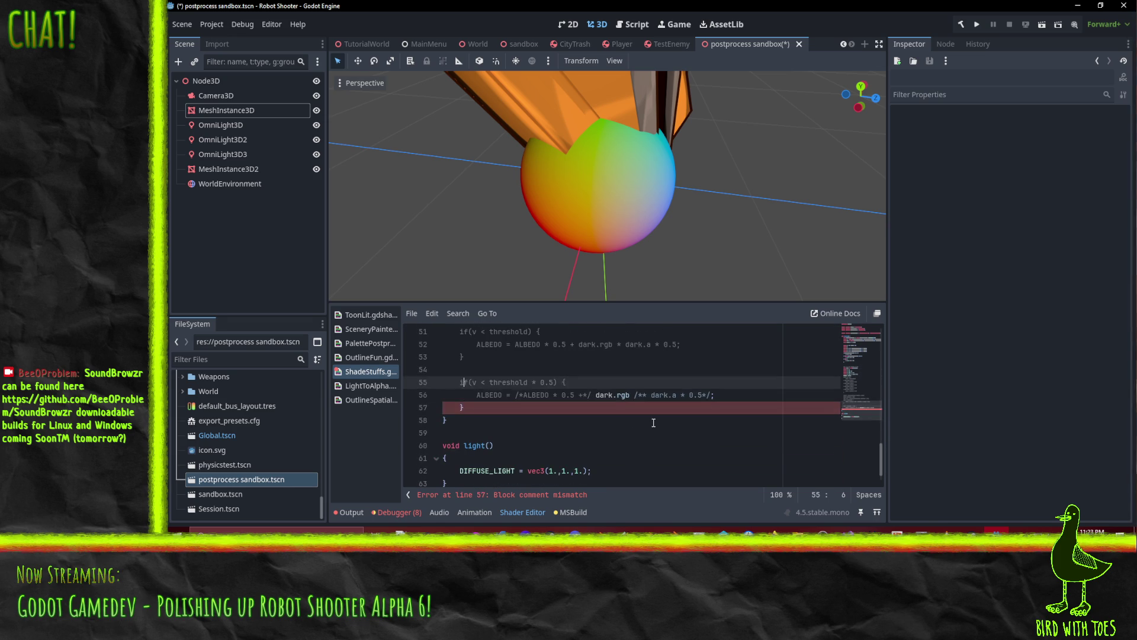
key("Tab")
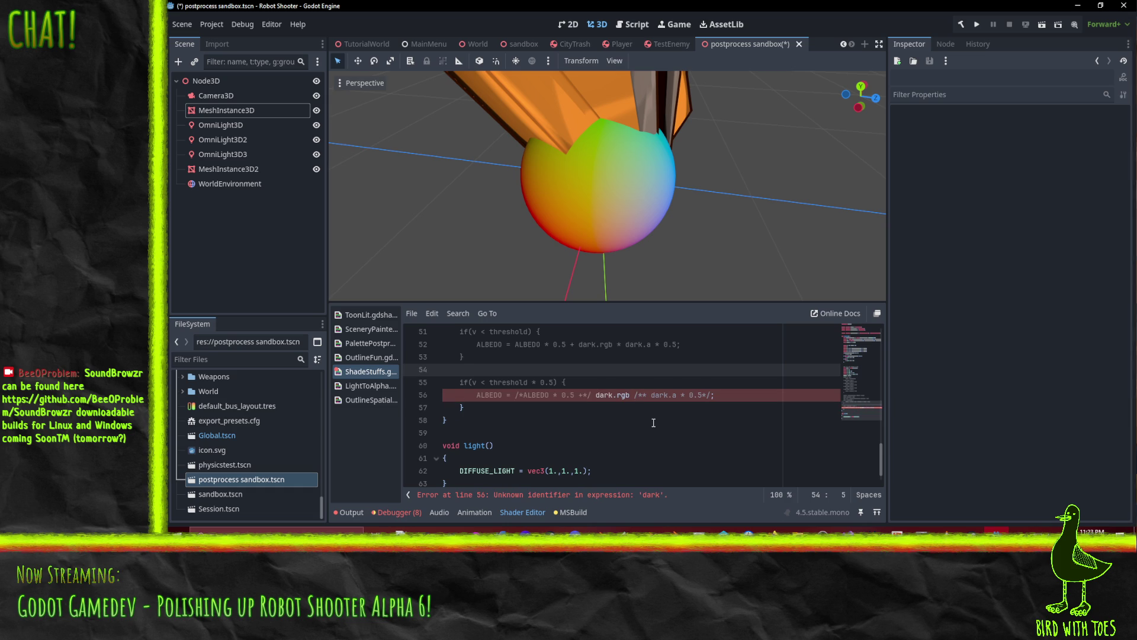
type("/")
key("Down")
key("Down")
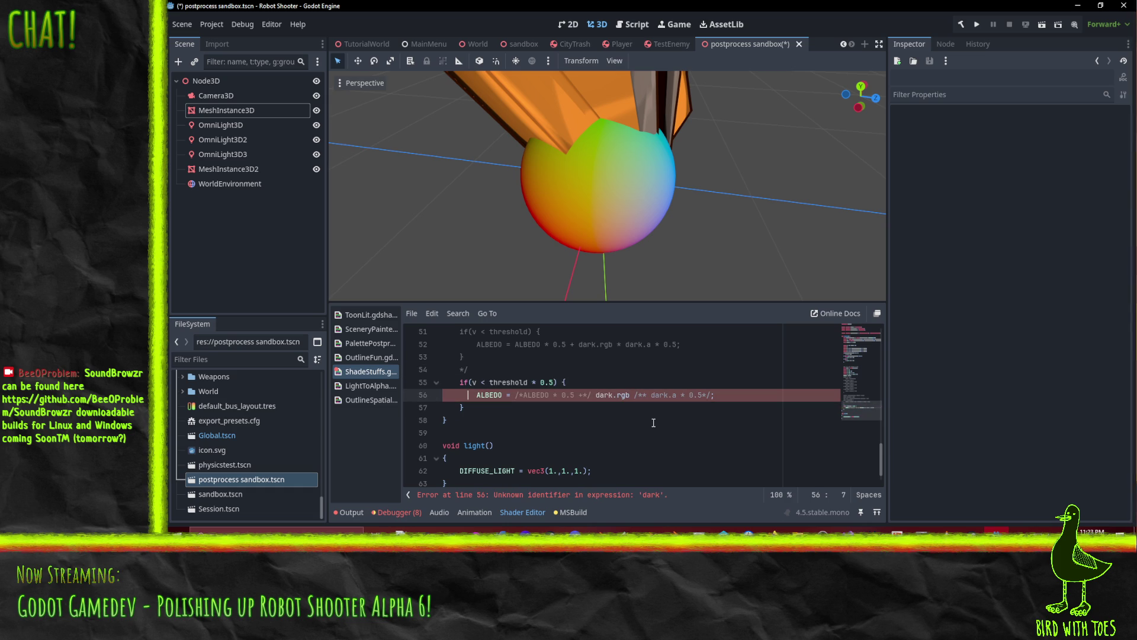
Comment out the leftover threshold if block on lines 55–57 with //.
key("Up")
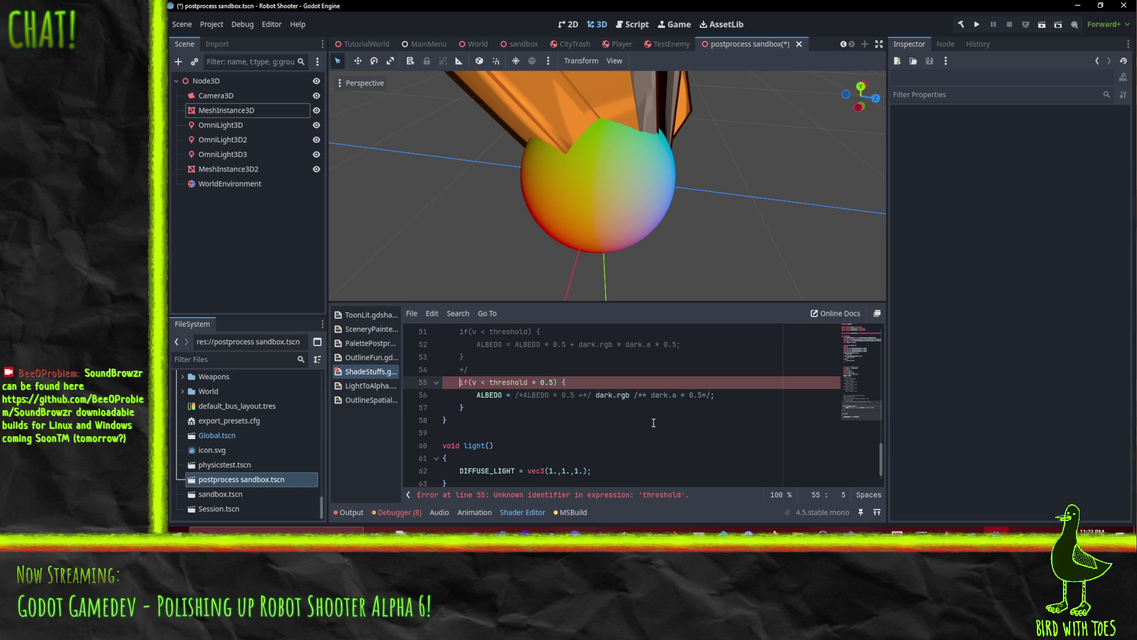
key("ctrl+k")
key("Down")
key("ctrl+k")
key("Down")
key("ctrl+k")
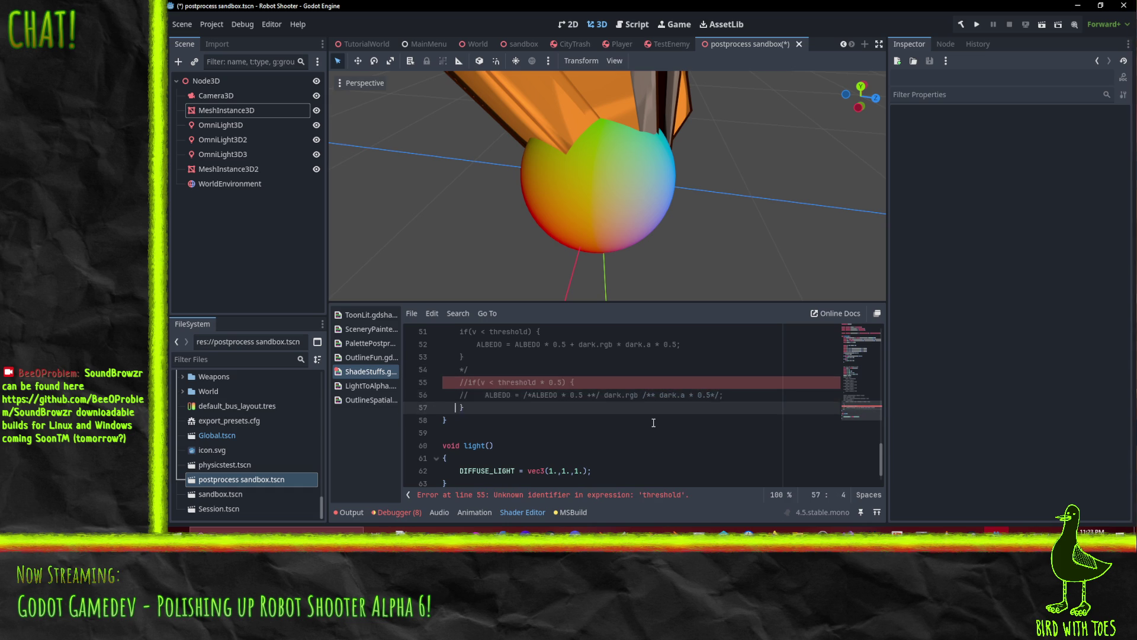
key("ctrl+k")
key("Up")
key("Up")
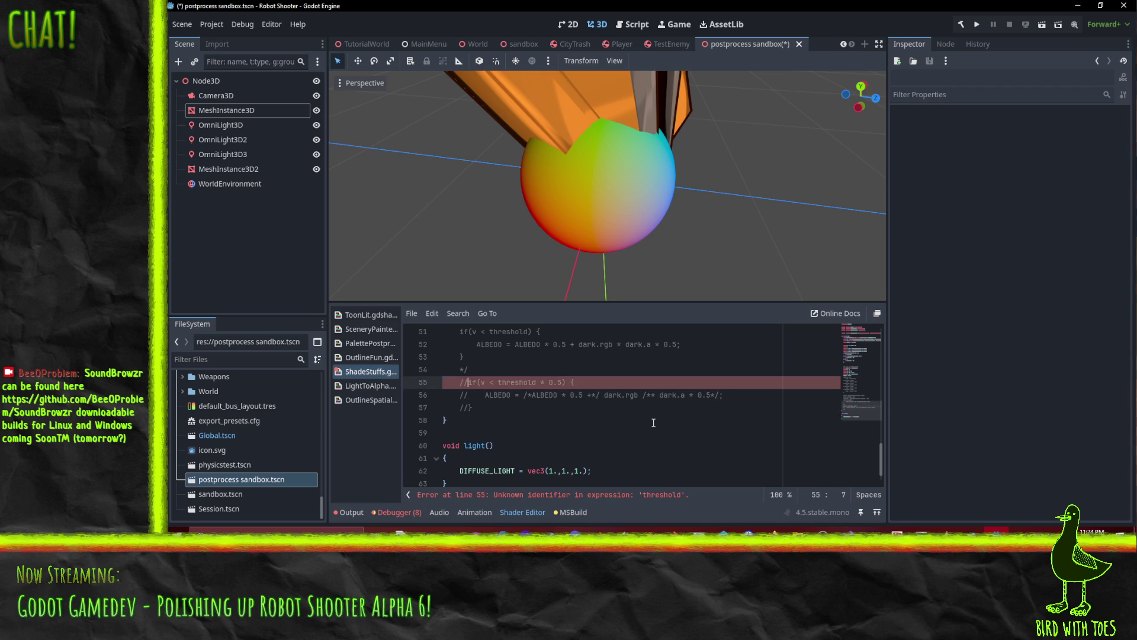
key("Up")
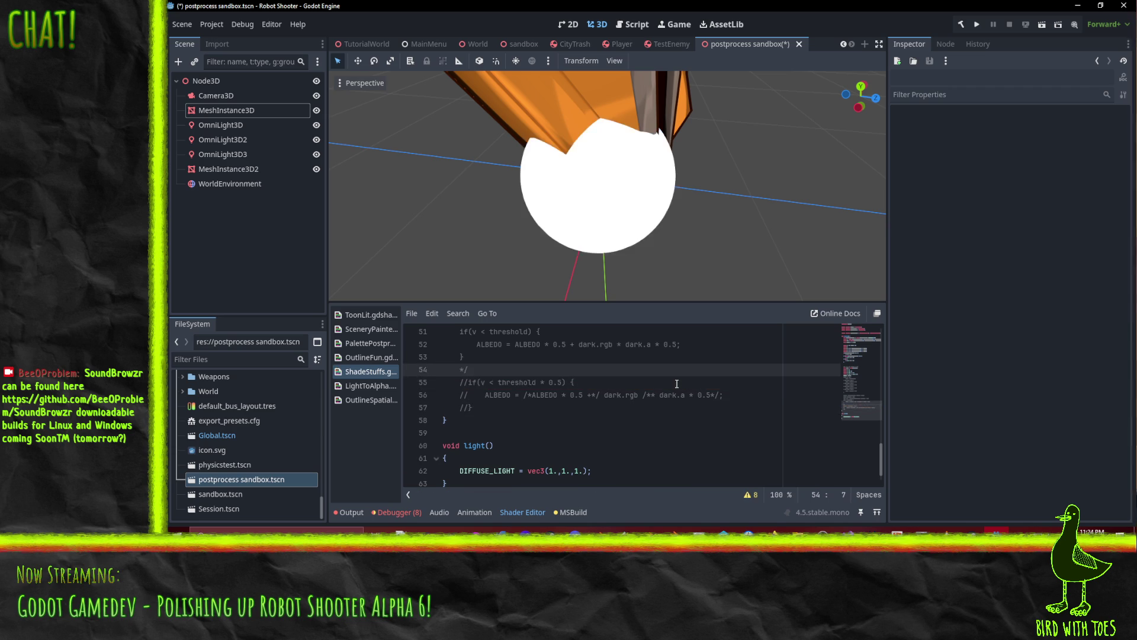
Scale rc, gc and bc by *0.1 on line 30.
scroll(674, 392, "up", 3)
key("Up")
key("Up")
key("Up")
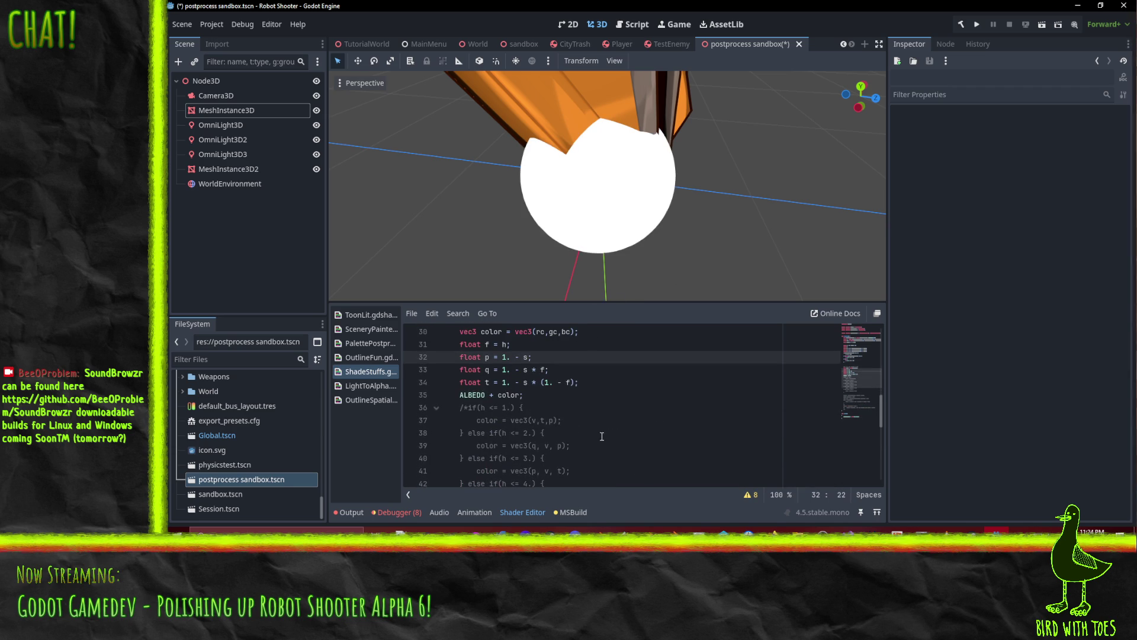
scroll(598, 422, "up", 4)
scroll(631, 428, "down", 2)
left_click(545, 407)
type("*0.1")
key("shift+Left")
key("shift+Left")
key("shift+Left")
key("ctrl+c")
left_click(589, 407)
key("ctrl+v")
left_click(575, 407)
key("ctrl+v")
key("Up")
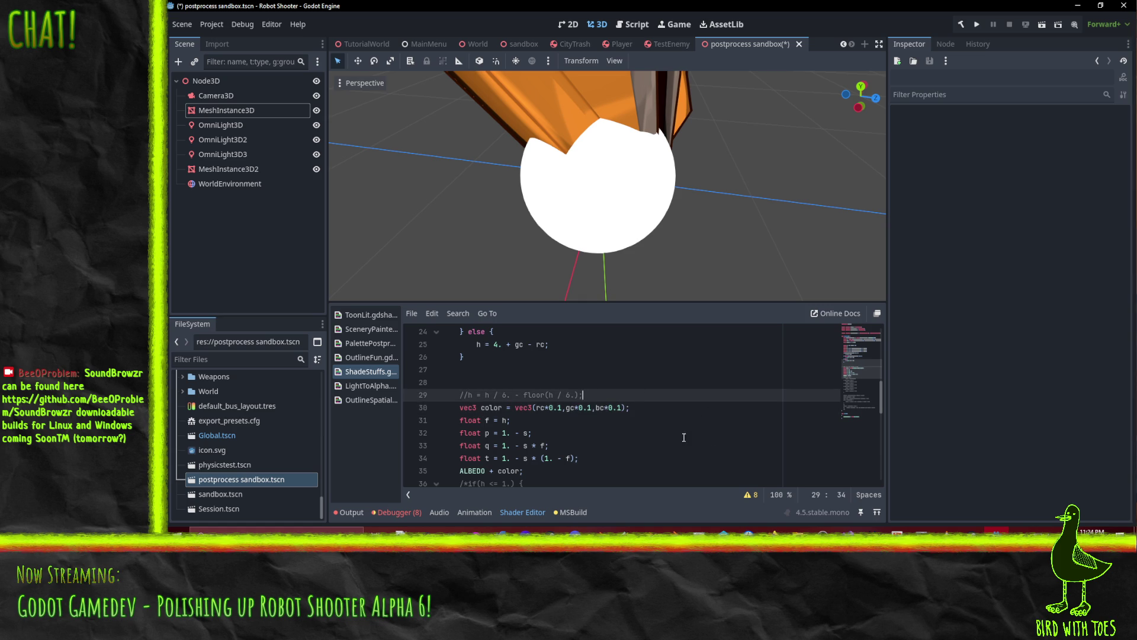
Change the three scale factors from 0.1 to 0.01.
left_click(559, 407)
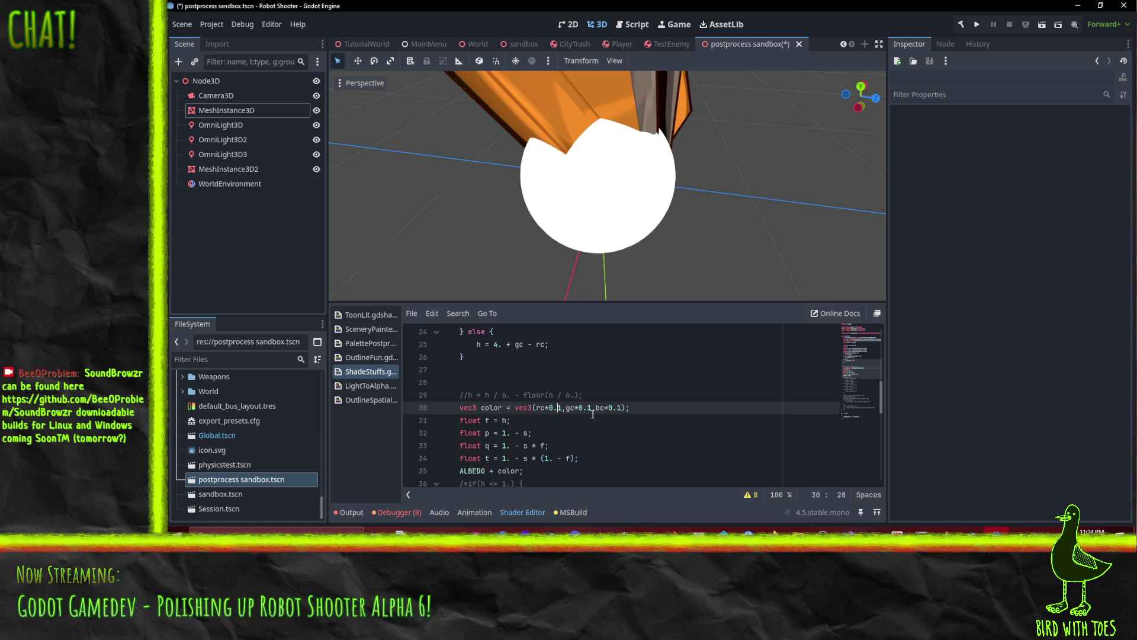
type("0")
left_click(591, 408)
type("0")
left_click(624, 407)
type("0")
left_click(660, 370)
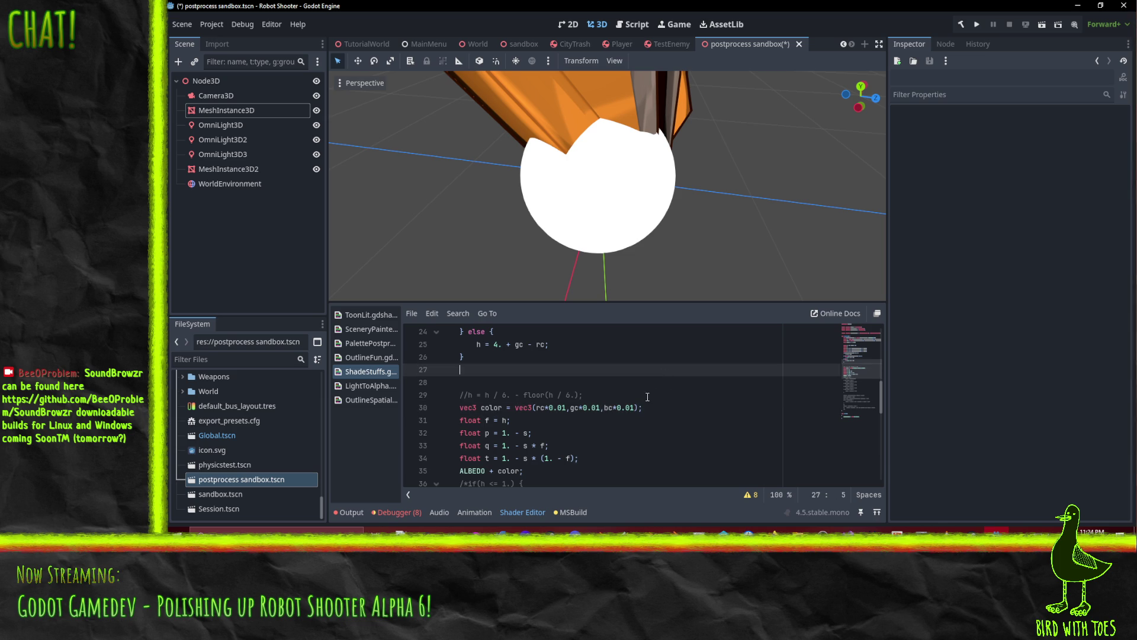
Change 'ALBEDO + color' to 'ALBEDO = color' on line 35.
left_click(525, 430)
scroll(549, 420, "down", 2)
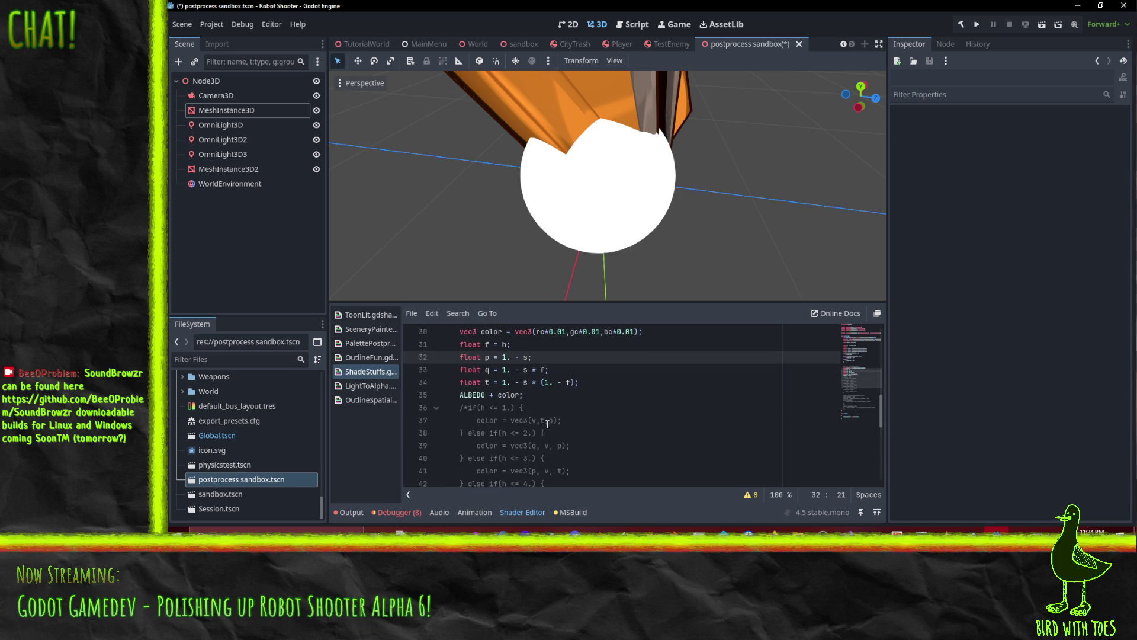
left_click(494, 395)
key("BackSpace")
type("=")
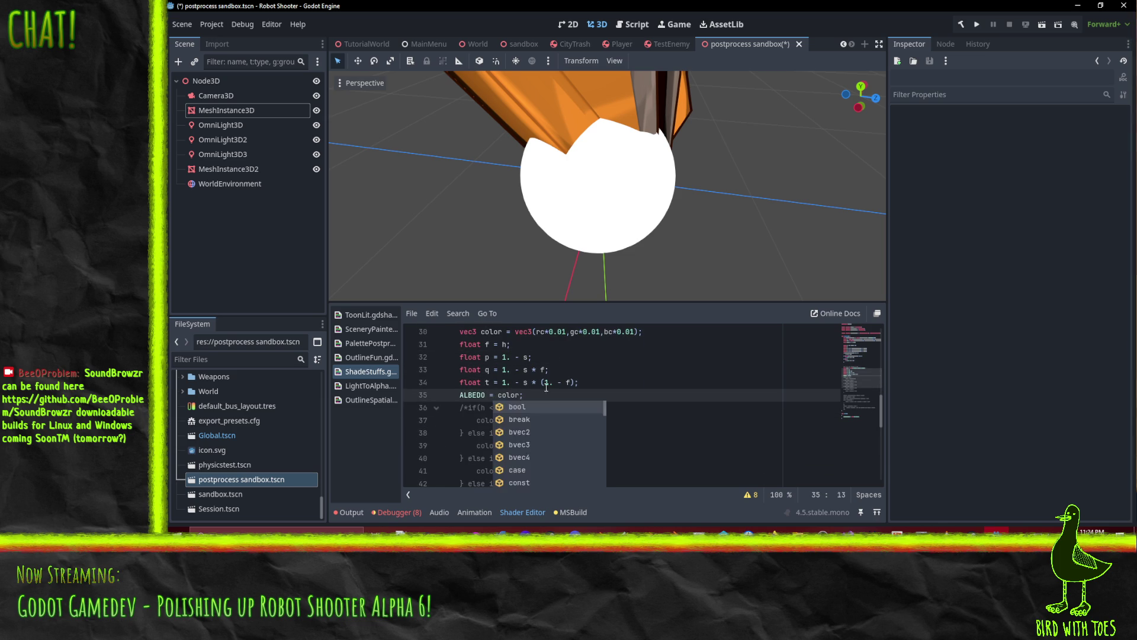
left_click(544, 356)
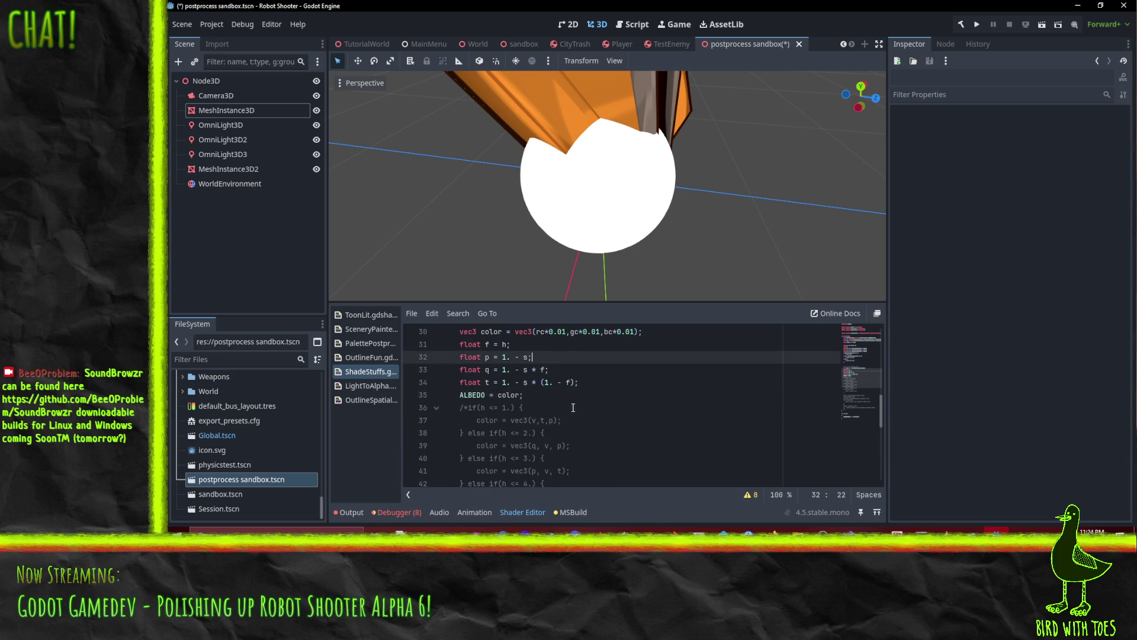
Remove the 0.01 scaling so rc, gc and bc are used unscaled.
left_click(557, 332)
key("BackSpace")
key("BackSpace")
key("BackSpace")
key("Right")
key("Delete")
key("Delete")
key("Delete")
key("Right")
key("Delete")
key("Delete")
key("Delete")
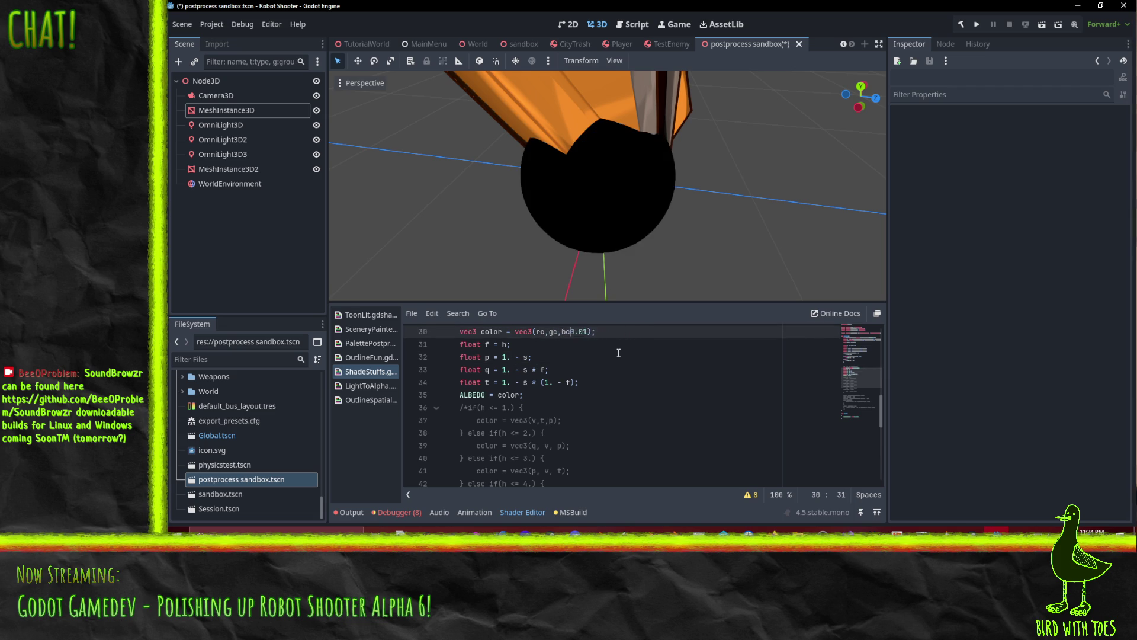
key("Down")
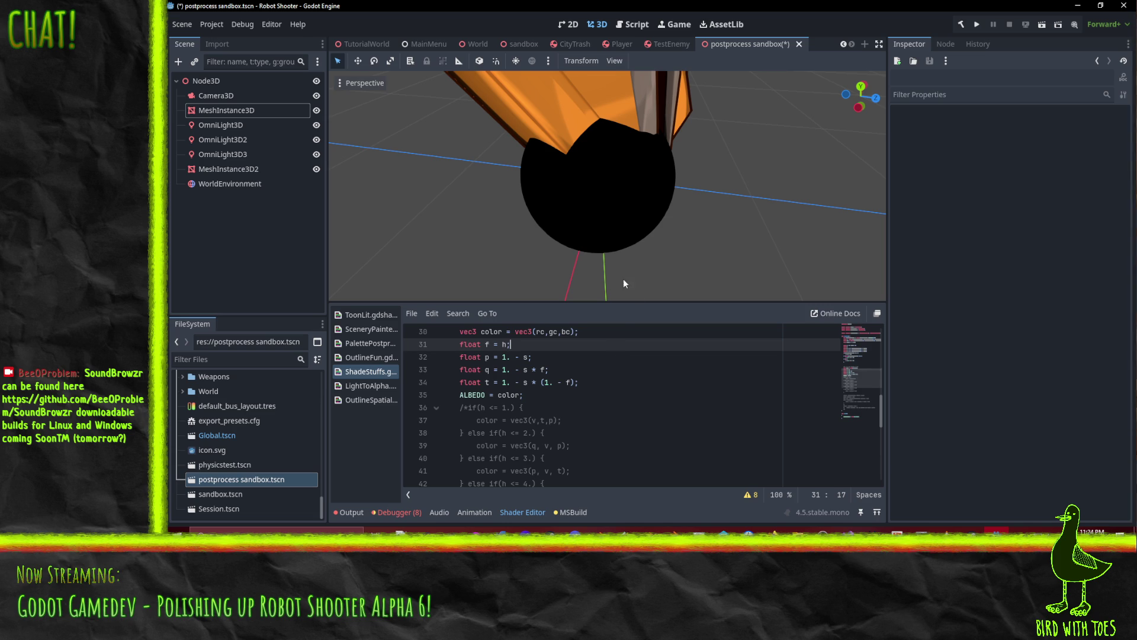
left_click(612, 356)
key("Up")
key("Up")
key("Up")
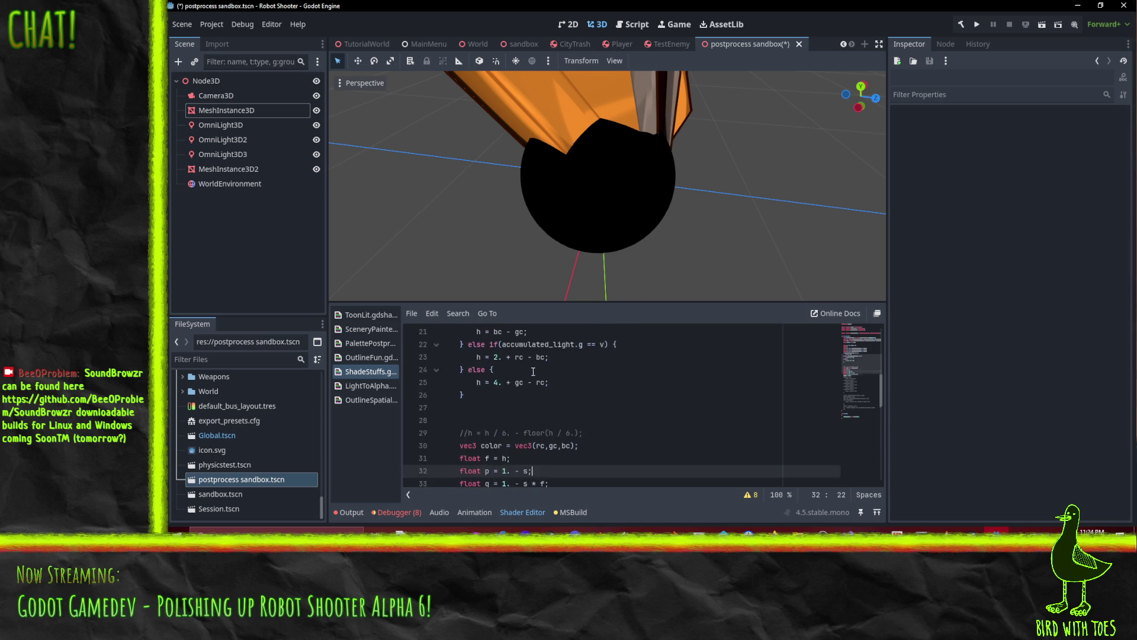
key("Down")
key("Down")
key("Down")
key("End")
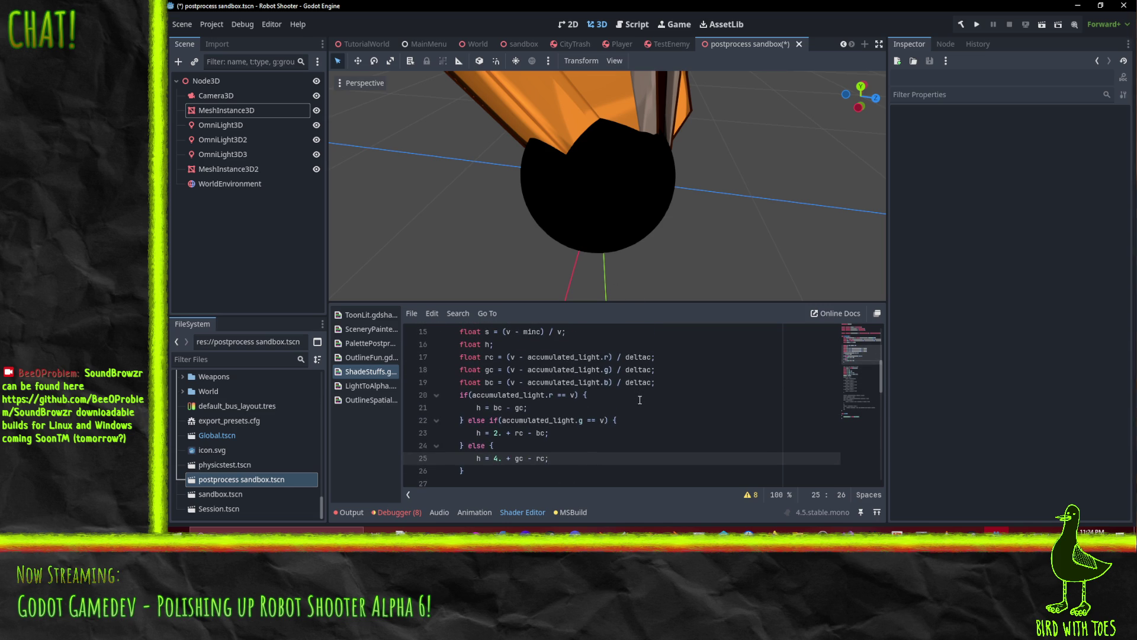
key("Up")
key("Up")
key("Up")
scroll(519, 410, "up", 2)
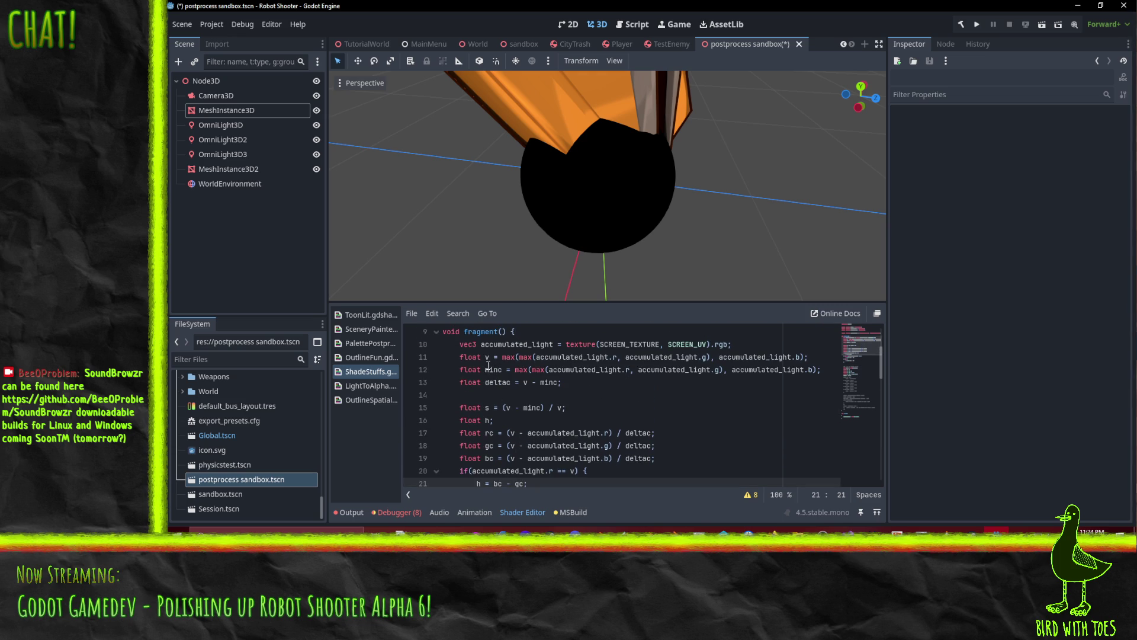
Try renaming v to maxc on lines 11 and 13, then undo back to v.
left_click(485, 357)
key("Delete")
type("maxc")
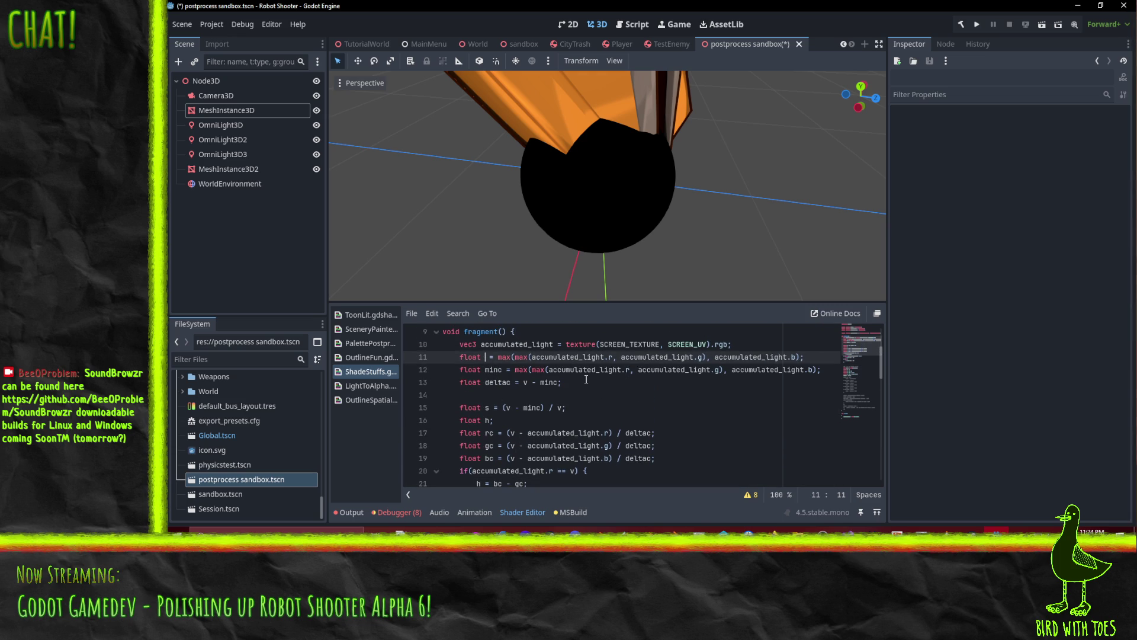
key("Down")
key("Down")
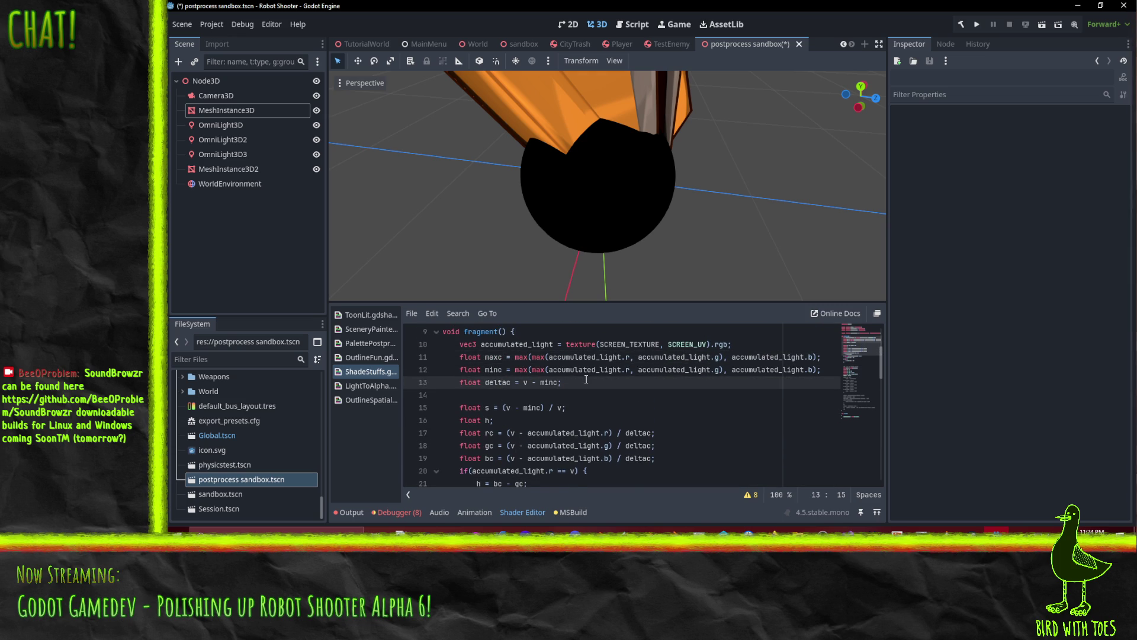
key("Right")
key("Right")
key("Right")
key("Right")
key("Delete")
type("maxc")
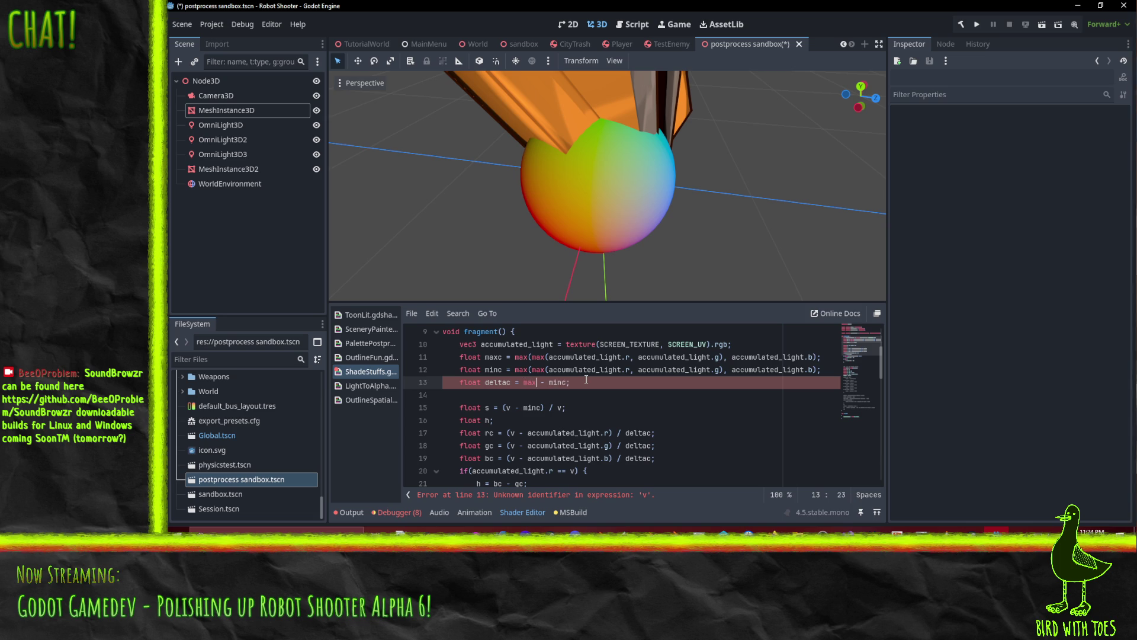
double_click(527, 381)
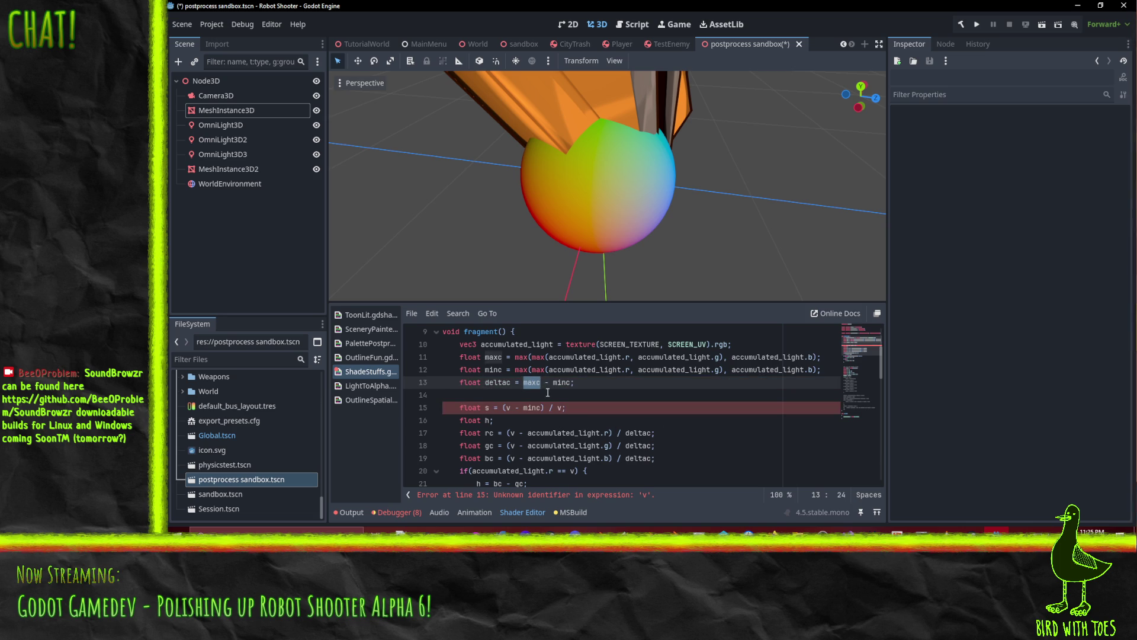
key("ctrl+z")
key("ctrl+z")
key("ctrl+z")
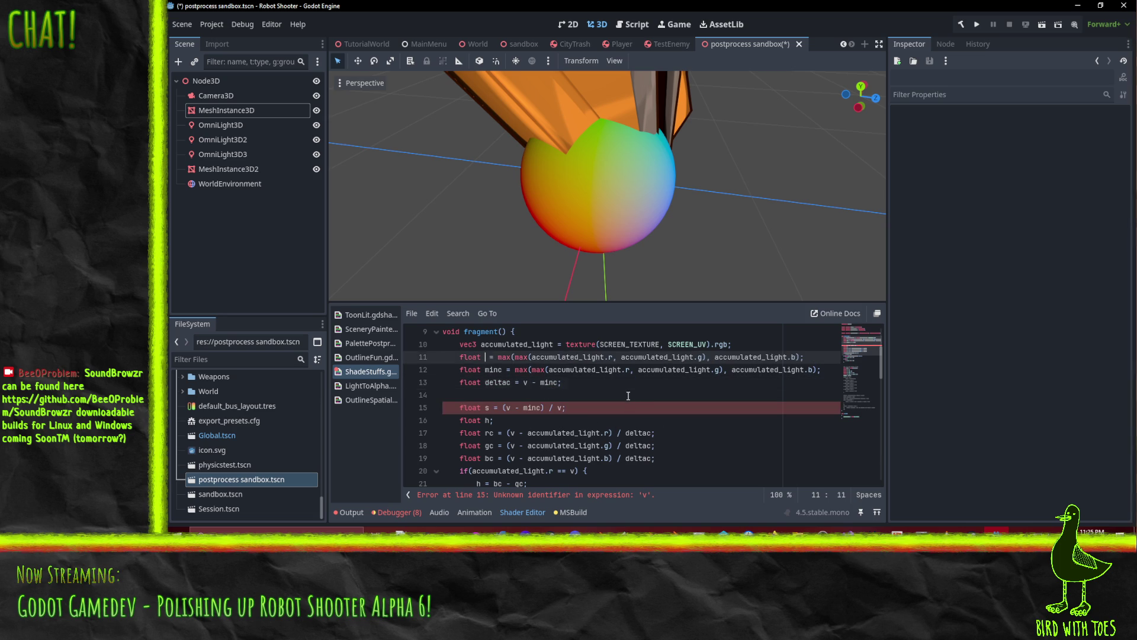
key("ctrl+z")
Replace both max calls on line 12 with min for minc.
double_click(523, 371)
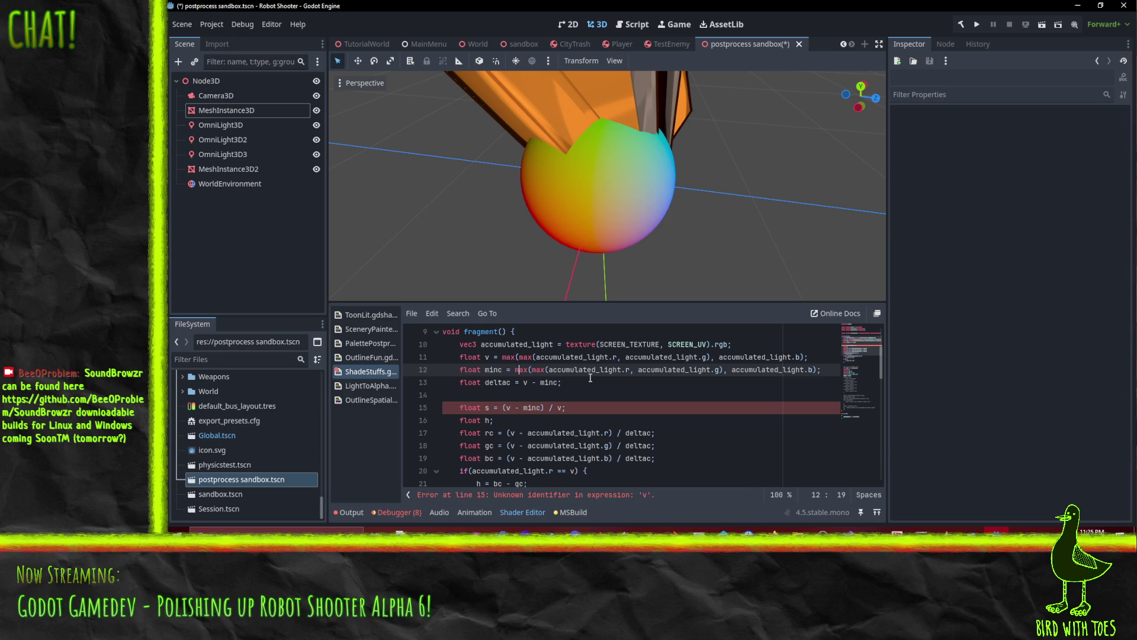
type("min")
left_click(506, 371)
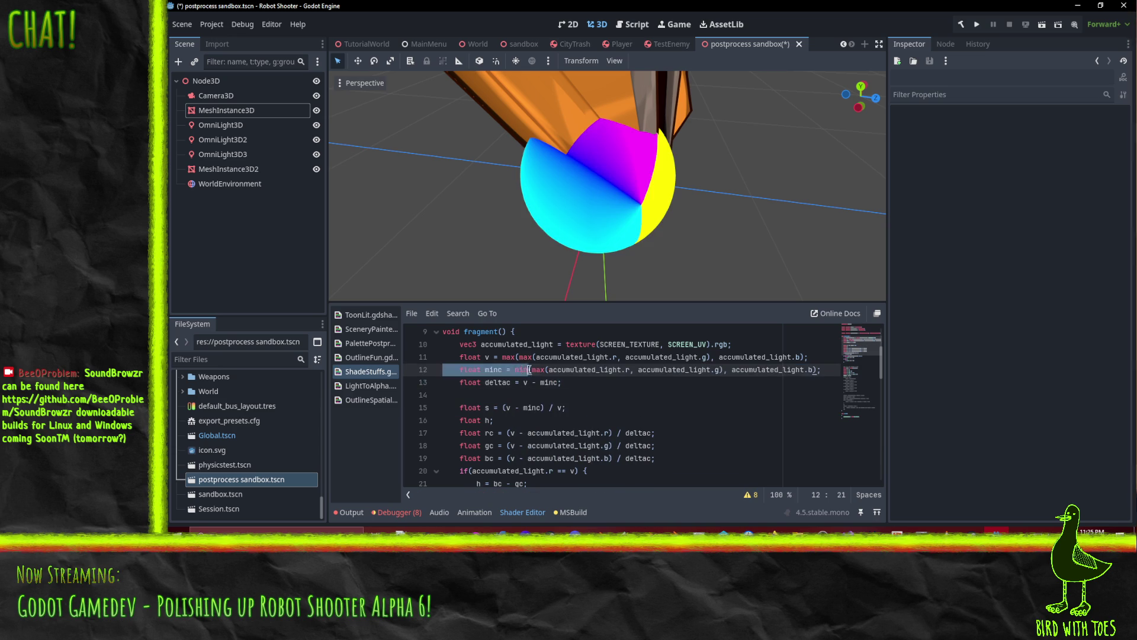
double_click(524, 370)
double_click(538, 370)
type("min")
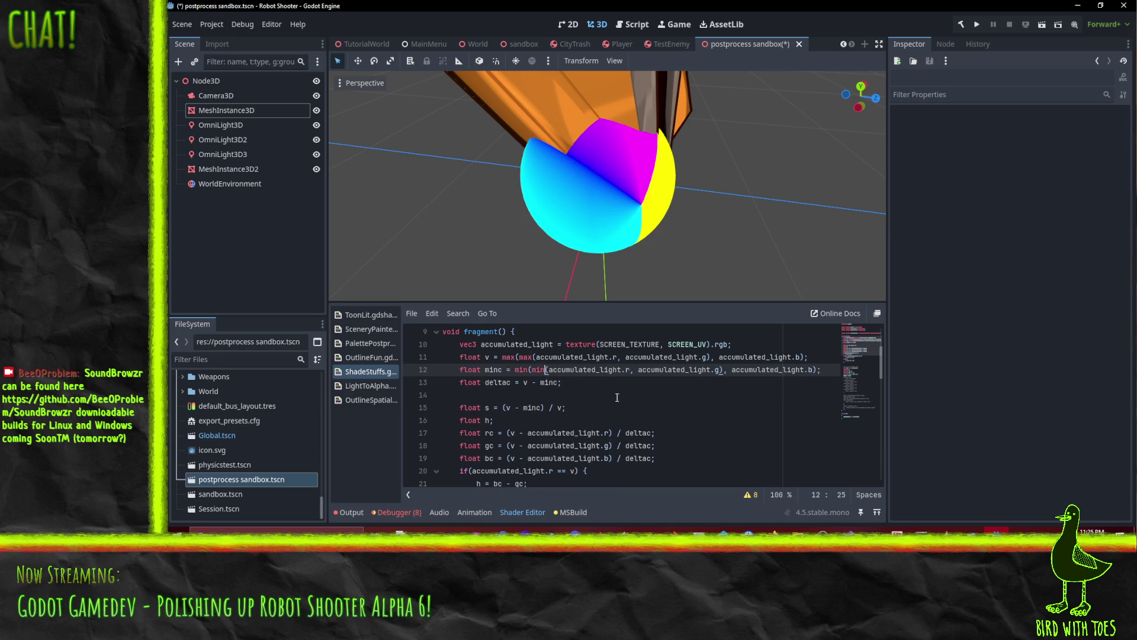
key("Down")
key("Down")
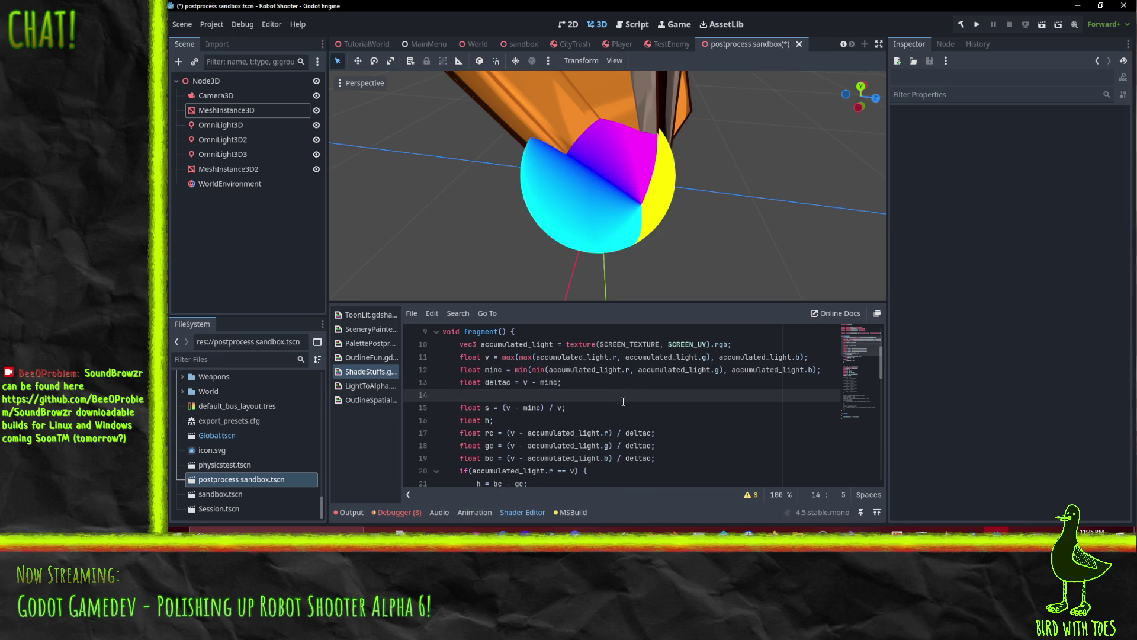
scroll(640, 369, "down", 3)
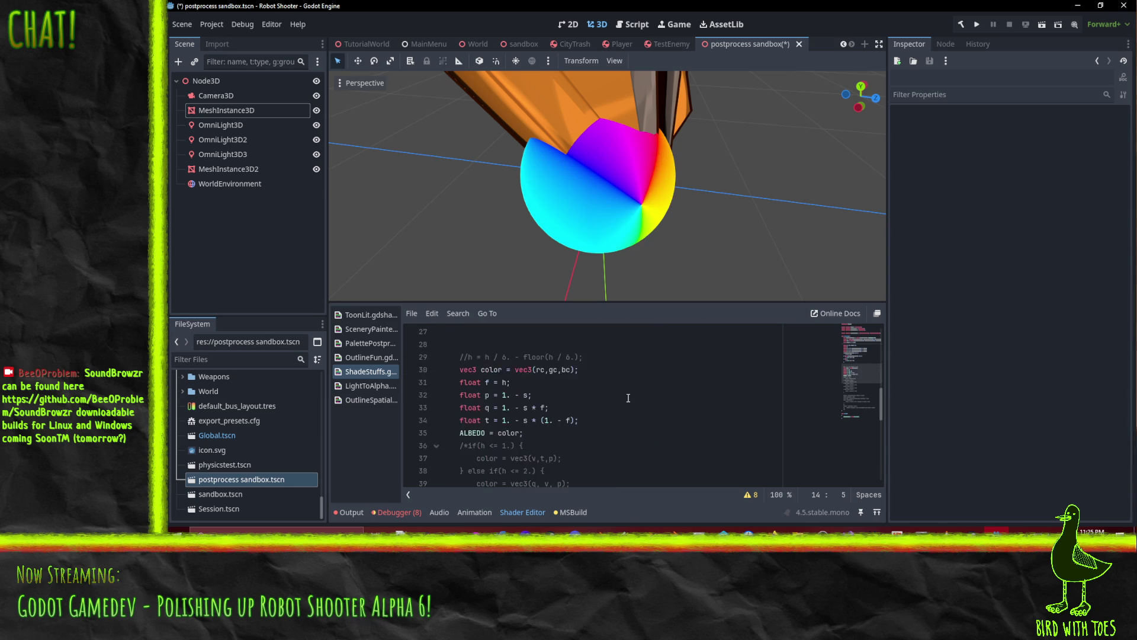
Delete the extra blank lines around line 27 above the hue comment.
scroll(628, 397, "down", 2)
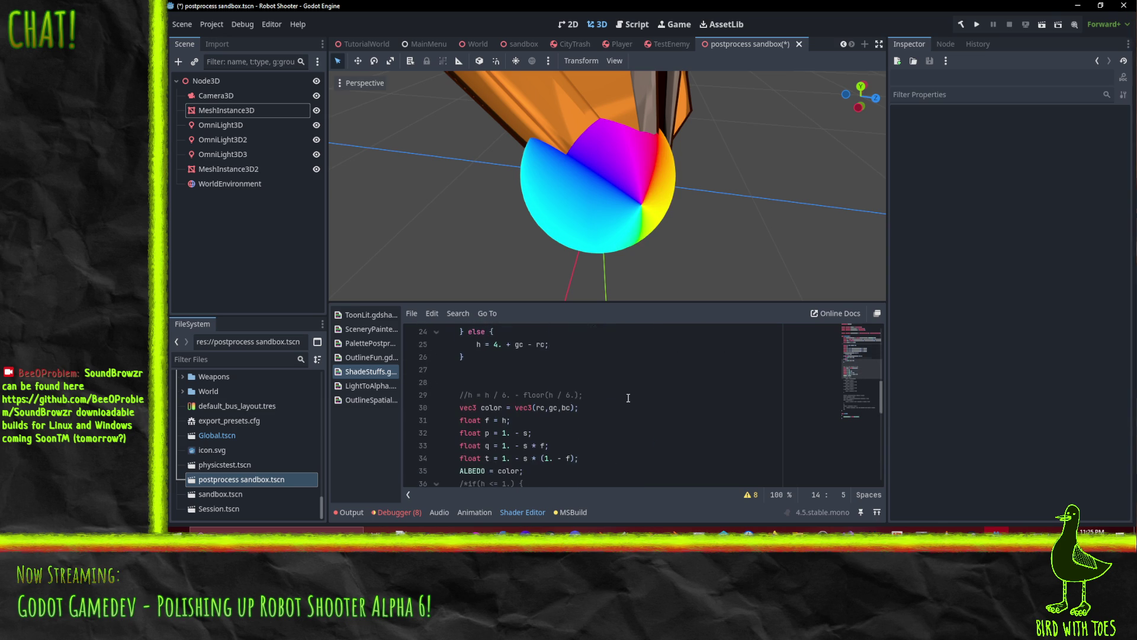
scroll(628, 397, "up", 2)
left_click(482, 443)
key("Down")
key("BackSpace")
key("Down")
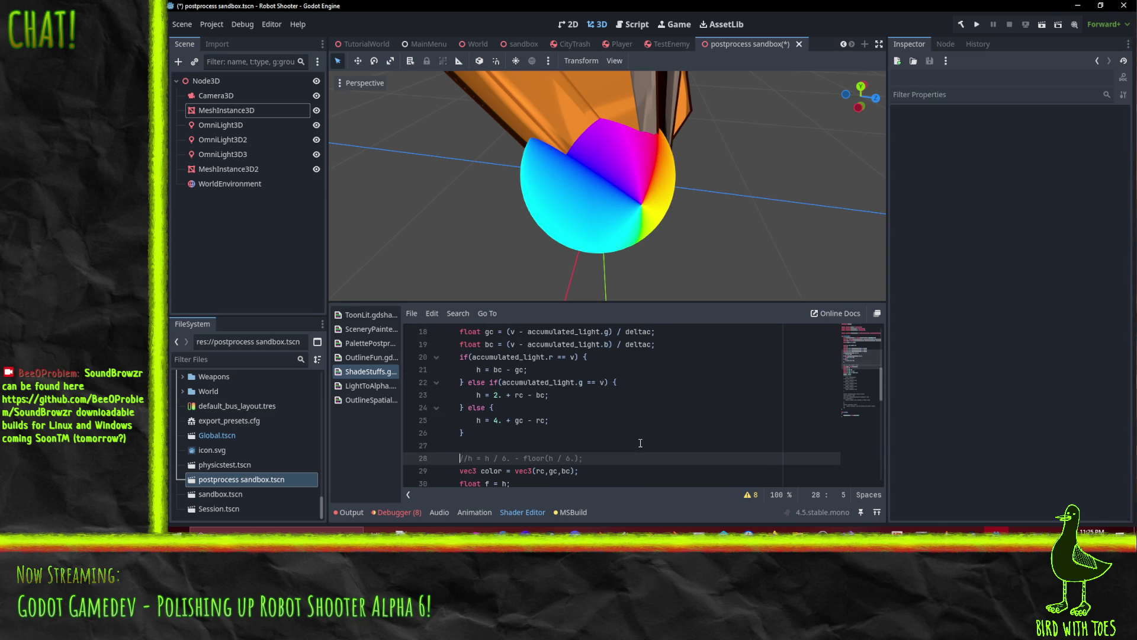
scroll(640, 443, "down", 4)
scroll(602, 420, "up", 1)
Uncomment the HSV-to-RGB branch block, move ALBEDO = color after it, and comment out the old code below.
left_click(484, 419)
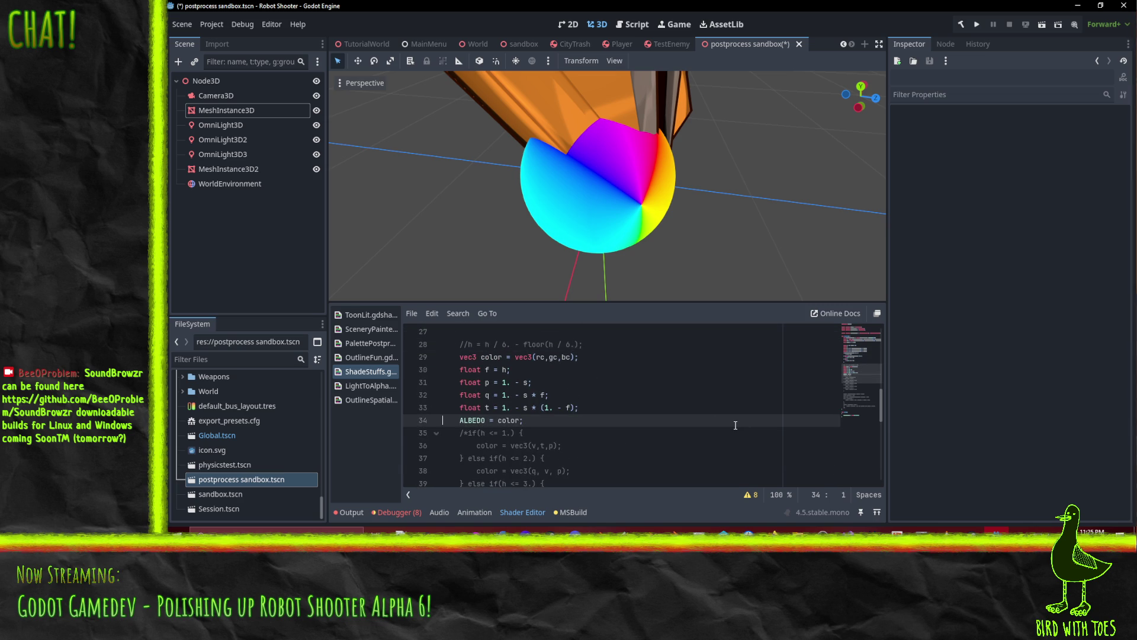
key("shift+Down")
key("ctrl+c")
key("Delete")
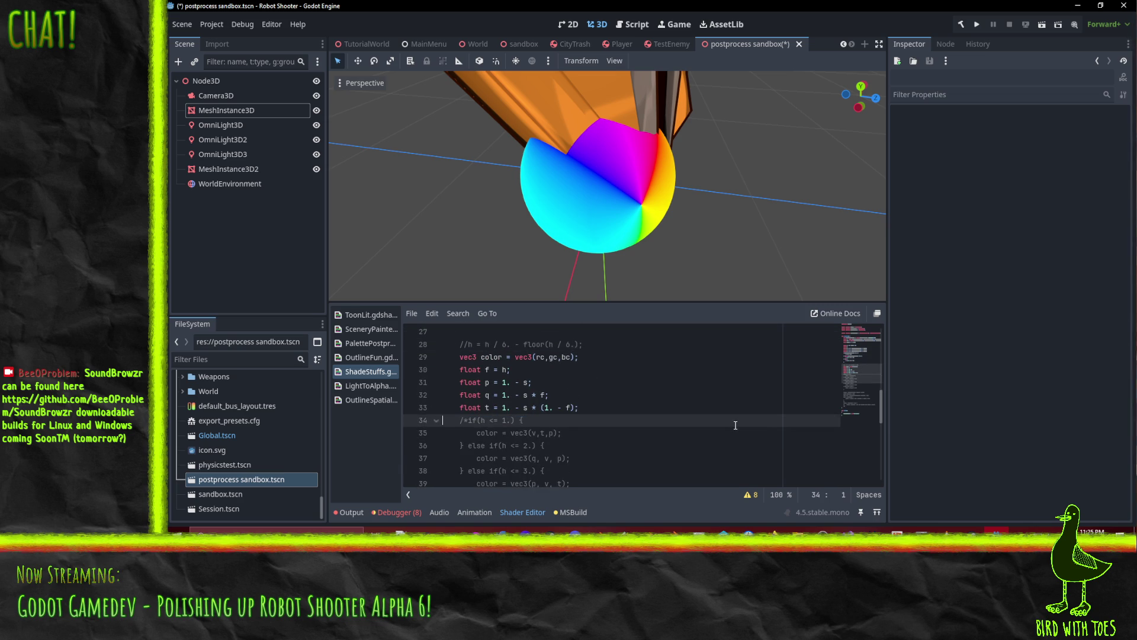
key("Delete")
key("Delete")
scroll(679, 419, "down", 4)
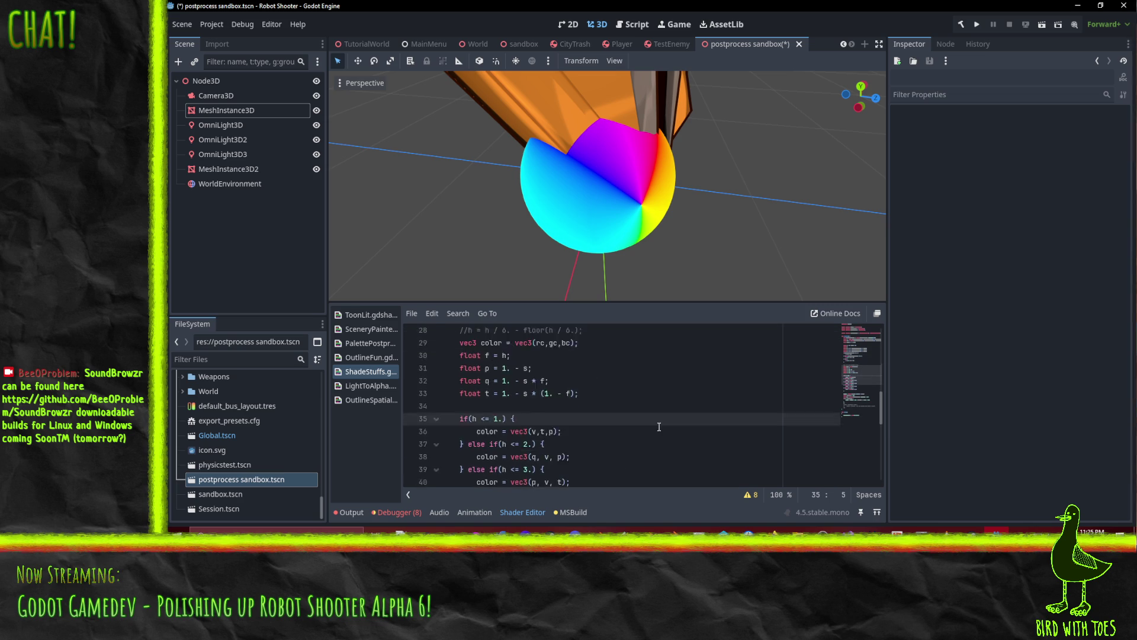
left_click(481, 407)
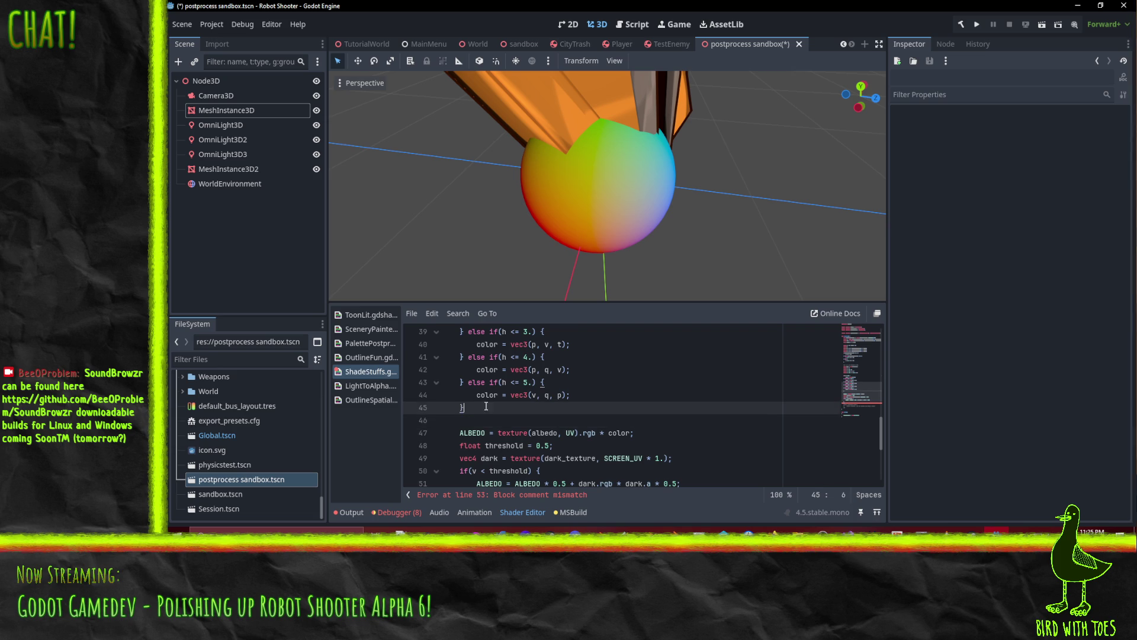
left_click(496, 420)
key("ctrl+v")
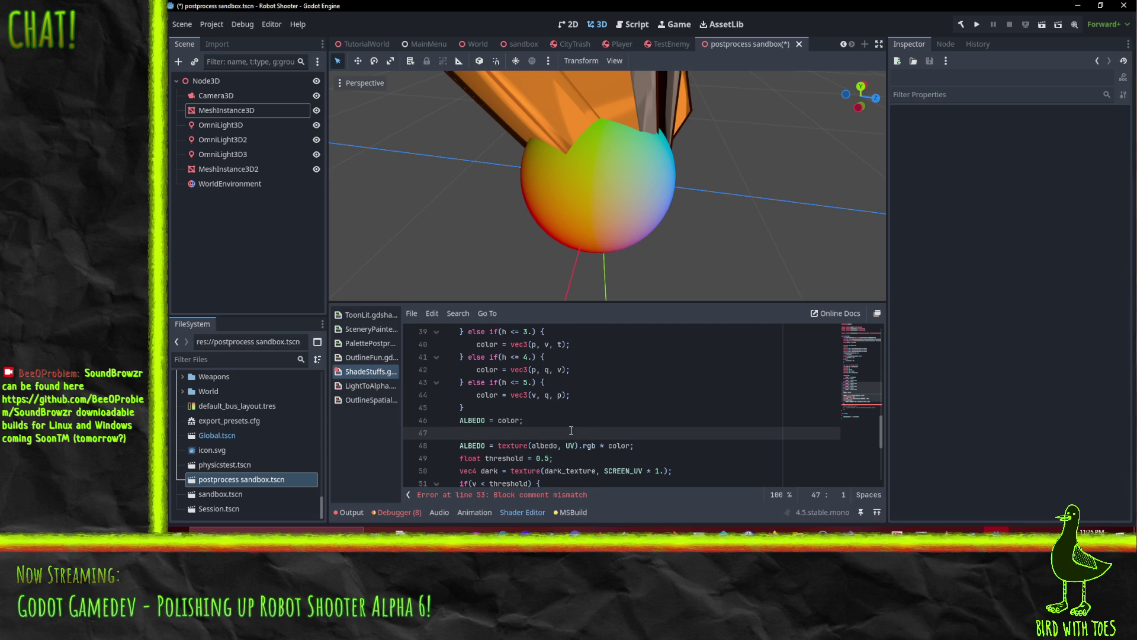
type("*")
key("Delete")
key("Delete")
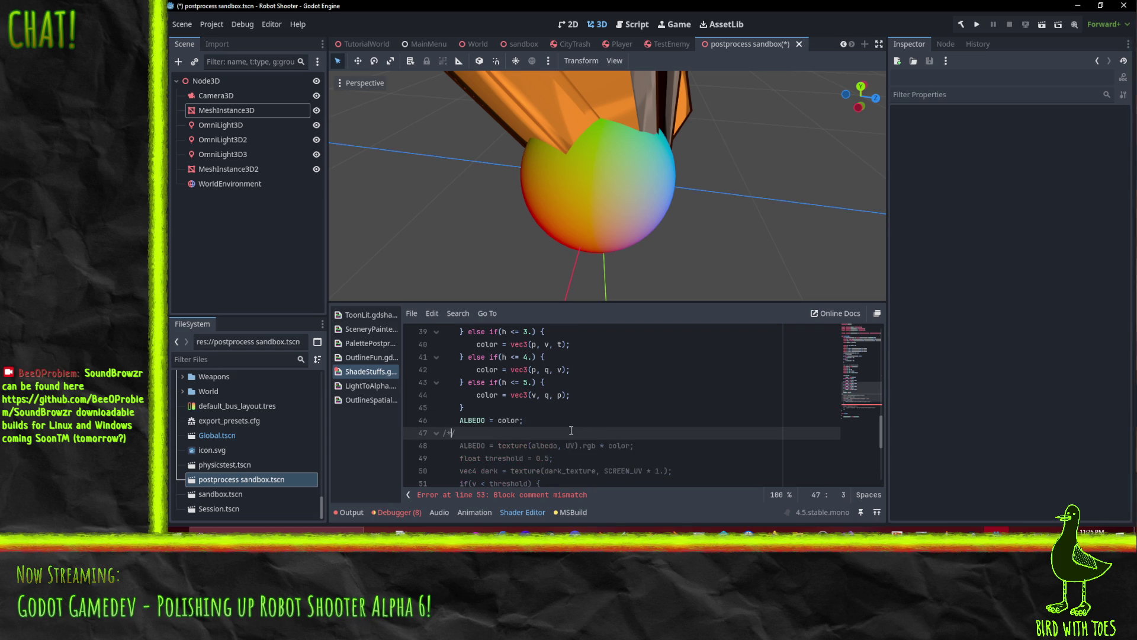
left_click(601, 407)
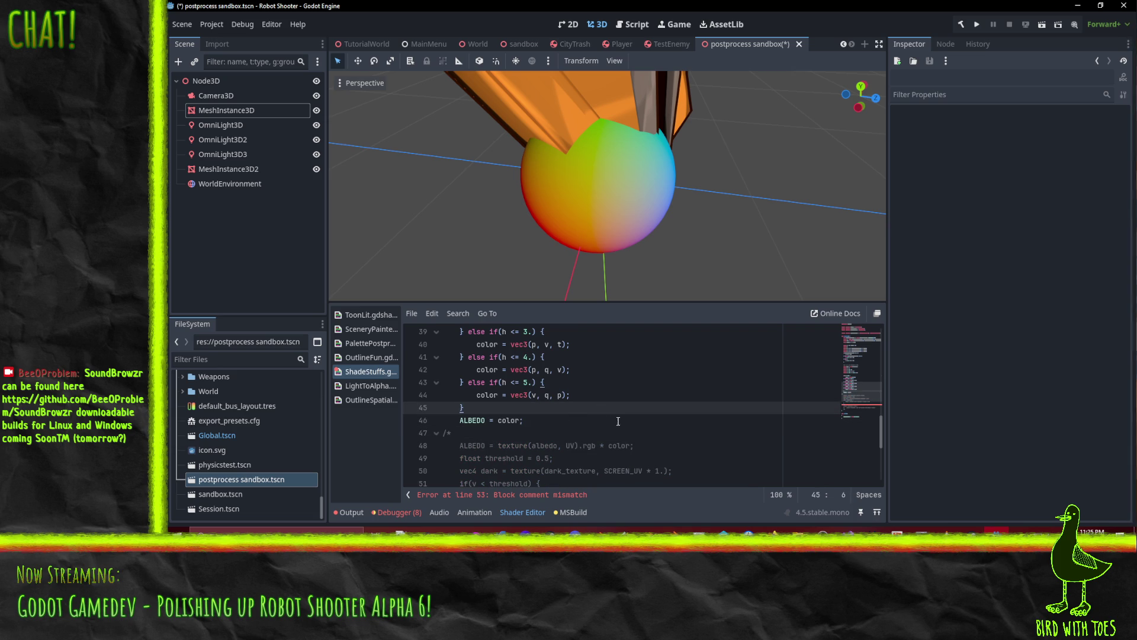
left_click(532, 434)
mouse_move(717, 247)
left_mouse_down()
mouse_move(620, 198)
mouse_move(586, 127)
mouse_move(636, 115)
mouse_move(764, 167)
mouse_move(755, 236)
mouse_move(559, 253)
mouse_move(622, 236)
mouse_move(714, 168)
mouse_move(762, 150)
mouse_move(756, 211)
mouse_move(613, 225)
mouse_move(792, 218)
mouse_move(872, 194)
mouse_move(340, 116)
mouse_move(386, 277)
mouse_move(371, 101)
mouse_move(672, 215)
mouse_move(559, 233)
mouse_move(664, 237)
left_mouse_up()
Uncomment the hue normalisation on line 28, add a blank line after it, and snap Godot right.
scroll(622, 236, "down", 3)
scroll(701, 218, "up", 3)
scroll(701, 219, "up", 3)
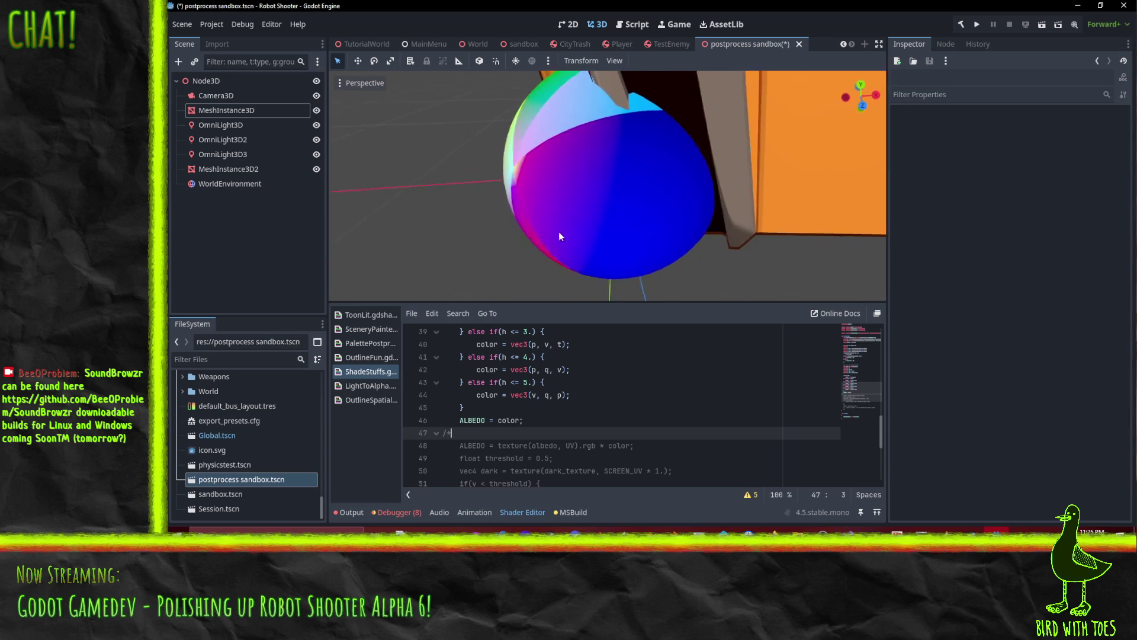
scroll(663, 237, "down", 2)
scroll(552, 437, "up", 1)
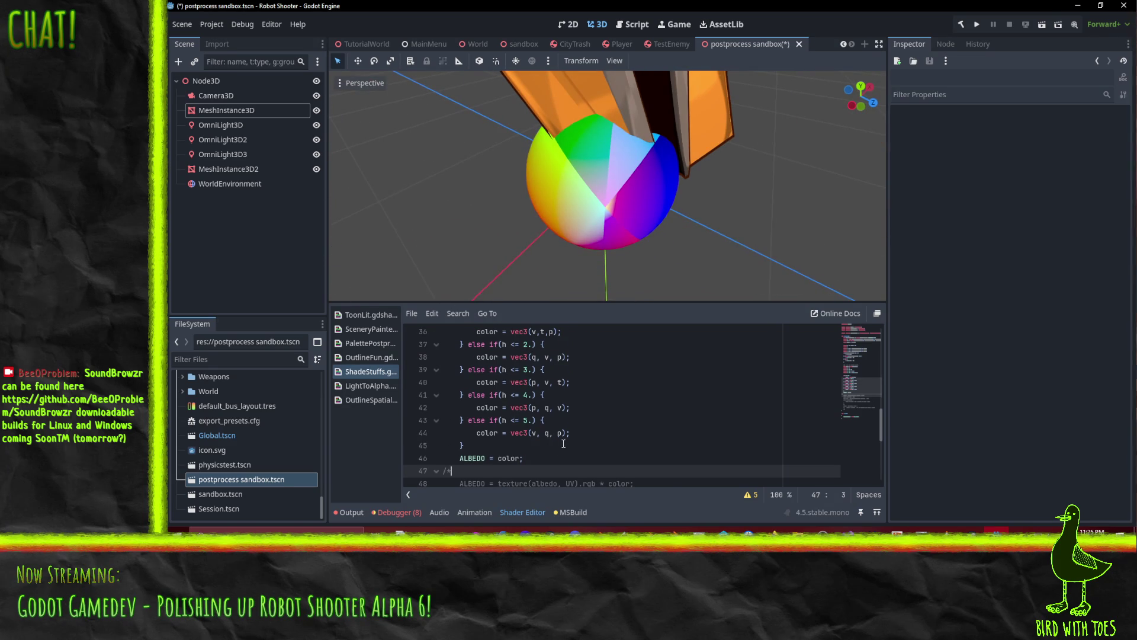
scroll(553, 437, "up", 5)
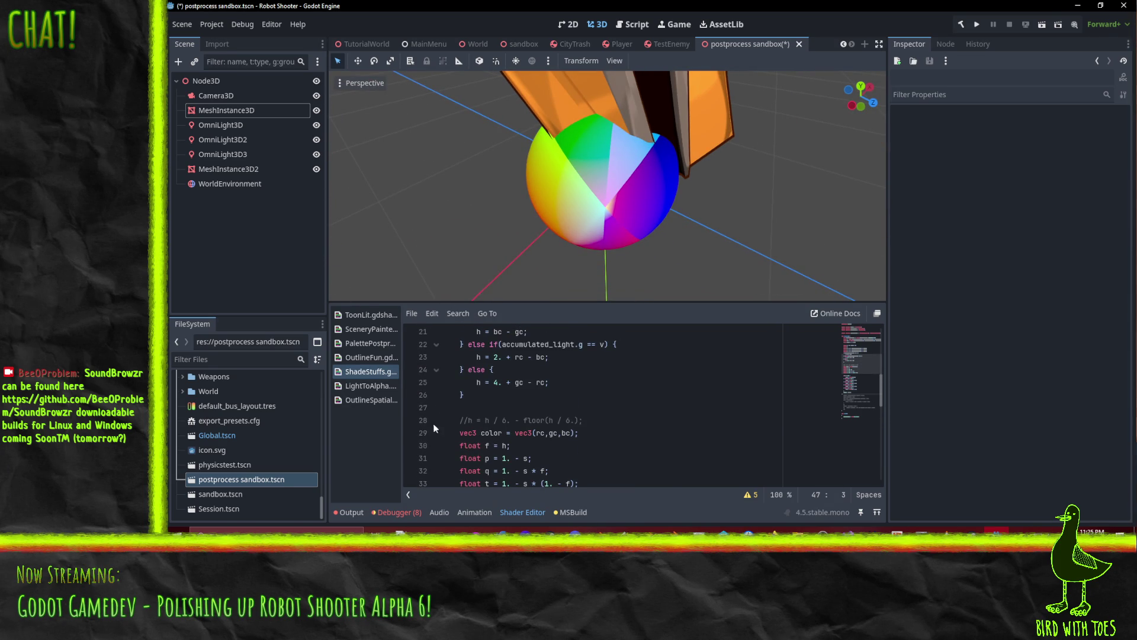
left_click(459, 419)
key("ctrl+k")
key("Up")
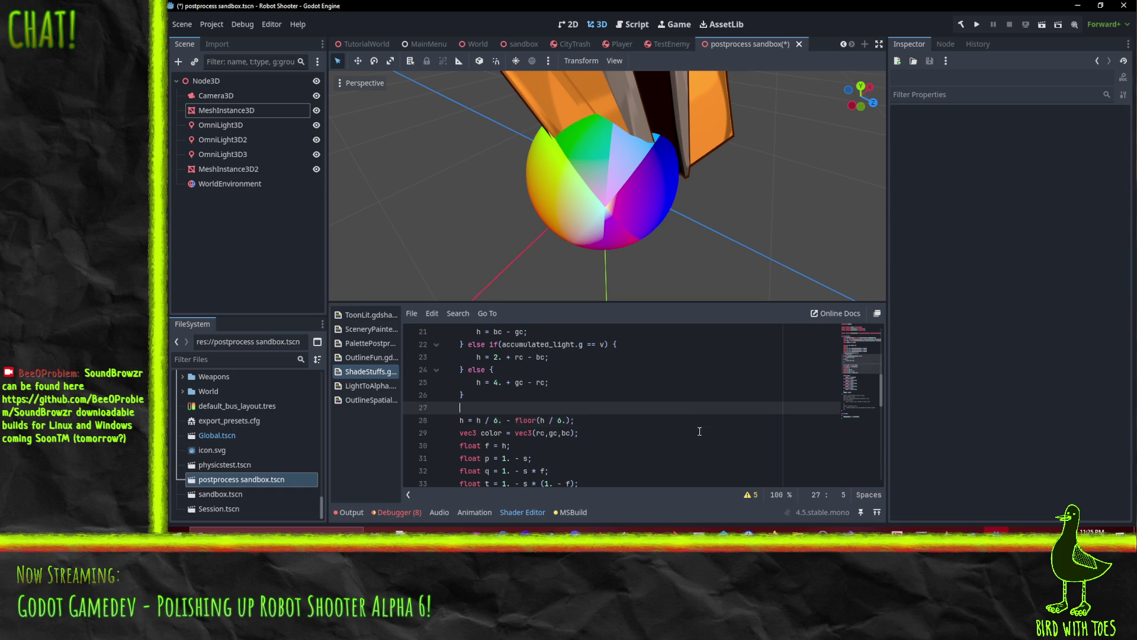
key("Down")
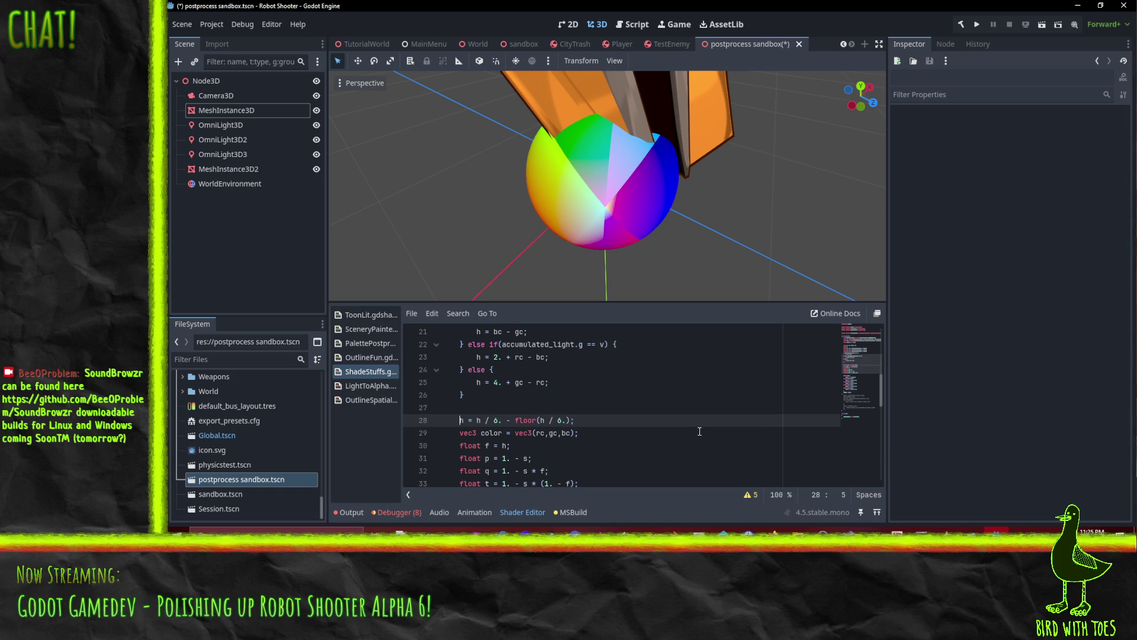
key("End")
key("Return")
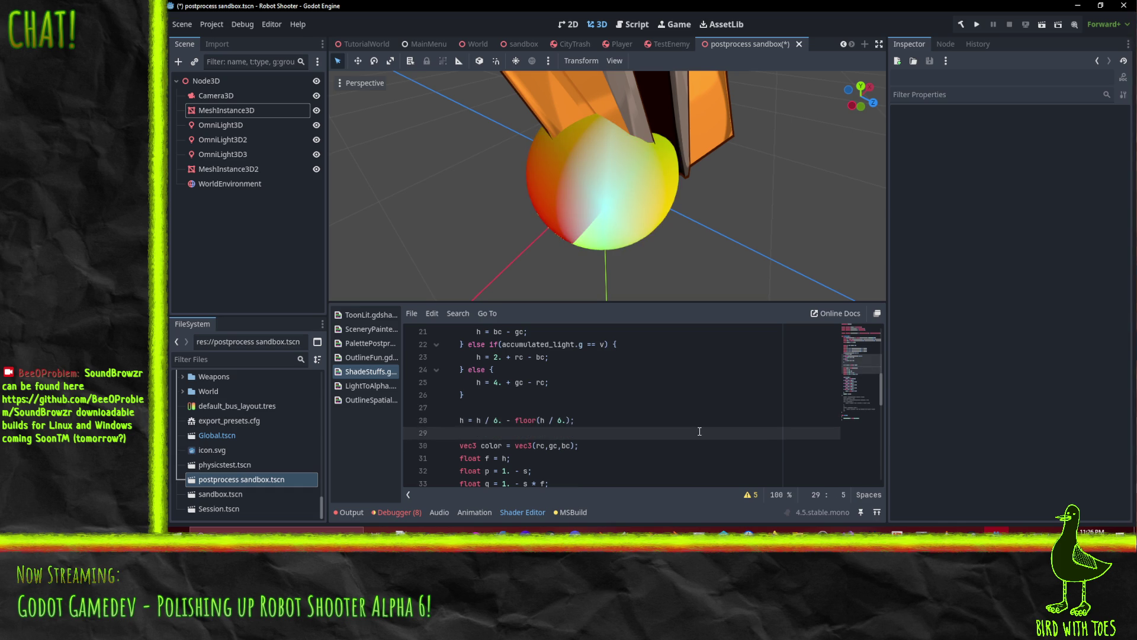
scroll(681, 405, "down", 2)
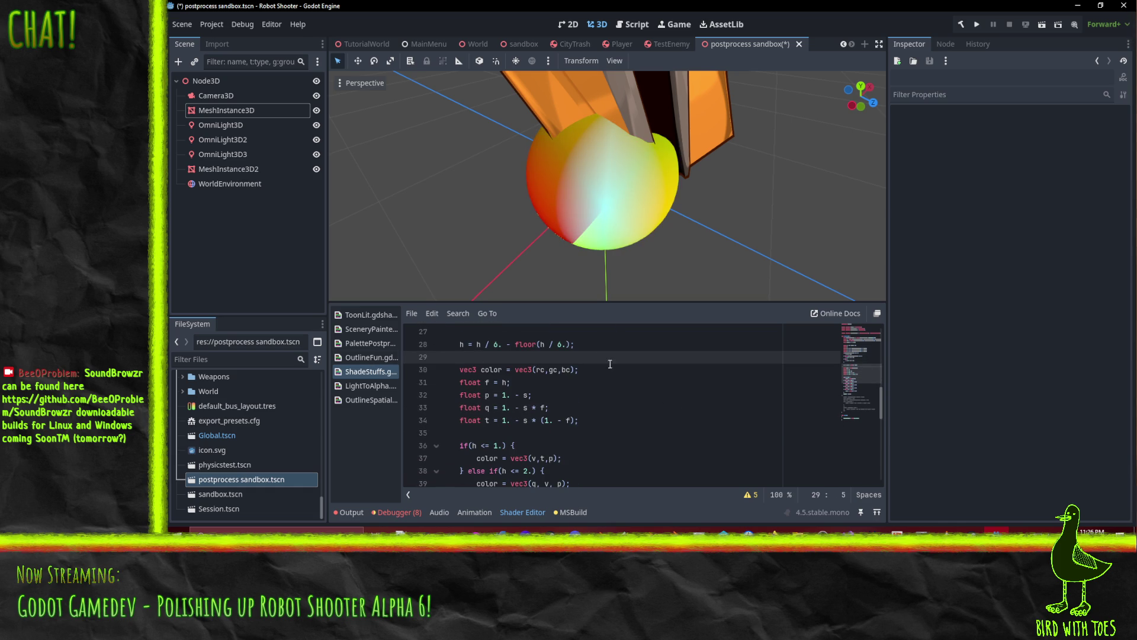
left_click(506, 382)
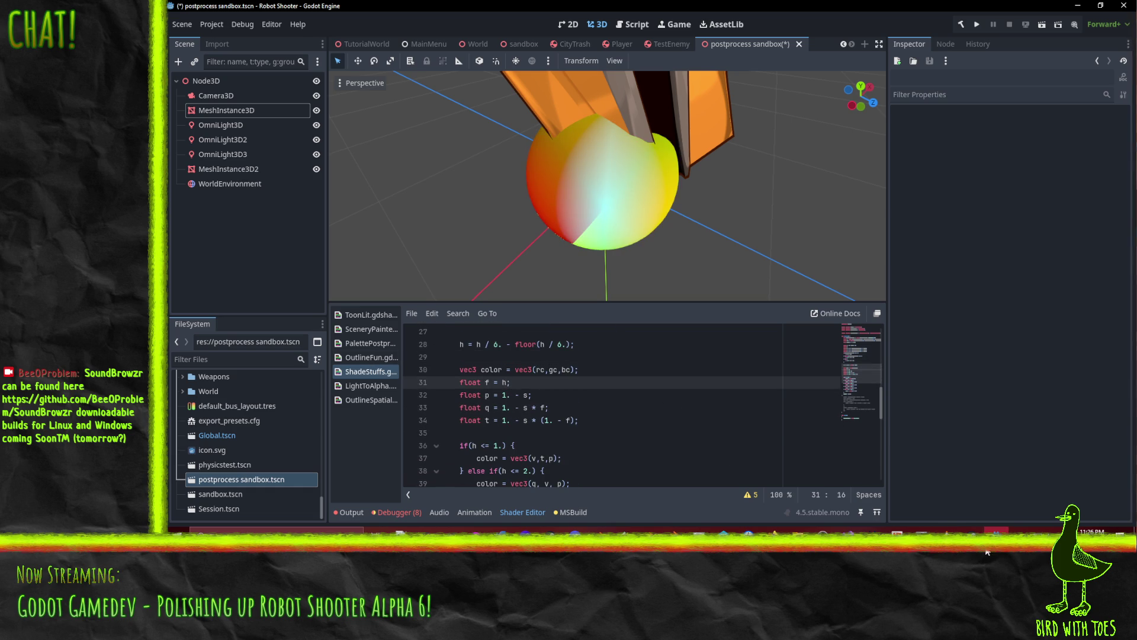
key("super+Right")
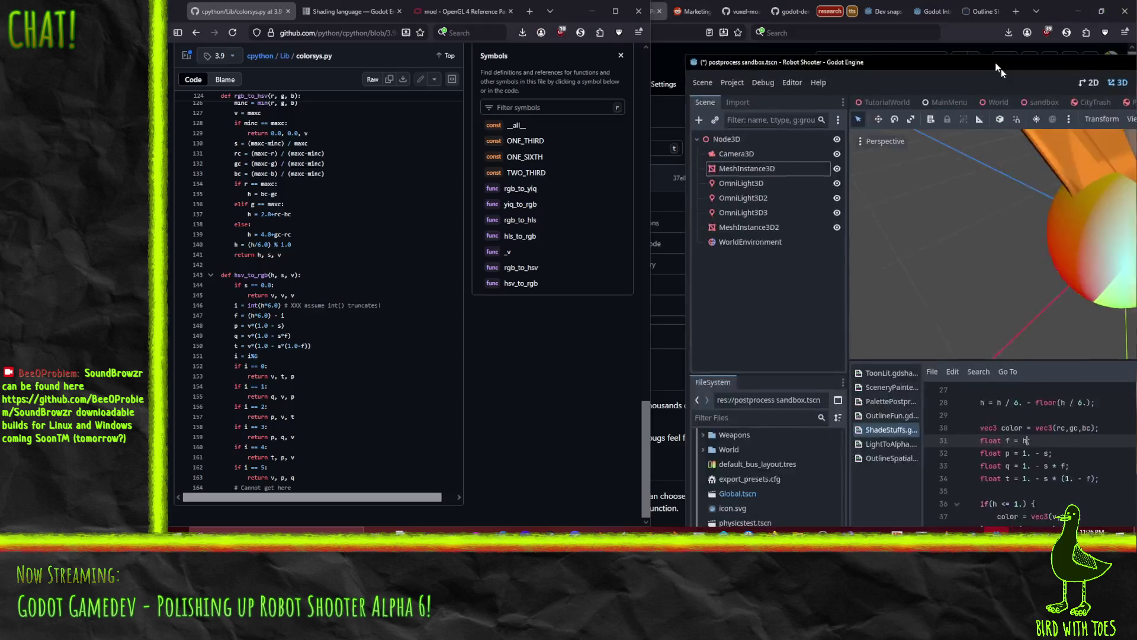
type(";")
Snap the colorsys reference to the left half and type f = h * 6. - int(h * 6.) on line 31.
left_click(279, 41)
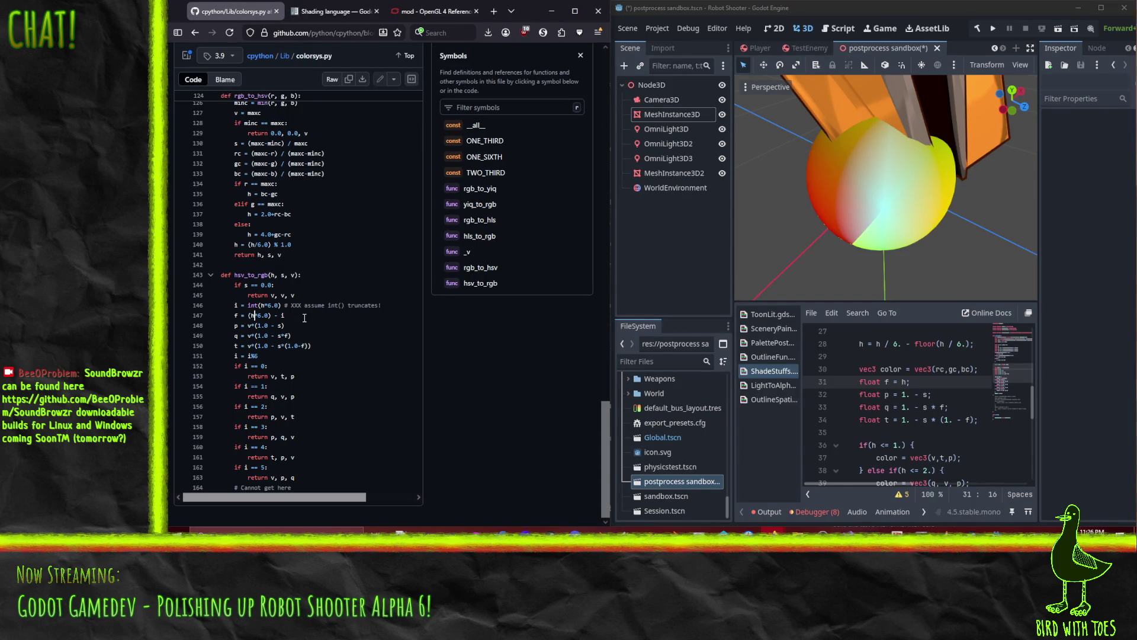
left_click(905, 382)
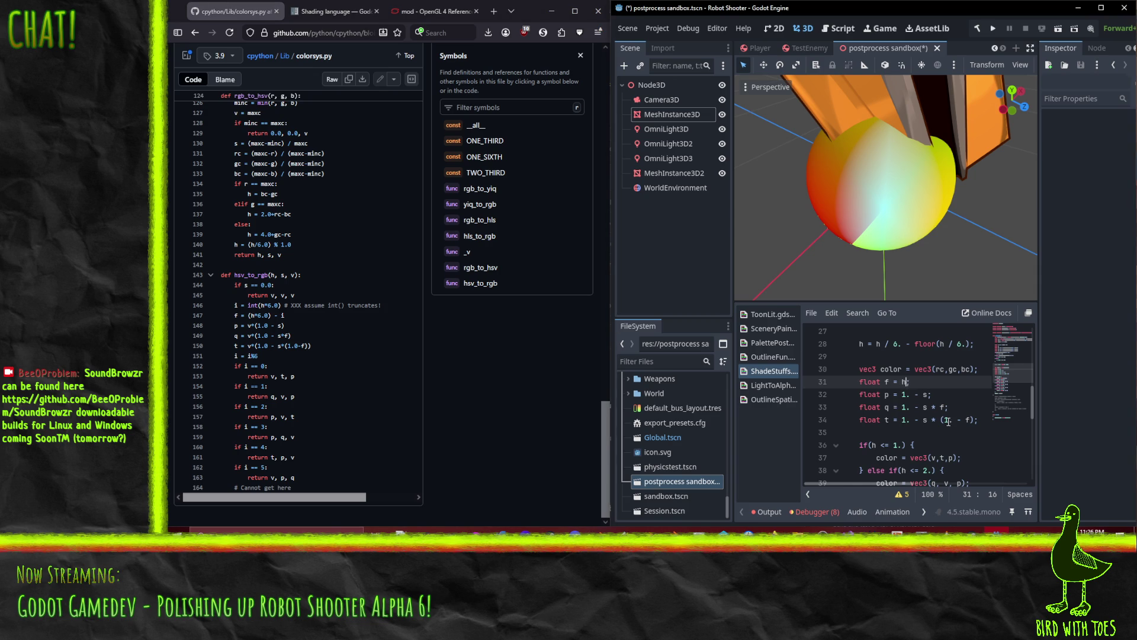
type("* 6.")
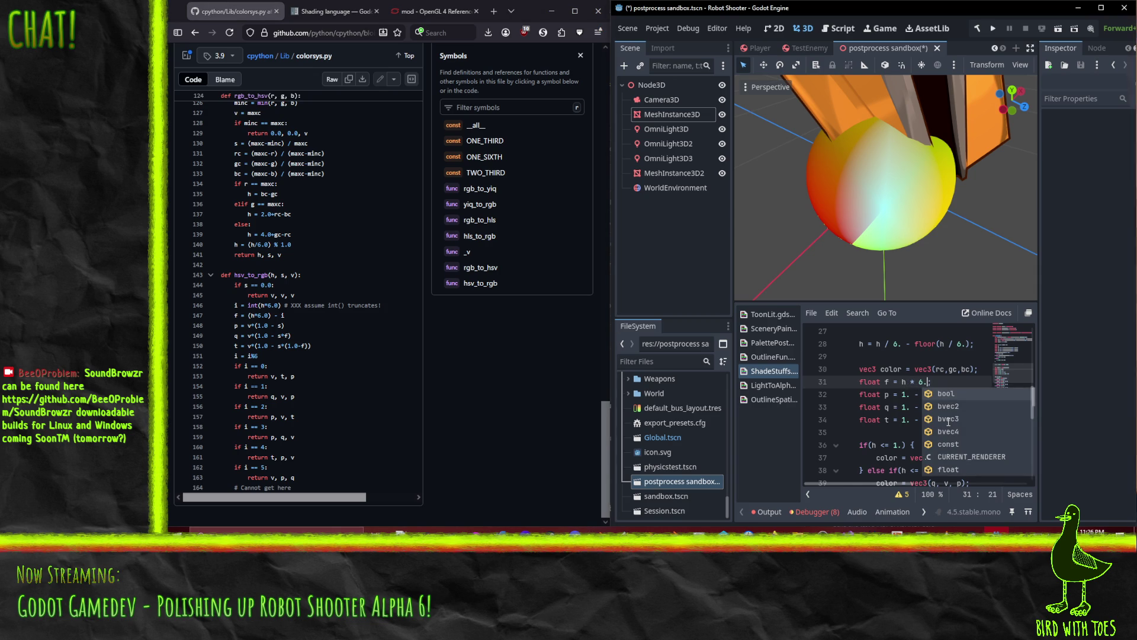
type(" - int(h * 6")
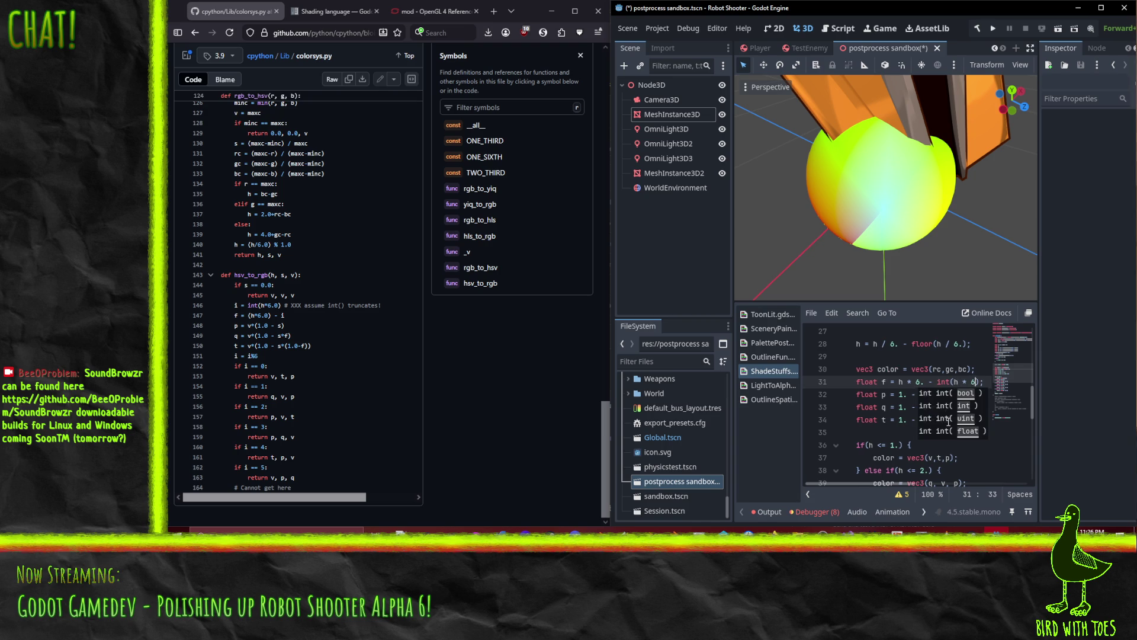
type(".")
key("Up")
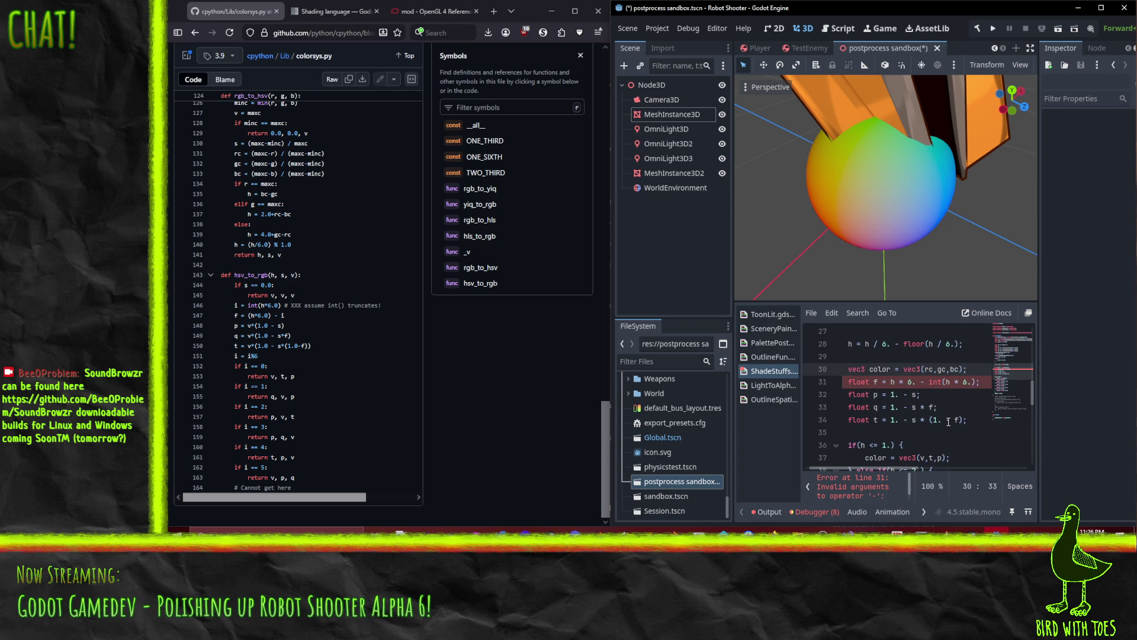
key("Down")
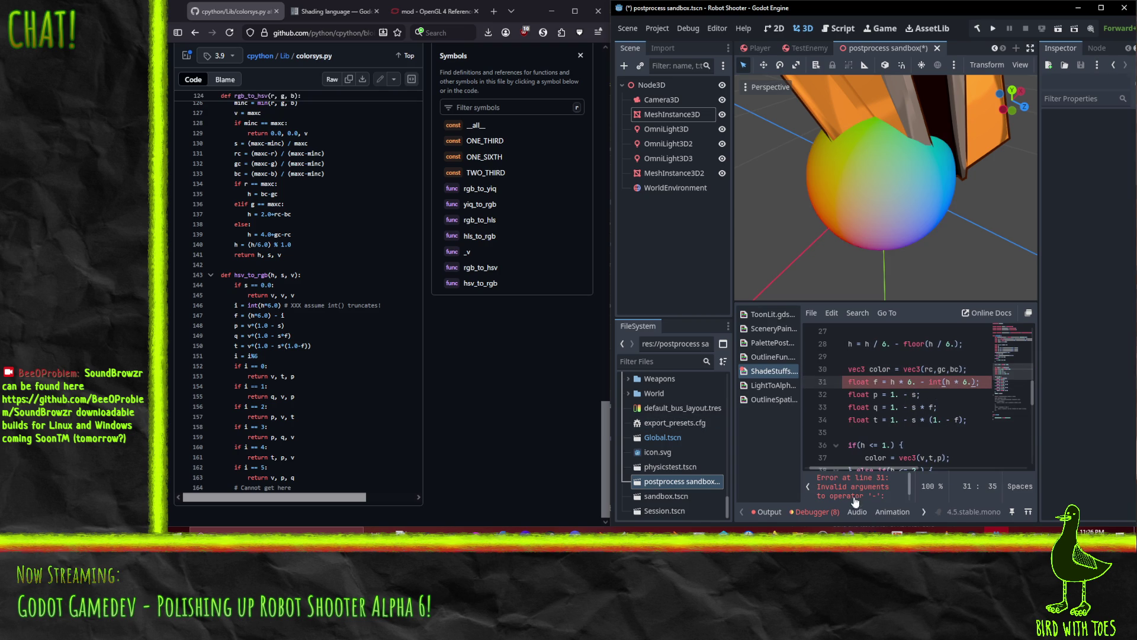
Wrap the int term in float() so line 31 reads h * 6. - float(int(h * 6.)).
key("Left")
key("Left")
key("Left")
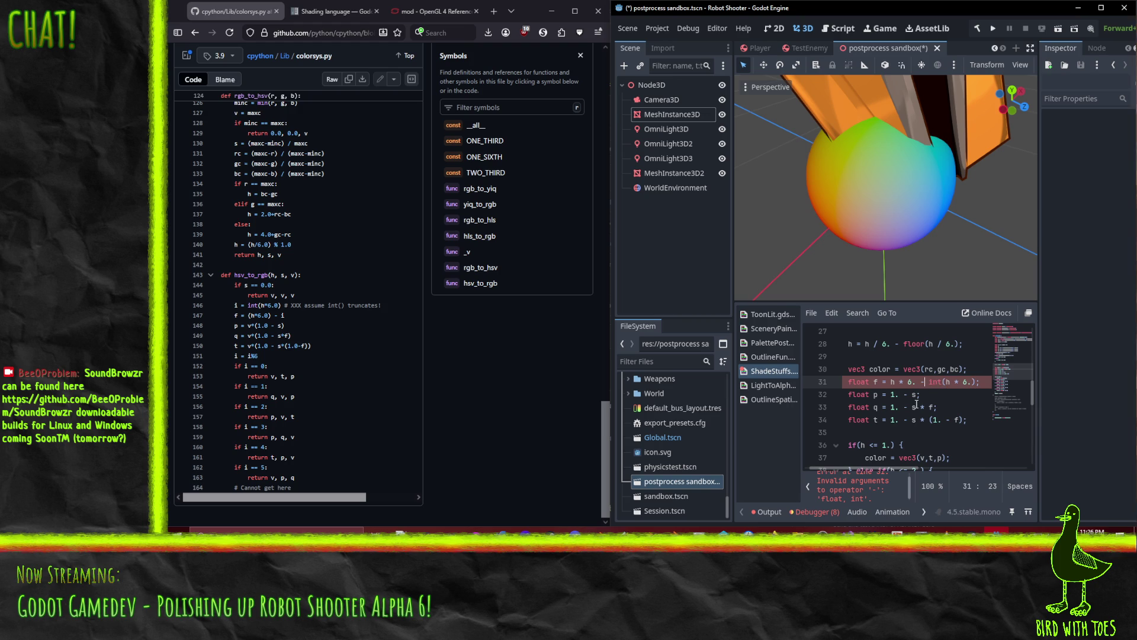
type("float(")
key("End")
key("Left")
type(")")
key("Home")
key("Home")
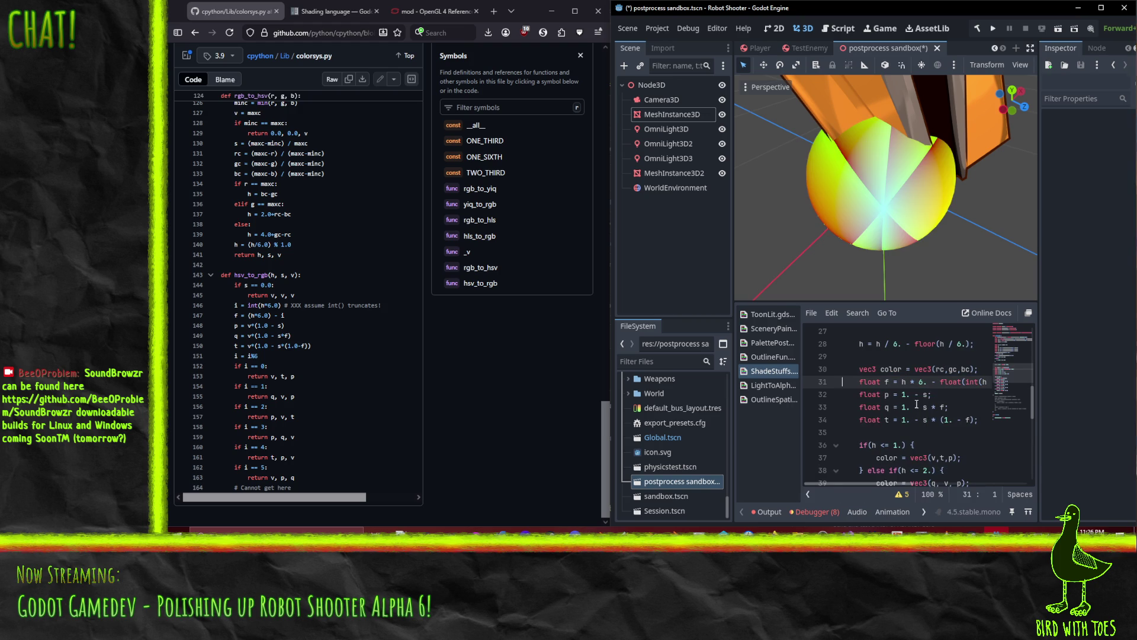
mouse_move(882, 245)
left_mouse_down()
mouse_move(876, 218)
mouse_move(1030, 95)
mouse_move(862, 185)
mouse_move(868, 231)
left_mouse_up()
left_click(916, 381)
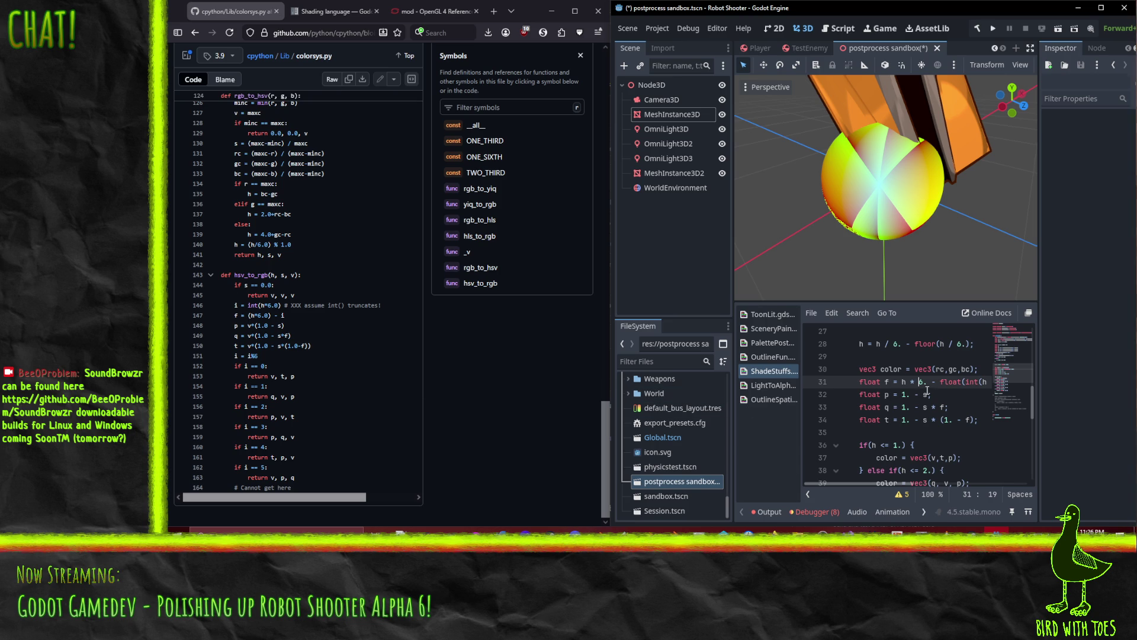
Put parentheses around h * 6. on line 31, giving f = (h * 6.) - float(int(h * 6.)).
left_click(898, 381)
type("(")
key("Right")
type(")")
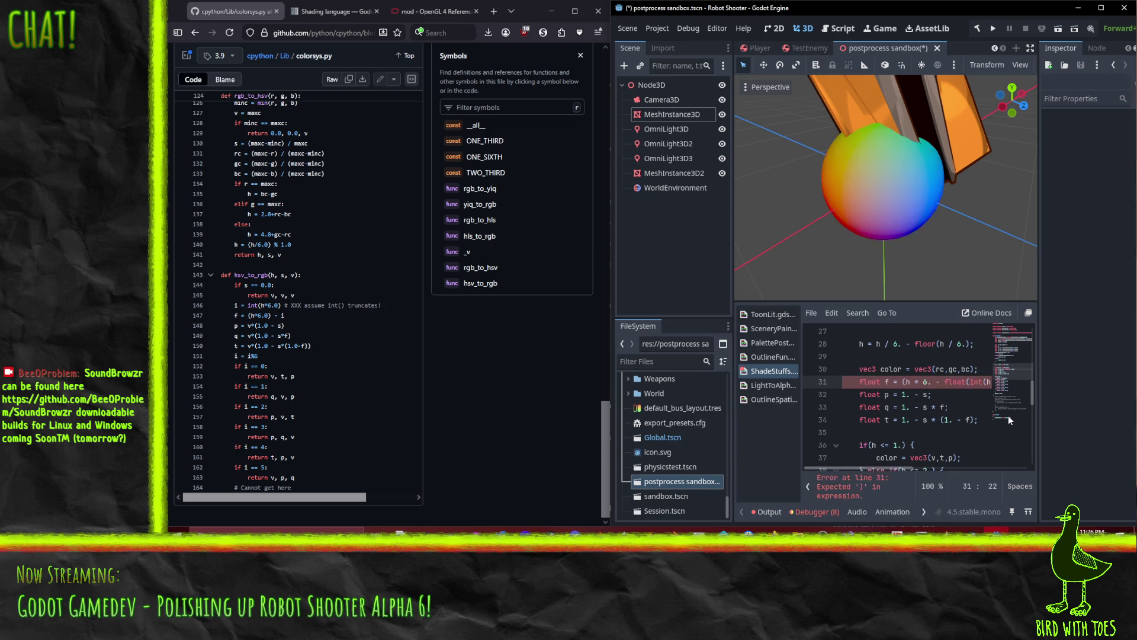
key("End")
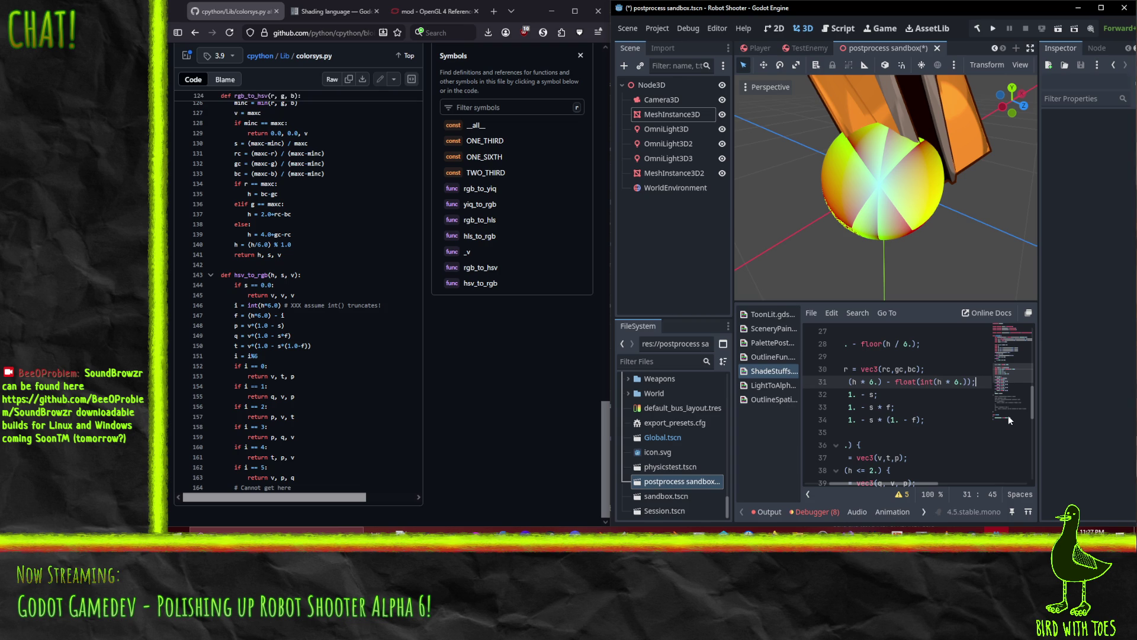
key("Home")
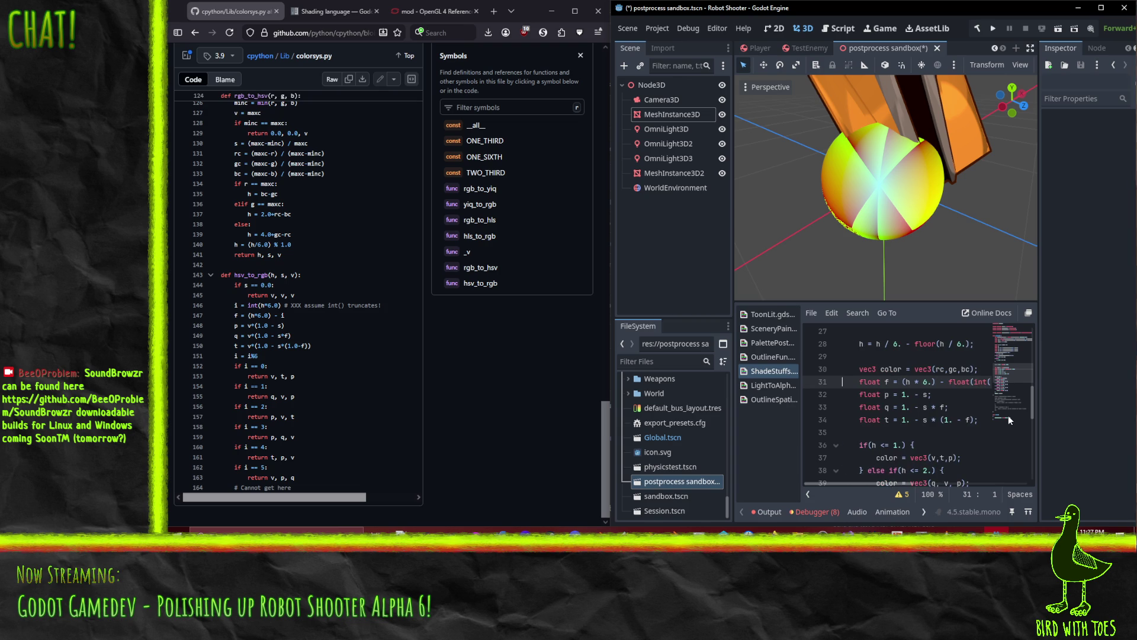
scroll(911, 403, "up", 3)
scroll(910, 404, "up", 3)
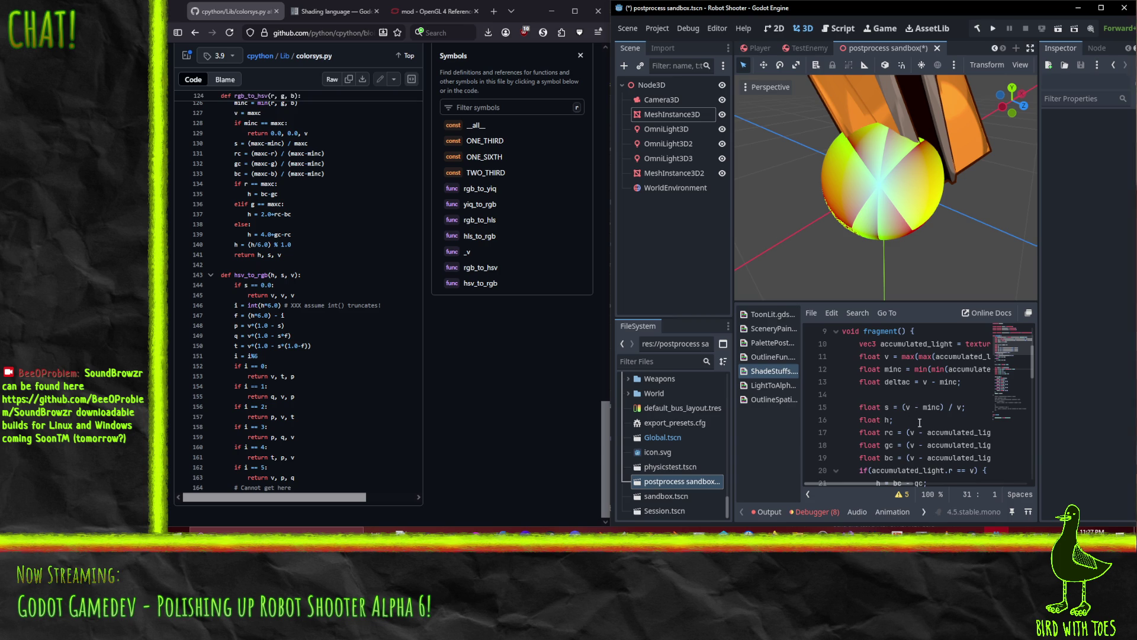
Select the saturation variable s on line 15 and scroll through the shader code.
double_click(887, 408)
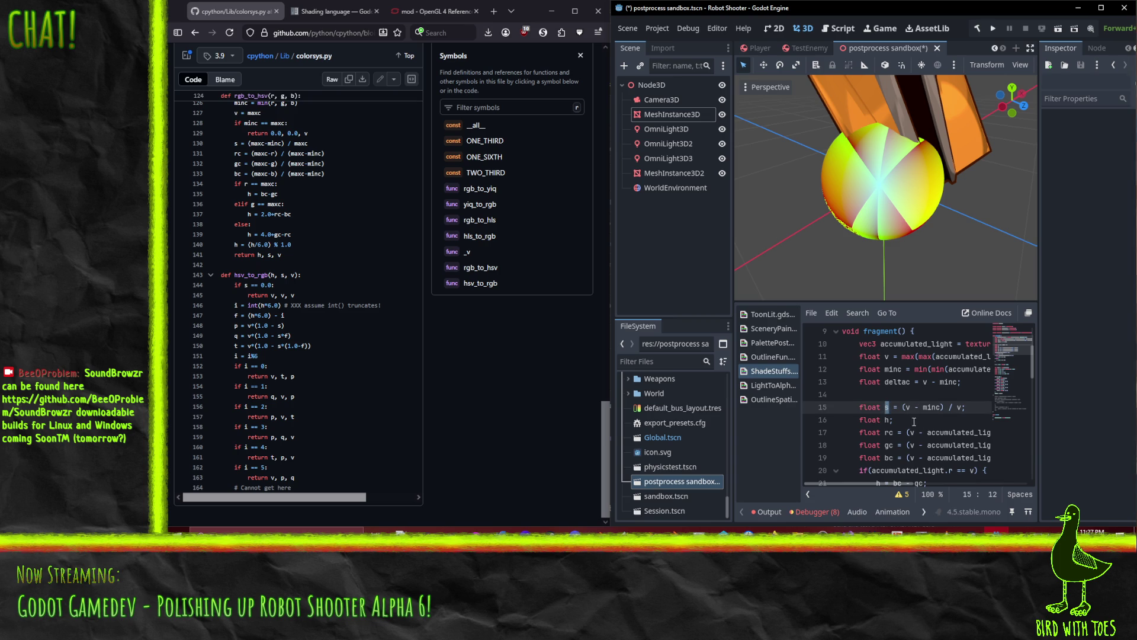
scroll(918, 421, "down", 7)
scroll(918, 422, "down", 1)
scroll(888, 405, "down", 4)
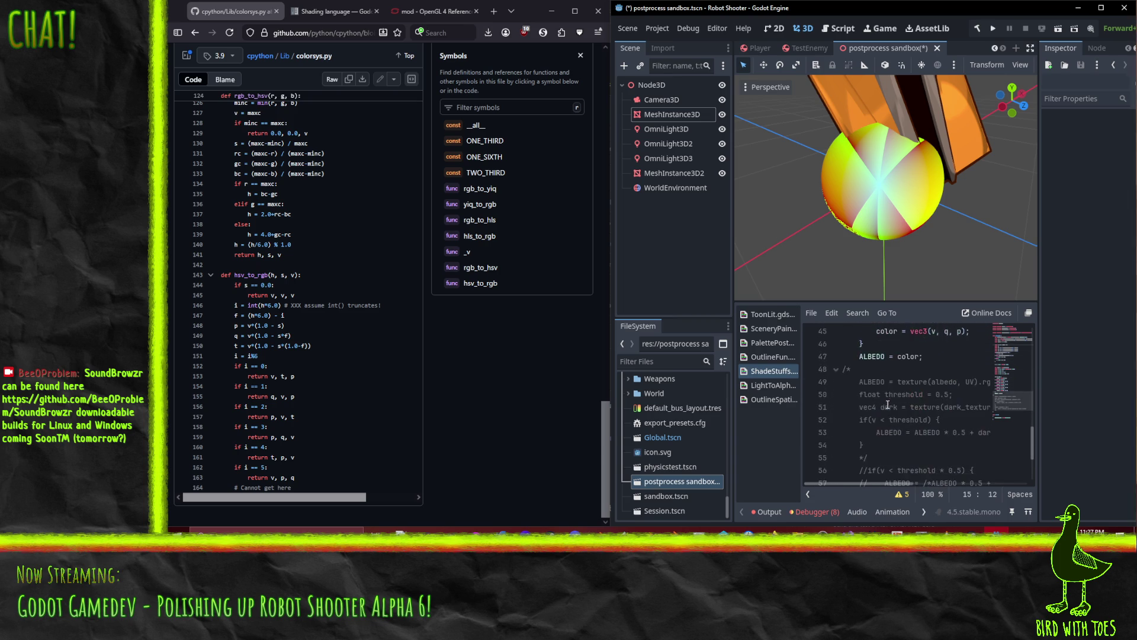
scroll(954, 381, "up", 6)
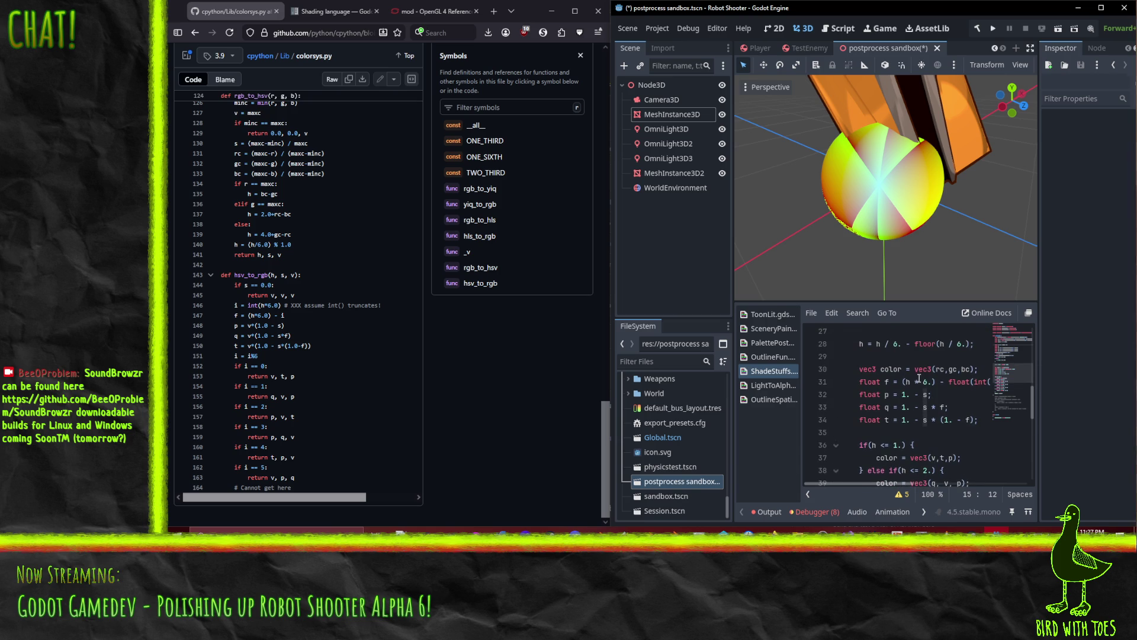
scroll(917, 379, "down", 1)
scroll(933, 381, "up", 1)
scroll(947, 383, "down", 3)
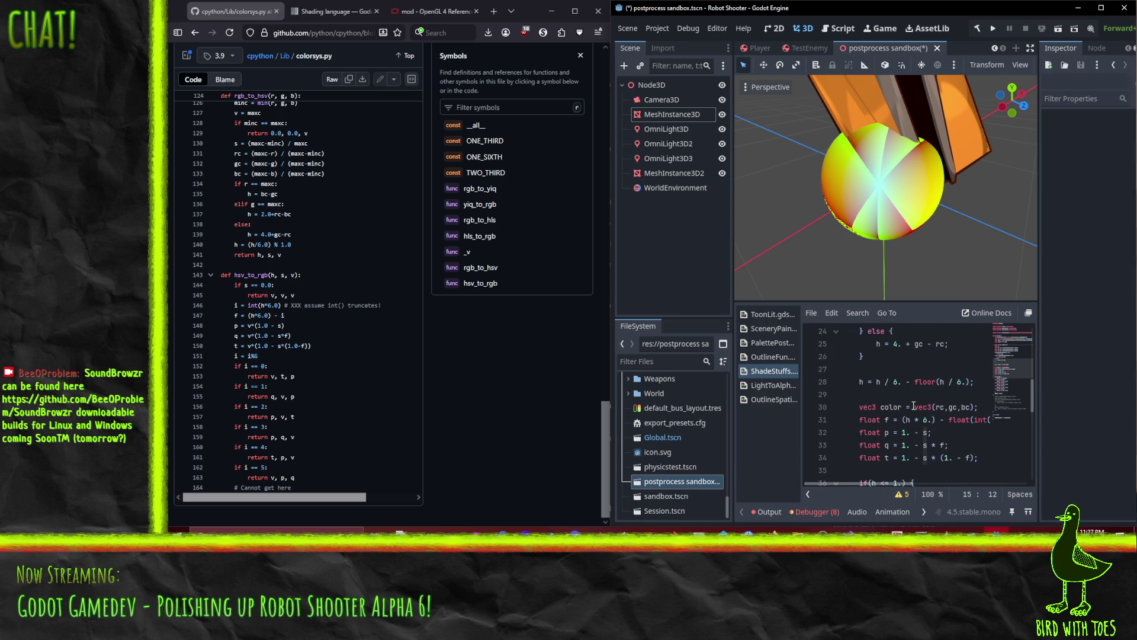
Move the cursor right after 'color' on line 30, ready to comment out the vec3(rc,gc,bc) initializer.
left_click(900, 407)
key("Right")
key("Right")
key("Right")
scroll(884, 413, "down", 2)
scroll(884, 414, "down", 2)
scroll(933, 448, "down", 2)
scroll(907, 415, "up", 5)
scroll(947, 420, "down", 3)
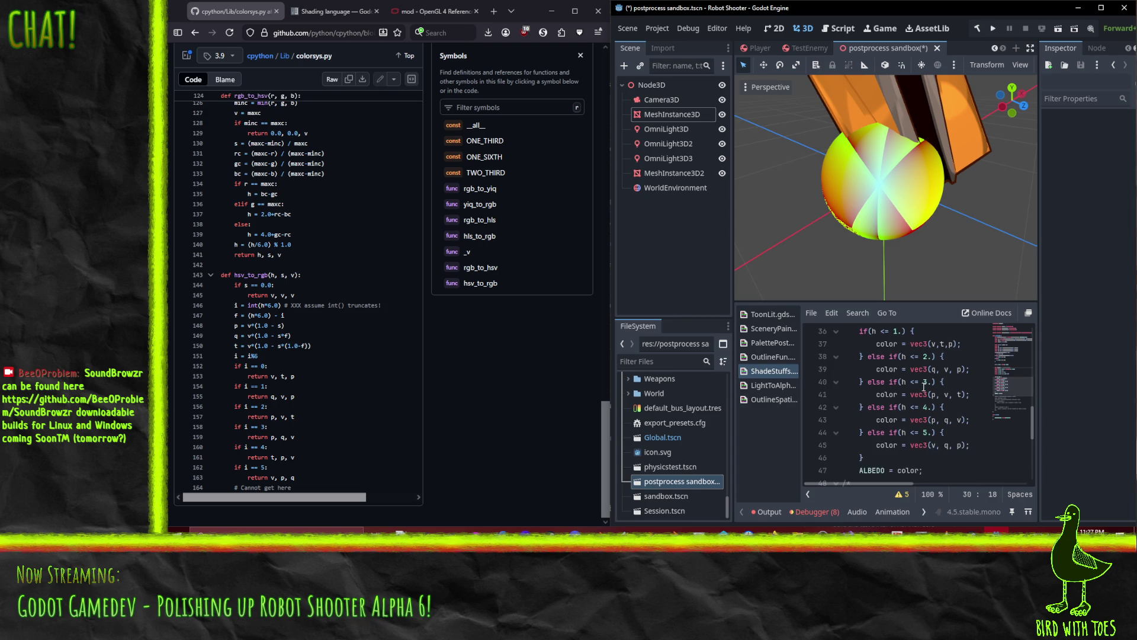
scroll(950, 432, "up", 4)
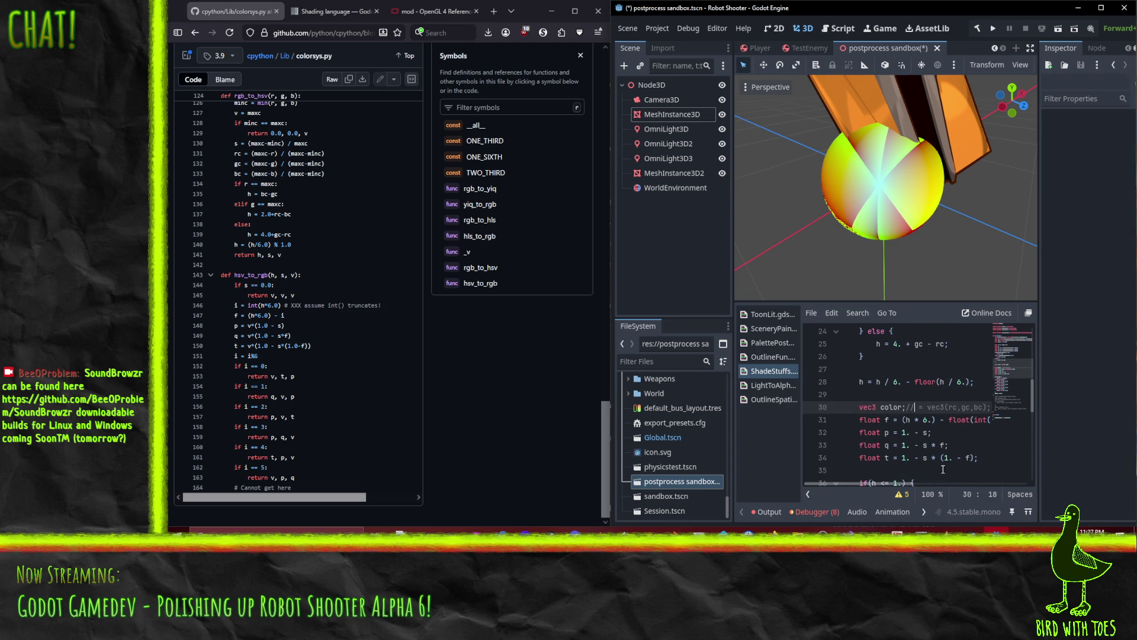
Add a line int i = int(h * 6.); by moving int(h * 6.) out of the f line.
key("End")
key("Return")
type("int i =")
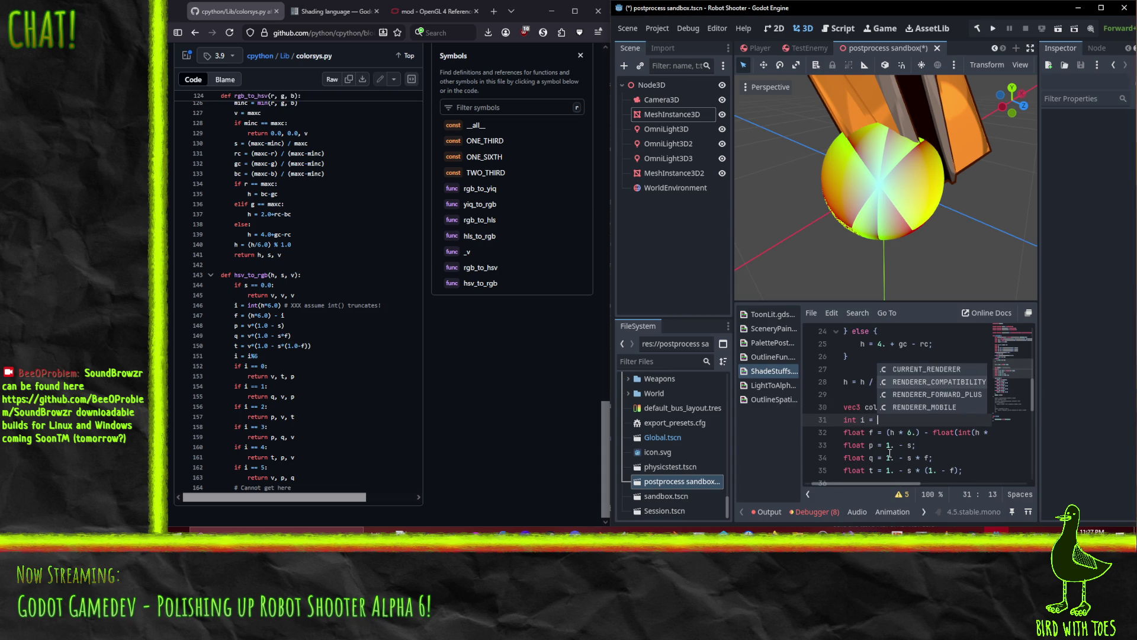
left_click(956, 431)
key("shift+Right")
key("shift+Right")
key("shift+Right")
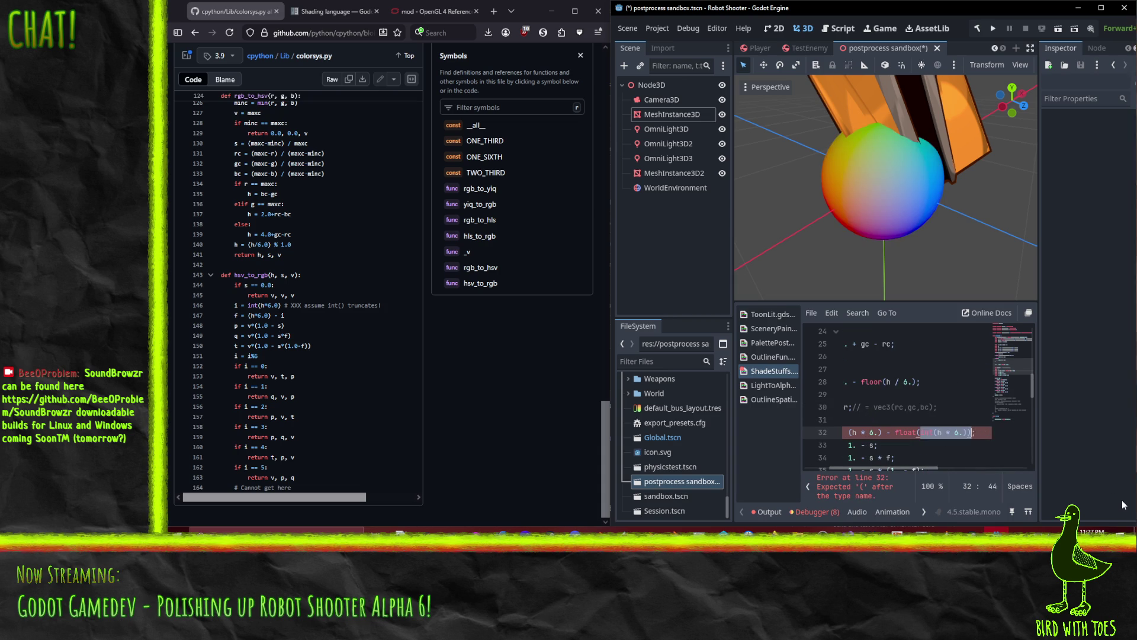
key("ctrl+x")
key("Up")
key("Left")
key("ctrl+v")
key("Home")
key("Home")
Change the first branch test to compare i with the integer 1 instead of h with 1.
scroll(904, 406, "down", 3)
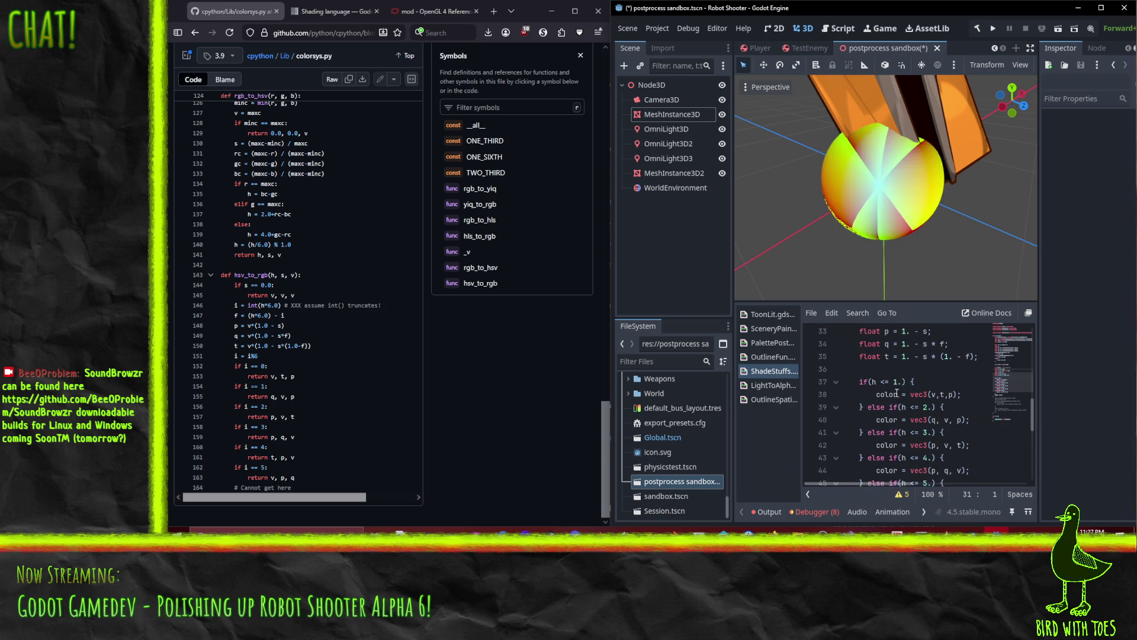
left_click(878, 382)
key("Delete")
type("i")
key("Right")
key("Delete")
type("=")
key("Right")
key("Right")
key("Delete")
key("Down")
key("Down")
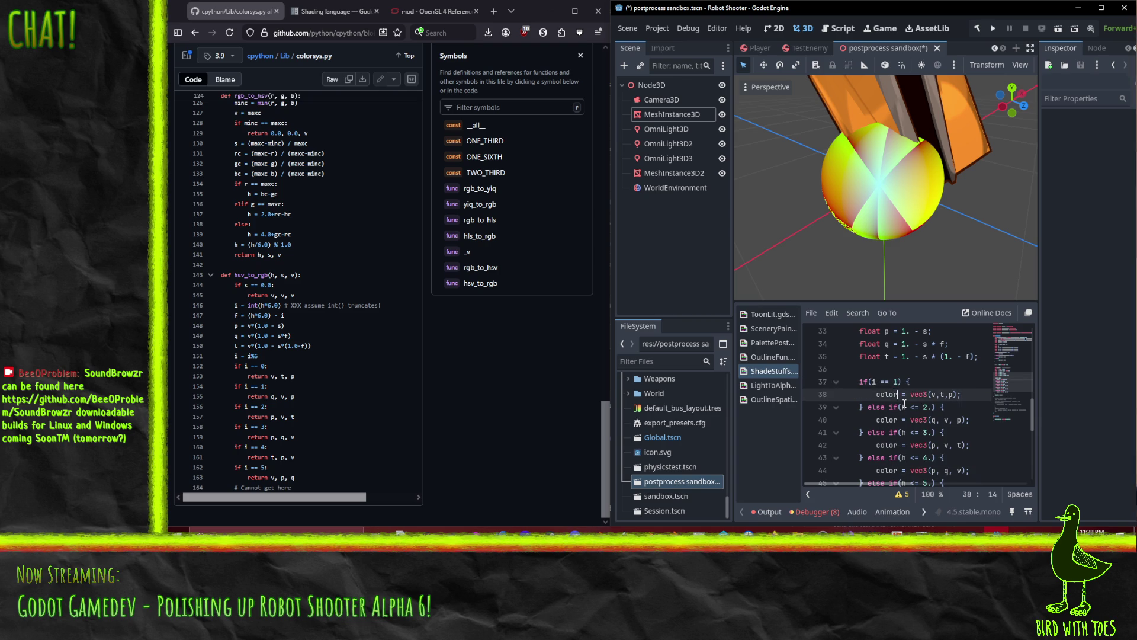
Change the second branch test to compare i with the integer 2.
key("Right")
key("Delete")
type("i")
key("BackSpace")
type("=")
key("Escape")
key("Down")
key("Down")
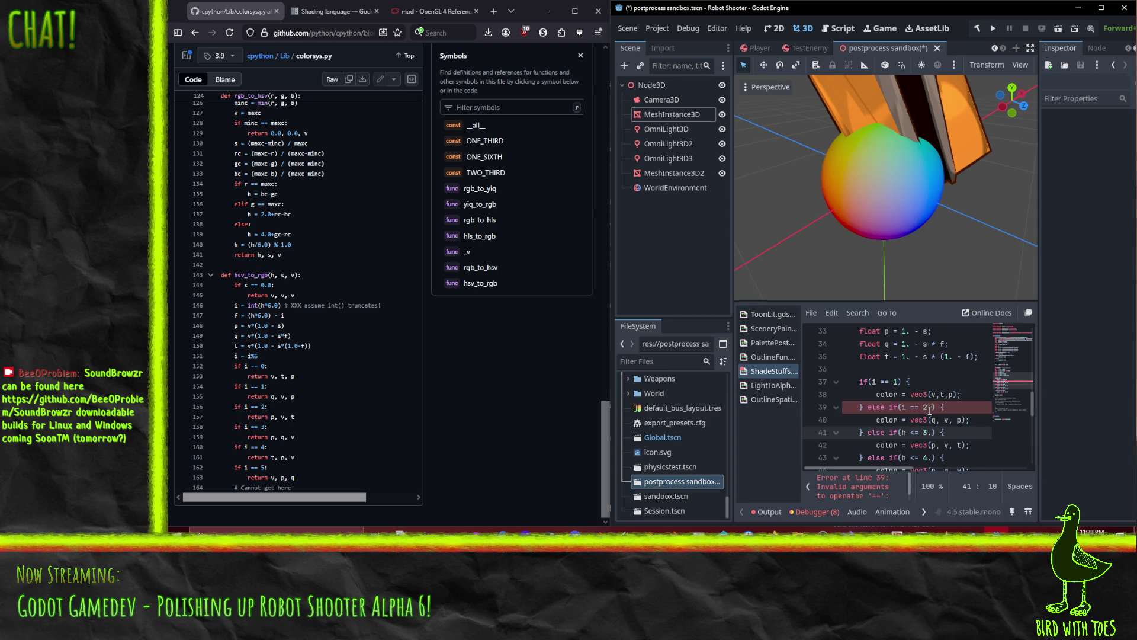
left_click(930, 408)
key("BackSpace")
Change the third branch test on line 41 to compare i with the integer 3.
left_click(924, 432)
key("BackSpace")
key("Delete")
type("i")
scroll(924, 409, "down", 2)
Change the fourth and fifth branch tests to compare i with the integers 4 and 5.
left_click(927, 382)
key("BackSpace")
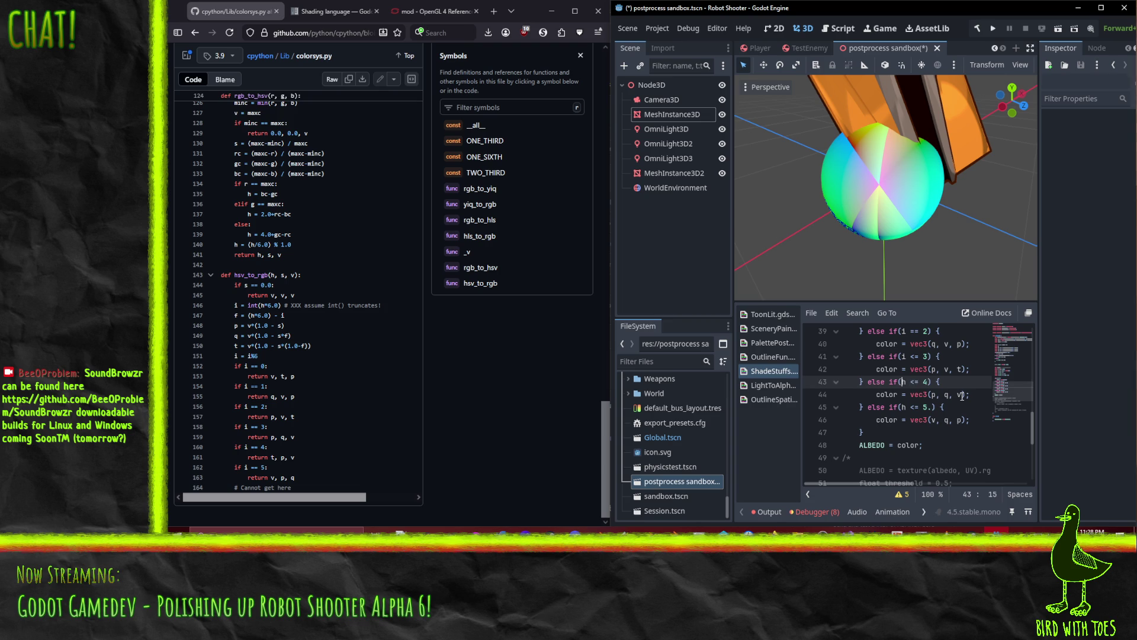
key("BackSpace")
type("i")
key("Down")
key("Down")
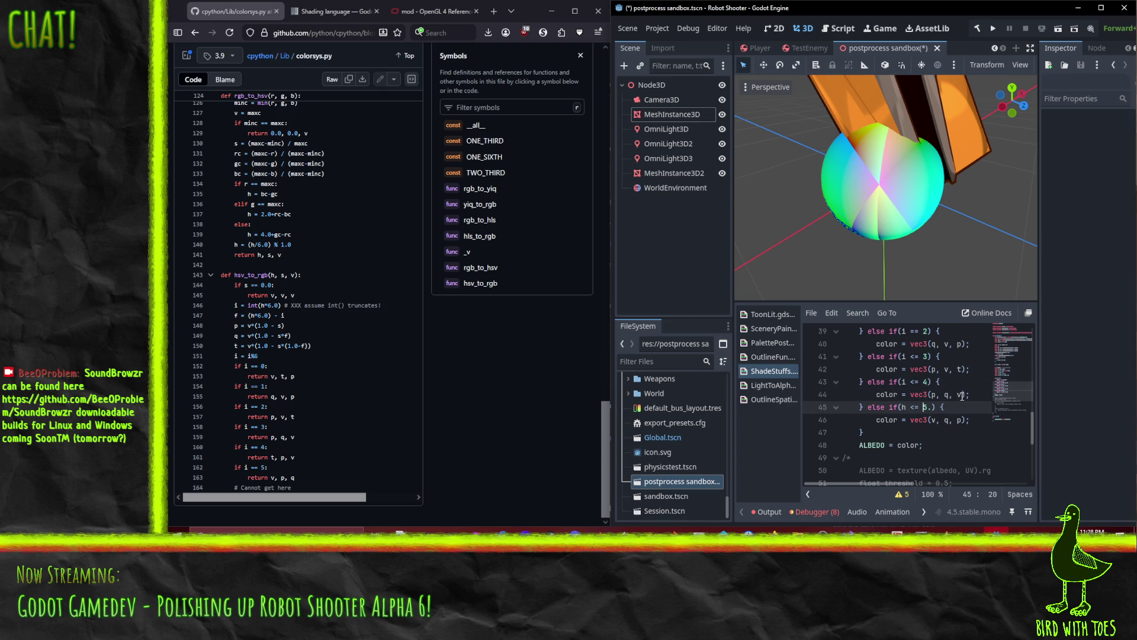
key("Right")
key("Delete")
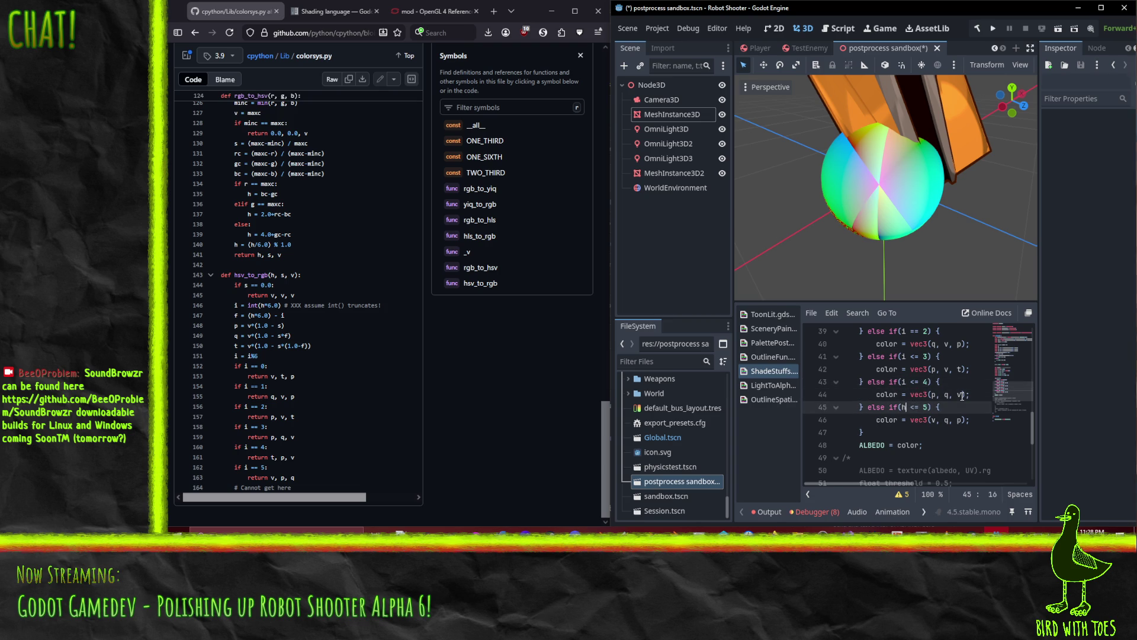
key("Left")
key("BackSpace")
type("i")
key("Up")
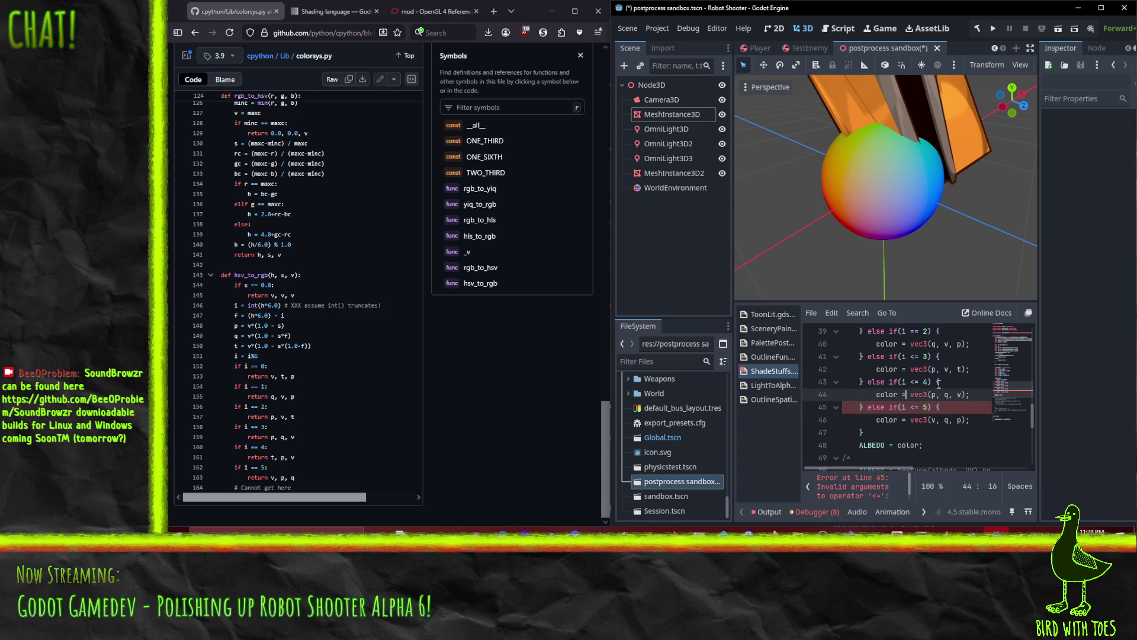